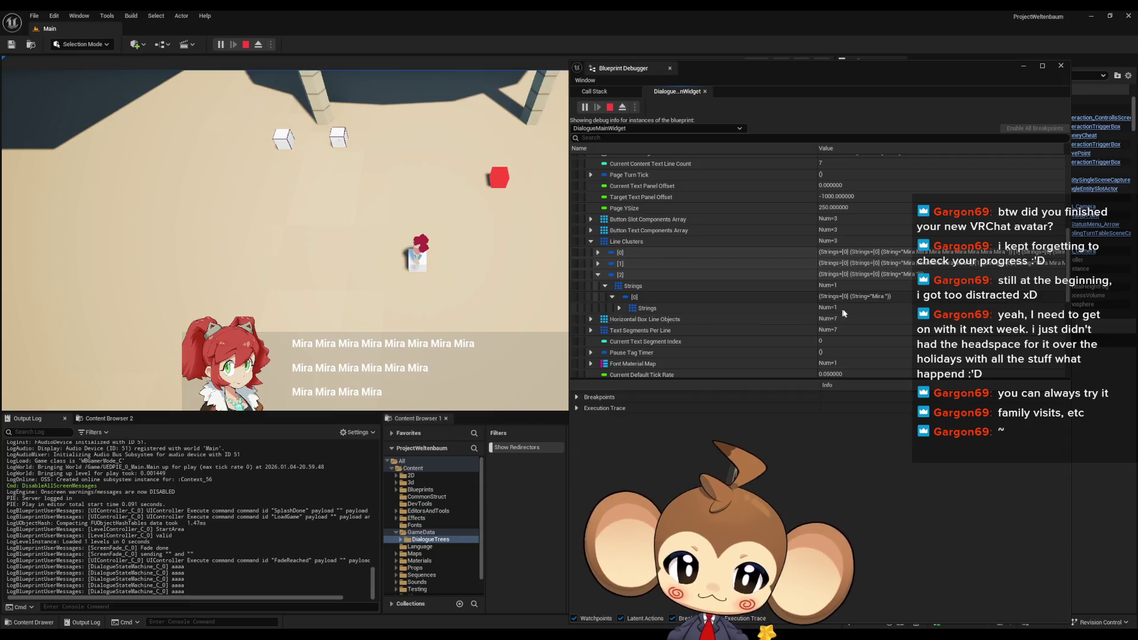
Inspect the Line Clusters' Strings in the Blueprint Debugger and advance the dialogue
click(620, 308)
click(878, 324)
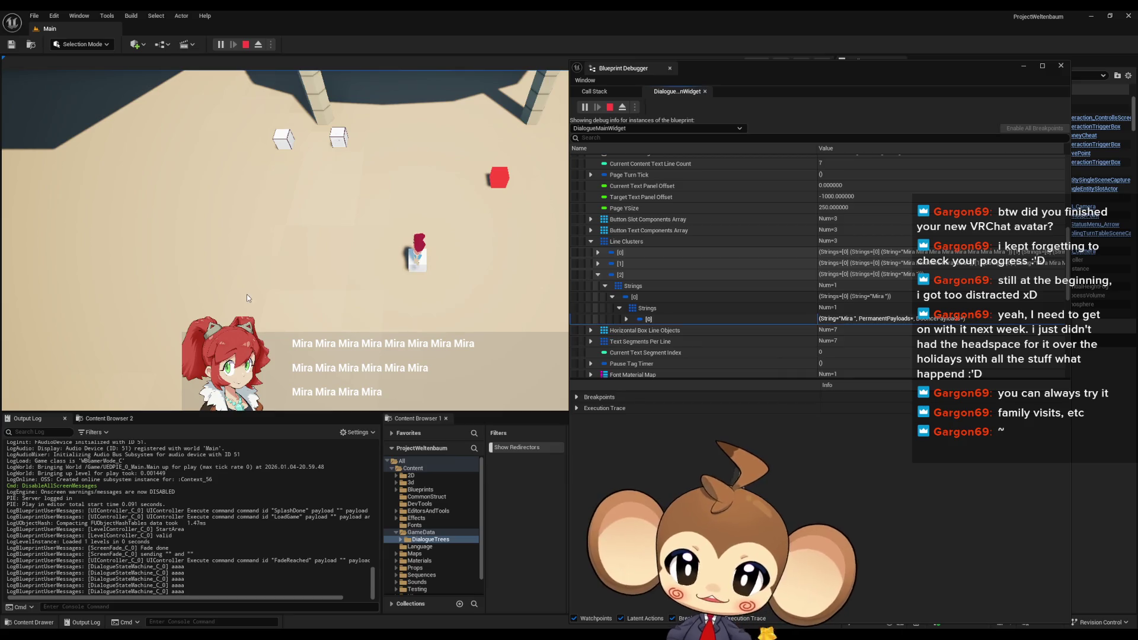
click(314, 287)
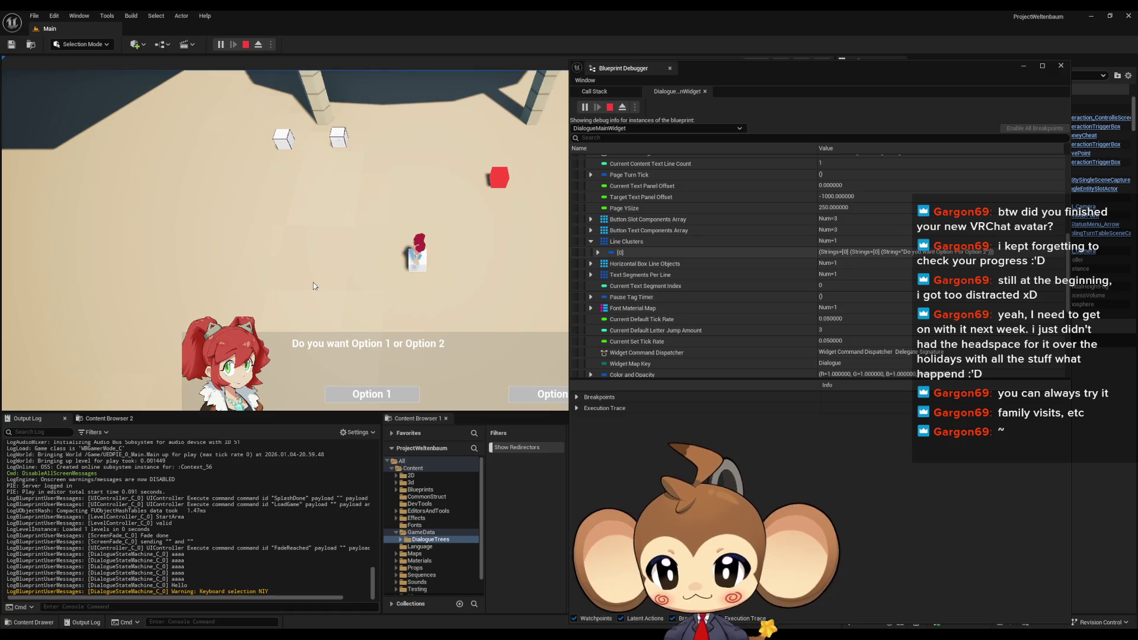
Restart the play session and expand the widget instance's member values
click(245, 45)
click(233, 41)
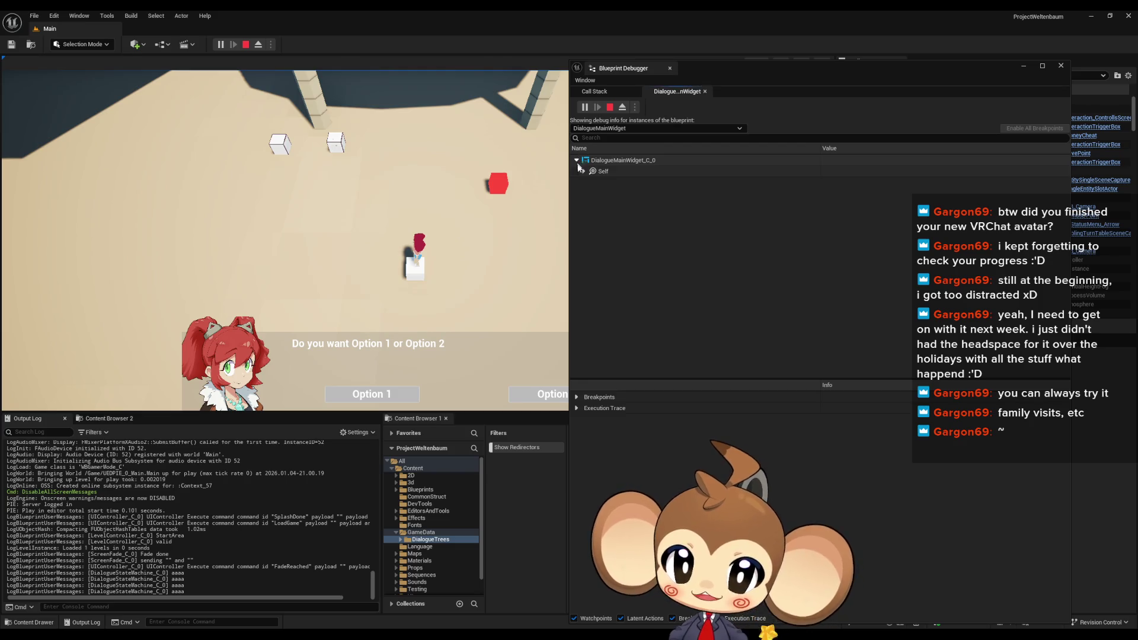
click(583, 172)
Stop the play-test and wire Writing Text straight to Switch on String, deleting its Print String
click(246, 45)
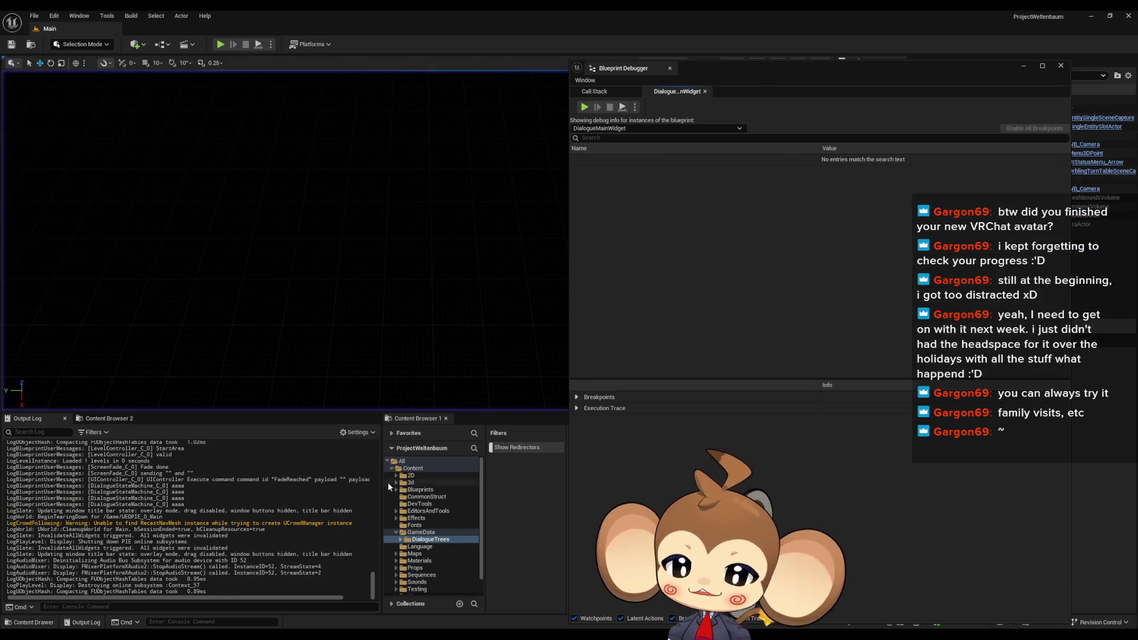
mouse_move(427, 636)
click(428, 599)
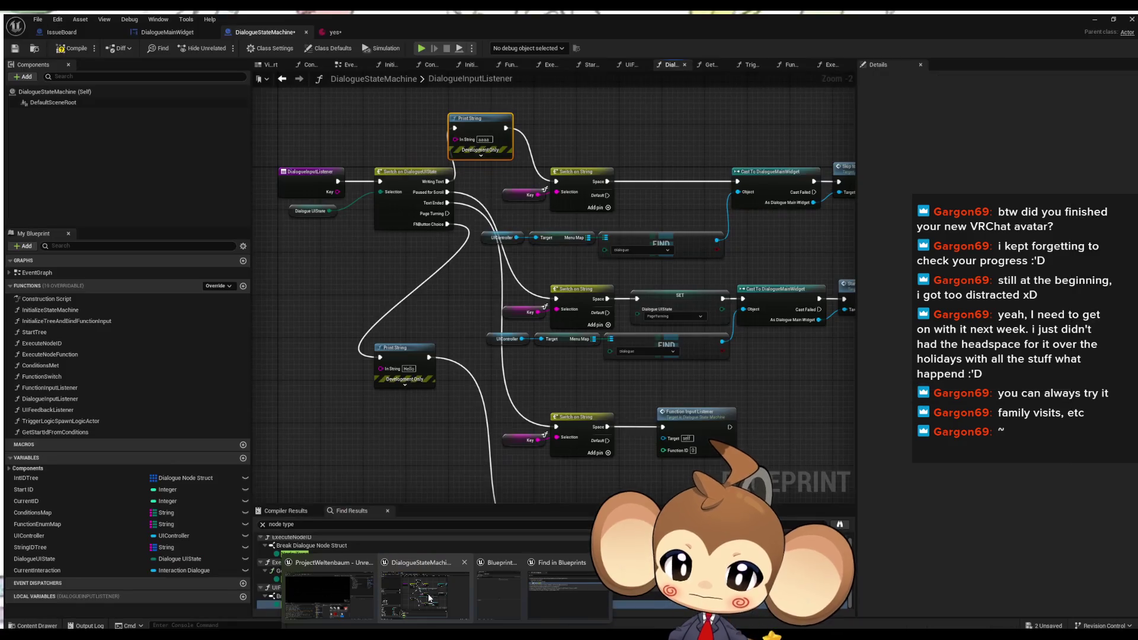
drag(445, 178, 569, 177)
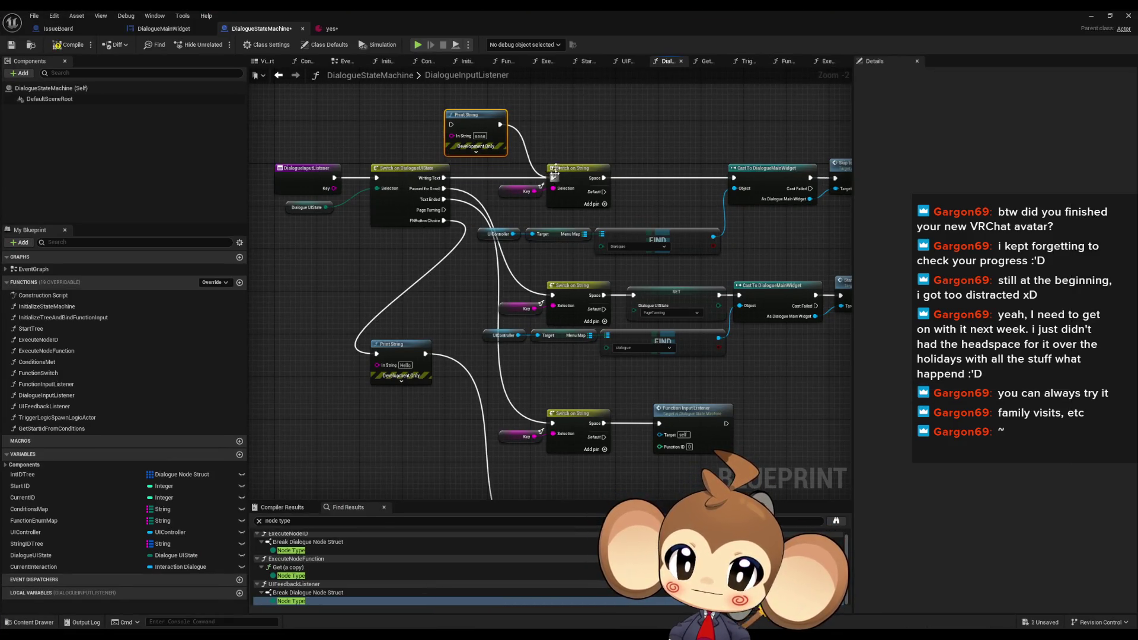
key(Delete)
Reroute FNButton Choice to the keyboard-selection print and delete the Hello Print String
mouse_move(445, 220)
mouse_down()
mouse_move(521, 345)
mouse_move(559, 165)
mouse_move(553, 132)
mouse_move(575, 436)
mouse_up()
click(417, 236)
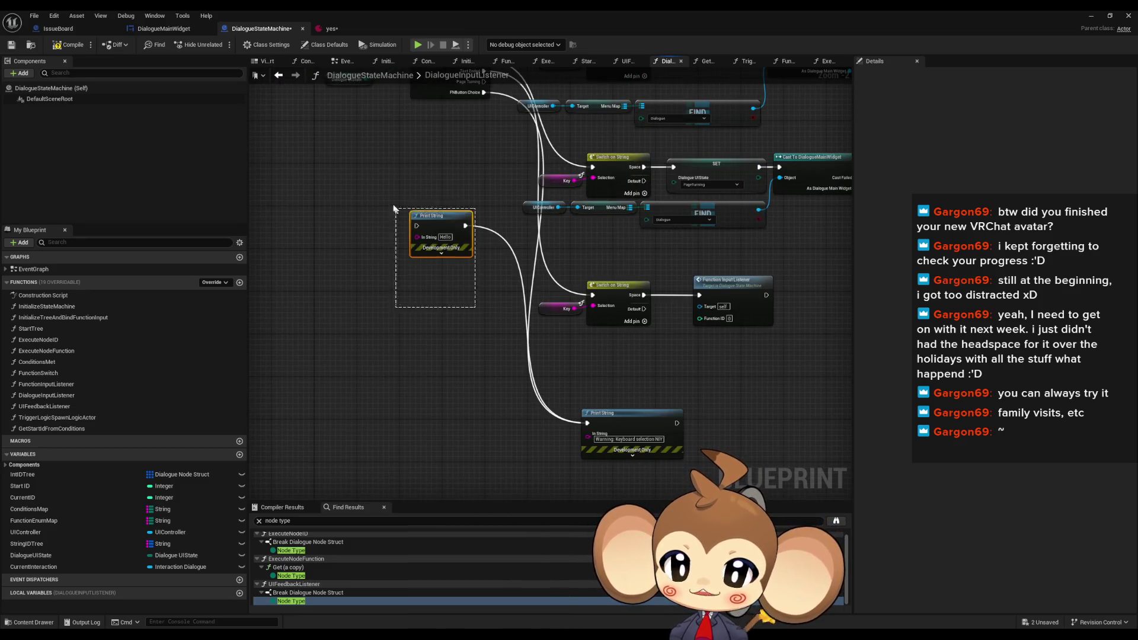
key(Delete)
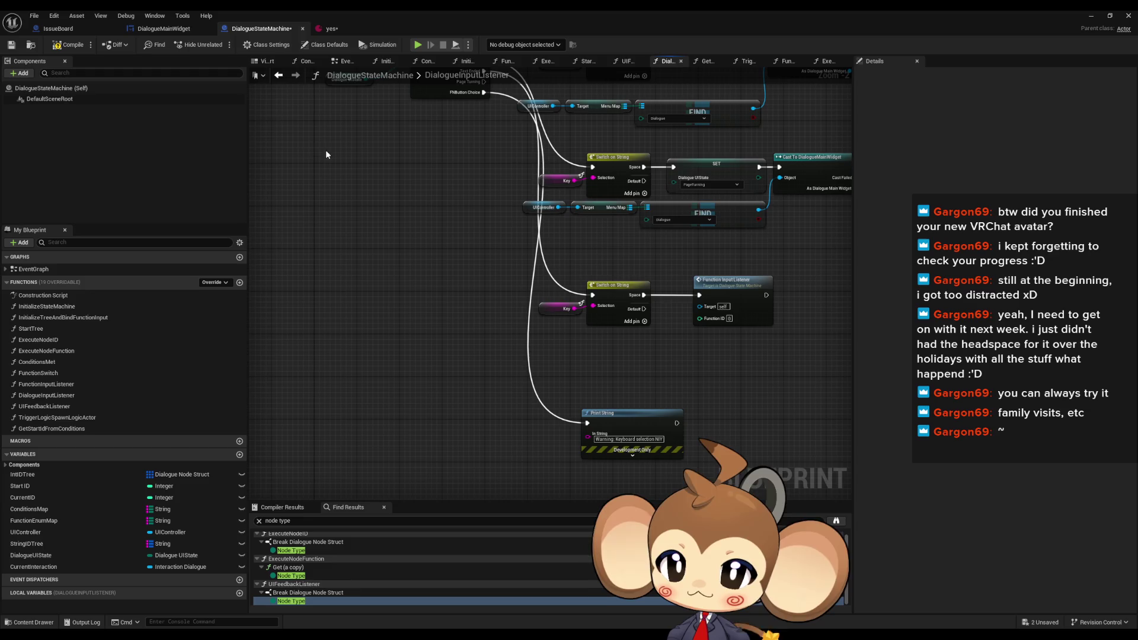
click(156, 28)
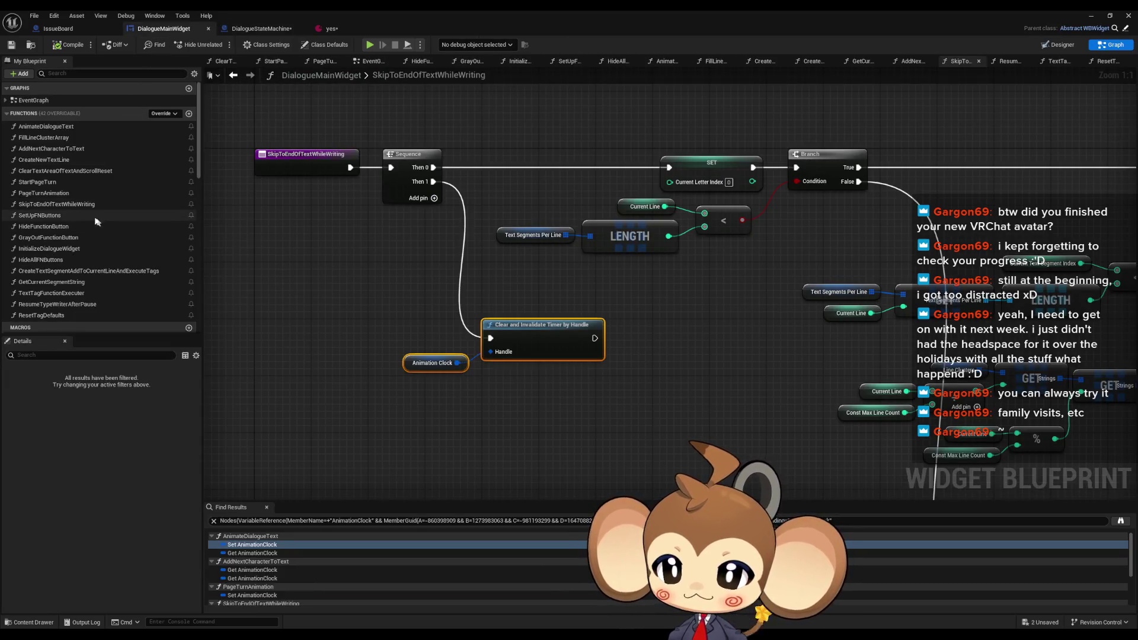
Survey the SkipToEndOfTextWhileWriting graph and its Call UIFeedback Signal node, then go back to DialogueStateMachine
scroll(356, 172, down, 4)
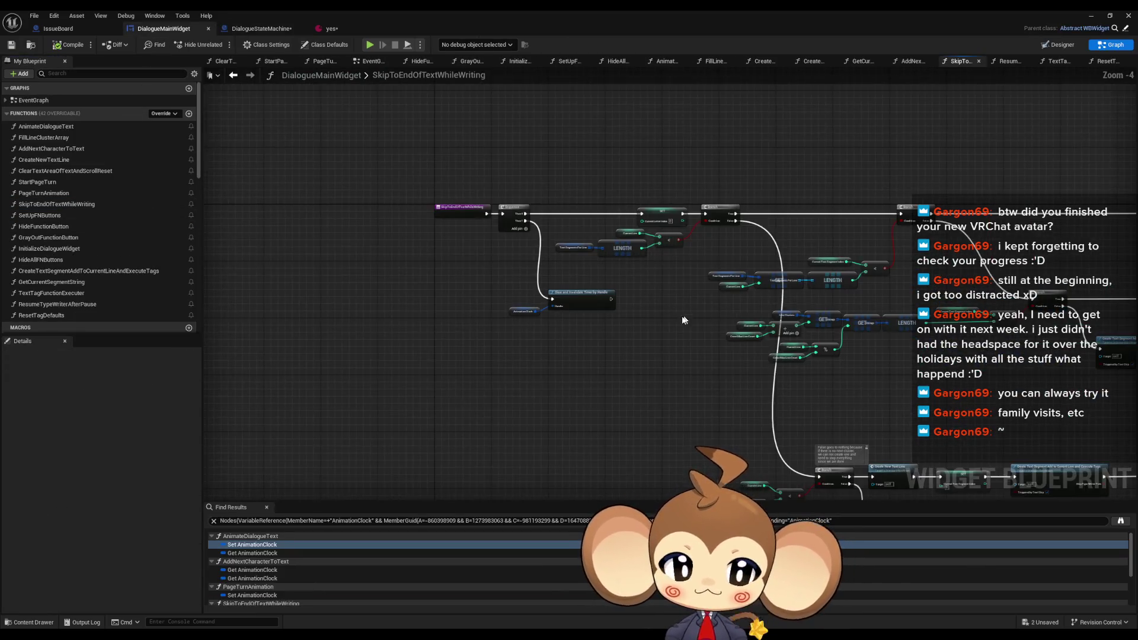
drag(548, 277, 534, 295)
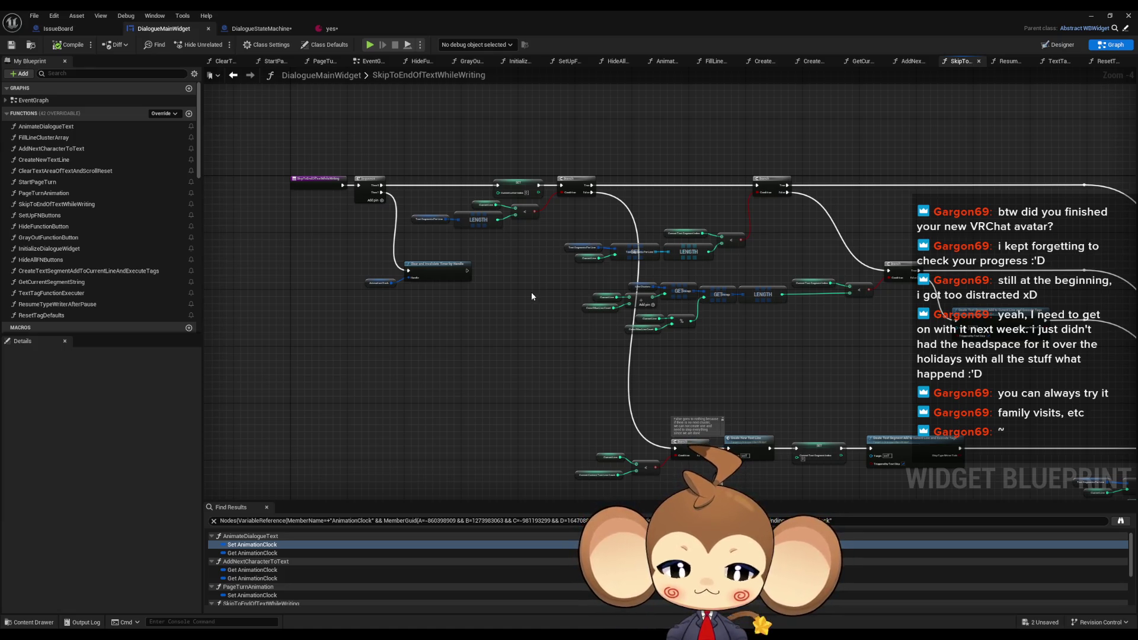
drag(528, 292, 433, 173)
scroll(670, 442, up, 4)
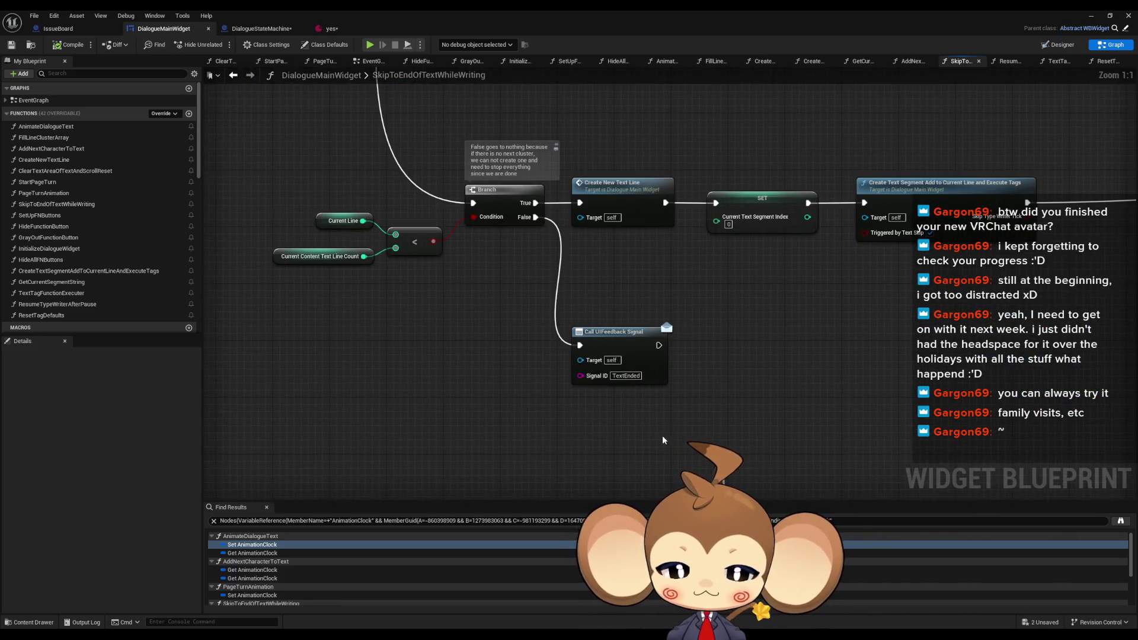
drag(528, 274, 741, 432)
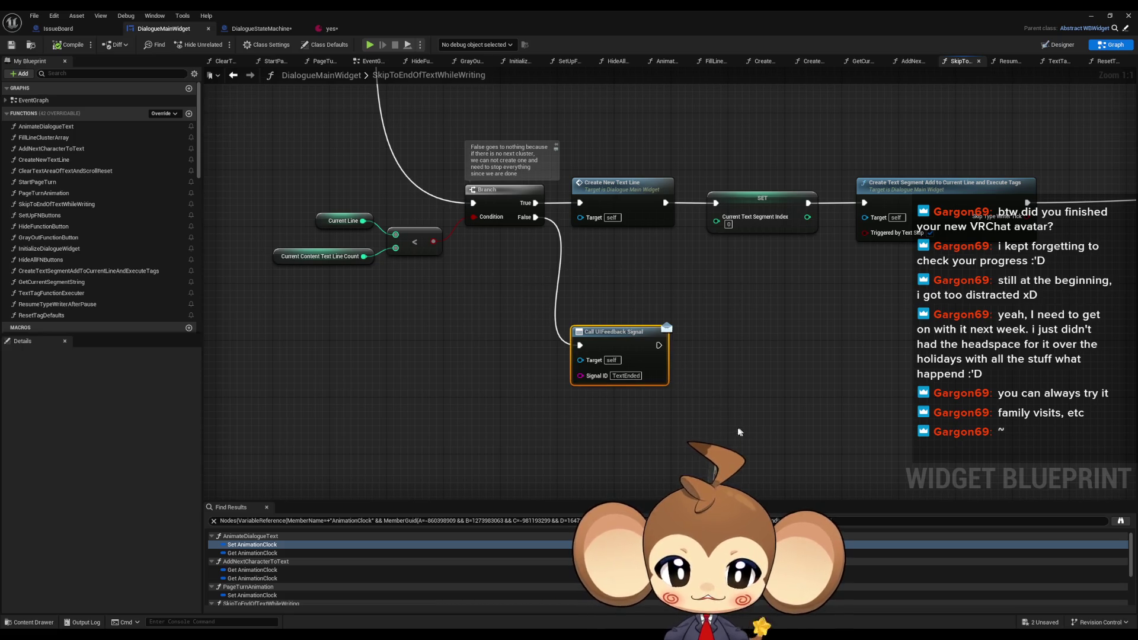
mouse_move(464, 318)
mouse_down()
mouse_move(680, 469)
mouse_move(631, 435)
mouse_up()
scroll(676, 465, down, 4)
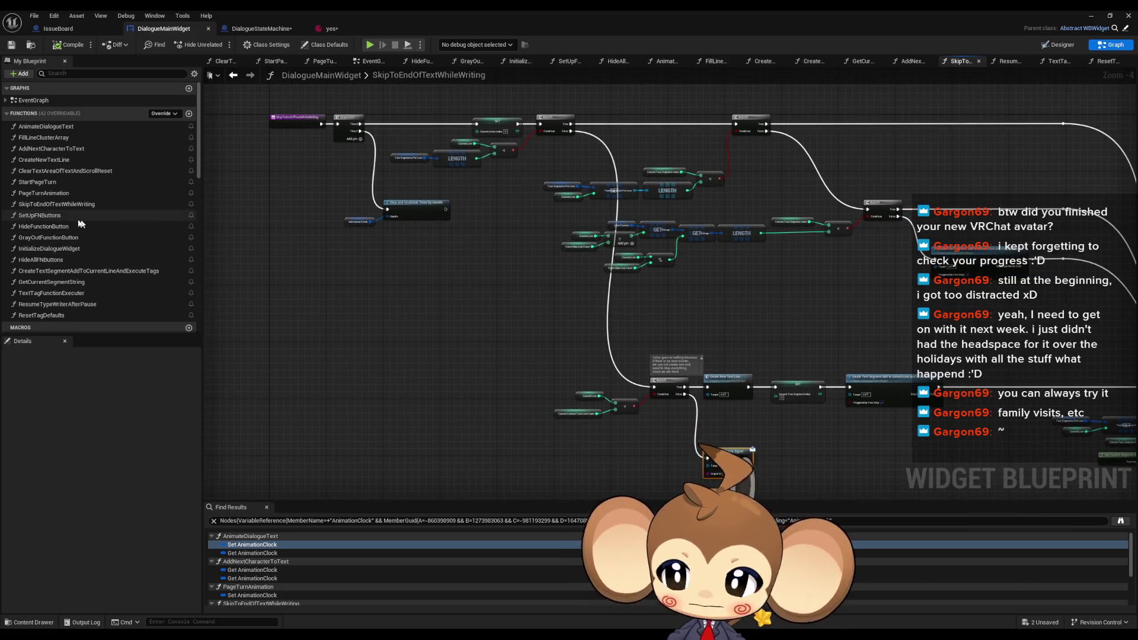
drag(366, 379, 313, 284)
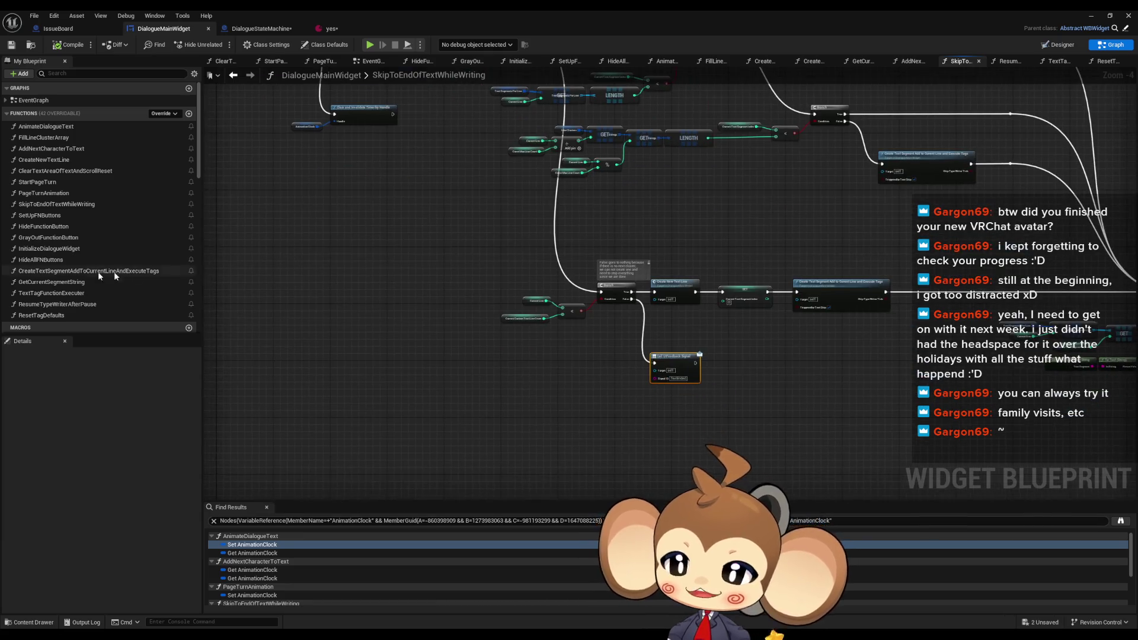
click(263, 30)
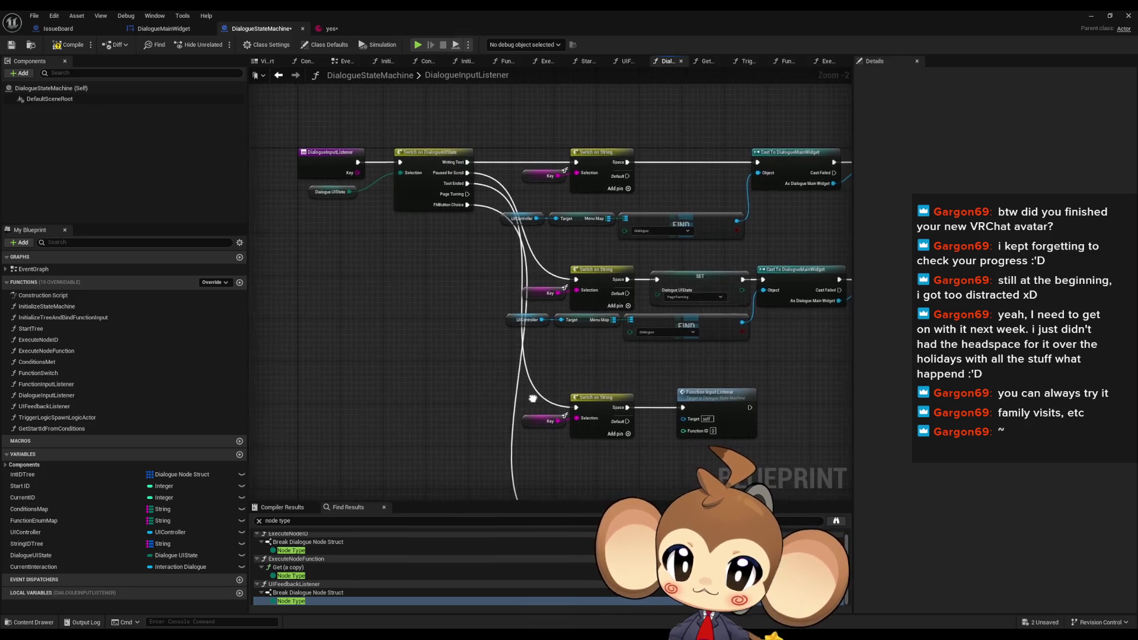
Check which node the Text Ended case calls: the Start Page Turn node
drag(535, 398, 509, 393)
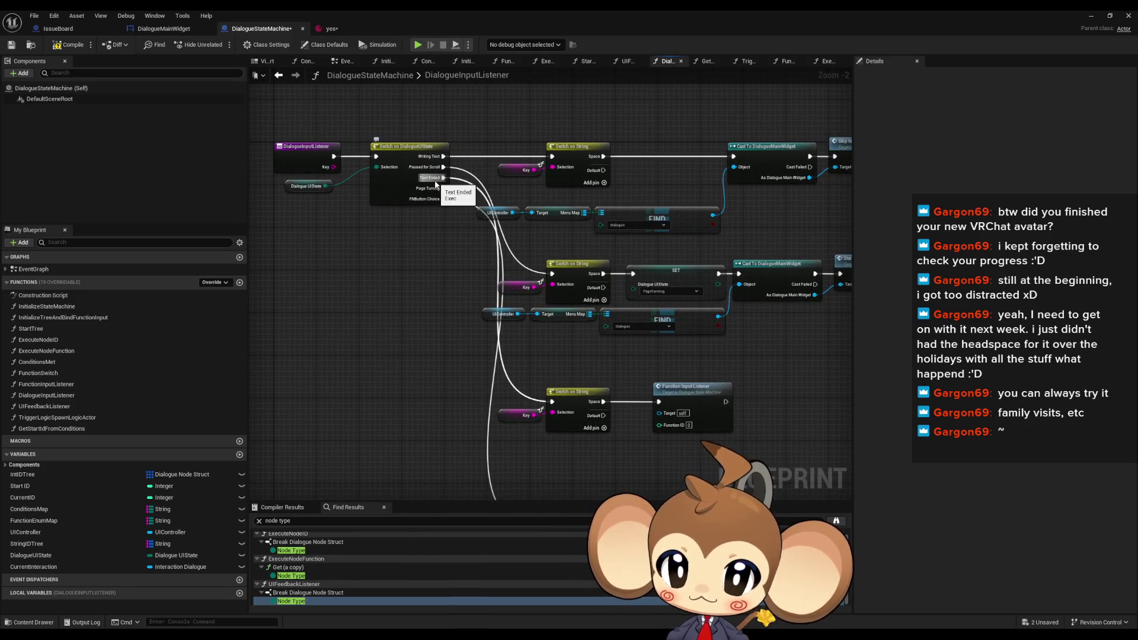
drag(825, 225, 651, 227)
click(700, 277)
drag(614, 337, 672, 352)
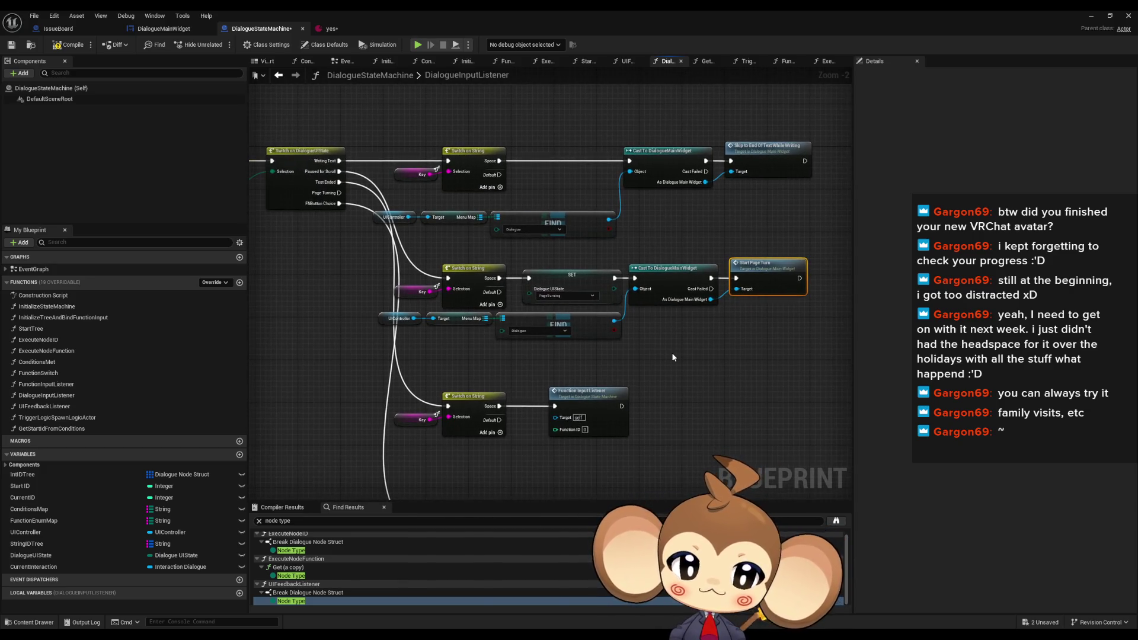
In DialogueMainWidget, inspect the SkipToEndOfTextWhileWriting entry, then open AddNextCharacterToText
click(165, 29)
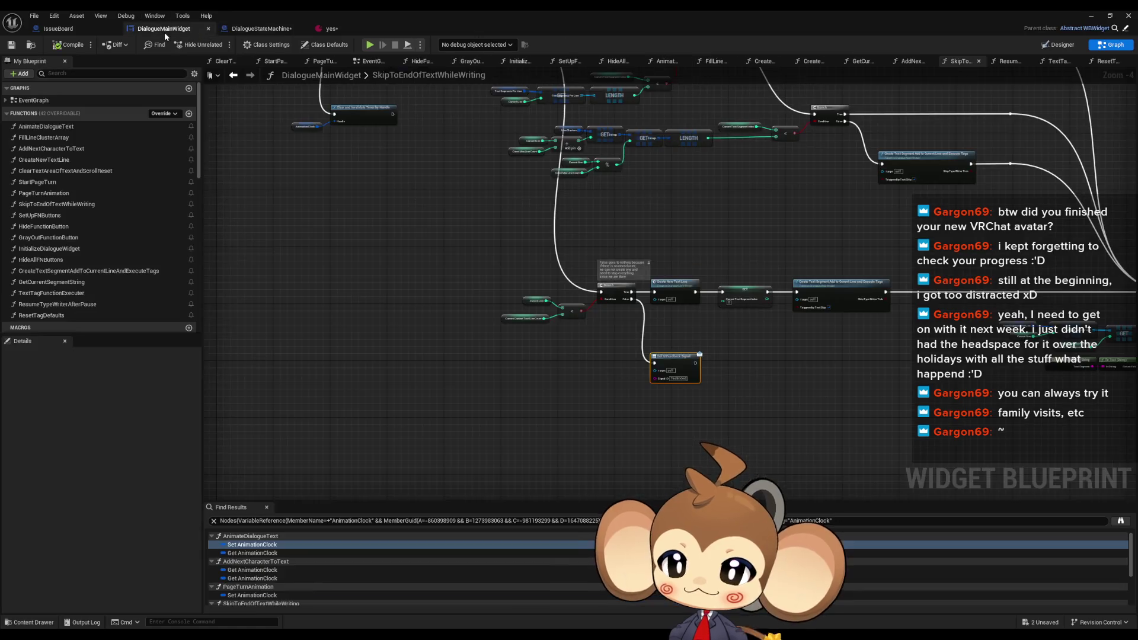
drag(348, 133, 338, 230)
scroll(338, 230, up, 3)
click(373, 185)
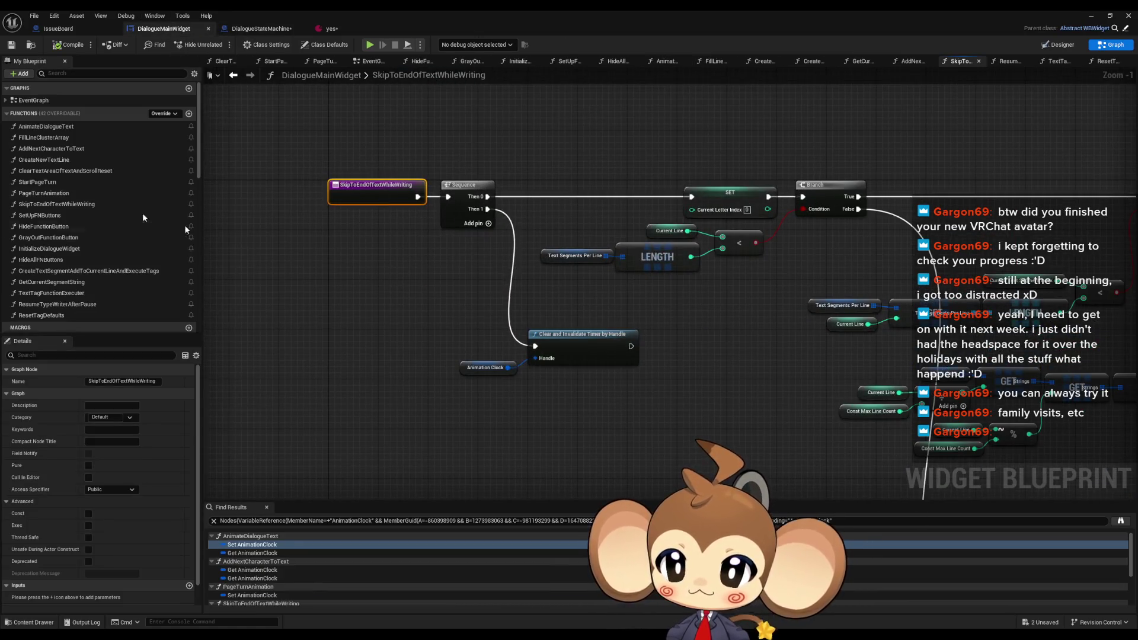
double_click(51, 149)
scroll(771, 290, down, 3)
scroll(781, 290, up, 2)
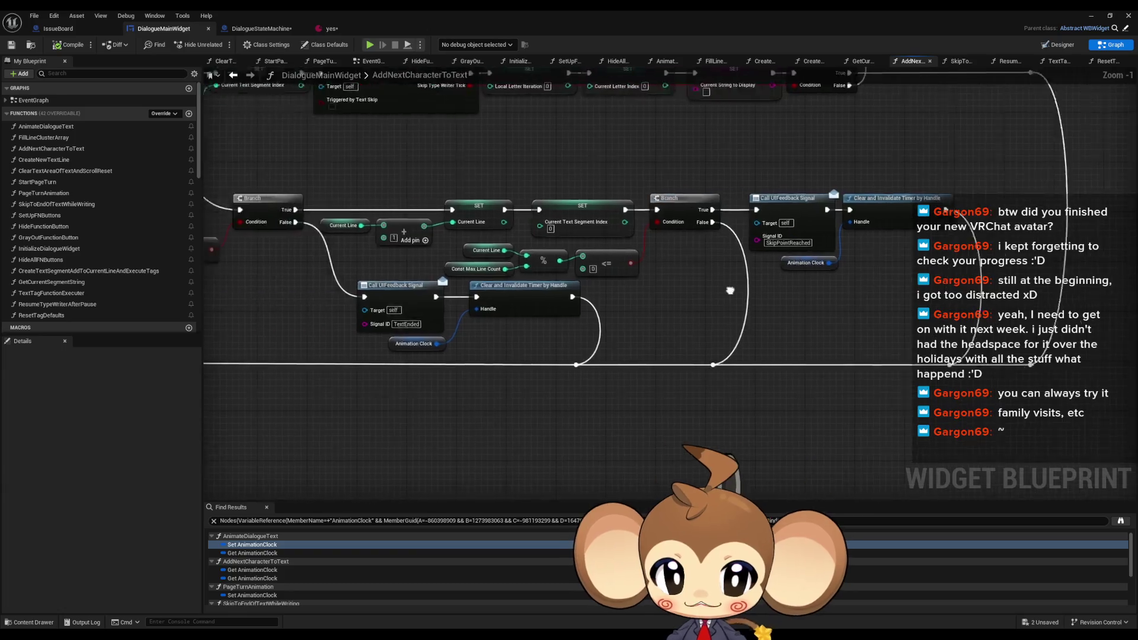
Add a Print String on the Branch's False path ahead of the TextEnded signal
click(533, 287)
scroll(587, 444, down, 4)
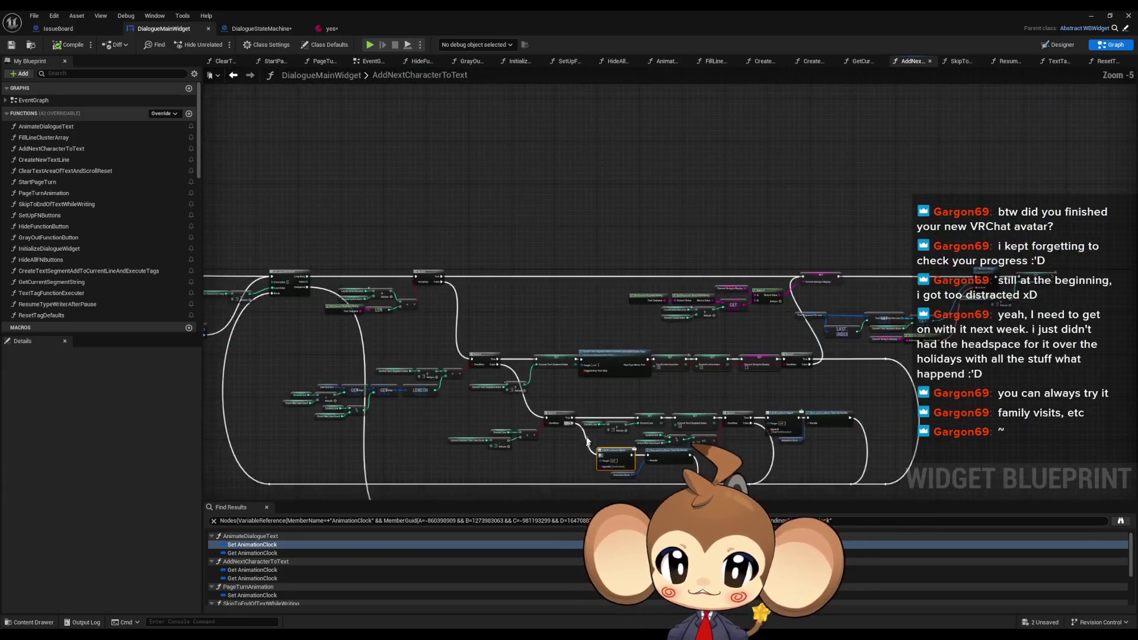
mouse_move(544, 426)
mouse_down()
mouse_move(771, 367)
mouse_move(981, 338)
mouse_up()
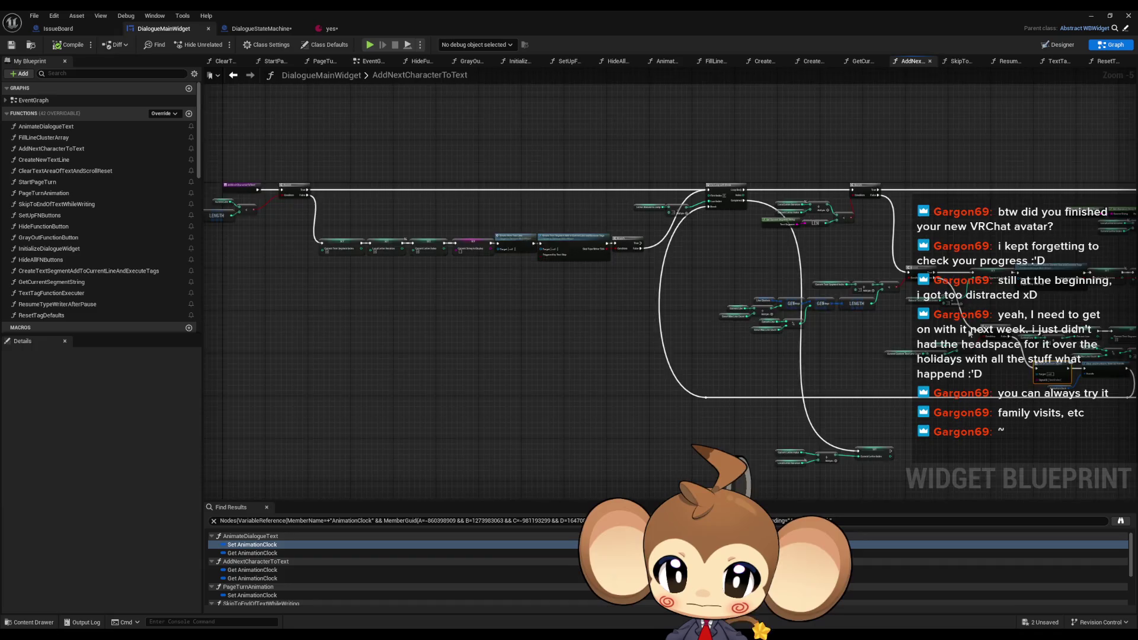
scroll(569, 385, up, 4)
drag(466, 345, 592, 395)
drag(391, 341, 584, 352)
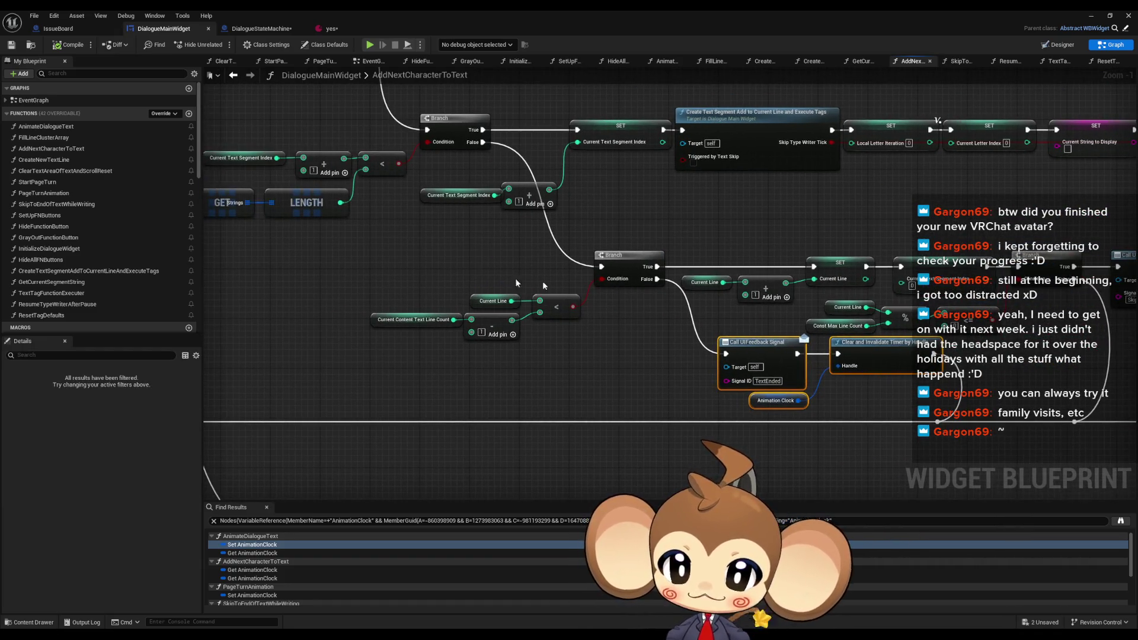
mouse_move(658, 279)
mouse_down()
mouse_move(641, 344)
mouse_move(617, 355)
mouse_move(665, 347)
mouse_move(524, 371)
mouse_up()
text(print)
key(Return)
Feed the Print String an Append of Current Line (A) and the line count (C)
click(602, 404)
drag(512, 301, 496, 378)
click(550, 393)
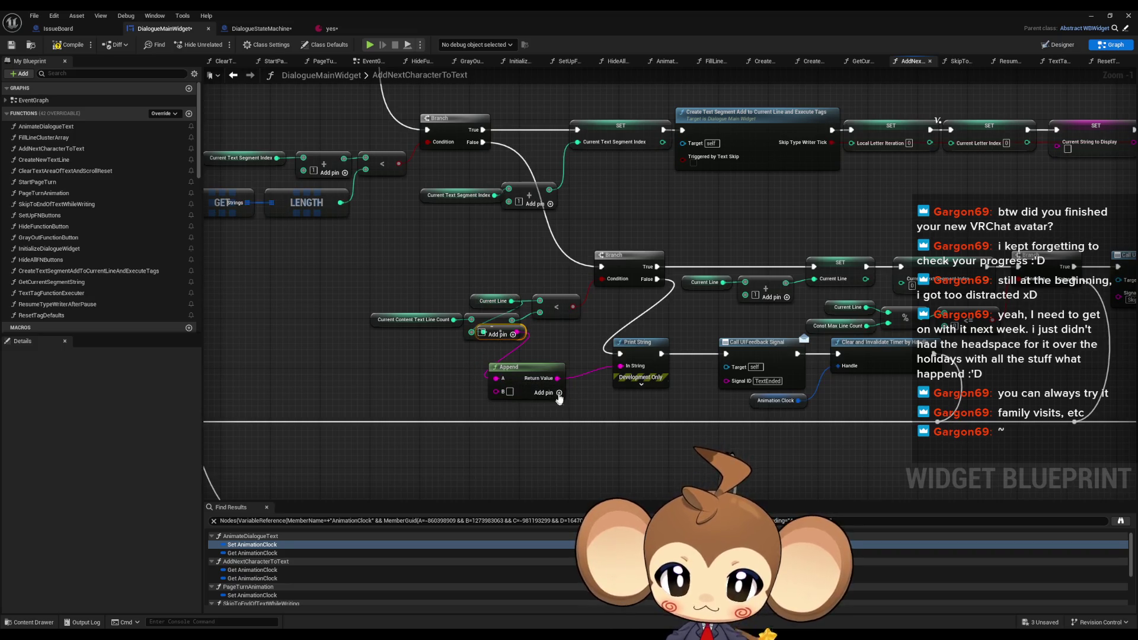
drag(525, 327, 529, 353)
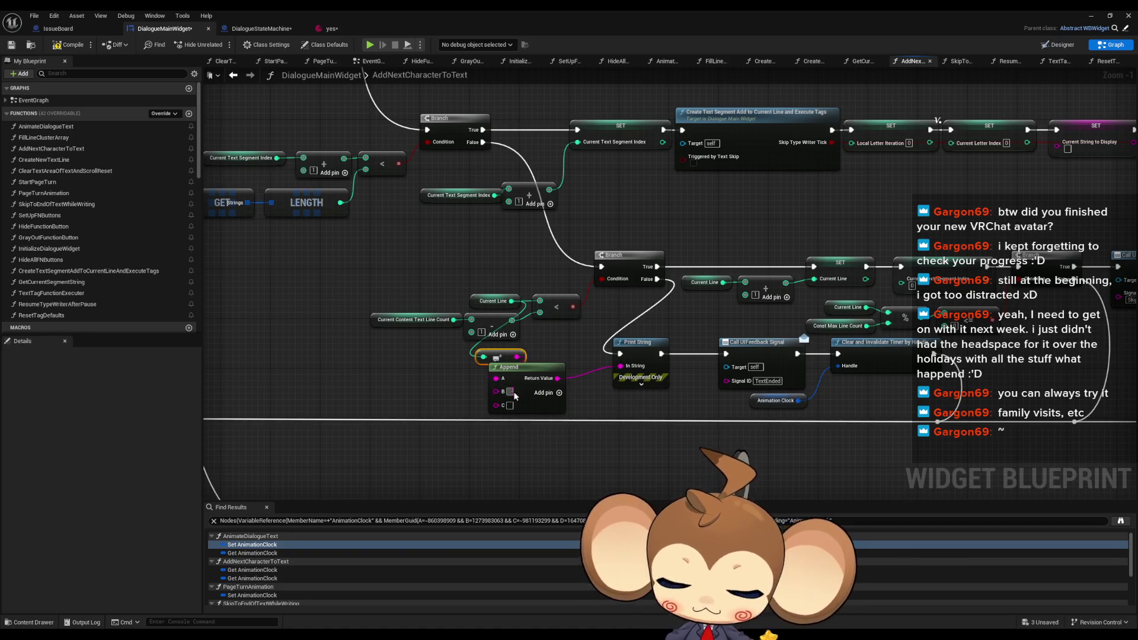
mouse_move(503, 406)
mouse_down()
mouse_move(501, 380)
mouse_move(454, 320)
mouse_move(460, 400)
mouse_up()
drag(511, 358, 455, 371)
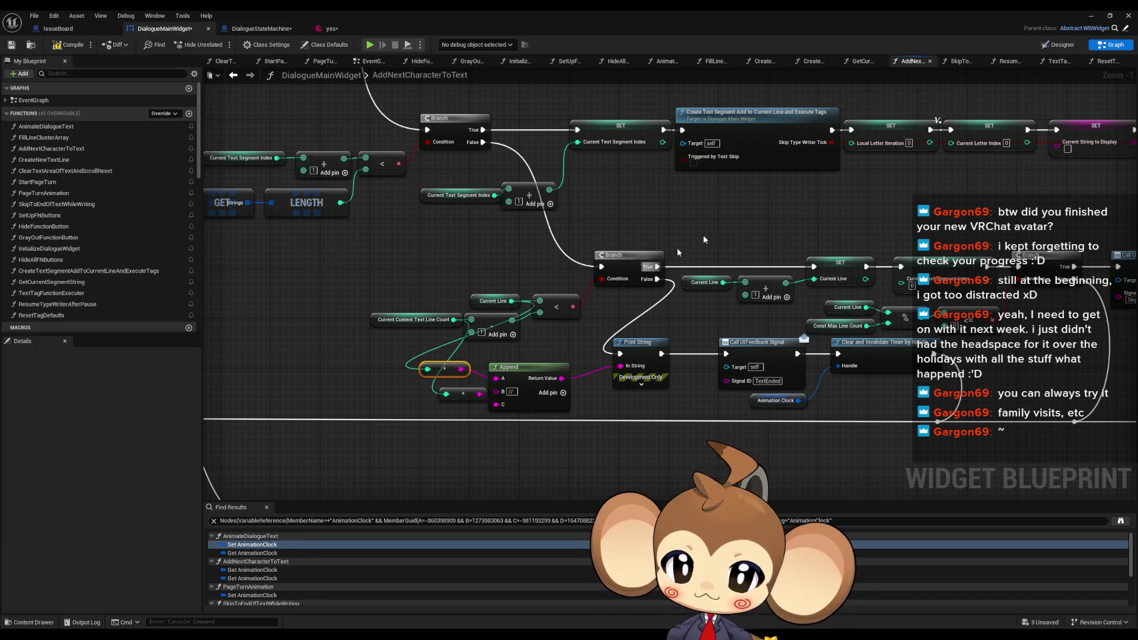
click(1092, 15)
click(225, 46)
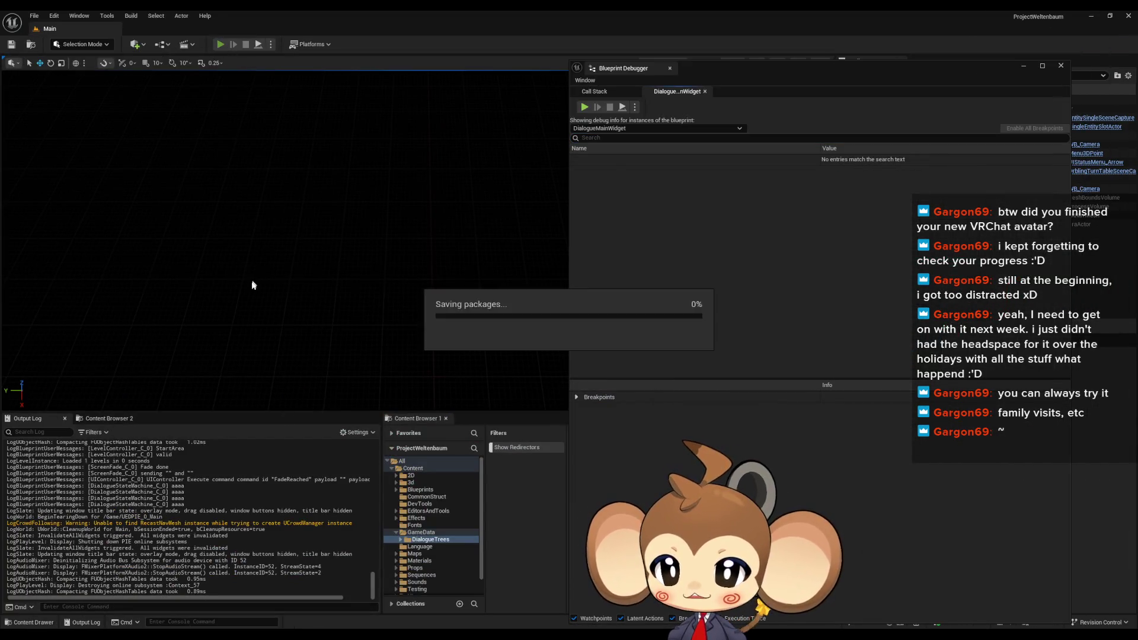
Load the saved game, clear the Output Log, watch the Mira lines print, then stop
click(248, 284)
click(148, 356)
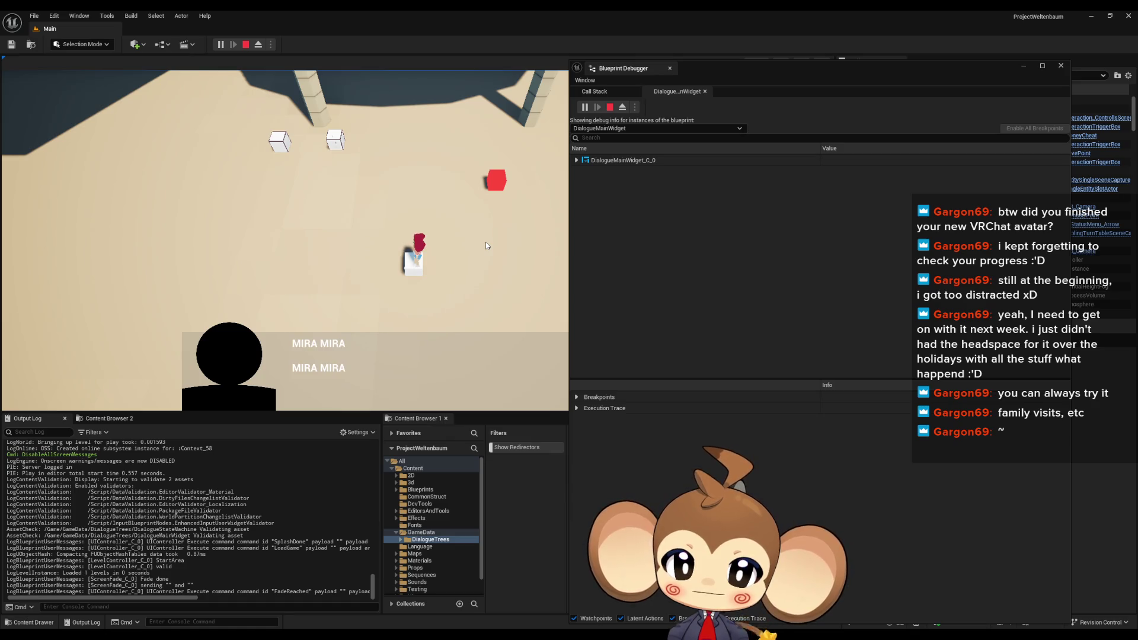
right_click(221, 414)
click(264, 426)
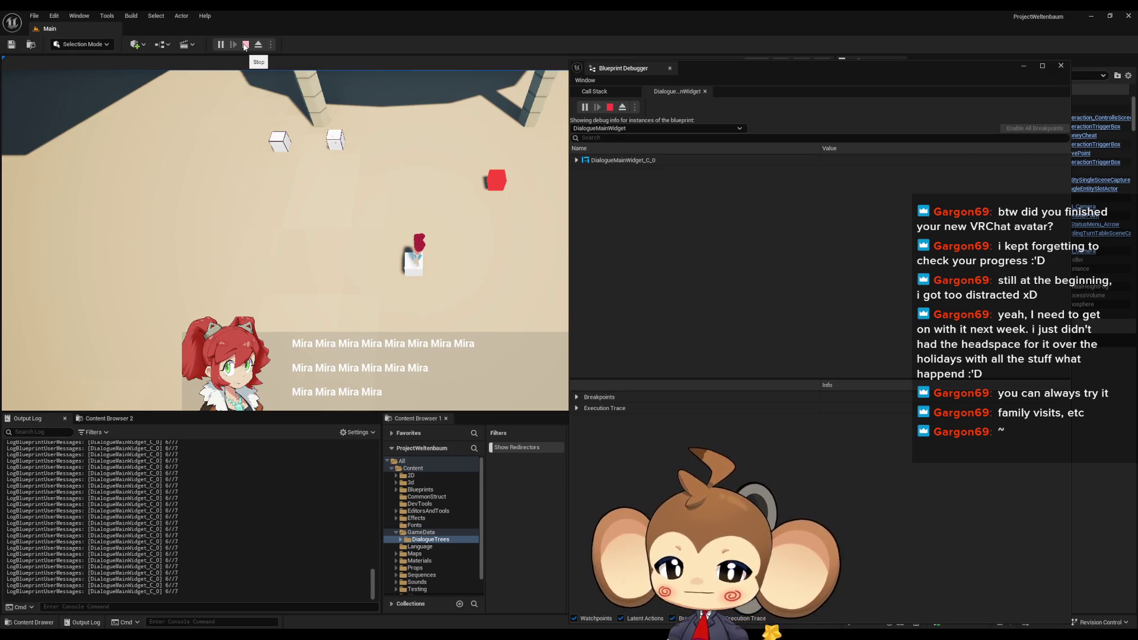
click(244, 45)
Wire Branch False directly to the TextEnded signal and delete the Append and Print String nodes
mouse_move(468, 594)
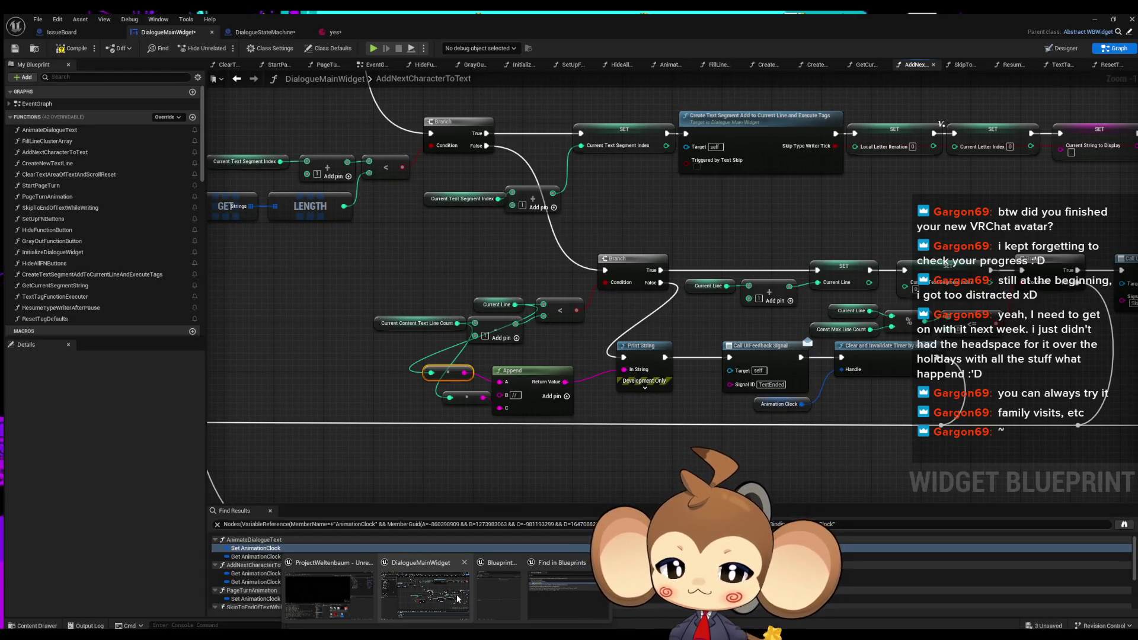
click(457, 595)
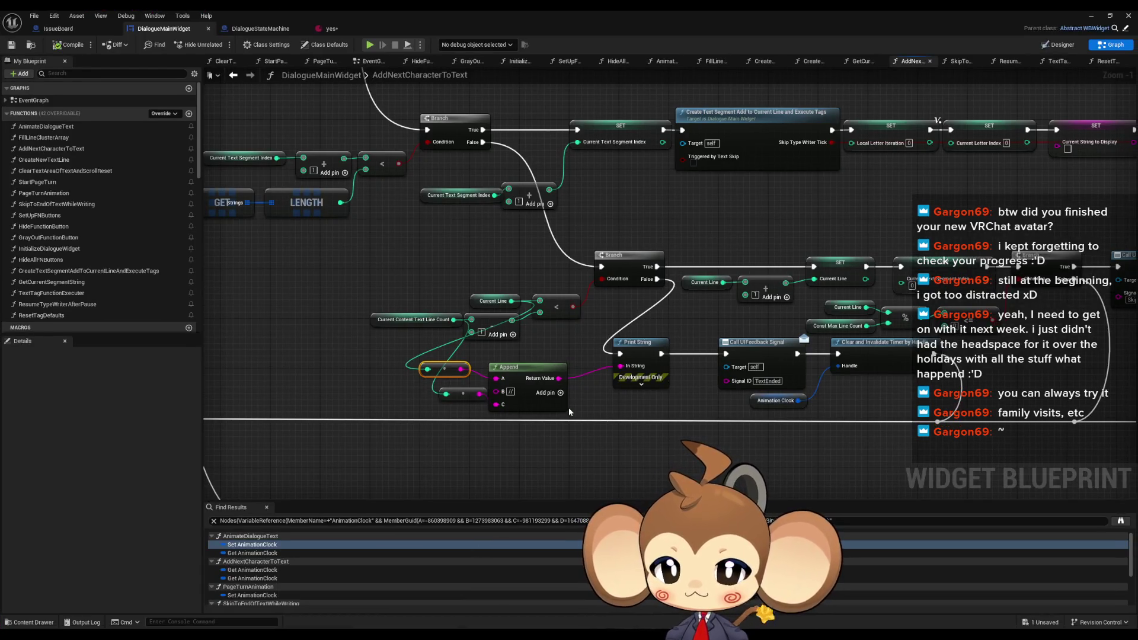
drag(658, 279, 726, 354)
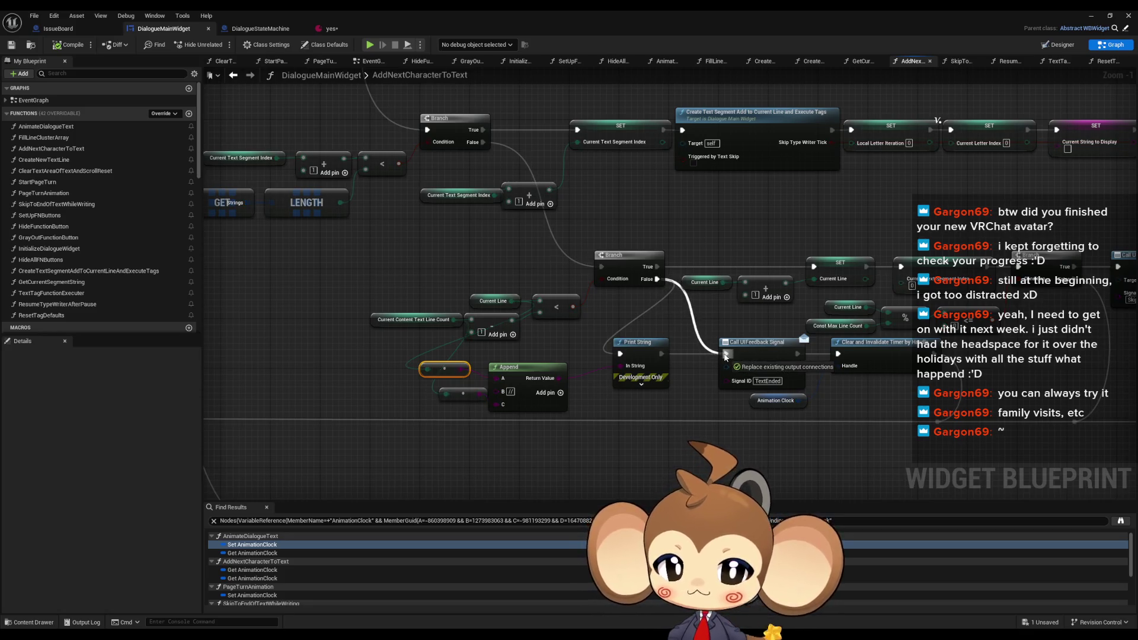
mouse_move(391, 364)
mouse_down()
mouse_move(651, 399)
mouse_move(439, 422)
mouse_up()
key(Delete)
Look over the SkipPointReached and SetText area, then drag a new connection from the SET node's exec output
drag(596, 393, 425, 417)
mouse_move(762, 291)
mouse_down()
mouse_move(862, 402)
mouse_move(1030, 369)
mouse_up()
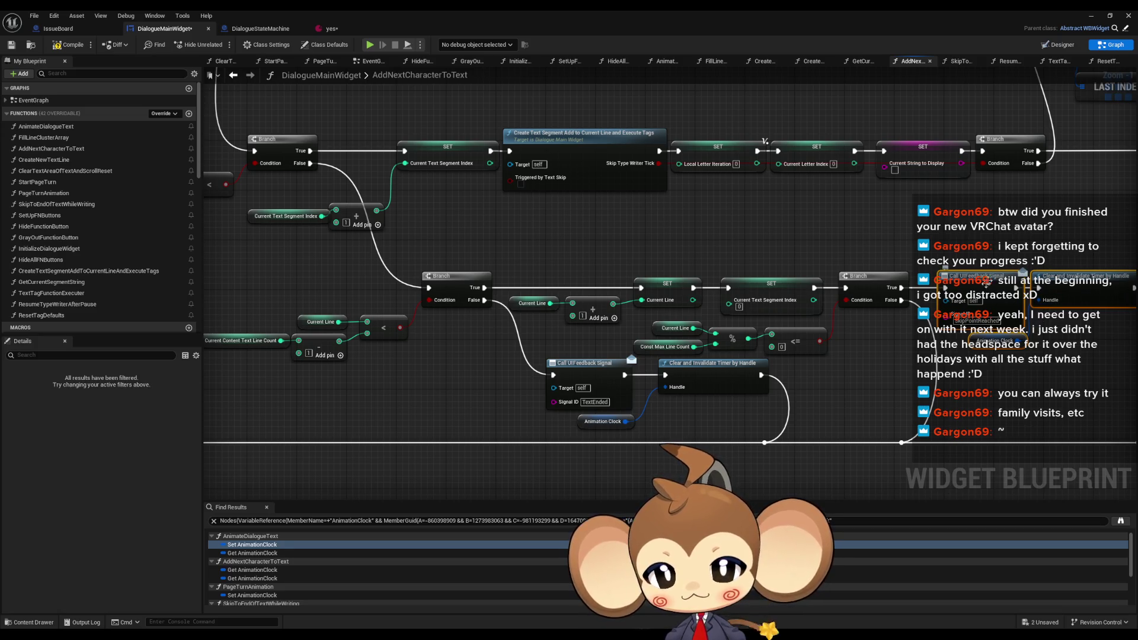
scroll(987, 293, down, 3)
mouse_move(952, 335)
mouse_down()
mouse_move(1137, 425)
mouse_move(1137, 467)
mouse_up()
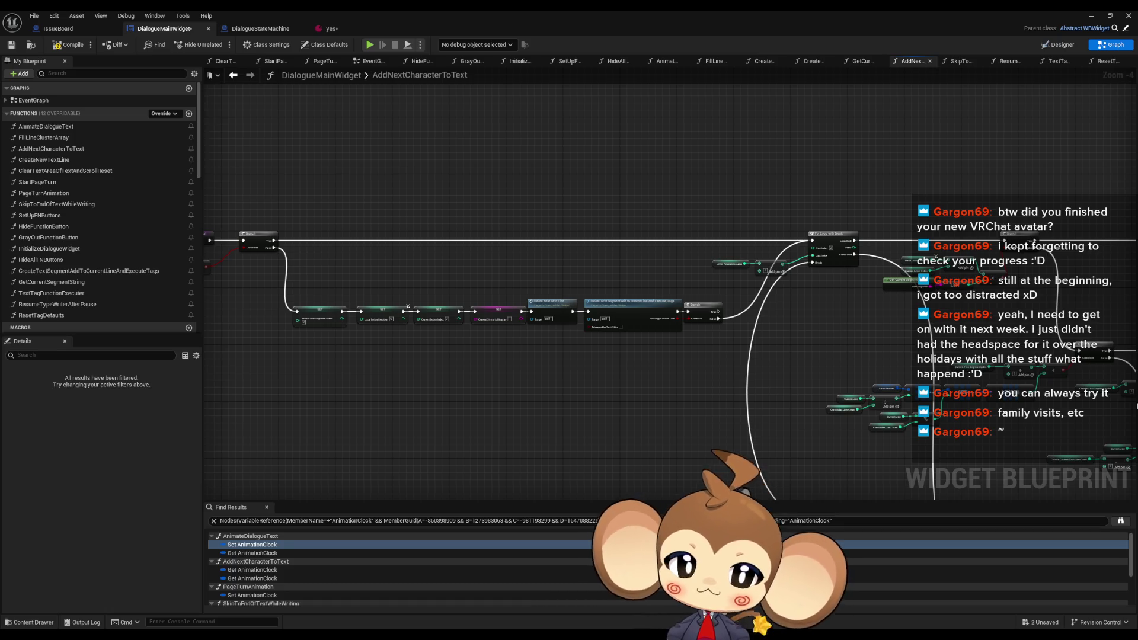
drag(981, 334, 670, 248)
scroll(671, 248, up, 1)
scroll(866, 170, up, 1)
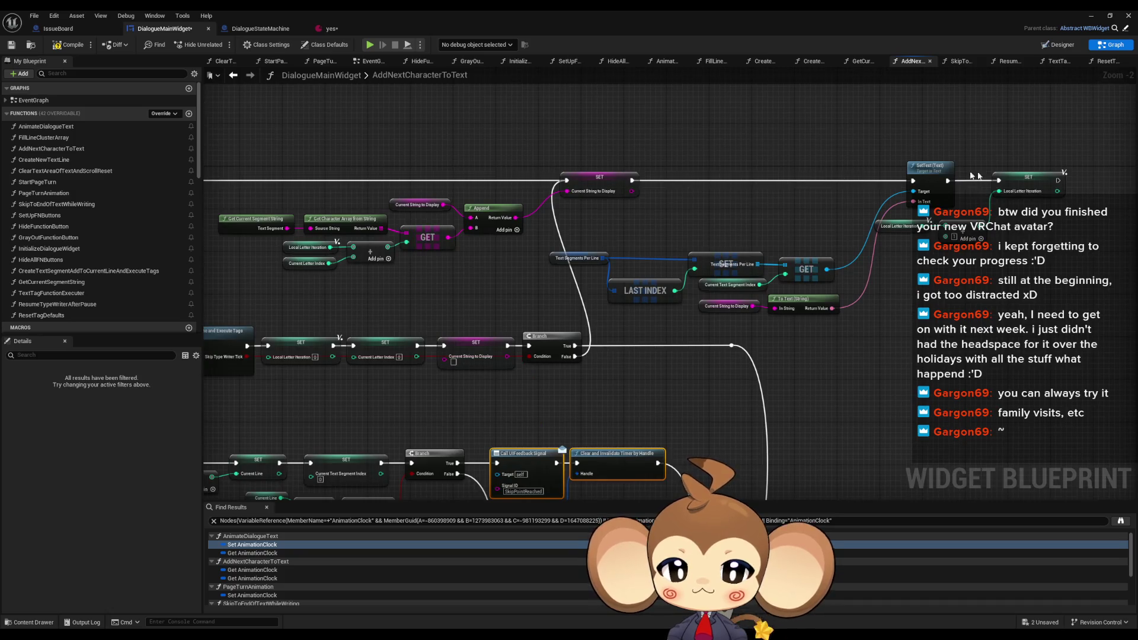
mouse_move(666, 365)
mouse_down()
mouse_move(817, 271)
mouse_move(918, 255)
mouse_up()
mouse_move(906, 259)
mouse_down()
mouse_move(1108, 276)
mouse_move(873, 181)
mouse_move(896, 160)
mouse_move(932, 159)
mouse_up()
Add a Print String after the SET node that prints Current String to Display
text(print)
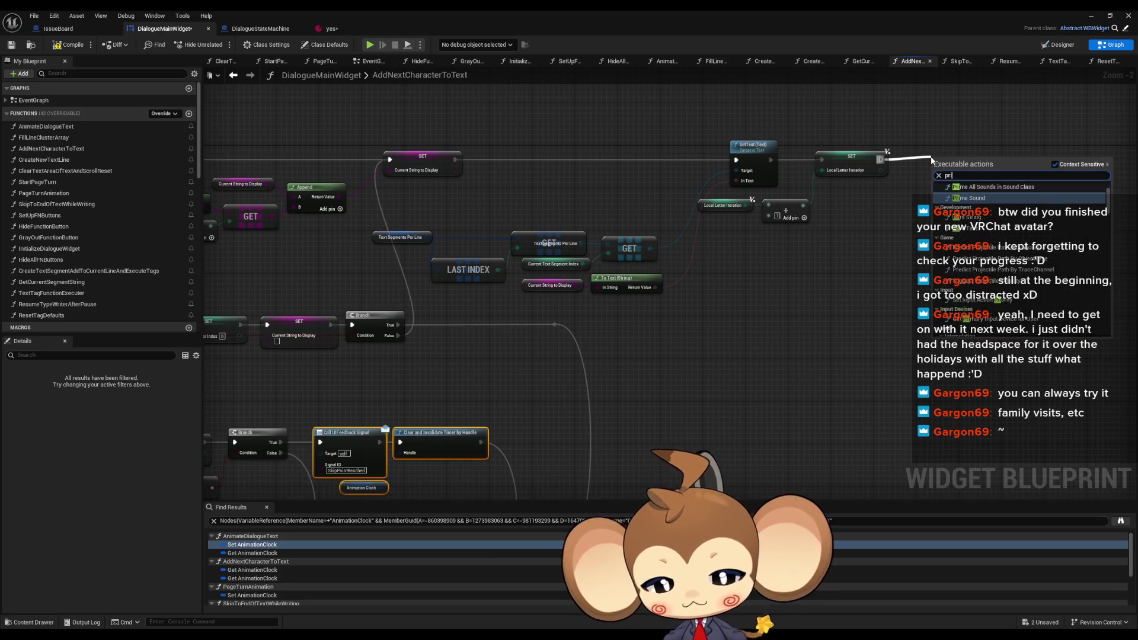
key(Return)
key(BackSpace)
key(Return)
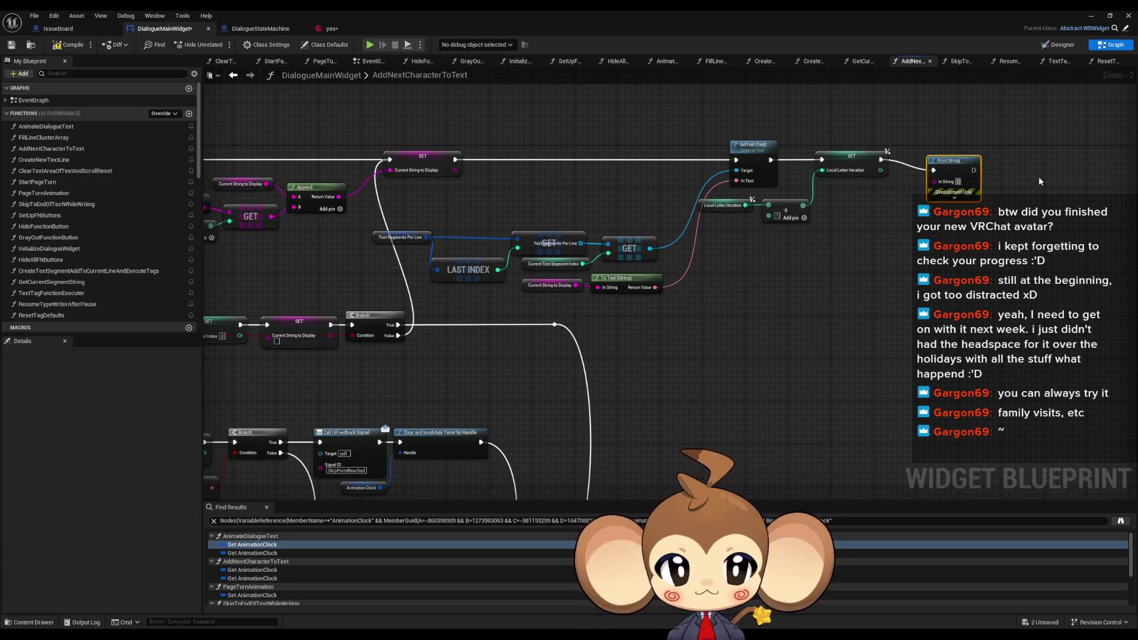
text(Error)
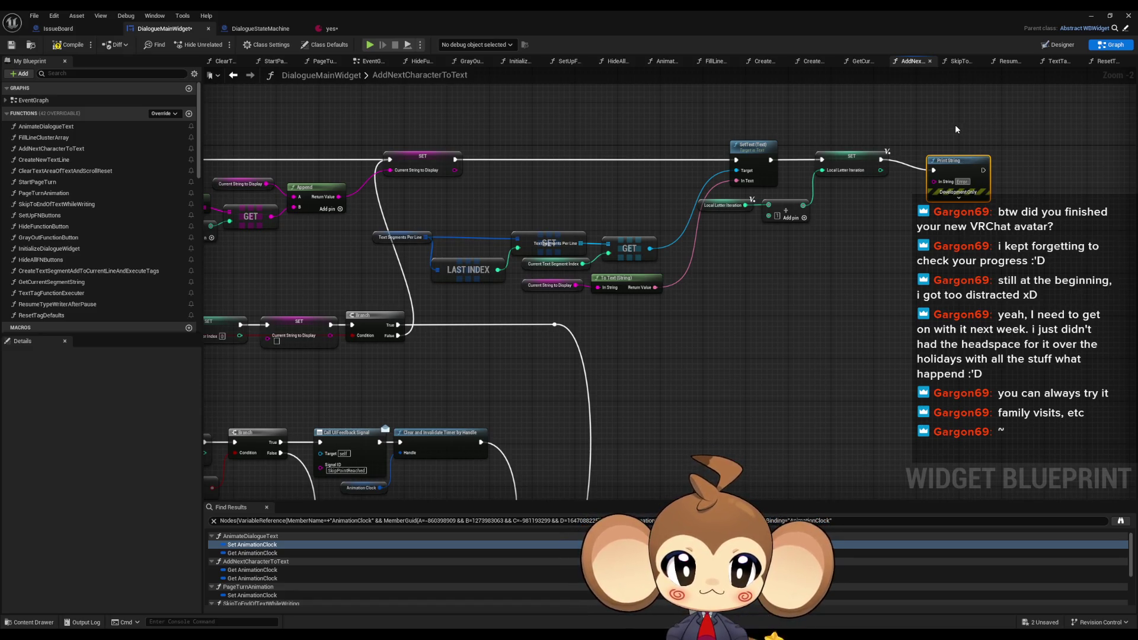
text(writing)
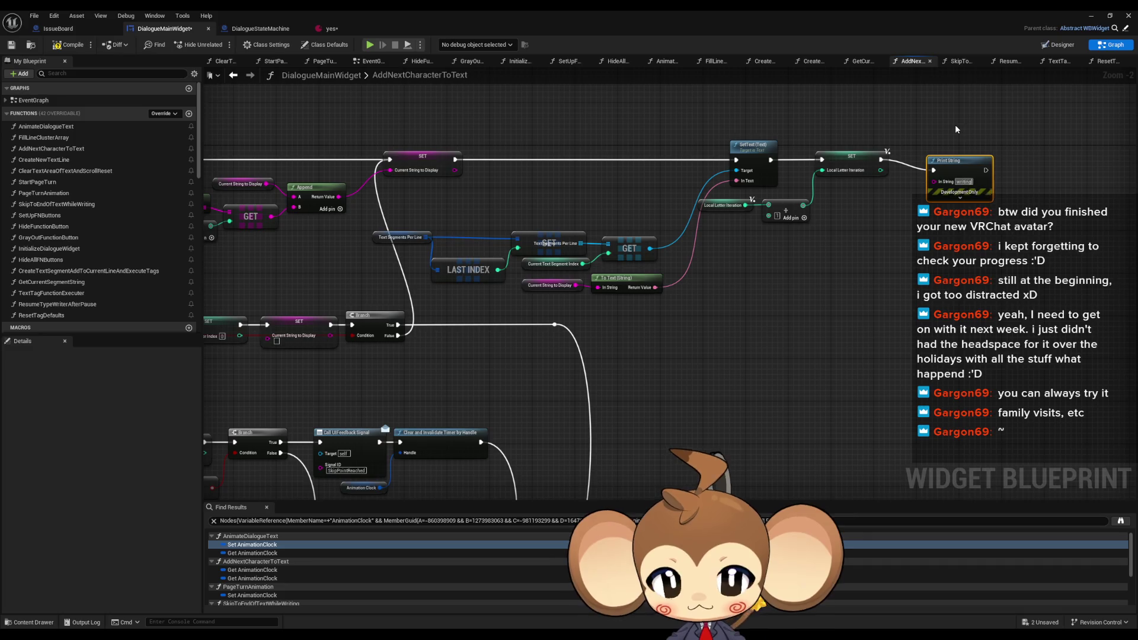
drag(951, 155, 947, 150)
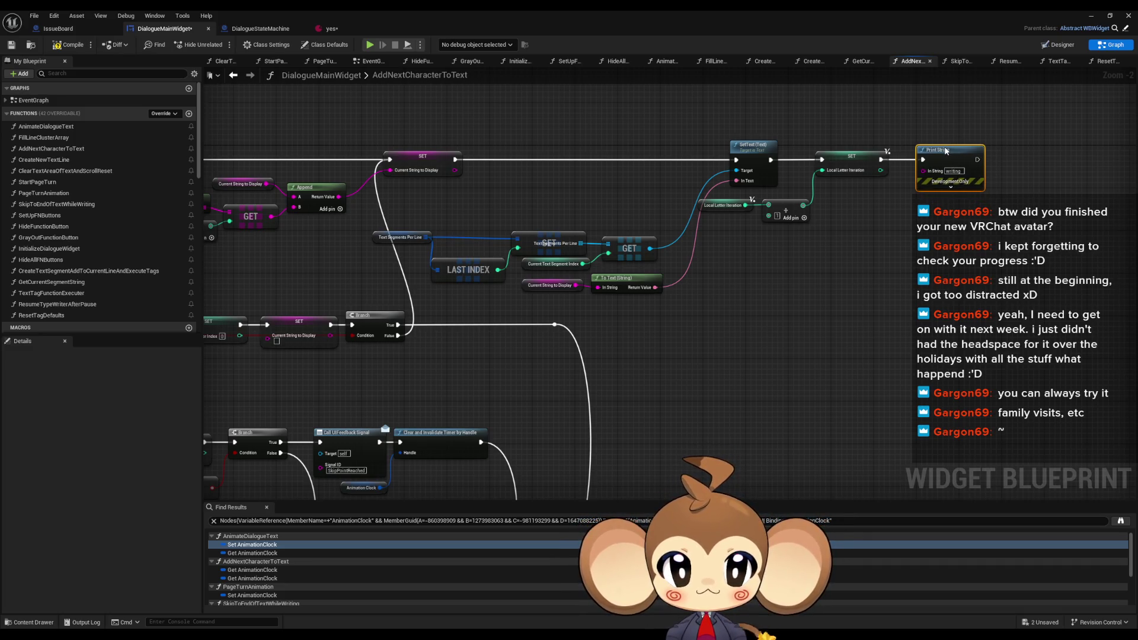
drag(576, 285, 923, 176)
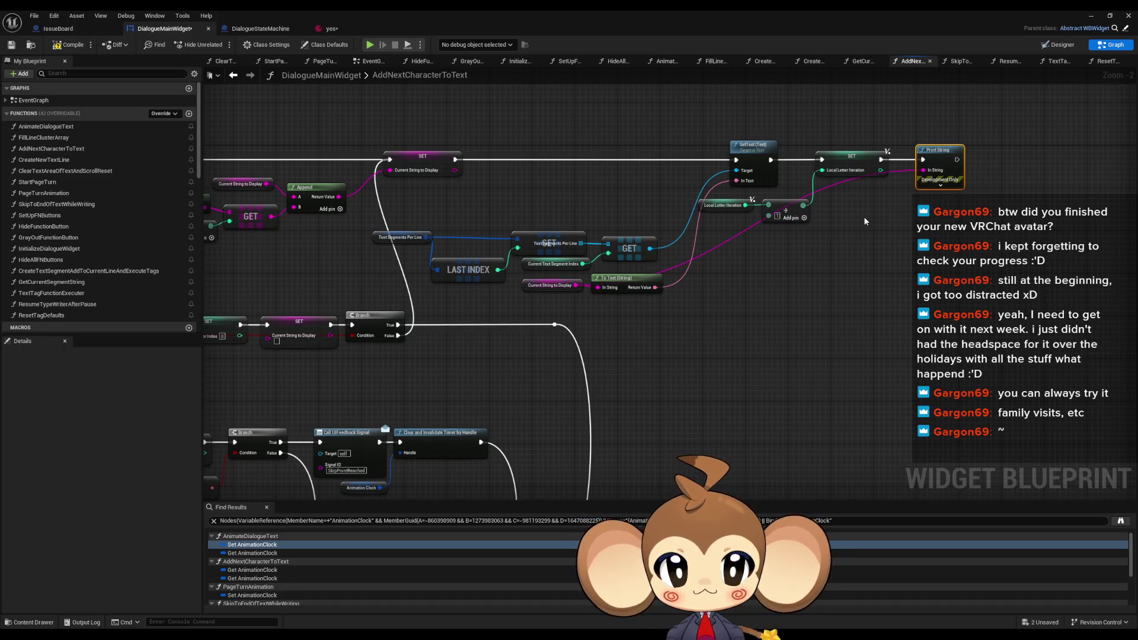
Paste a 'Warning_: writing false' Print String between Branch False and the SET node
drag(928, 221, 935, 363)
scroll(781, 358, down, 3)
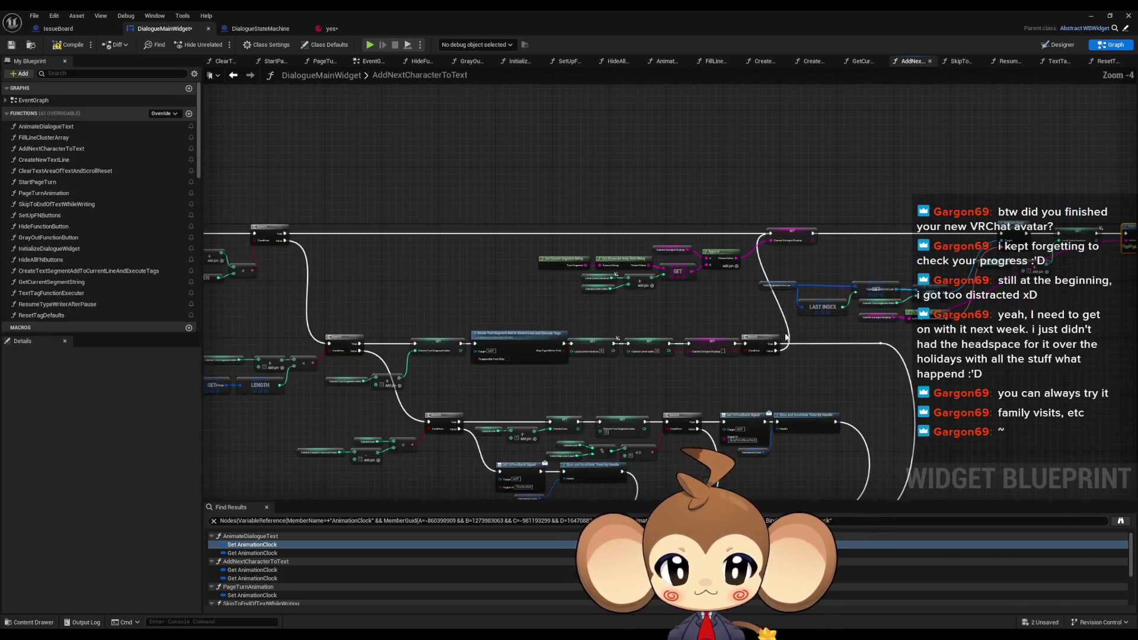
scroll(796, 344, up, 2)
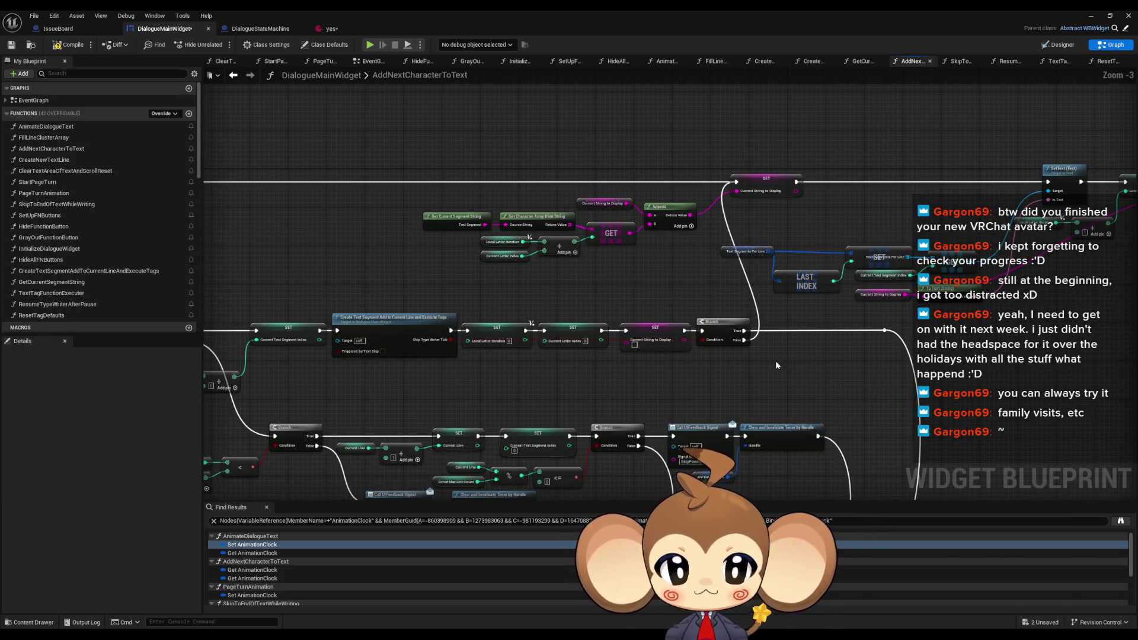
key(ctrl+v)
scroll(771, 357, up, 4)
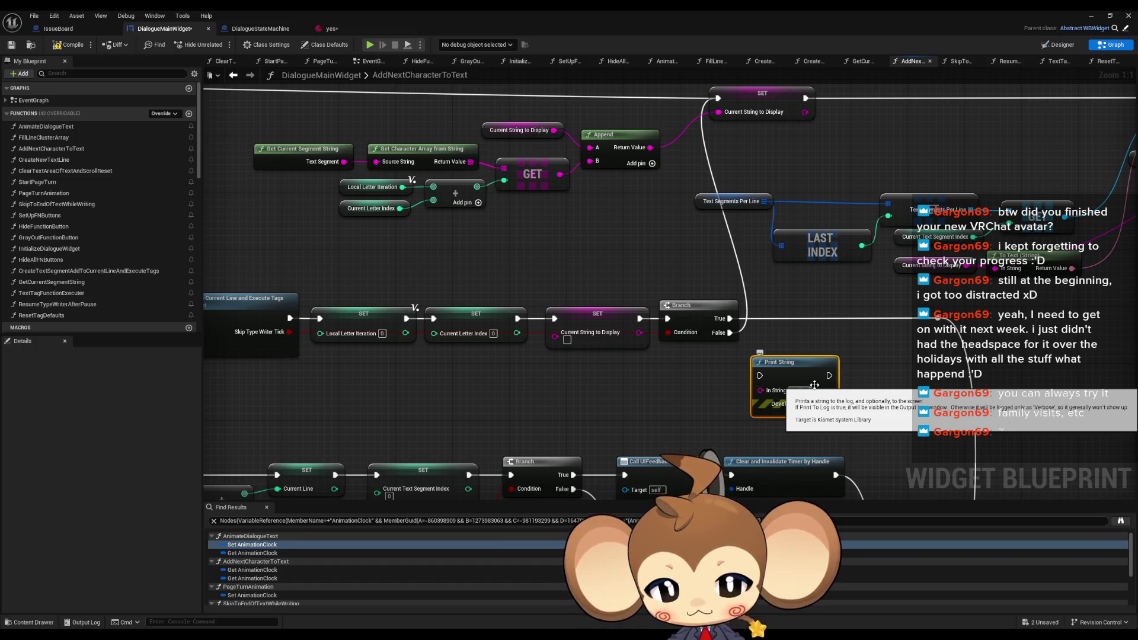
text(W)
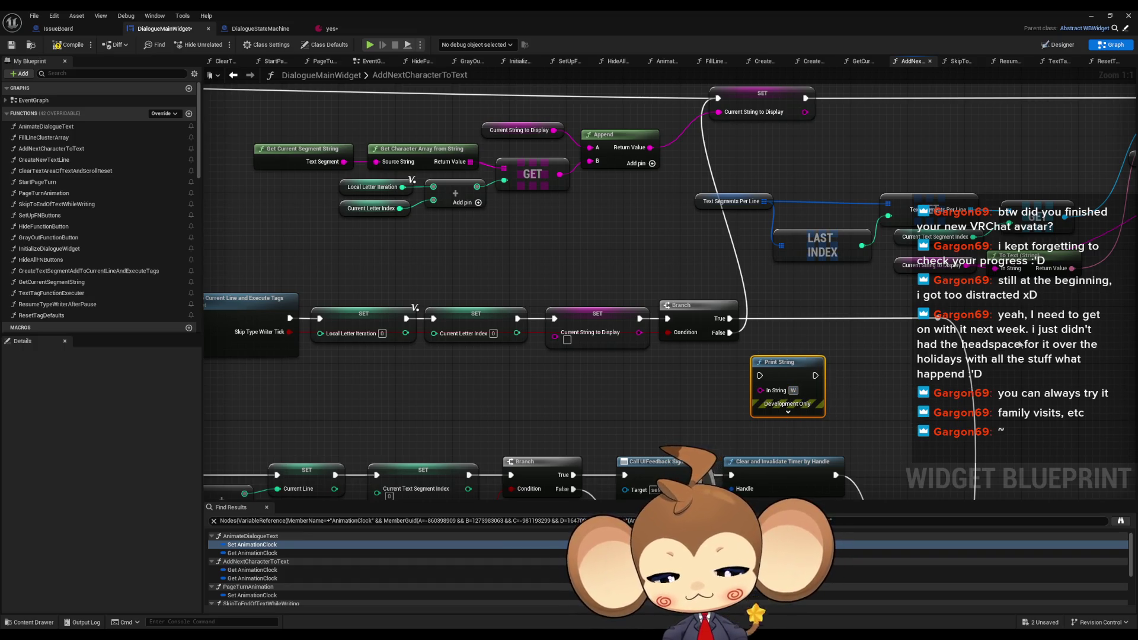
text(arning_)
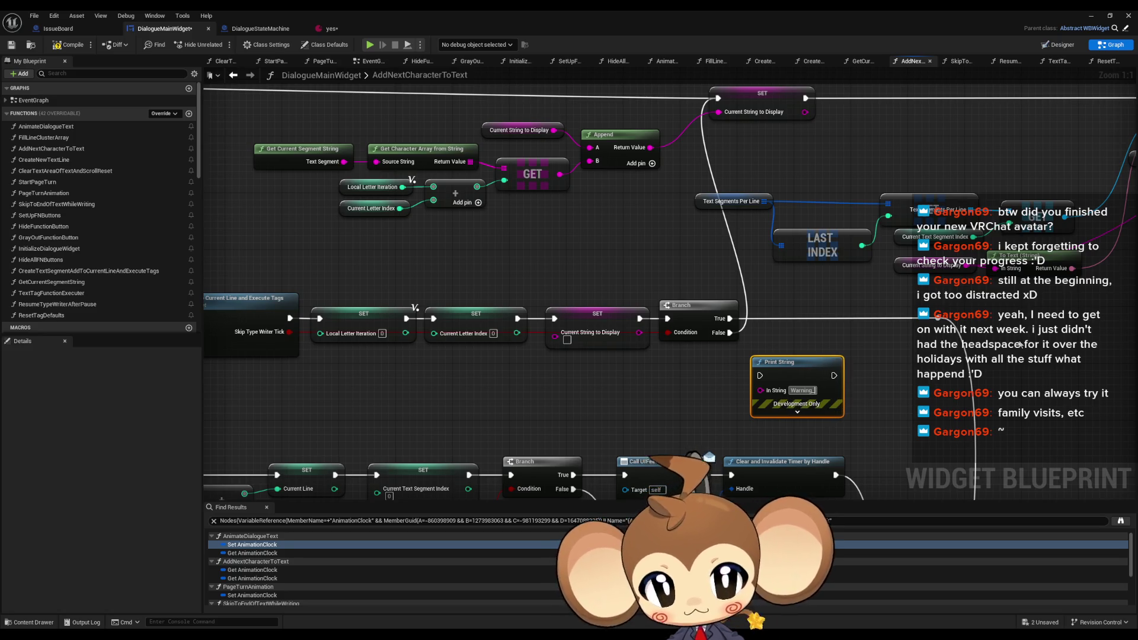
key(BackSpace)
text(: w)
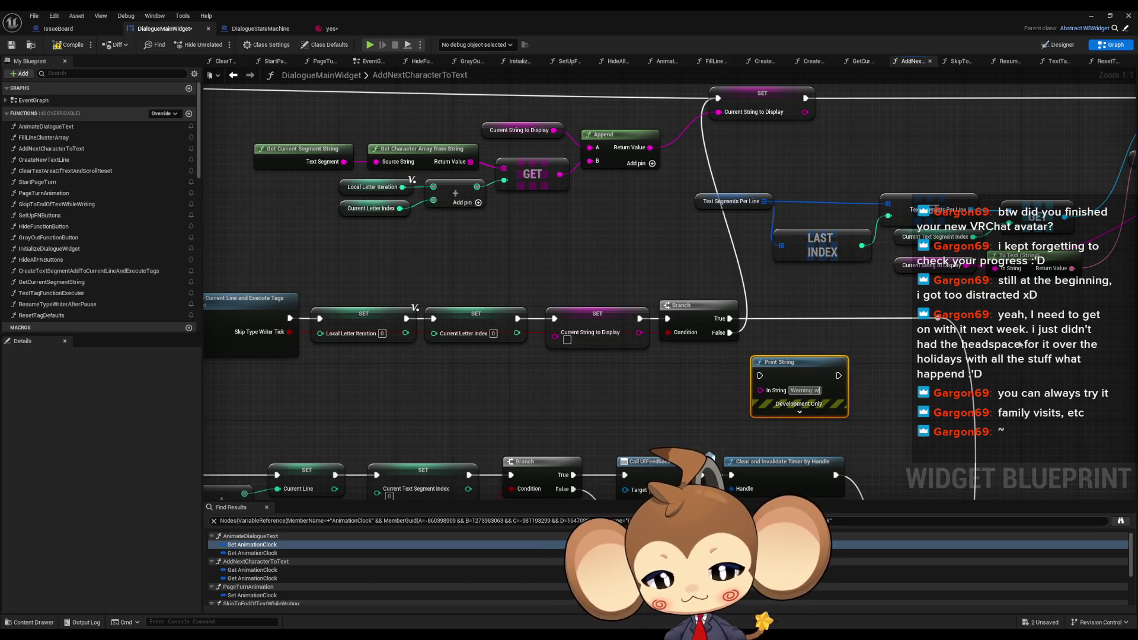
text(riting false)
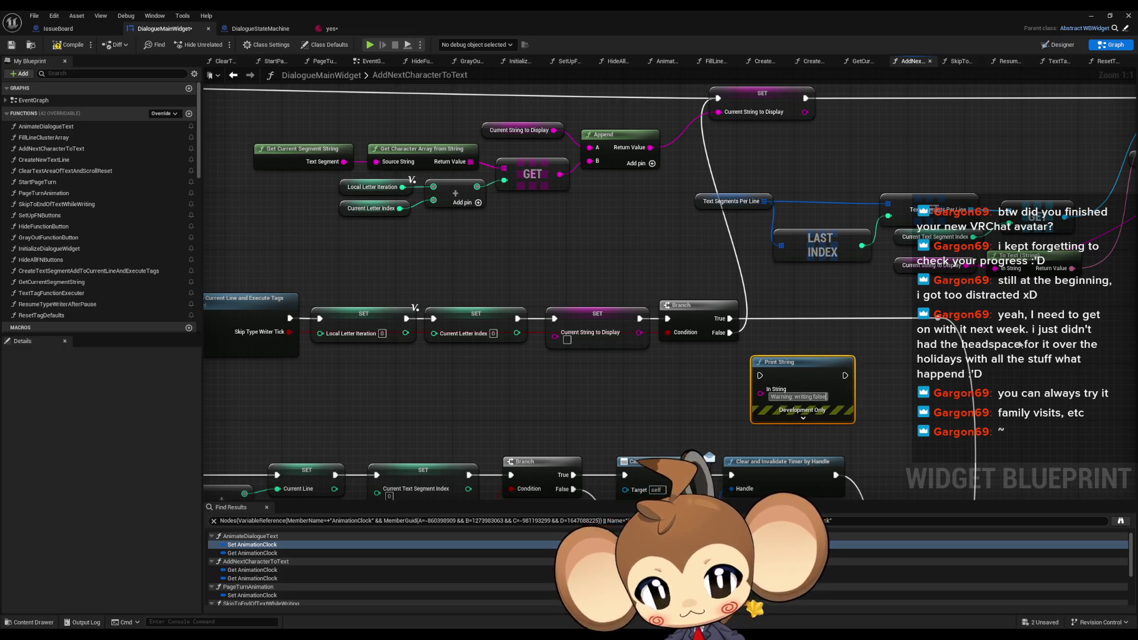
mouse_move(813, 432)
mouse_down()
mouse_move(827, 441)
mouse_move(692, 149)
mouse_move(684, 155)
mouse_up()
mouse_move(695, 389)
mouse_down()
mouse_move(724, 432)
mouse_move(614, 314)
mouse_move(599, 281)
mouse_up()
Paste a 'hmmm' Print String on the upper Branch's False path, continuing into the lower Branch
scroll(598, 281, down, 2)
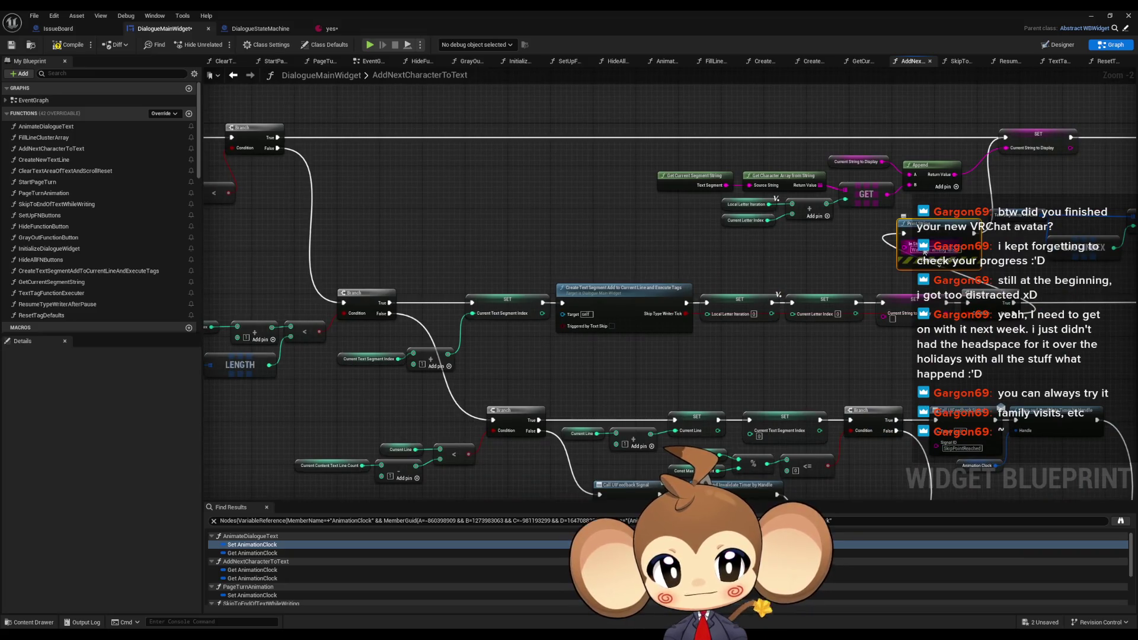
mouse_move(438, 202)
mouse_down()
mouse_move(508, 198)
mouse_move(597, 219)
mouse_up()
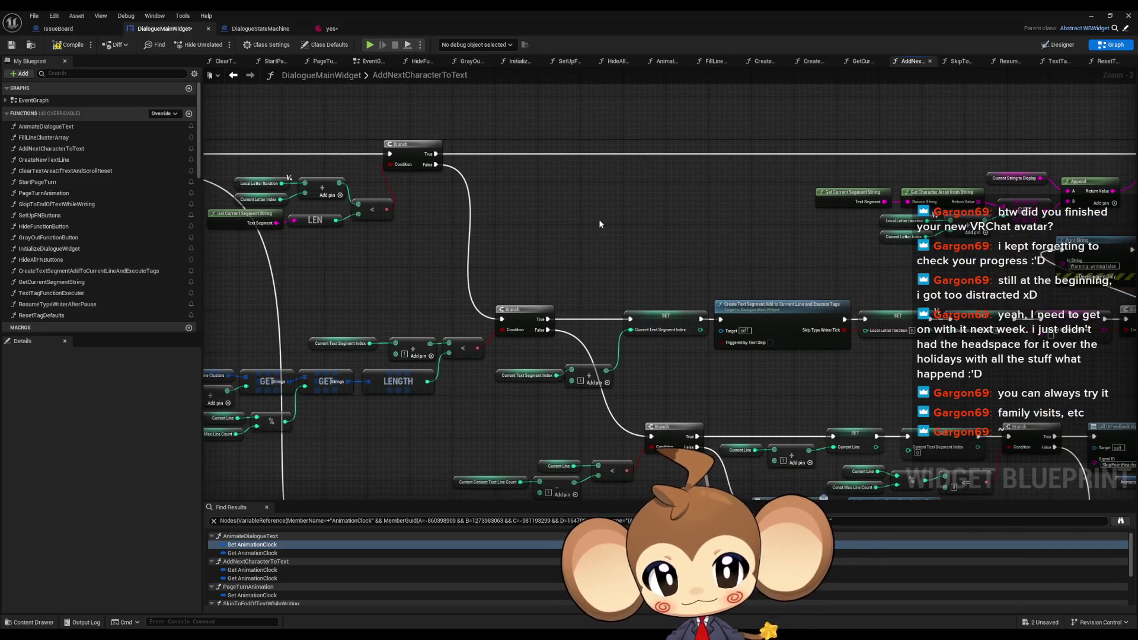
key(ctrl+v)
drag(464, 206, 521, 225)
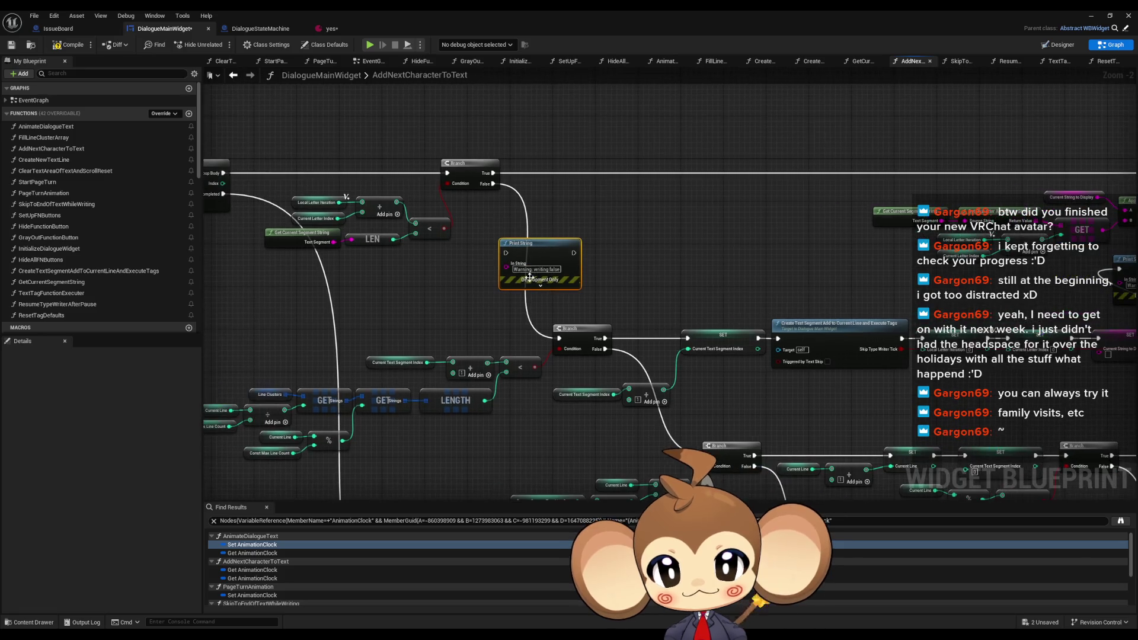
text(hmmm)
key(Return)
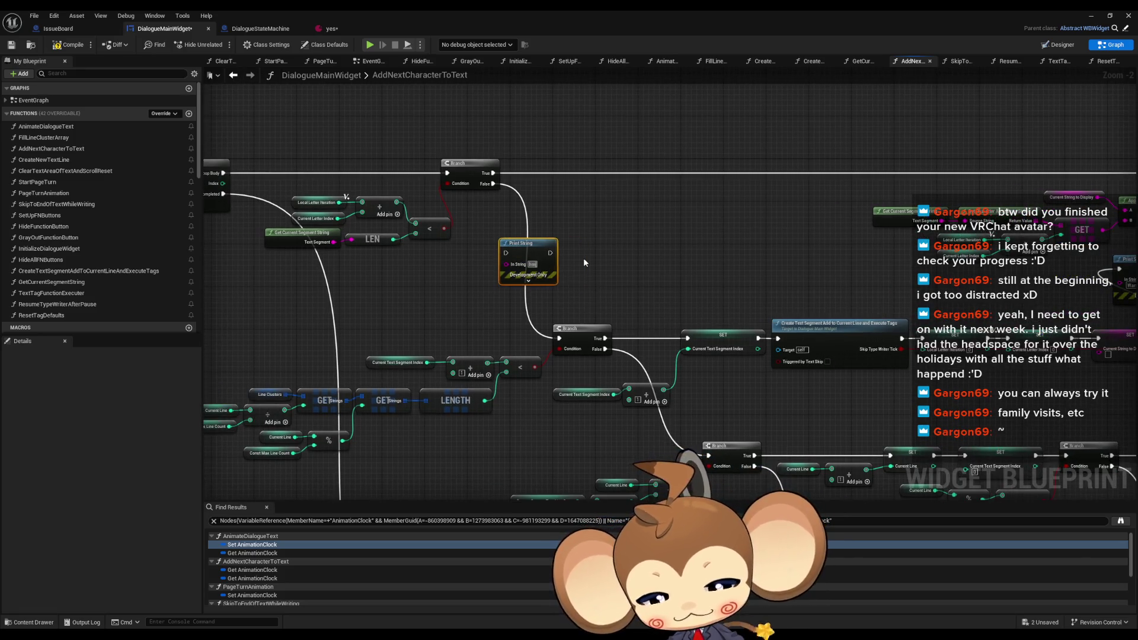
text(mmmmmmmmmmmmmmmmmmmmmmmmmmmmmm)
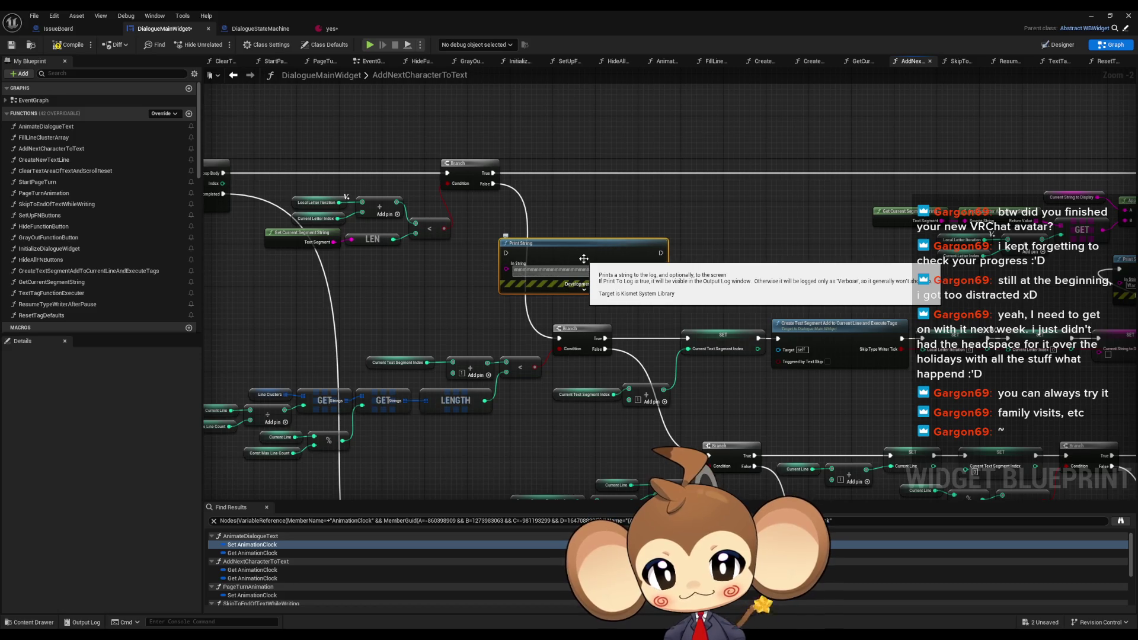
drag(506, 253, 493, 183)
mouse_move(665, 252)
mouse_down()
mouse_move(676, 267)
mouse_move(559, 338)
mouse_up()
mouse_move(687, 259)
mouse_down()
mouse_move(332, 177)
mouse_move(791, 313)
mouse_up()
key(ctrl+v)
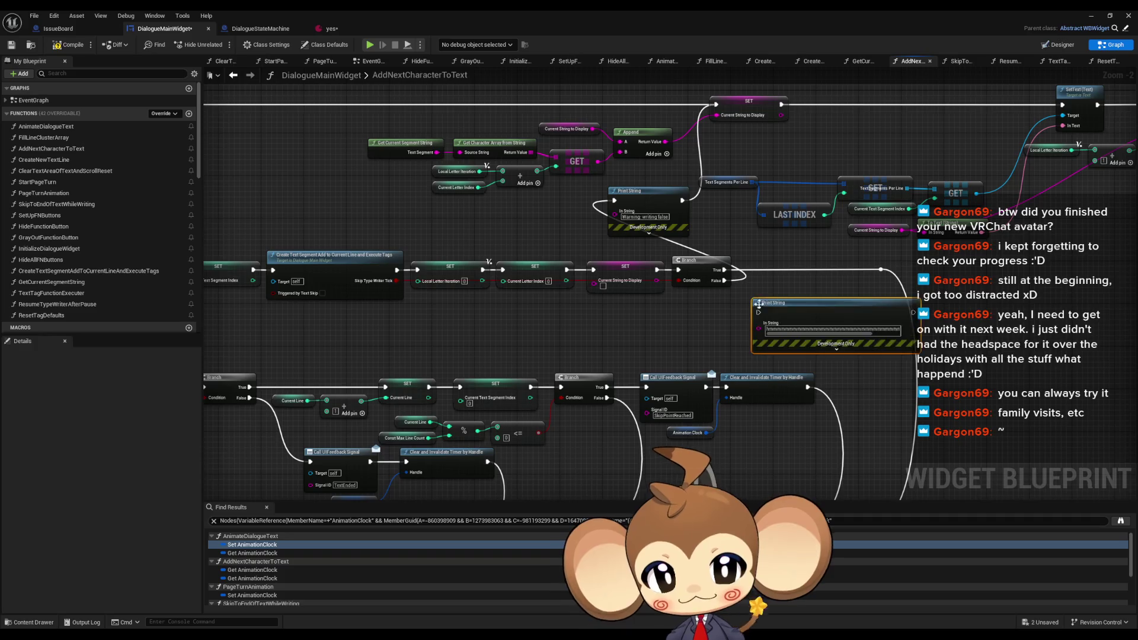
Set the pasted Print String to 'yes' and wire it from Branch True to the reroute
scroll(797, 338, up, 2)
click(798, 337)
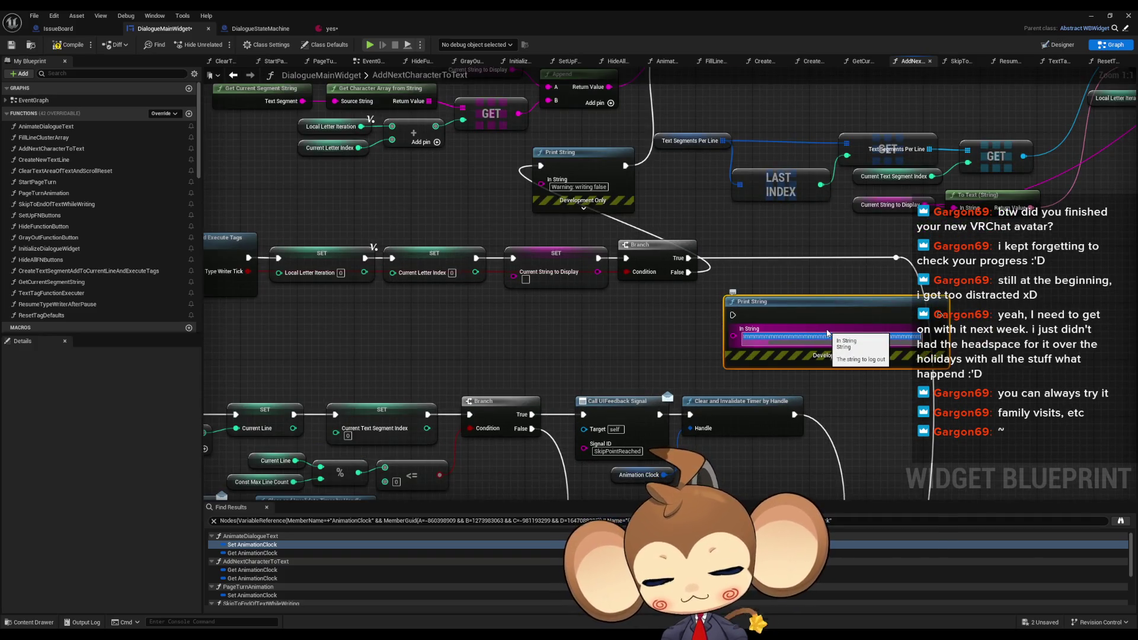
text(yes)
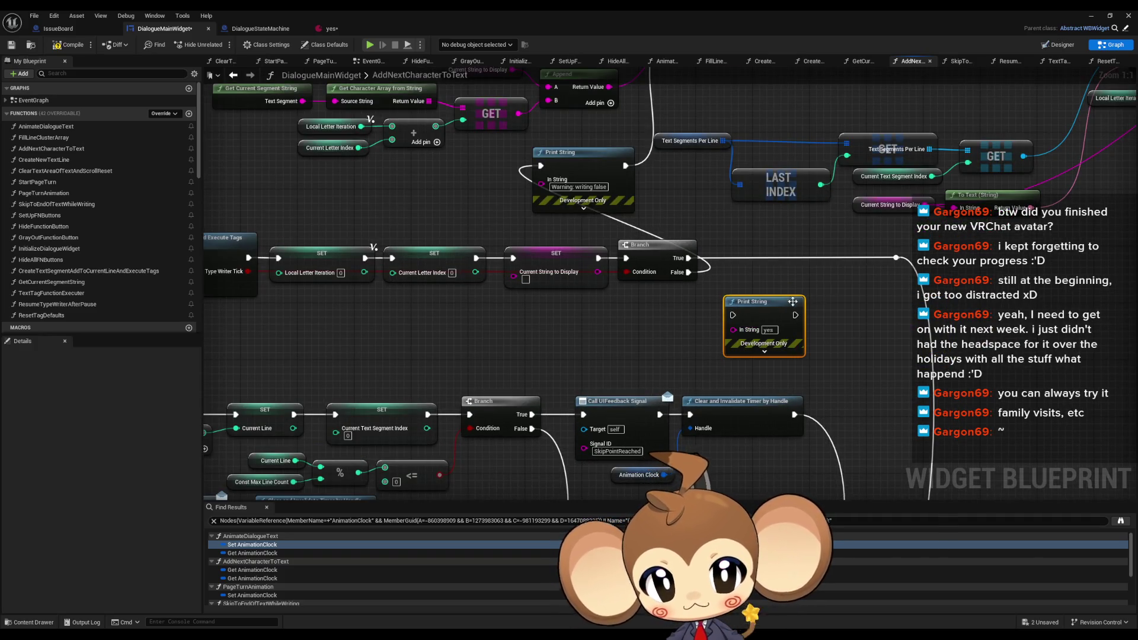
drag(794, 315, 896, 258)
drag(733, 315, 689, 261)
Paste a Print String reading 'Error: end reached' and route the end-of-text flow through it
scroll(872, 298, down, 5)
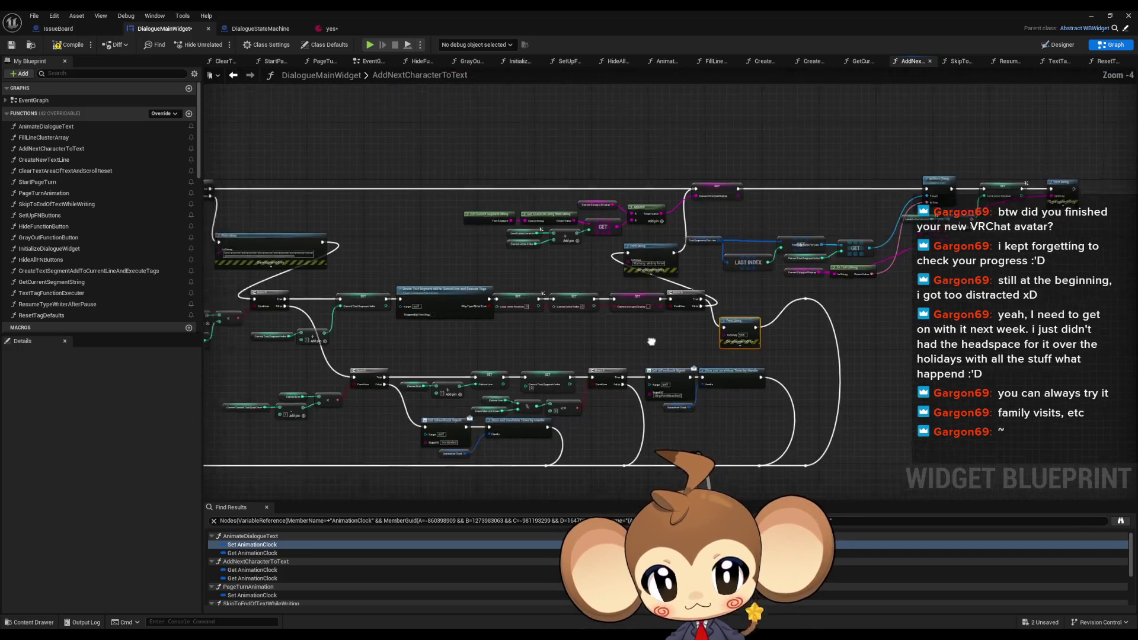
scroll(604, 332, up, 2)
drag(636, 353, 592, 307)
key(ctrl+v)
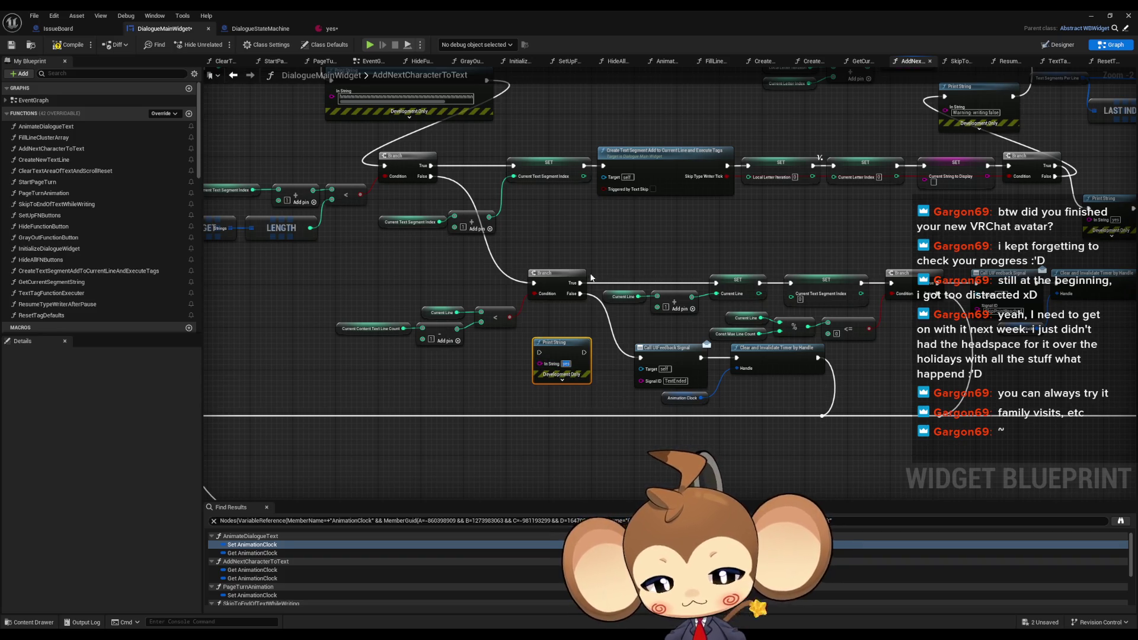
key(BackSpace)
text(ror)
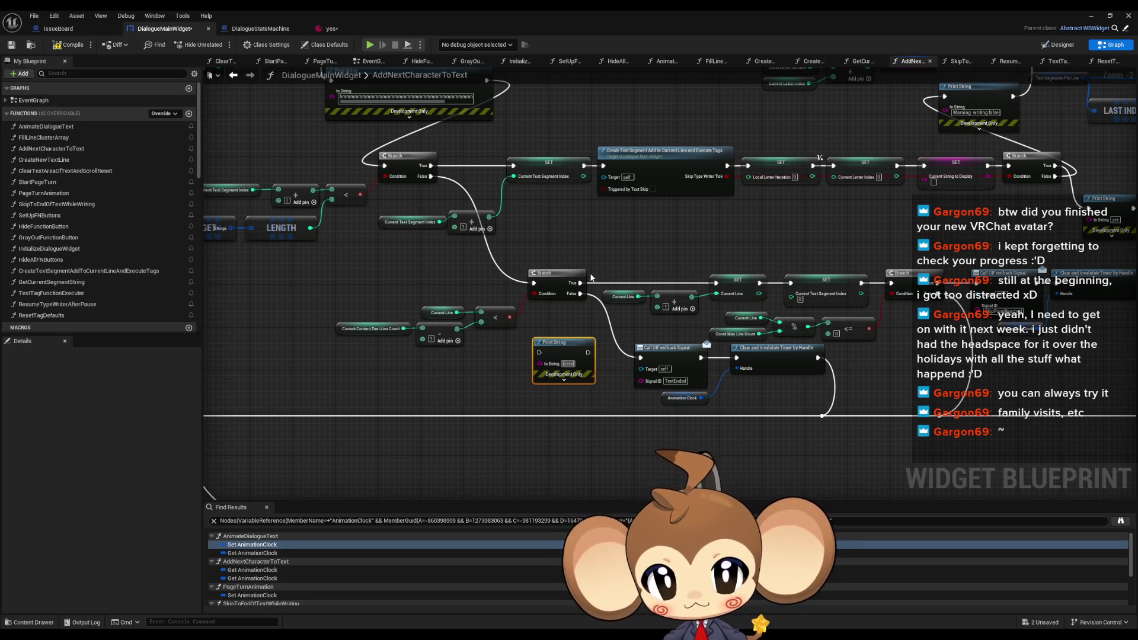
text(: end reached)
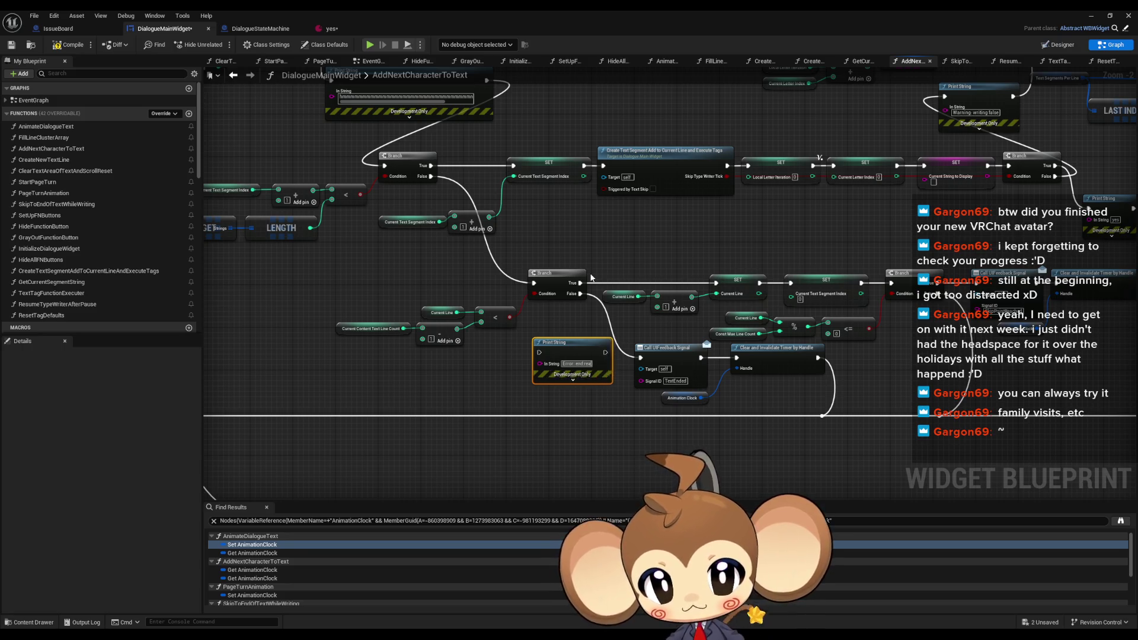
scroll(553, 258, up, 2)
drag(656, 361, 530, 352)
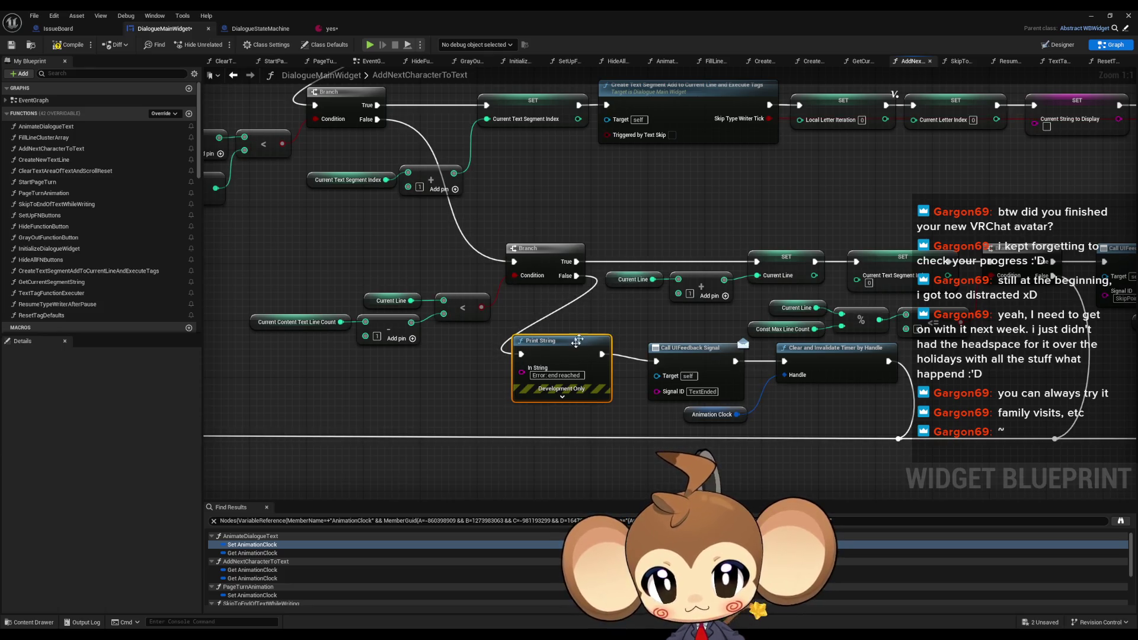
Duplicate the print as 'Error: skip reached' and feed it from the Branch's True path
key(ctrl+c)
key(ctrl+v)
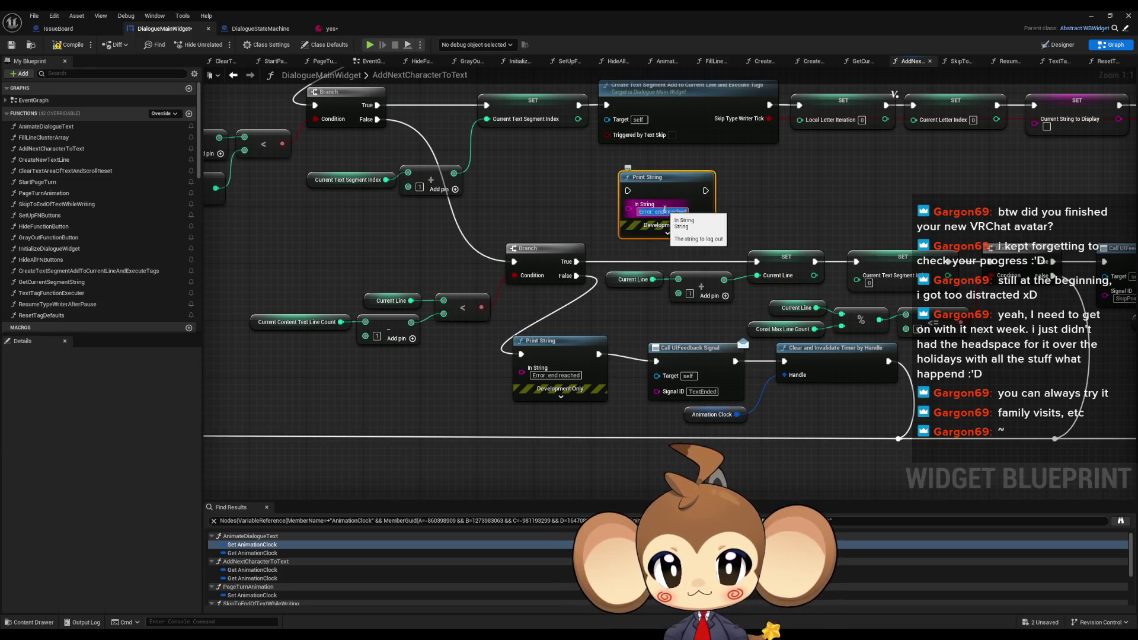
drag(655, 211, 770, 215)
text(skip)
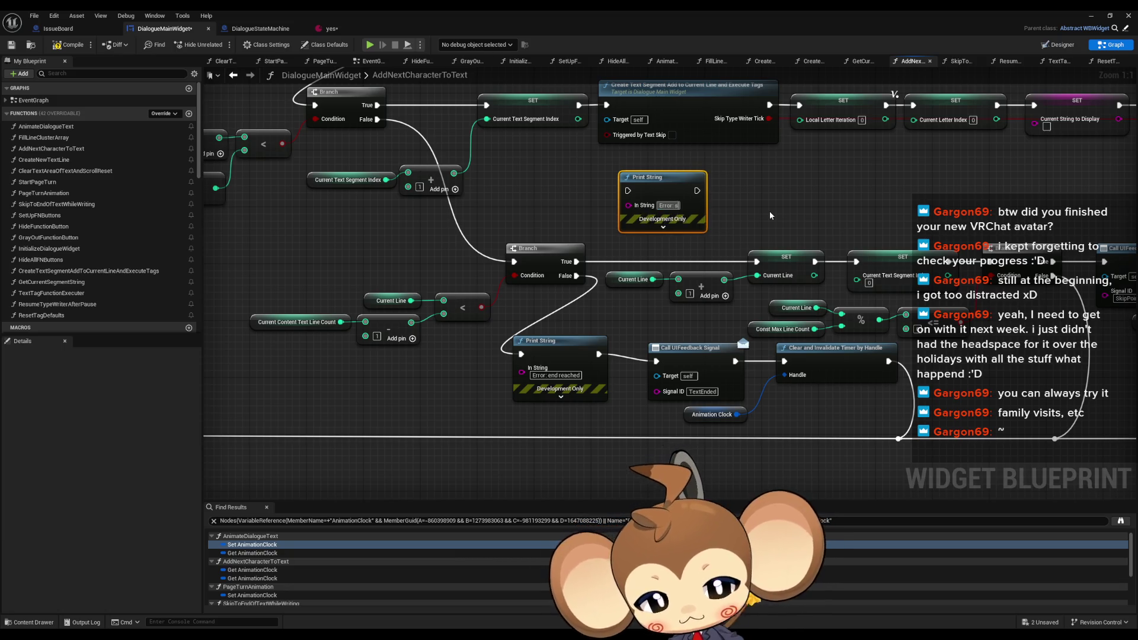
key(Return)
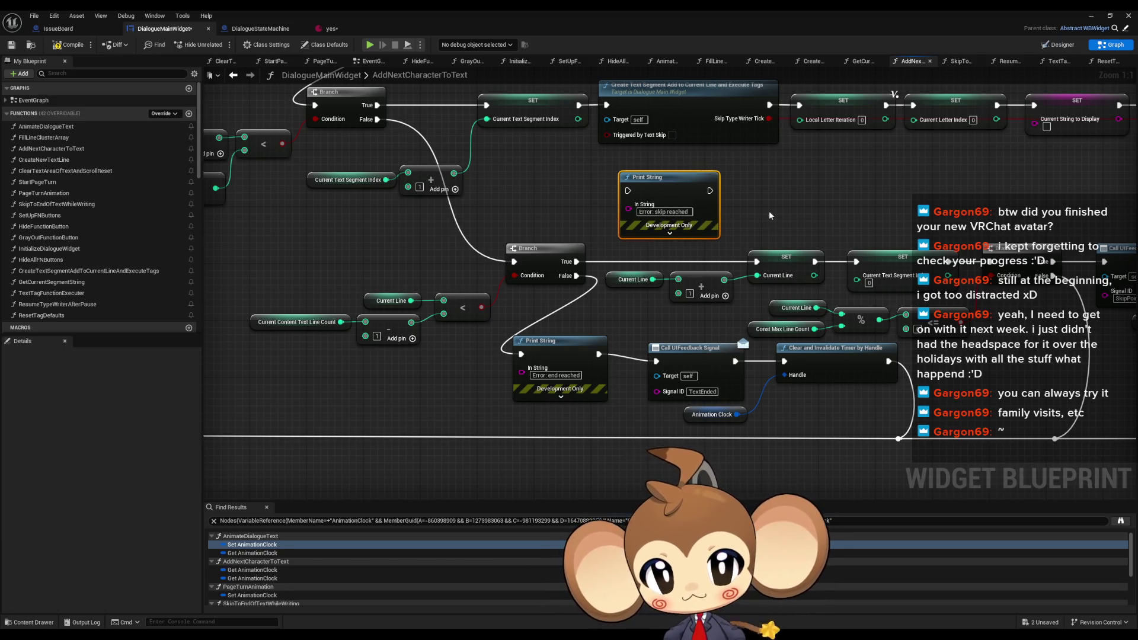
drag(710, 191, 757, 263)
mouse_move(742, 180)
mouse_down()
mouse_move(437, 233)
mouse_move(804, 210)
mouse_move(862, 230)
mouse_up()
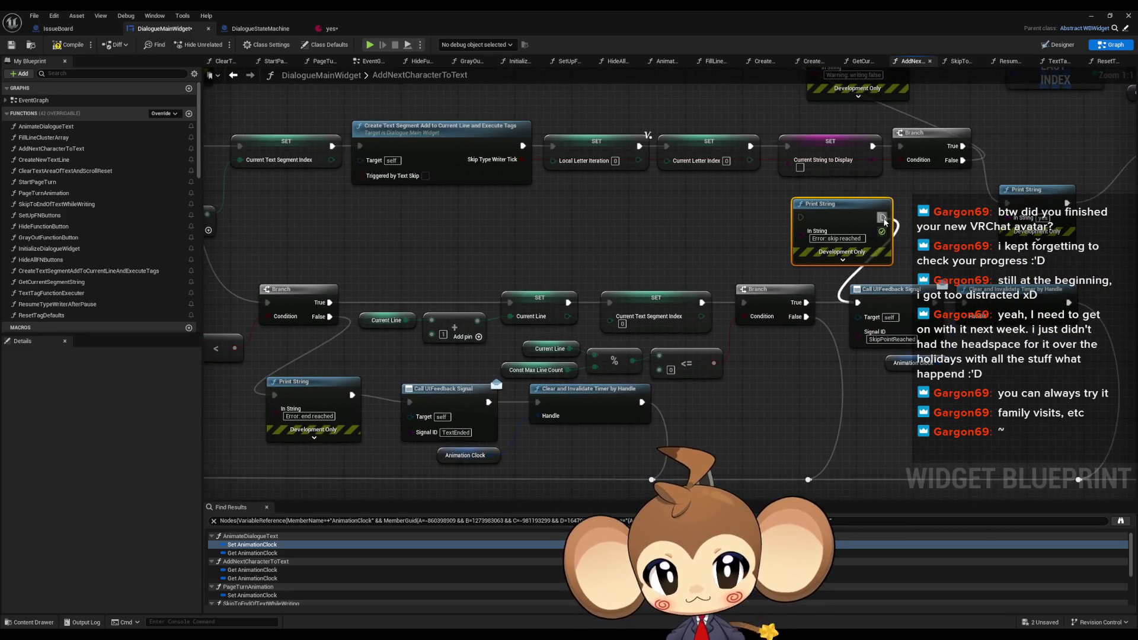
drag(806, 302, 801, 218)
Paste a 'lets not' print on the Branch's False path, linked to the reroute below
key(ctrl+c)
key(ctrl+v)
text(lets not)
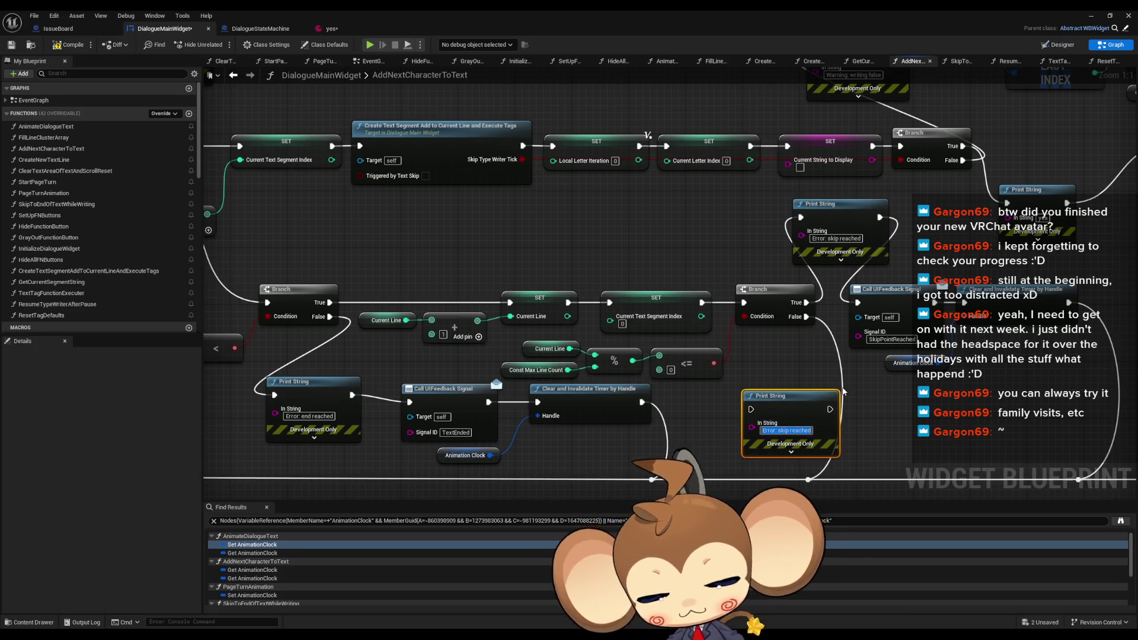
key(Return)
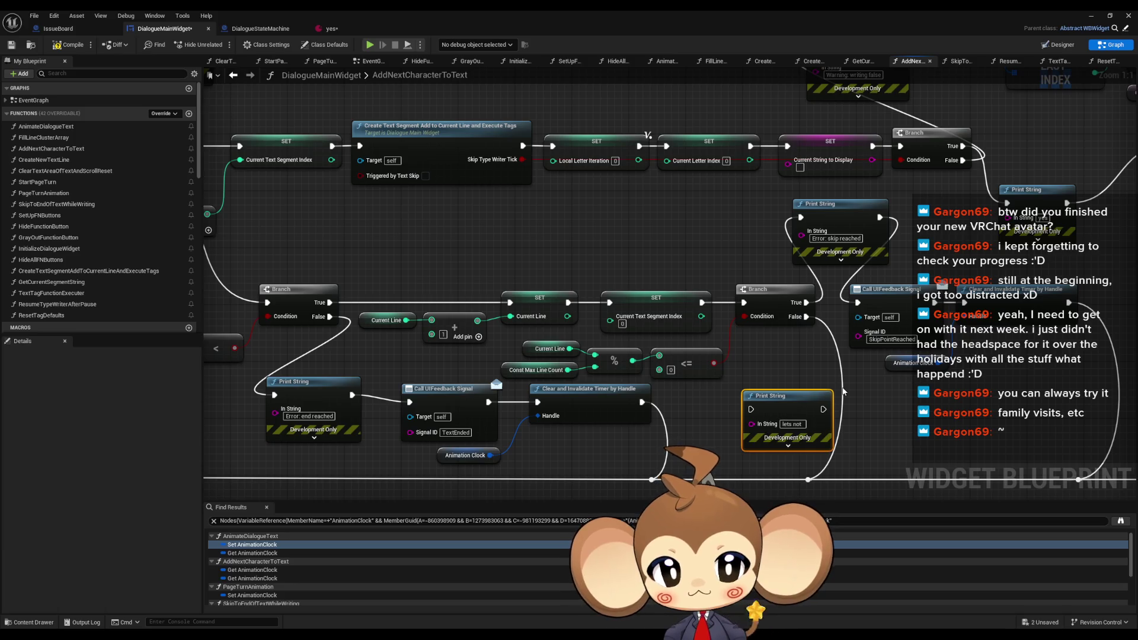
drag(824, 409, 808, 479)
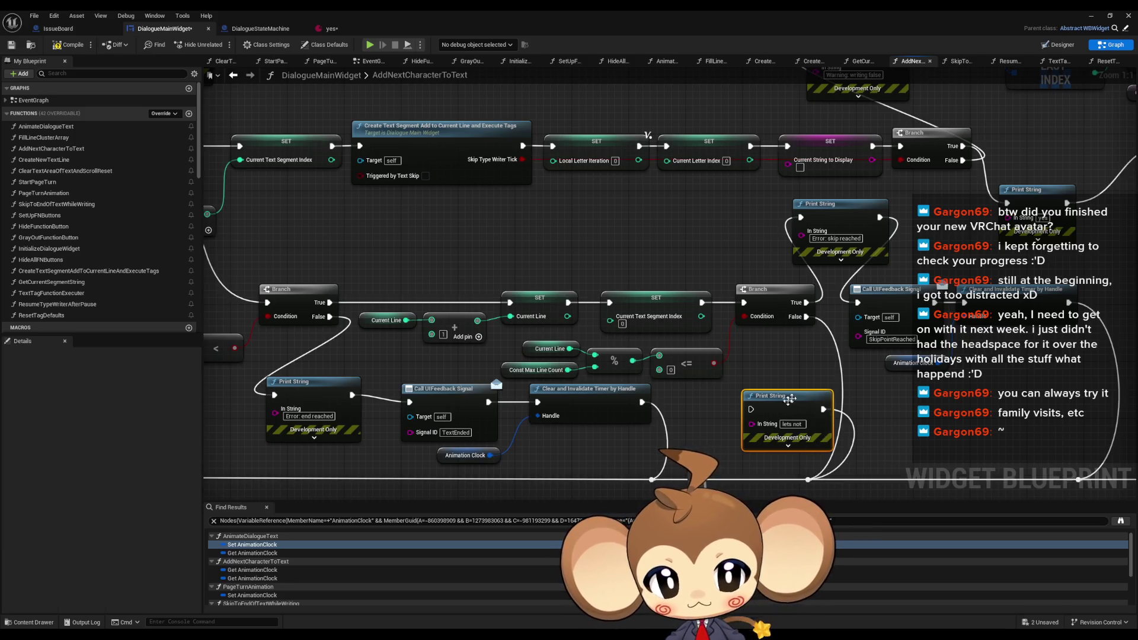
drag(753, 410, 807, 317)
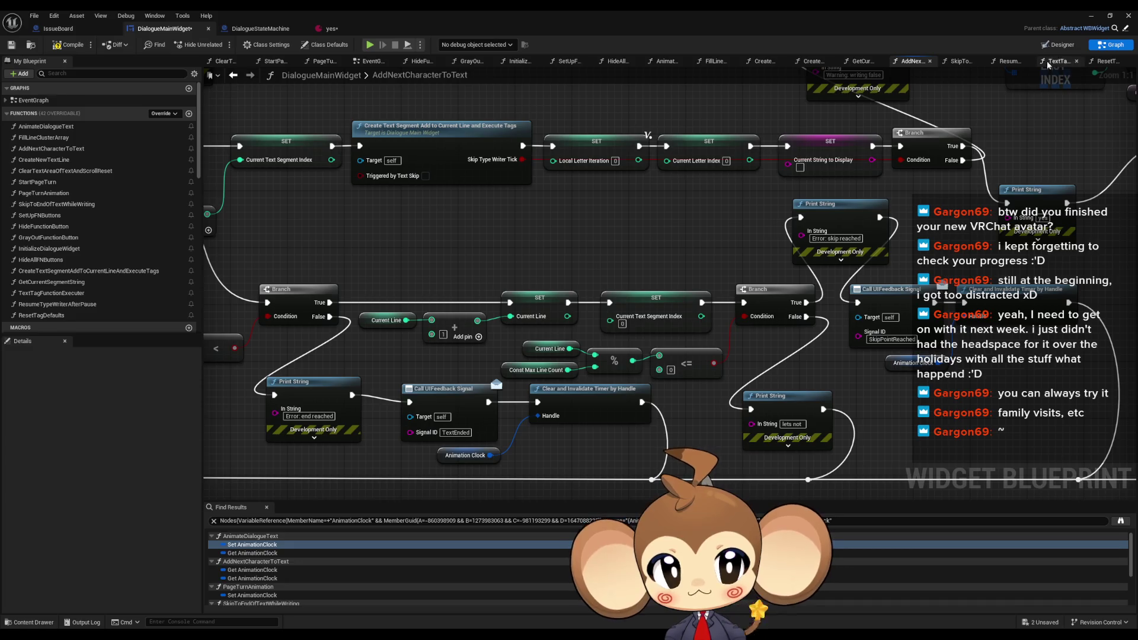
click(1101, 20)
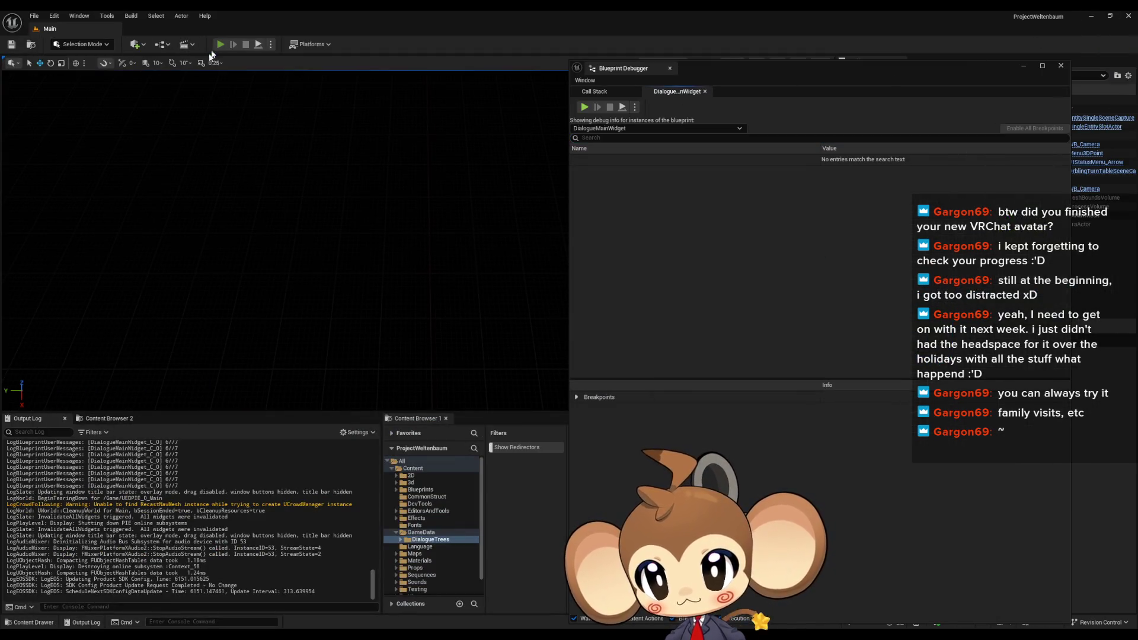
Start the game from the title menu, clear the Output Log while the dialogue runs, then stop with Esc
click(80, 320)
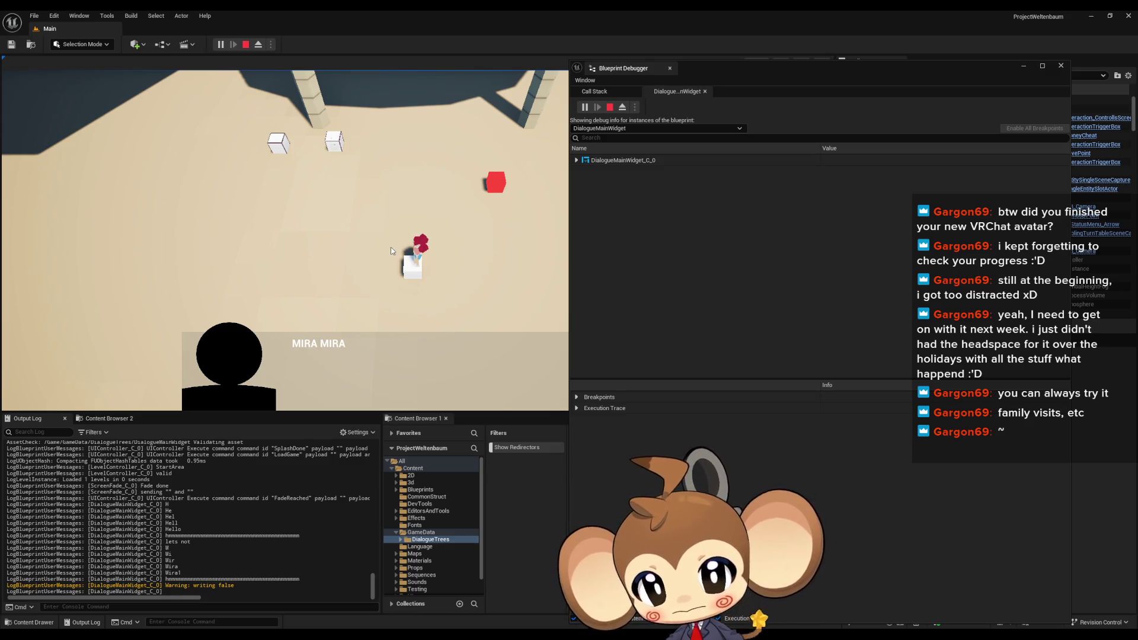
right_click(265, 490)
click(293, 501)
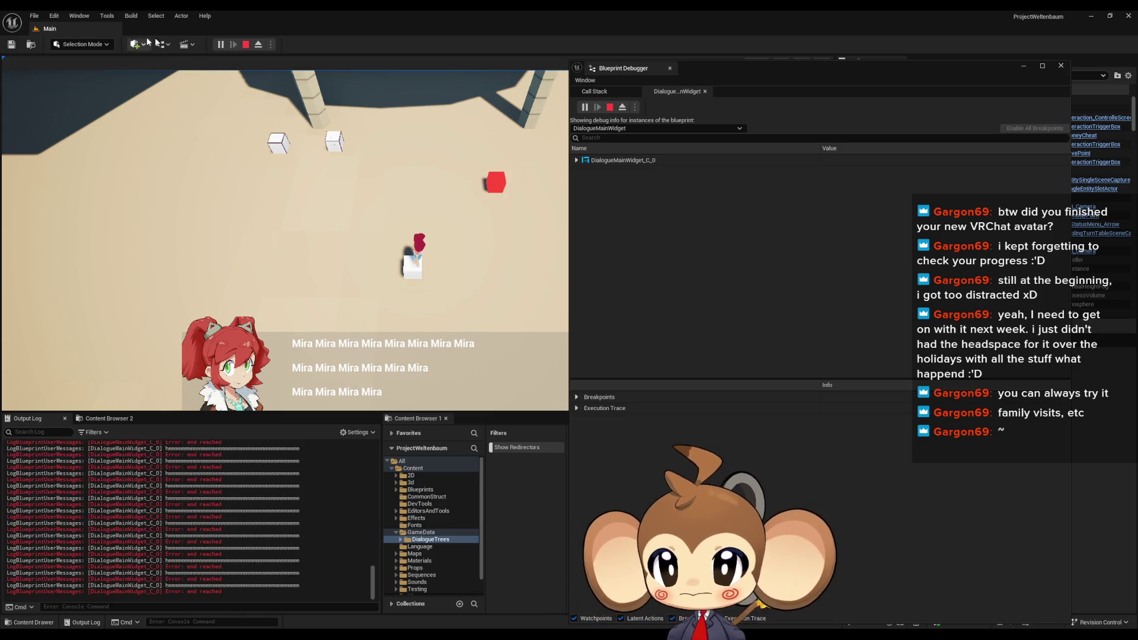
key(Escape)
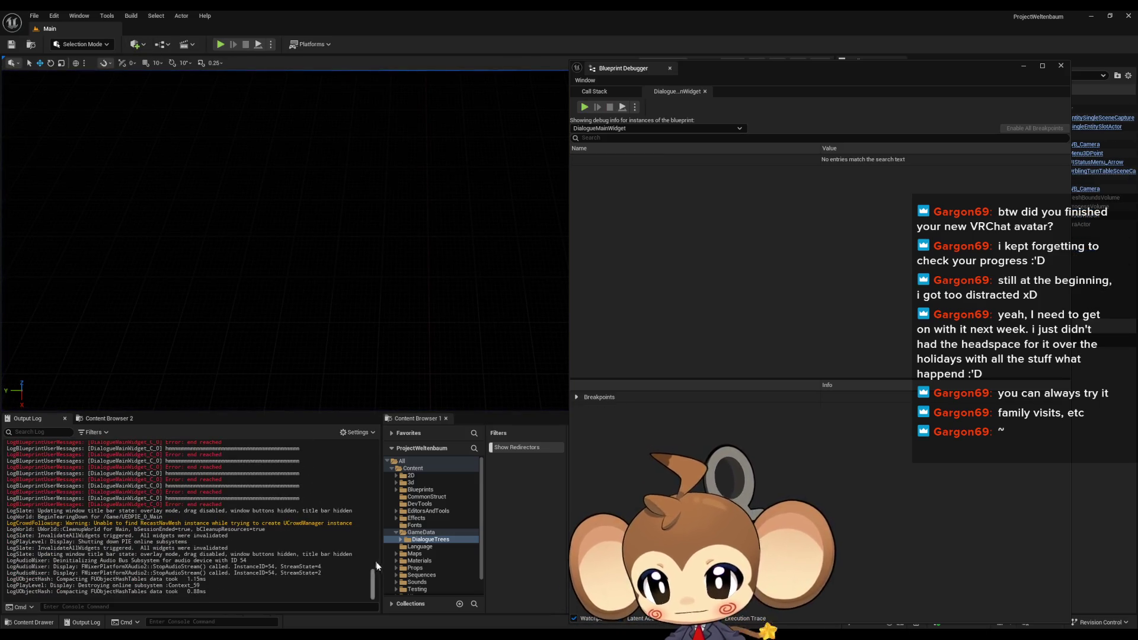
mouse_move(372, 580)
mouse_down()
mouse_move(367, 438)
mouse_move(364, 487)
mouse_move(361, 440)
mouse_move(350, 504)
mouse_move(354, 443)
mouse_move(350, 491)
mouse_up()
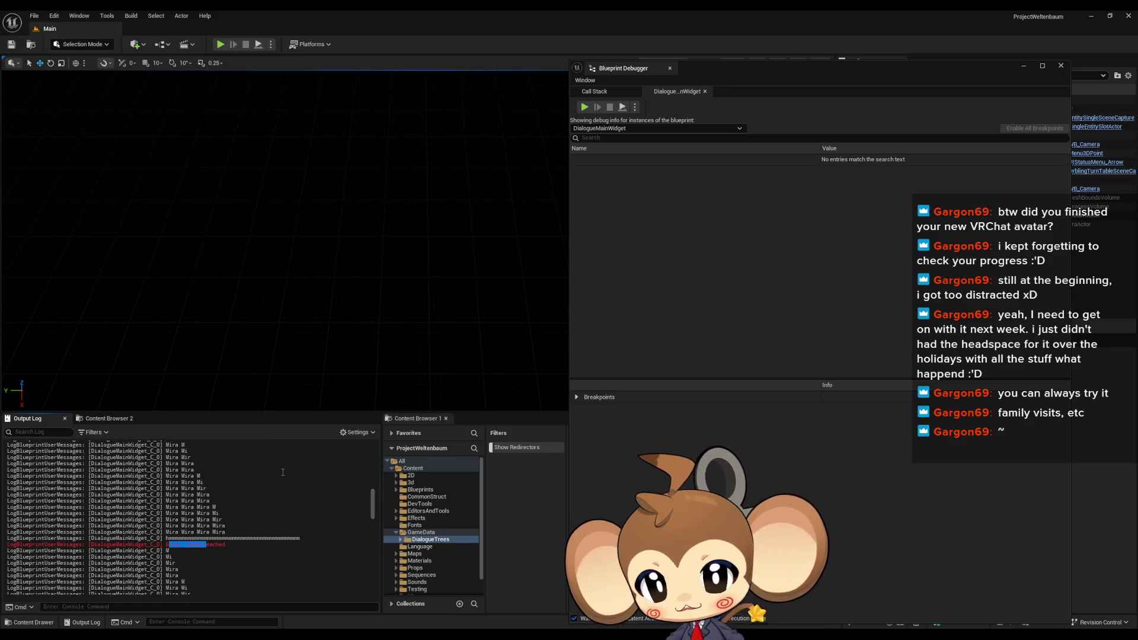
mouse_move(373, 509)
mouse_down()
mouse_move(372, 536)
mouse_move(376, 457)
mouse_move(377, 512)
mouse_up()
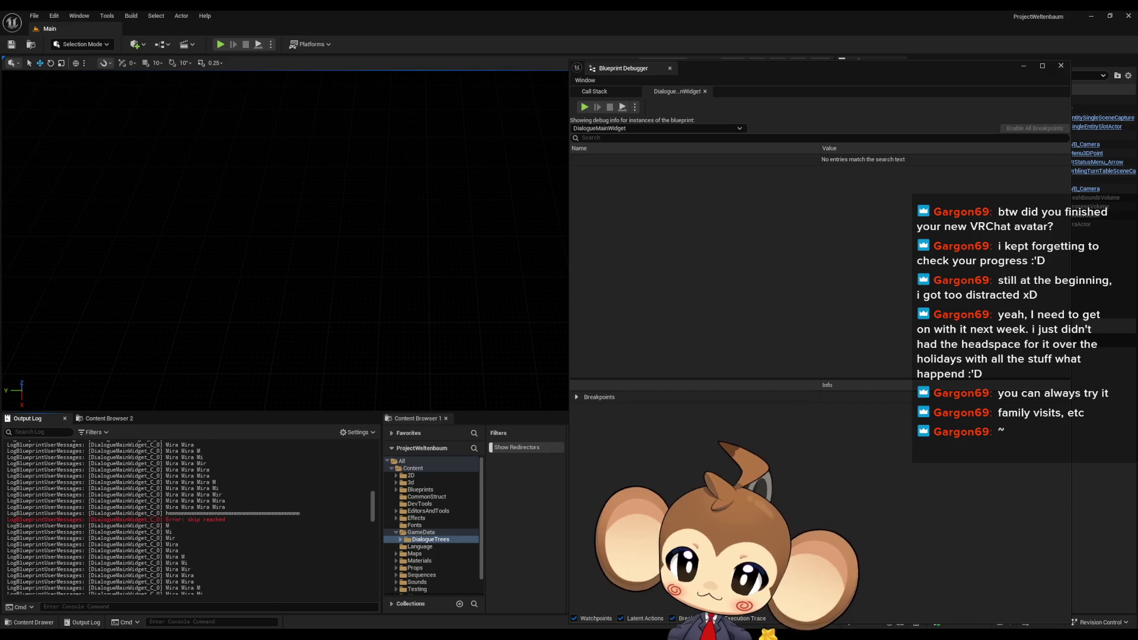
In DialogueMainWidget, find references to AddNextCharacterToText by name and open the AnimateDialogueText result
mouse_move(418, 636)
click(443, 600)
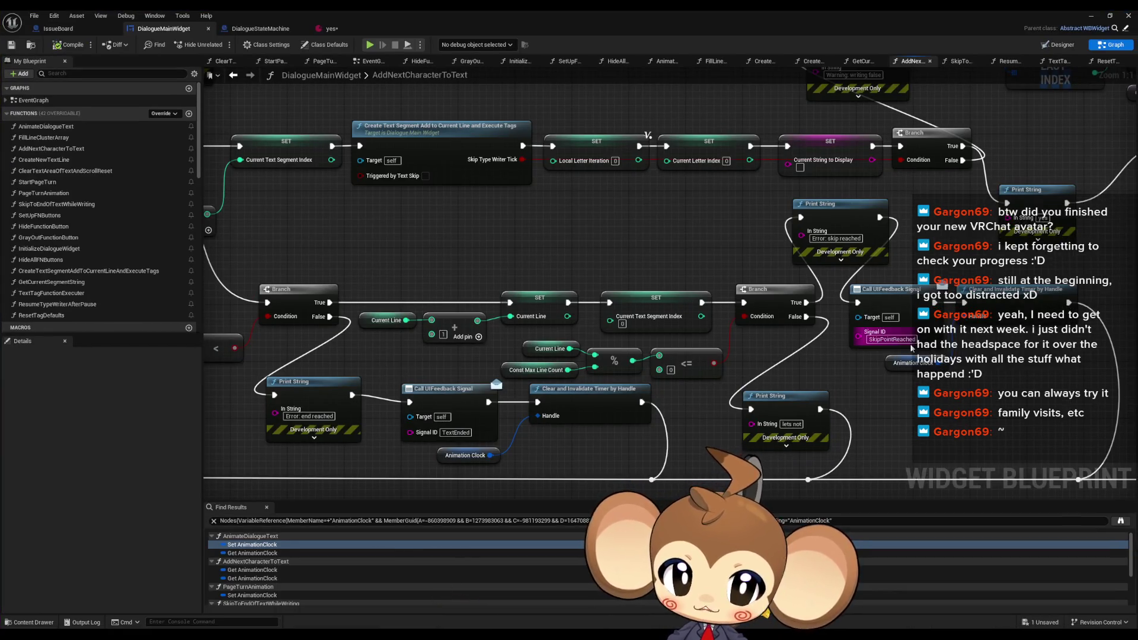
click(765, 379)
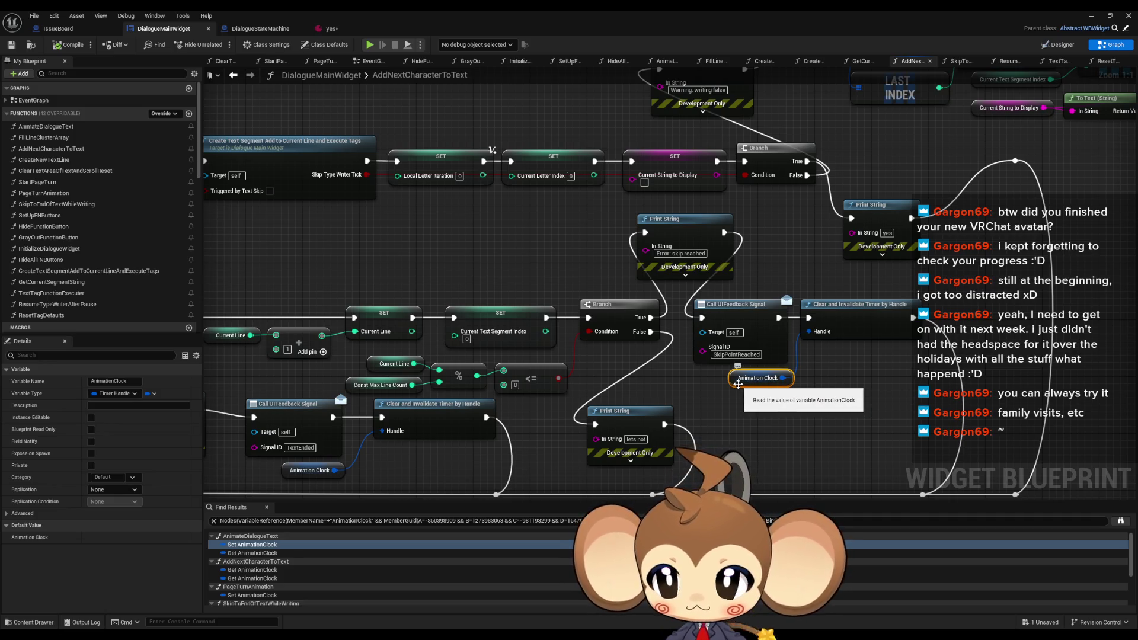
click(64, 151)
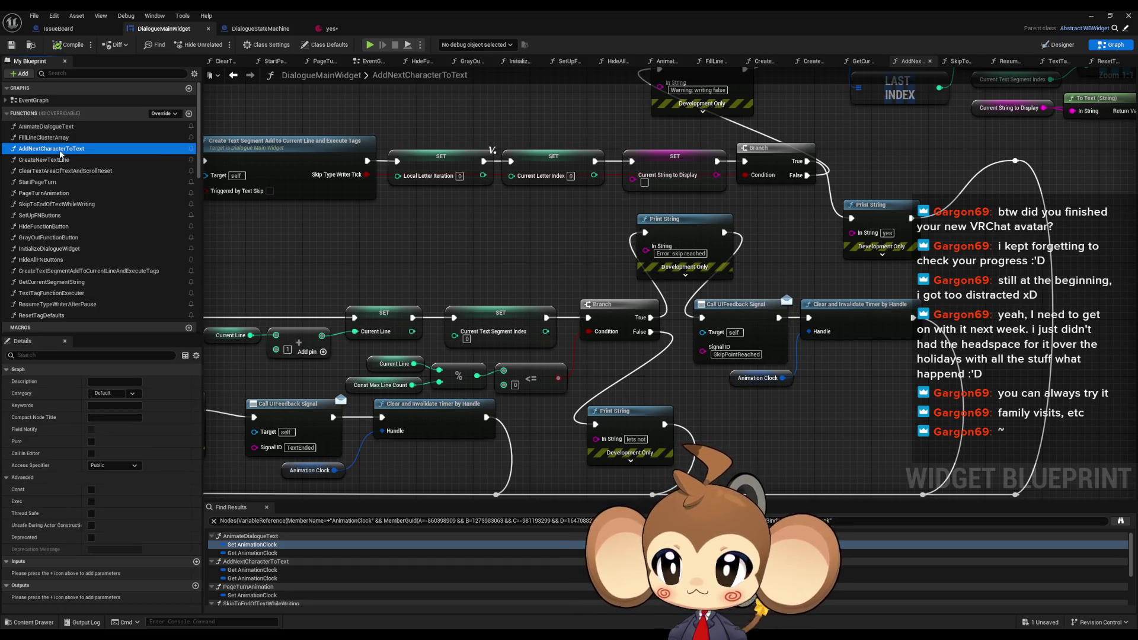
right_click(63, 151)
click(164, 204)
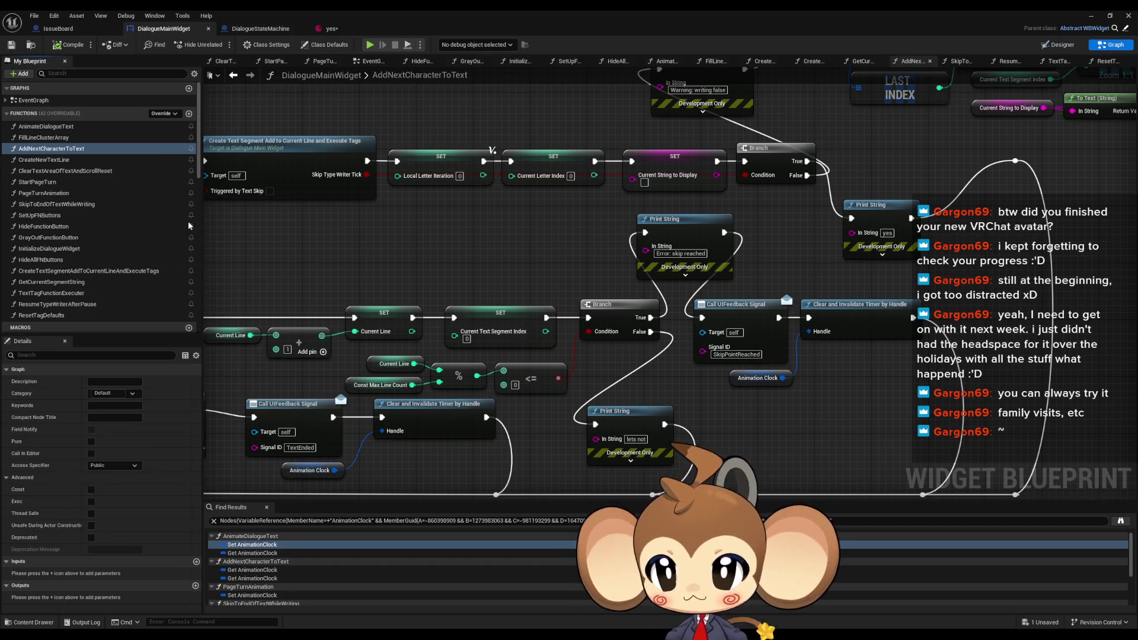
double_click(240, 554)
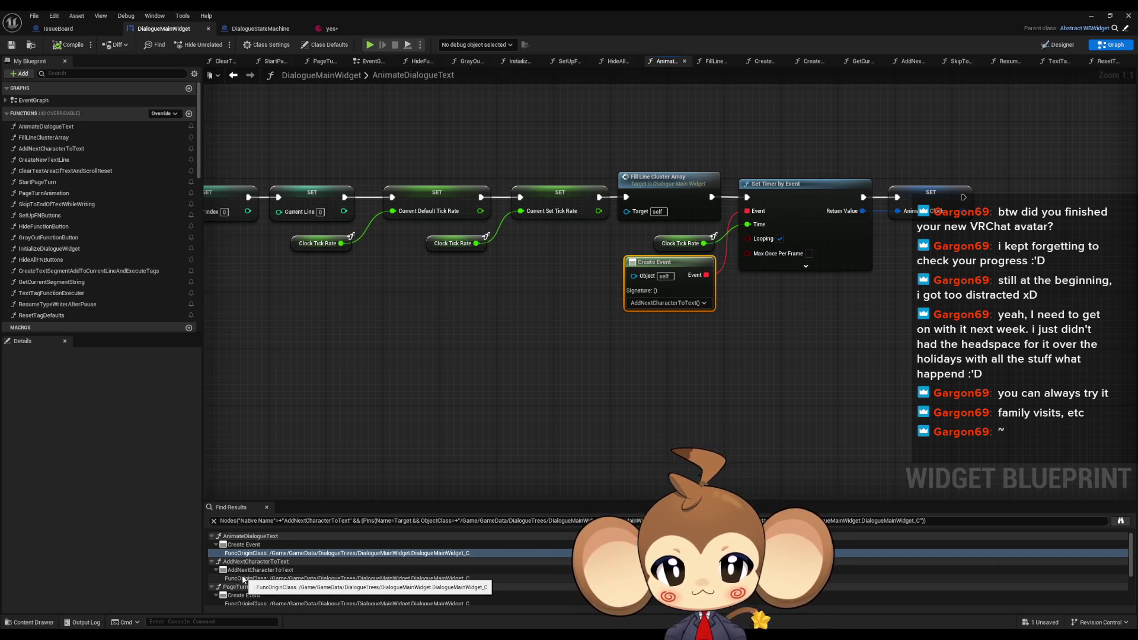
Step between the AnimateDialogueText and AddNextCharacterToText references in Find Results
click(243, 579)
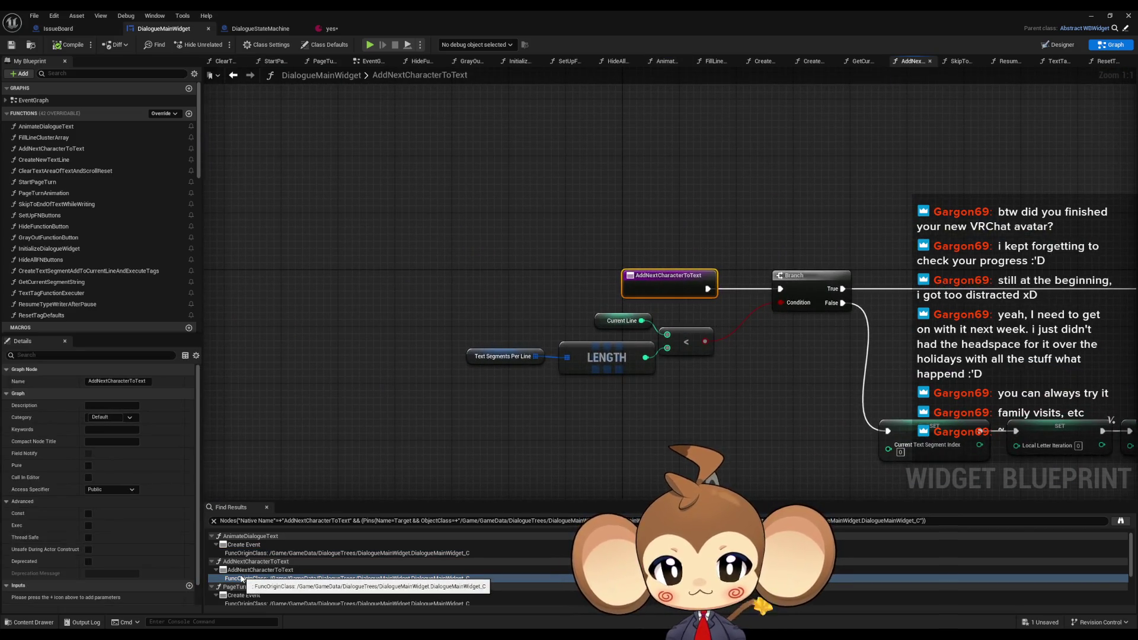
click(241, 553)
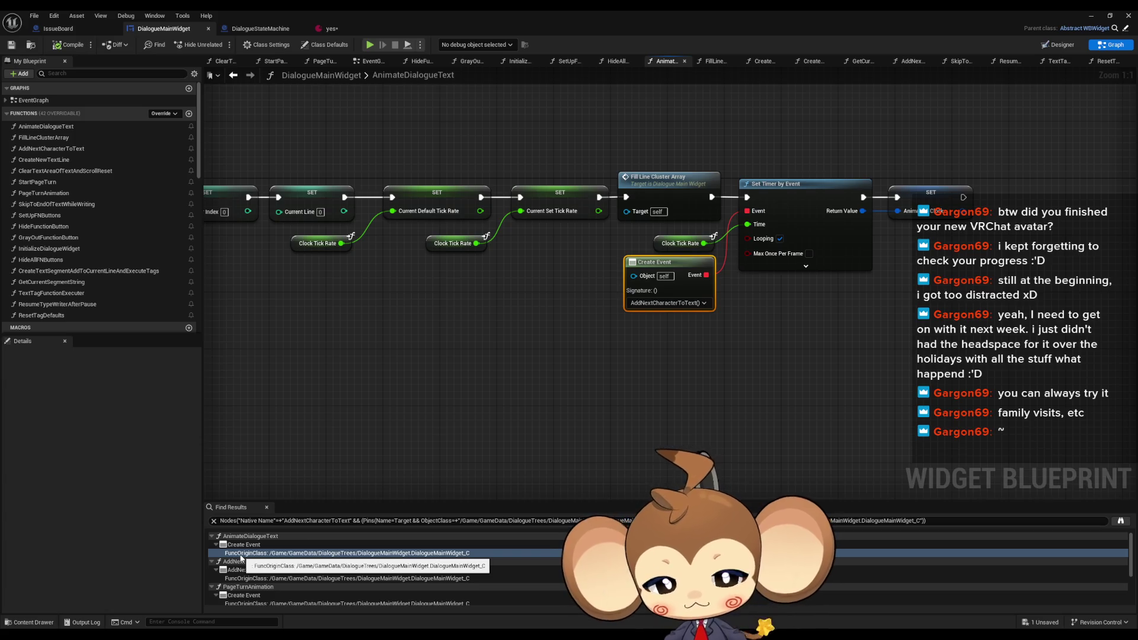
click(238, 579)
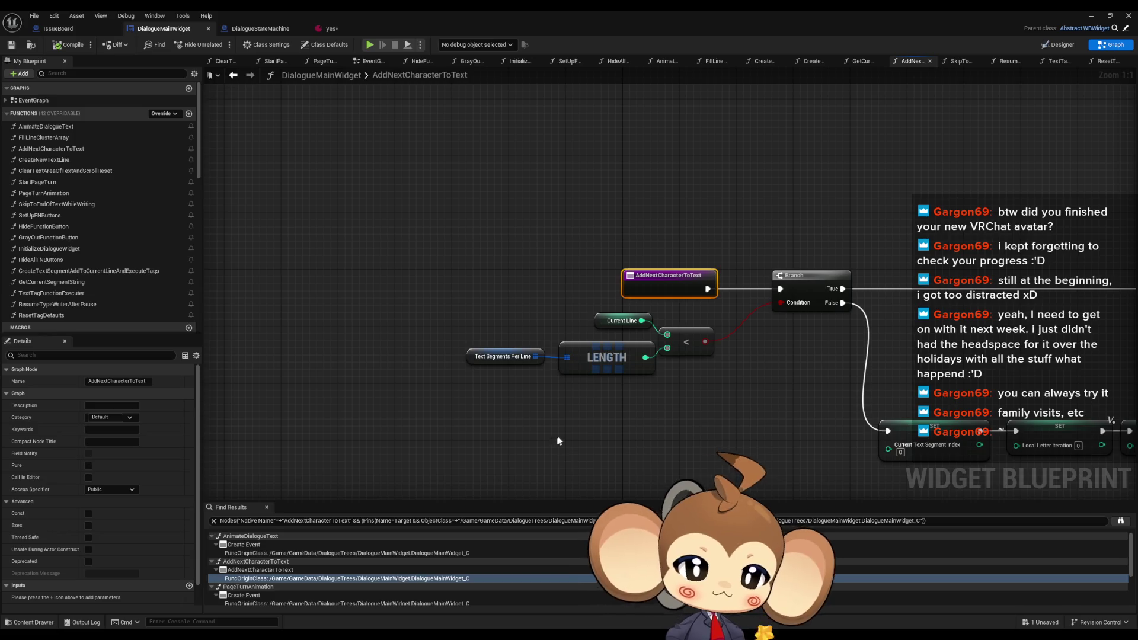
drag(574, 433, 423, 442)
scroll(285, 585, down, 5)
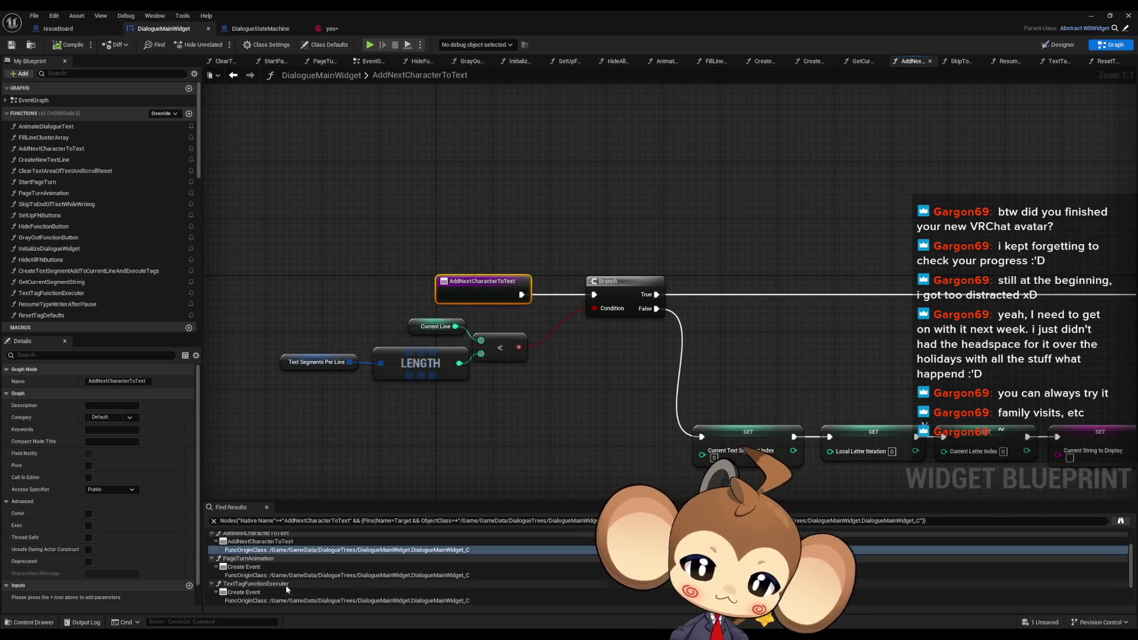
Inspect the timer nodes in PageTurnAnimation, TextTagFunctionExecuter and finally ResetTagDefaults
click(250, 547)
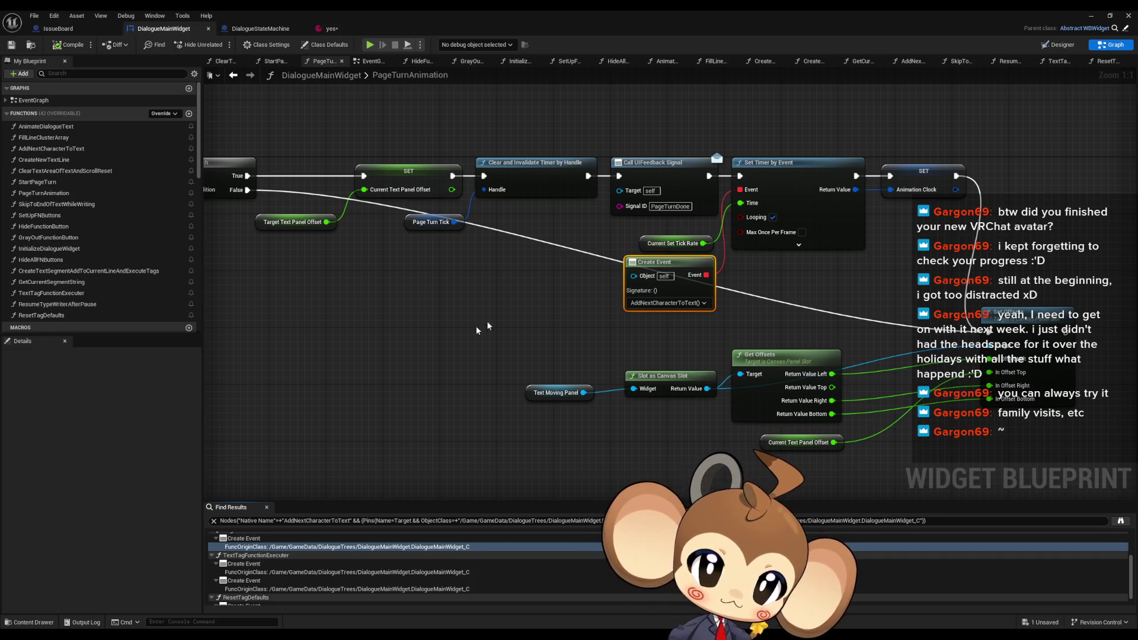
mouse_move(507, 310)
mouse_down()
mouse_move(742, 309)
mouse_move(694, 328)
mouse_move(688, 382)
mouse_move(457, 358)
mouse_move(435, 338)
mouse_up()
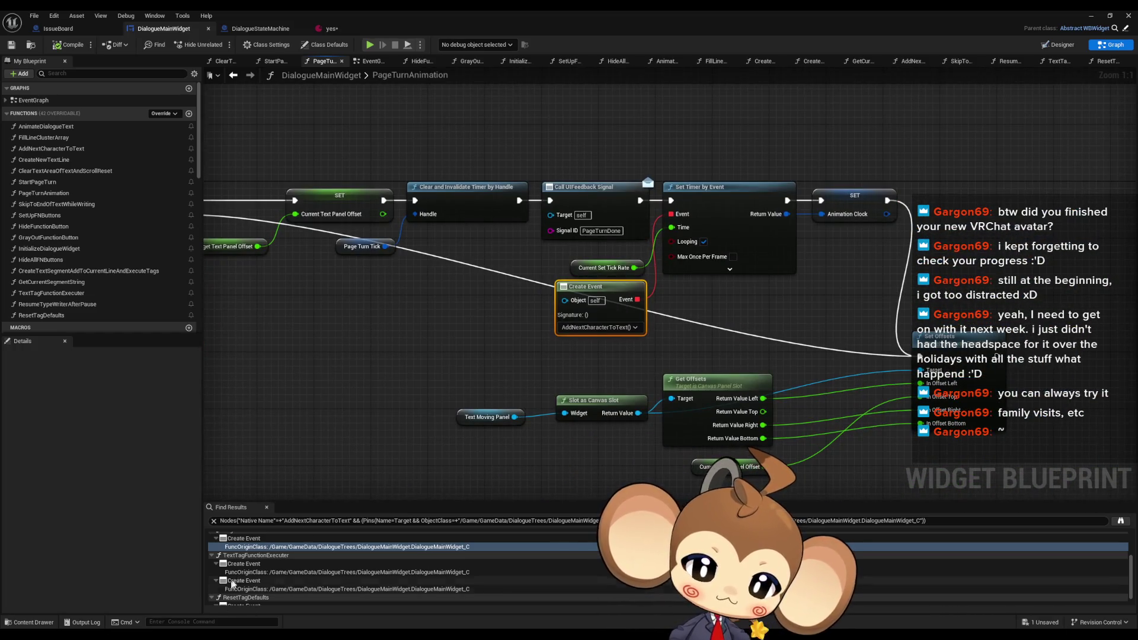
double_click(247, 573)
mouse_move(670, 290)
mouse_down()
mouse_move(599, 382)
mouse_move(589, 438)
mouse_up()
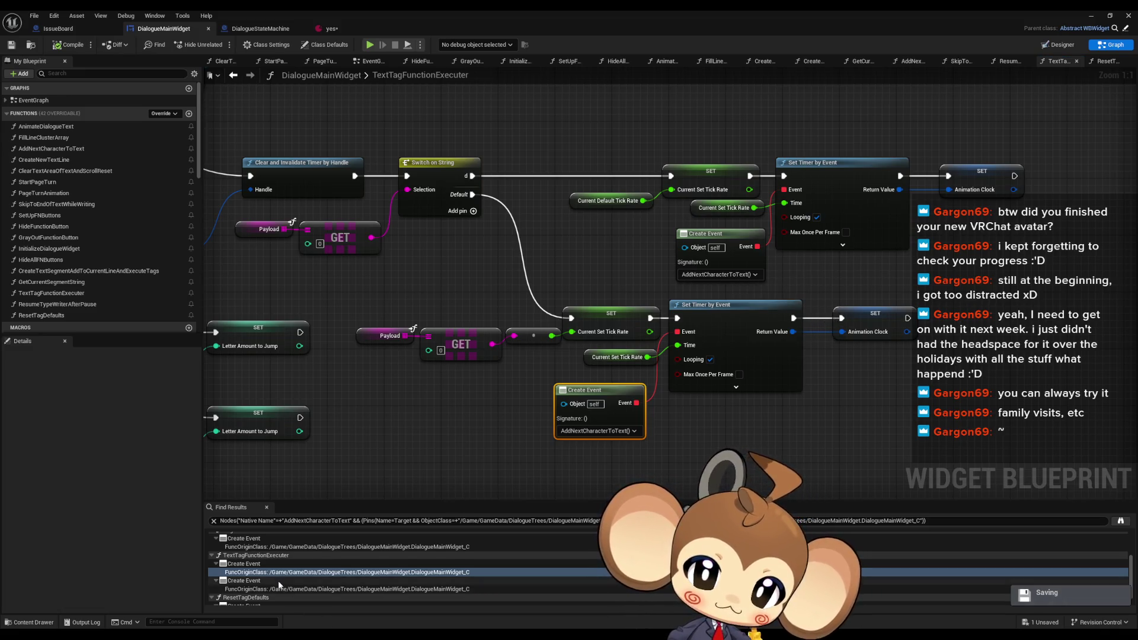
scroll(259, 578, down, 1)
click(259, 576)
click(259, 601)
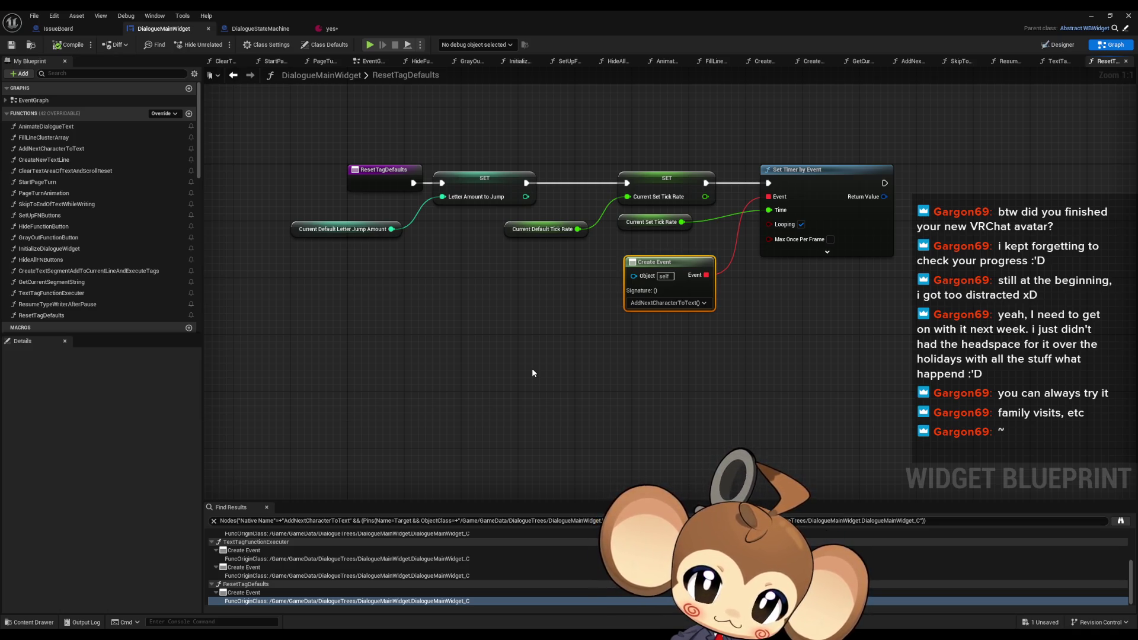
Store ResetTagDefaults' Set Timer by Event Return Value in Animation Clock, then start a Play test
drag(532, 373, 342, 422)
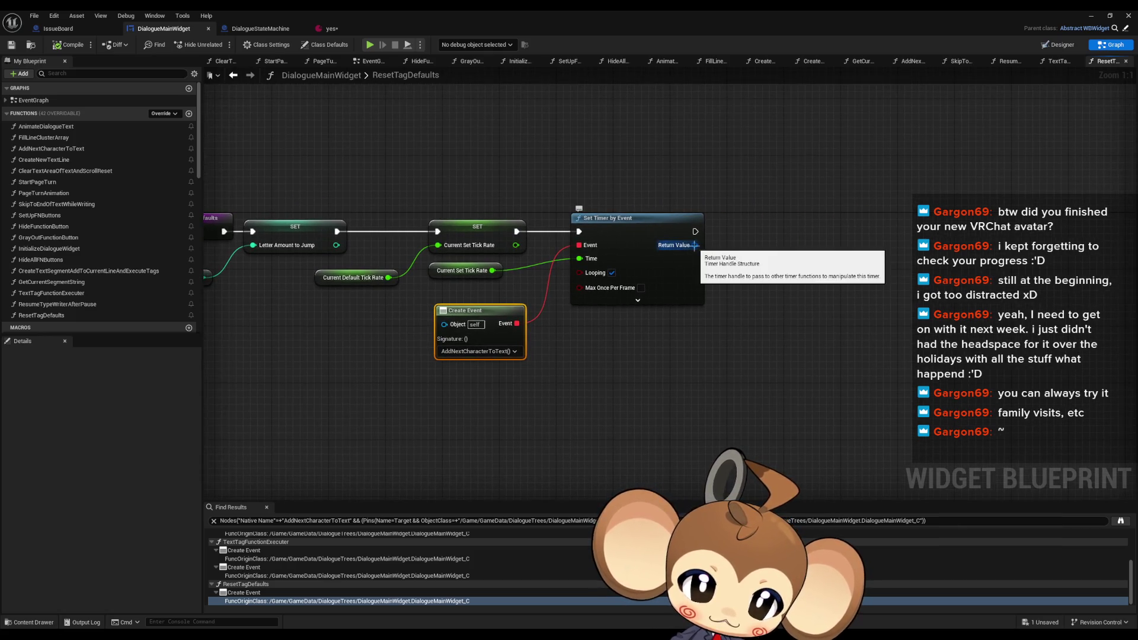
scroll(95, 291, down, 5)
mouse_move(59, 213)
mouse_down()
mouse_move(681, 280)
mouse_move(686, 302)
mouse_move(686, 288)
mouse_move(706, 283)
mouse_up()
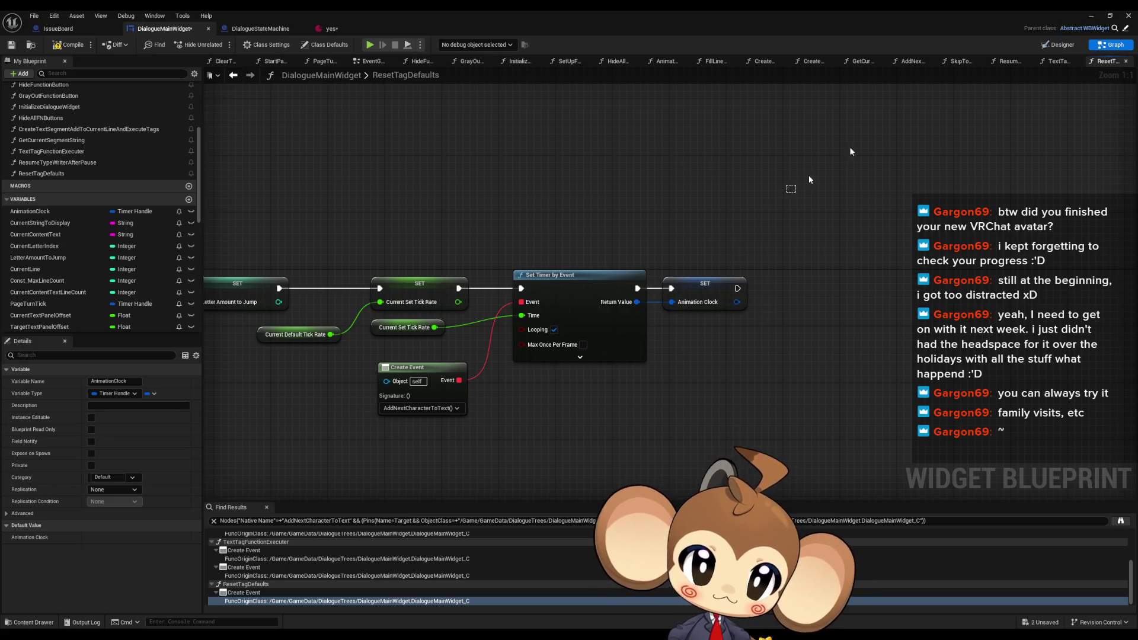
key(alt+Tab)
click(227, 45)
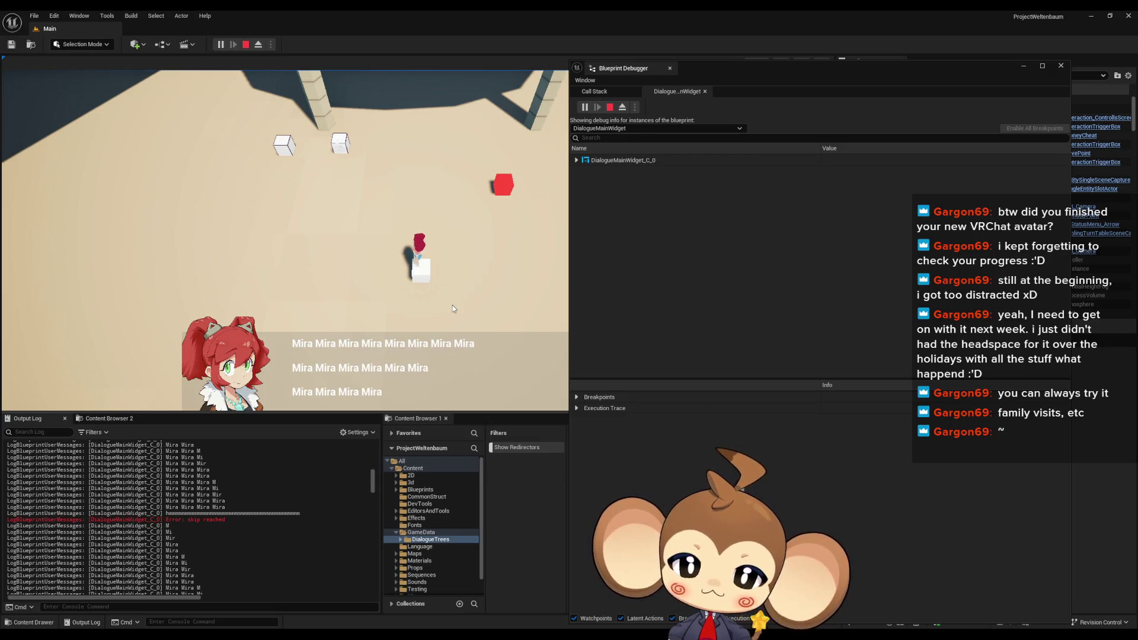
Clear the Output Log during the play-test
drag(371, 486, 372, 599)
right_click(185, 413)
click(249, 424)
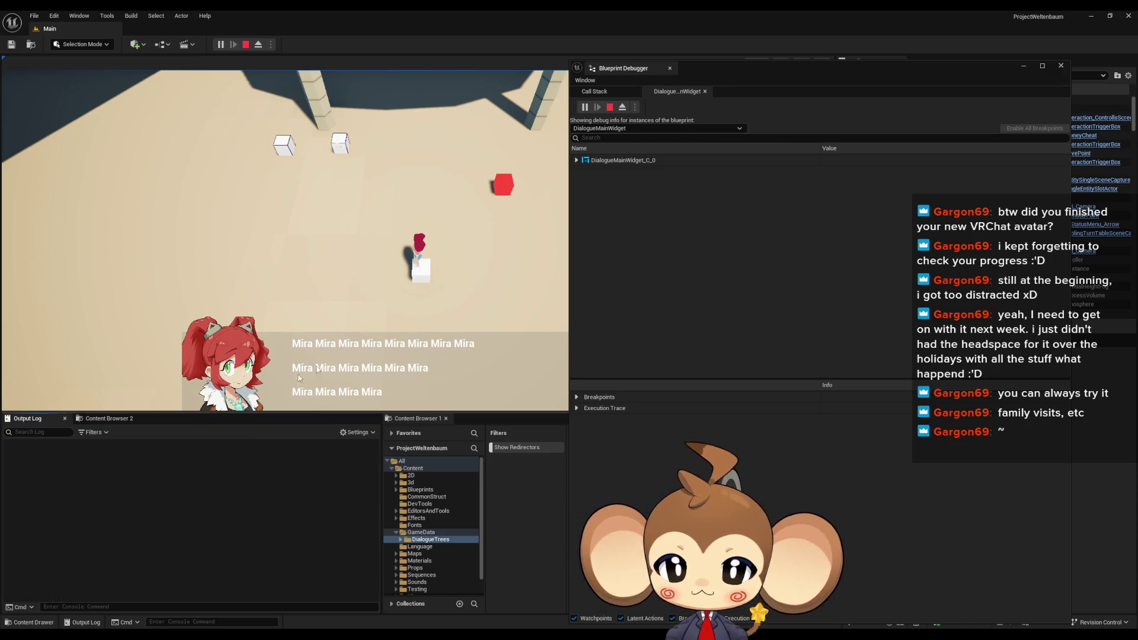
Advance the dialogue to the Option 1 or Option 2 question, then stop the session
click(346, 351)
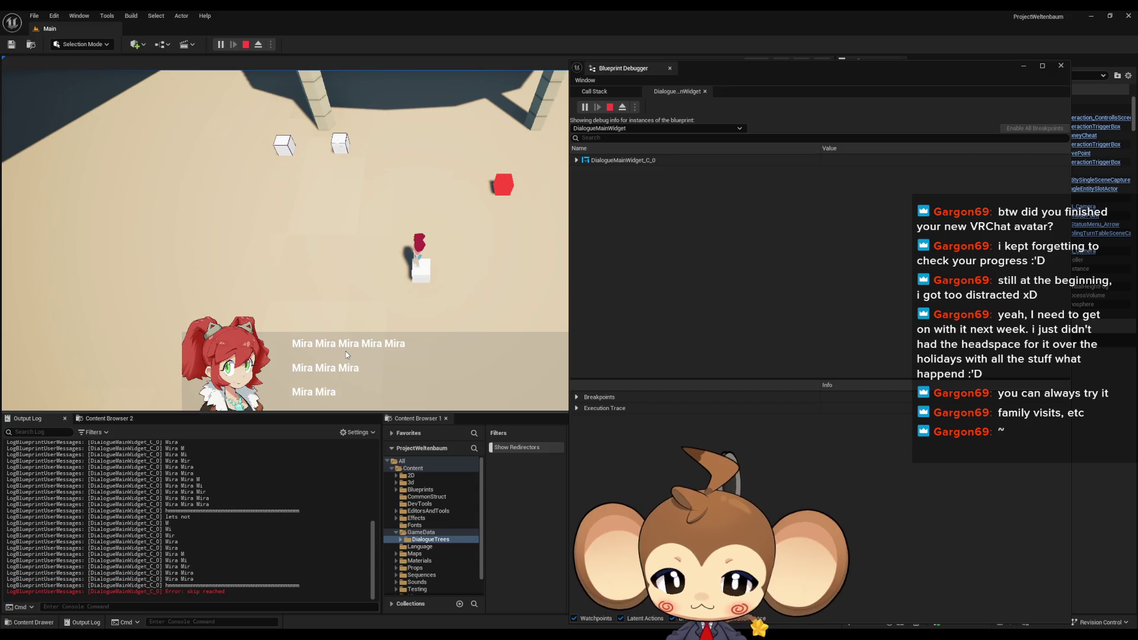
click(347, 351)
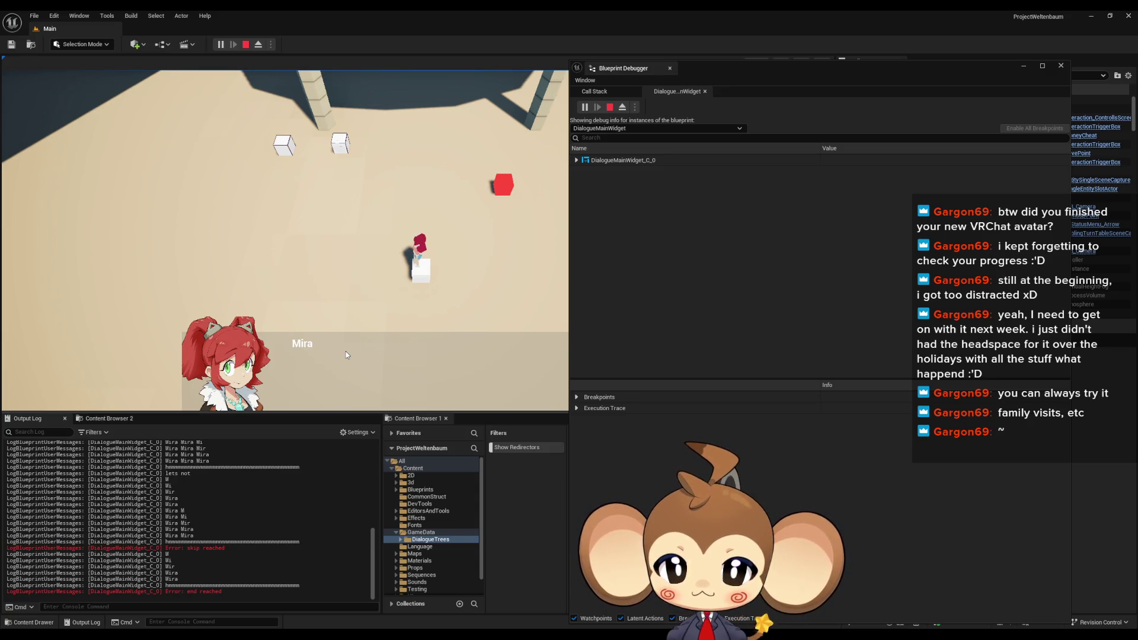
click(346, 351)
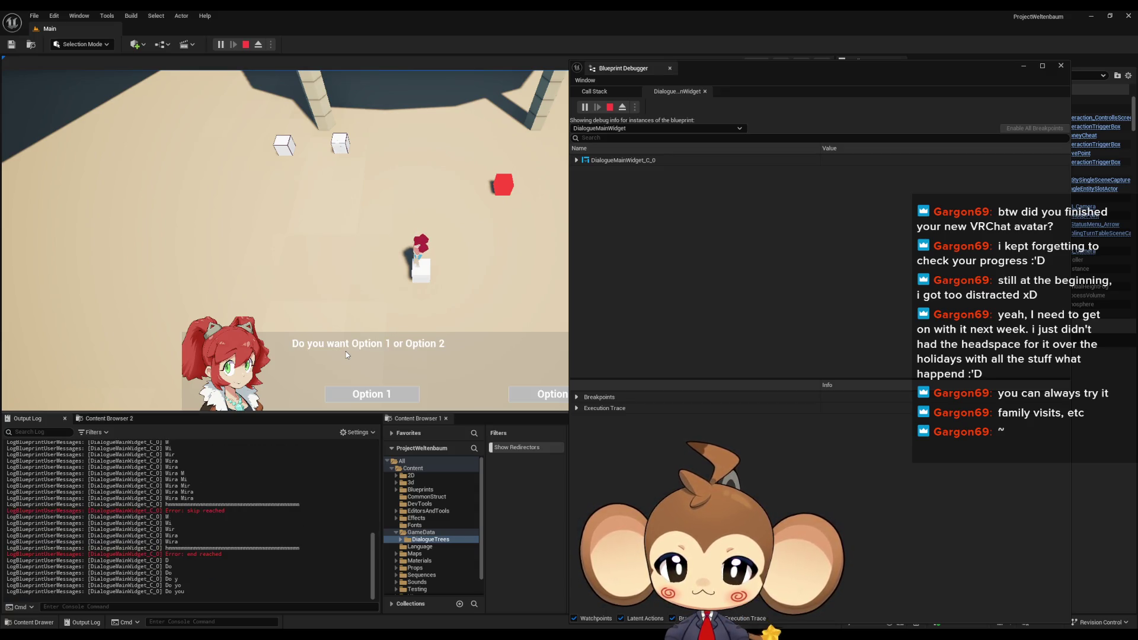
click(244, 46)
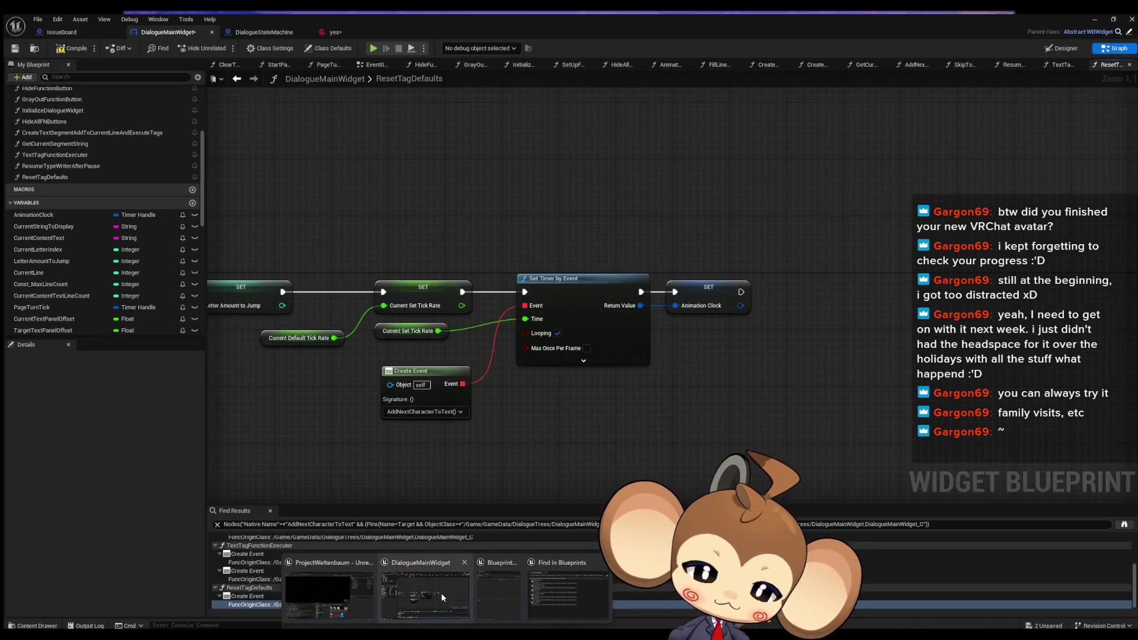
Visit the AddNextCharacterToText Create Events in AnimateDialogueText, PageTurnAnimation and TextTagFunctionExecuter
click(441, 592)
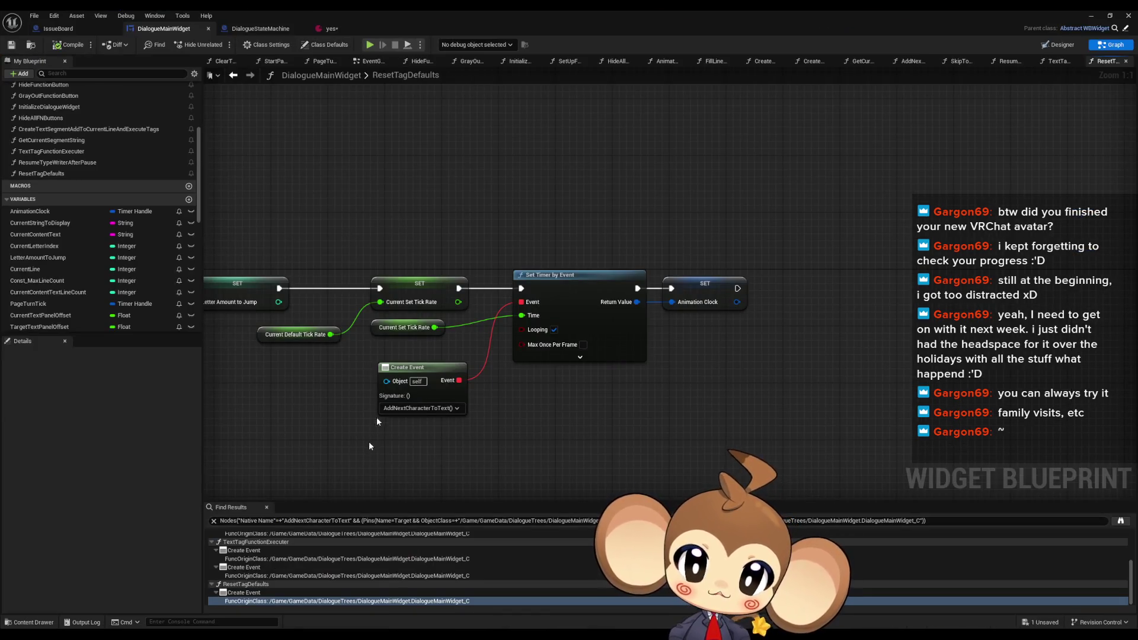
scroll(320, 563, up, 5)
click(262, 546)
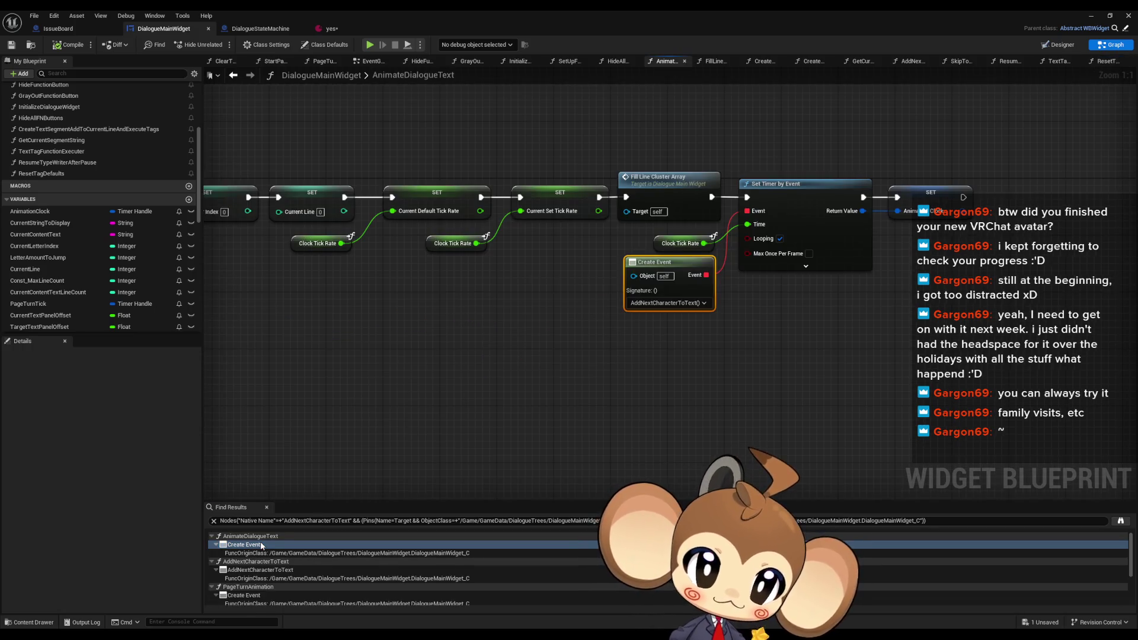
click(255, 571)
scroll(251, 572, down, 1)
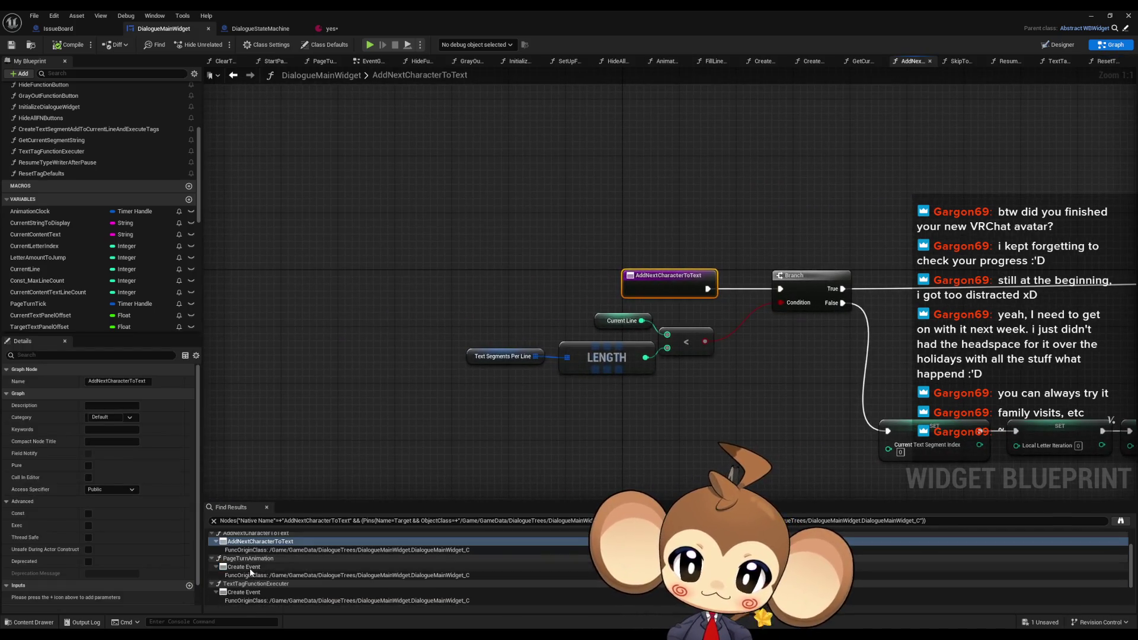
click(251, 568)
scroll(265, 573, down, 2)
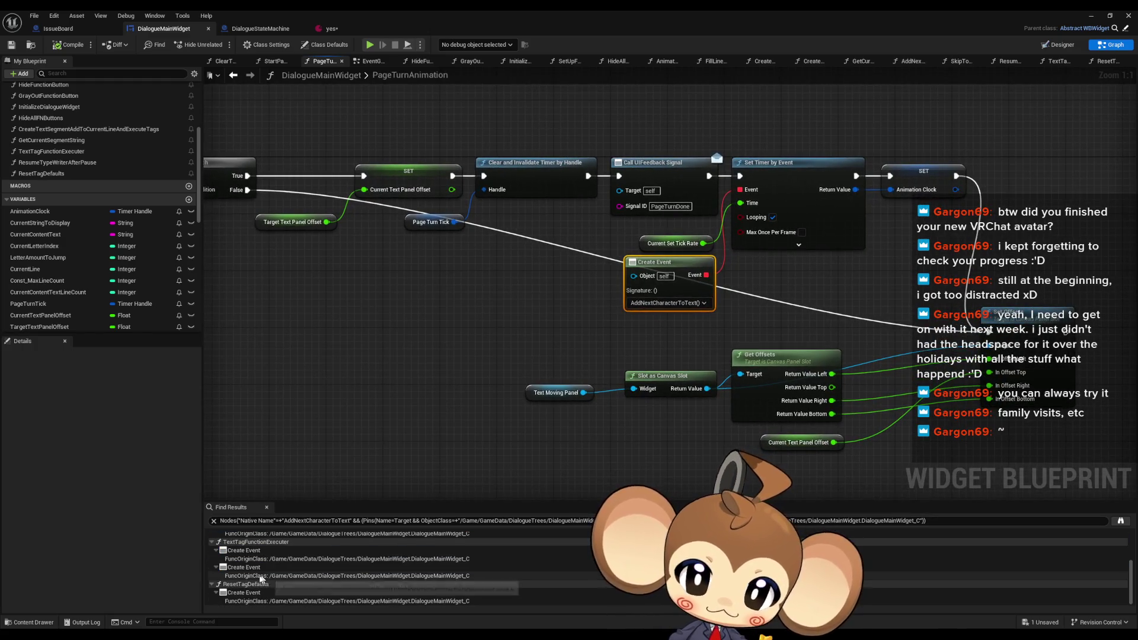
click(249, 550)
scroll(525, 337, down, 3)
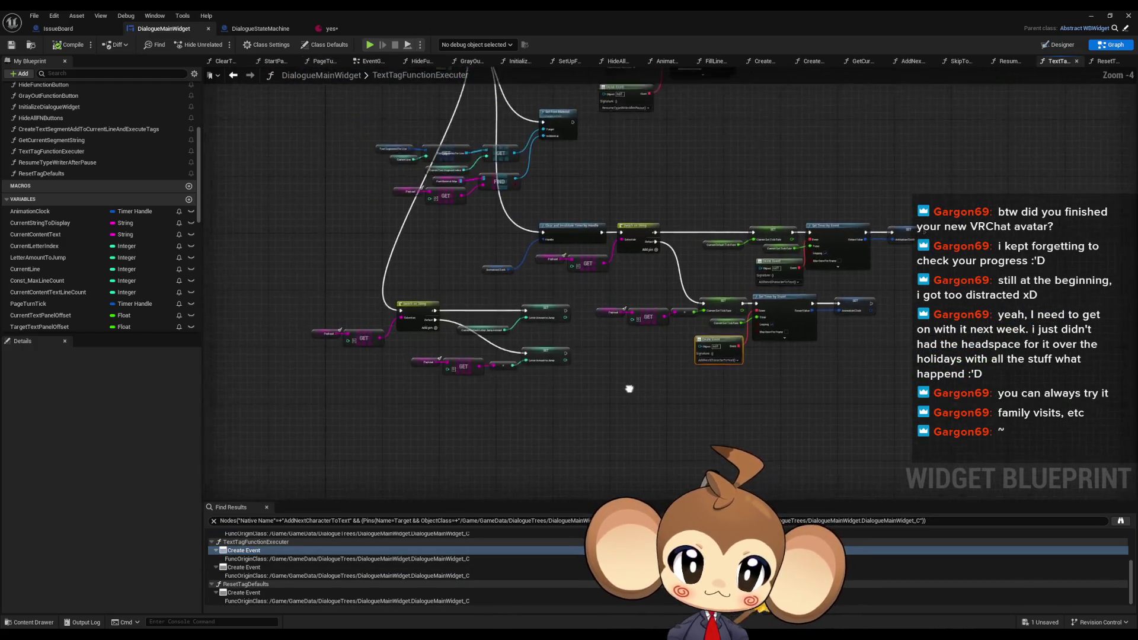
scroll(57, 183, up, 5)
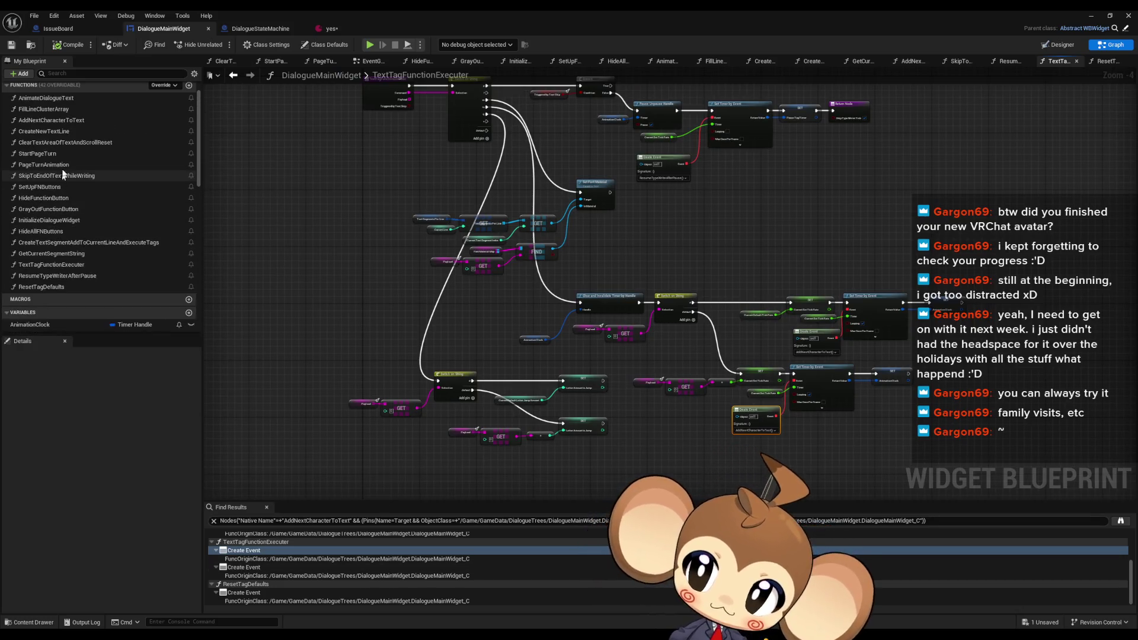
Open the AddNextCharacterToText graph and delete its first Print String node
double_click(51, 120)
scroll(664, 330, up, 5)
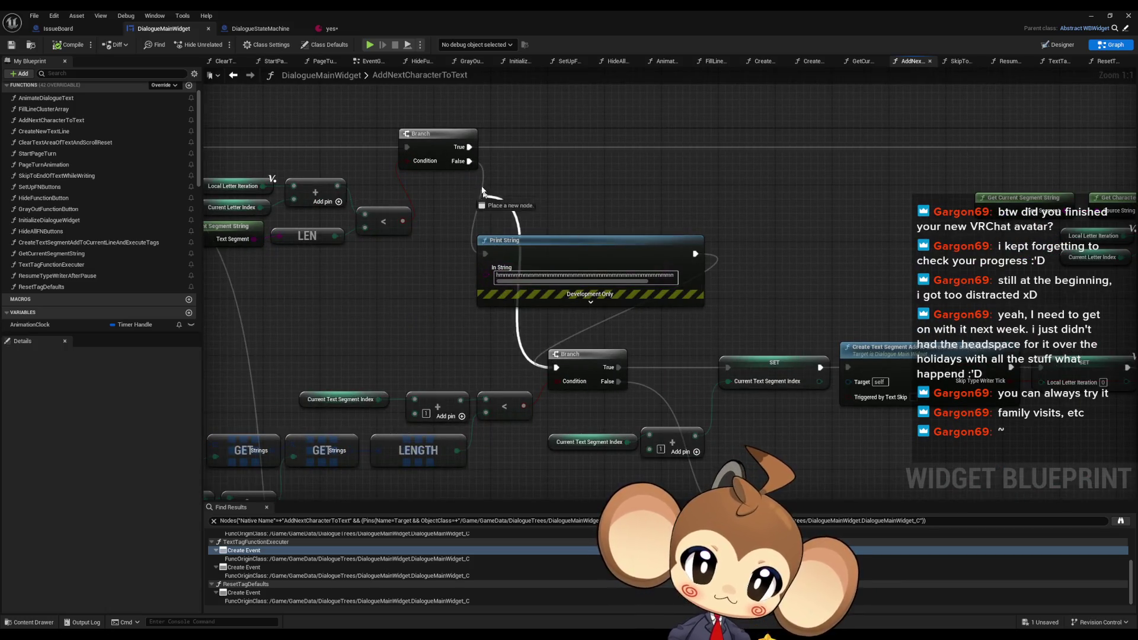
click(581, 243)
key(Delete)
scroll(840, 254, down, 5)
scroll(707, 300, up, 4)
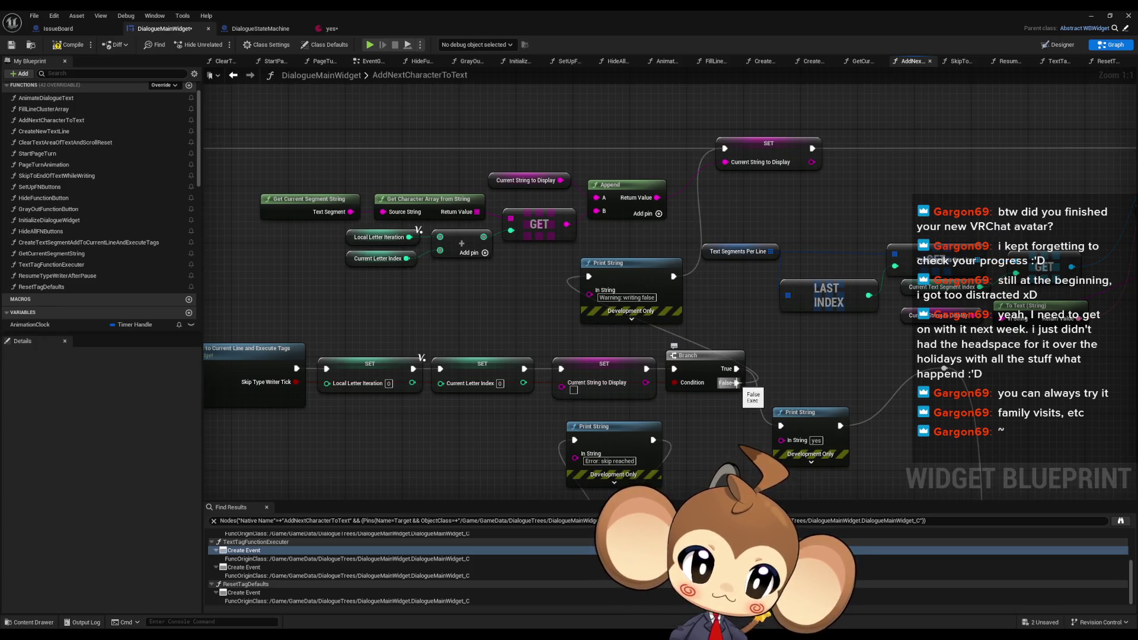
Delete the other two Print String nodes and wire Branch True outputs directly to the following nodes
mouse_move(628, 275)
mouse_down()
mouse_move(541, 276)
mouse_move(859, 201)
mouse_move(890, 184)
mouse_up()
mouse_move(650, 384)
mouse_down()
mouse_move(623, 190)
mouse_move(638, 149)
mouse_up()
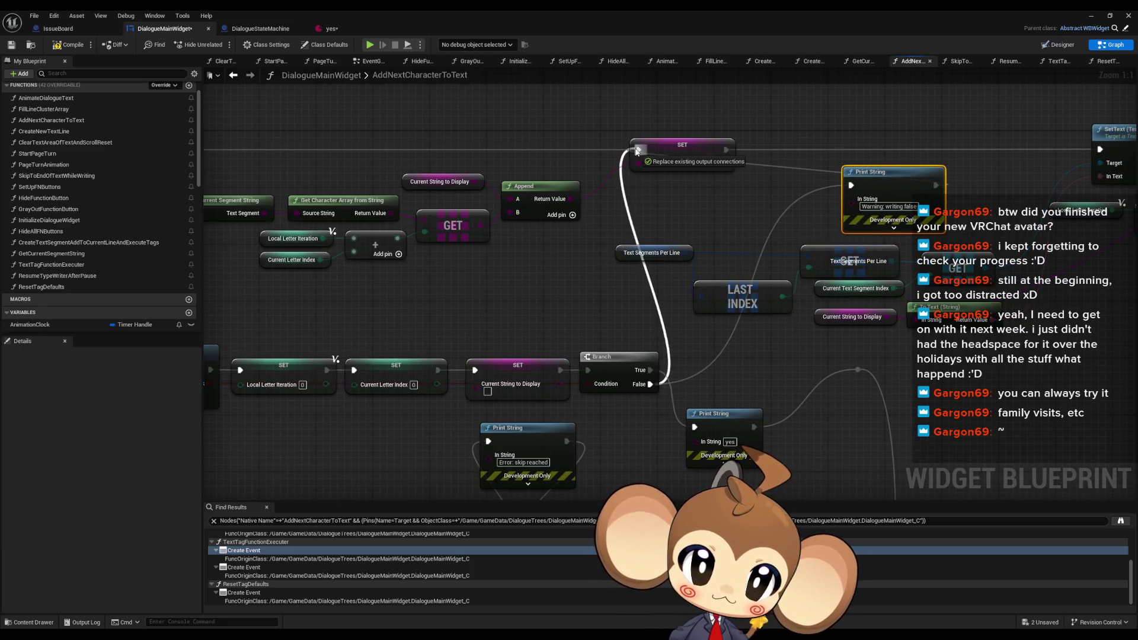
key(Delete)
drag(651, 370, 858, 370)
click(729, 414)
key(Delete)
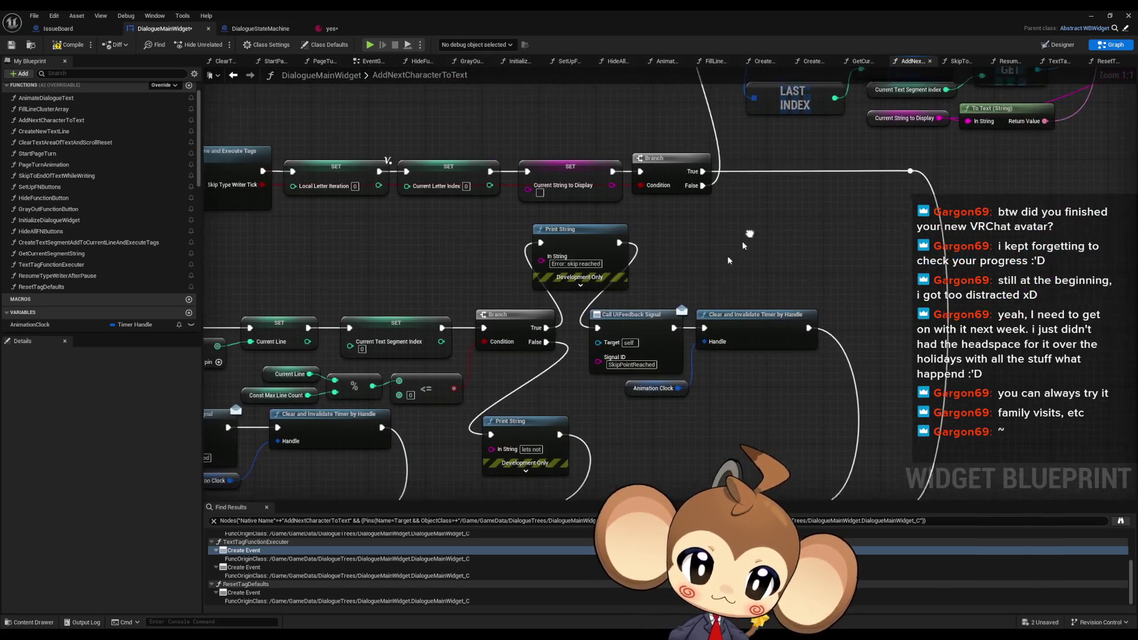
drag(544, 332, 594, 332)
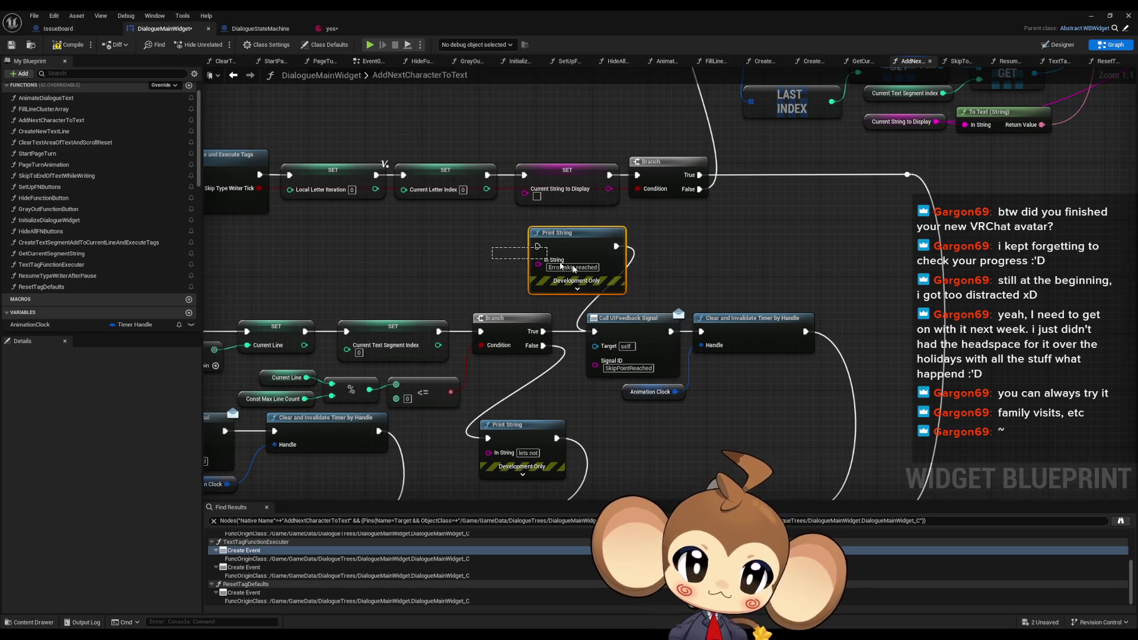
Connect the Branch False output straight into the TextEnded signal
mouse_move(558, 219)
mouse_down()
mouse_move(575, 373)
mouse_move(560, 381)
mouse_up()
scroll(643, 266, down, 5)
drag(643, 267, 606, 311)
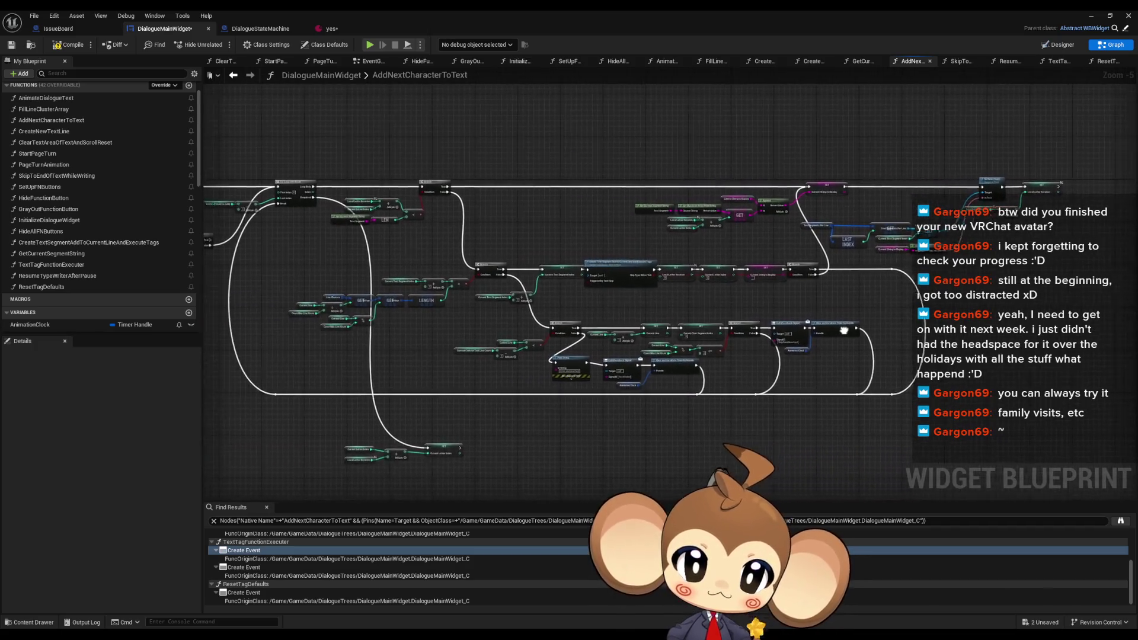
scroll(568, 301, up, 5)
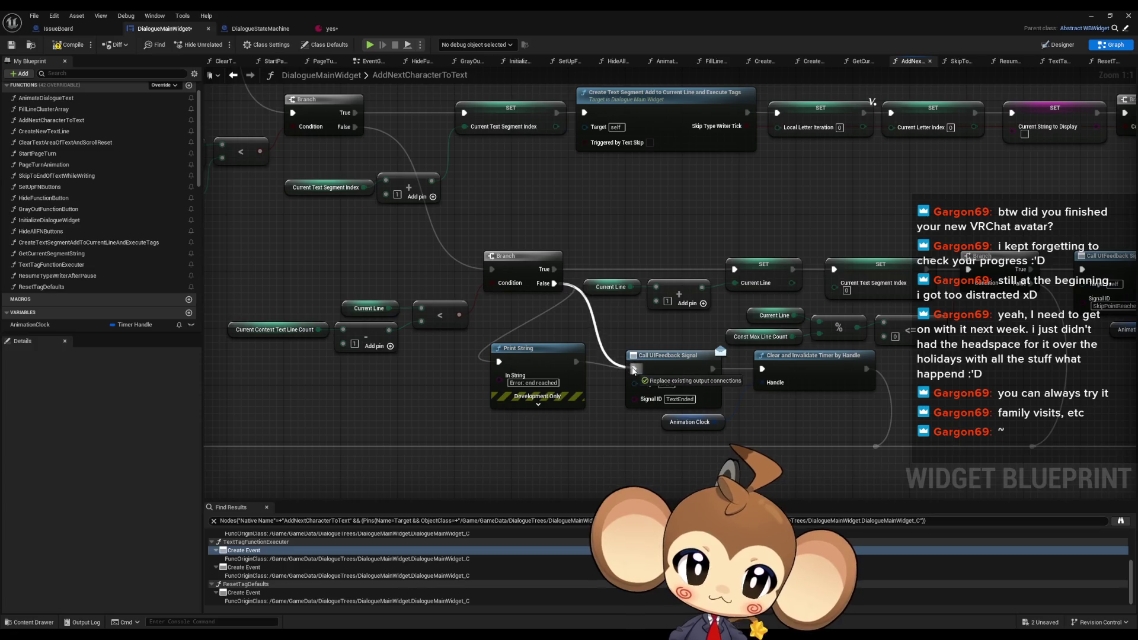
scroll(503, 347, down, 6)
scroll(502, 347, up, 3)
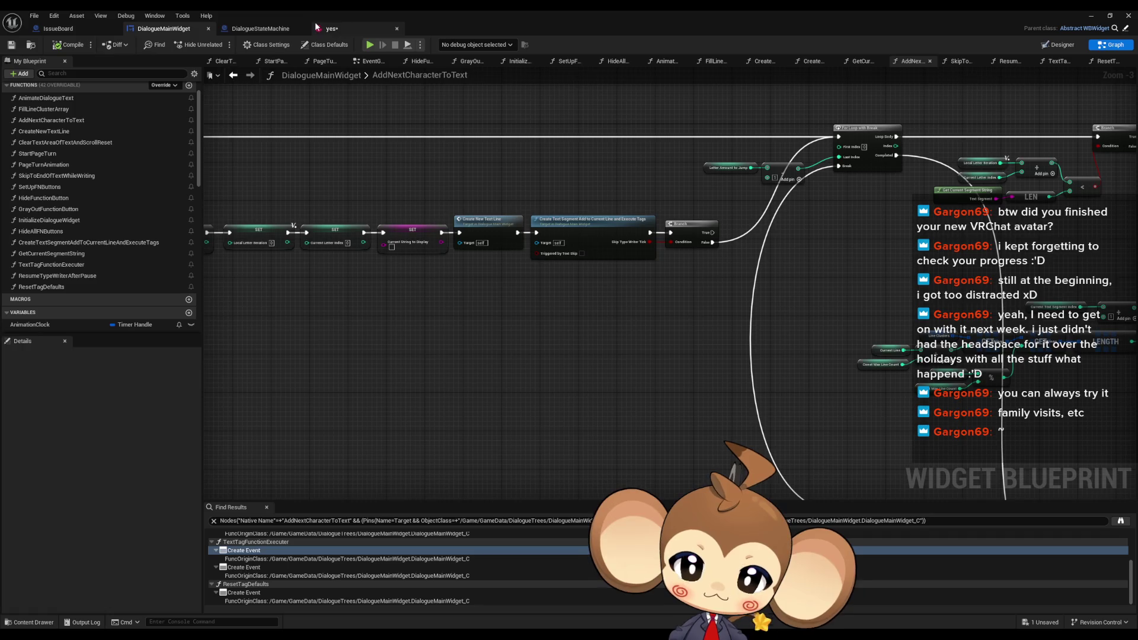
Return to the level and start a play-in-editor test from the saved game
click(342, 28)
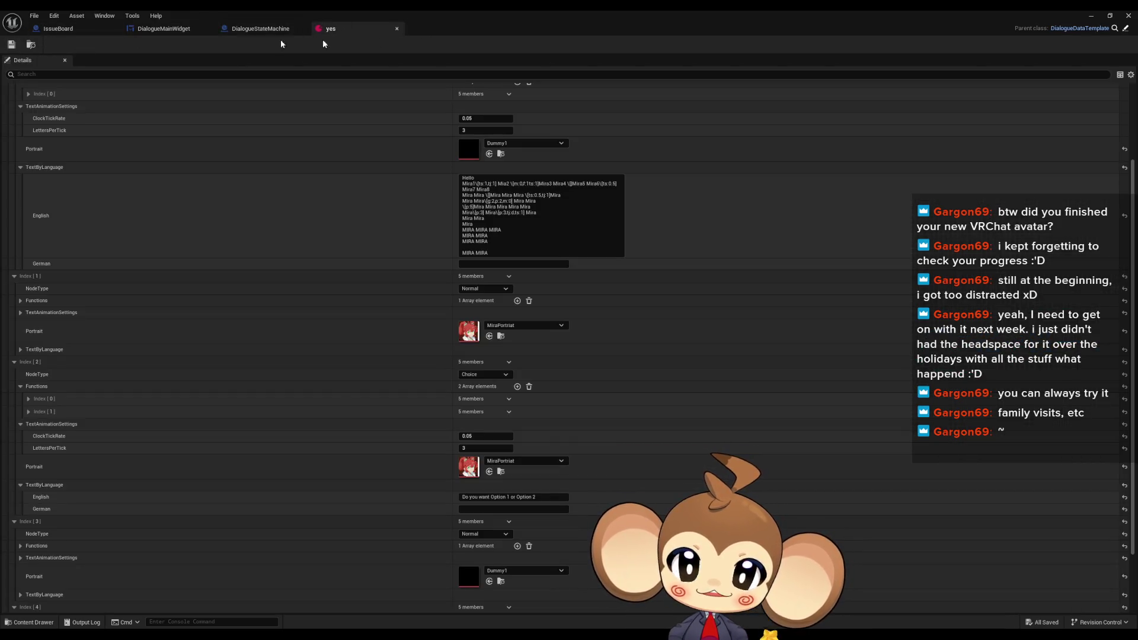
click(1090, 14)
click(221, 45)
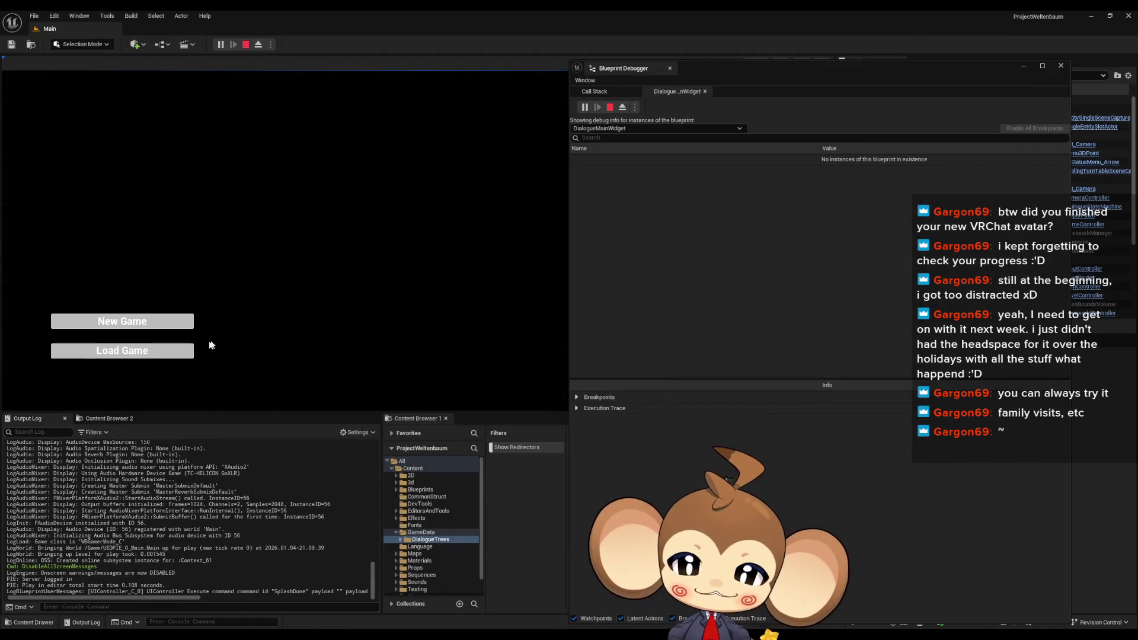
click(192, 355)
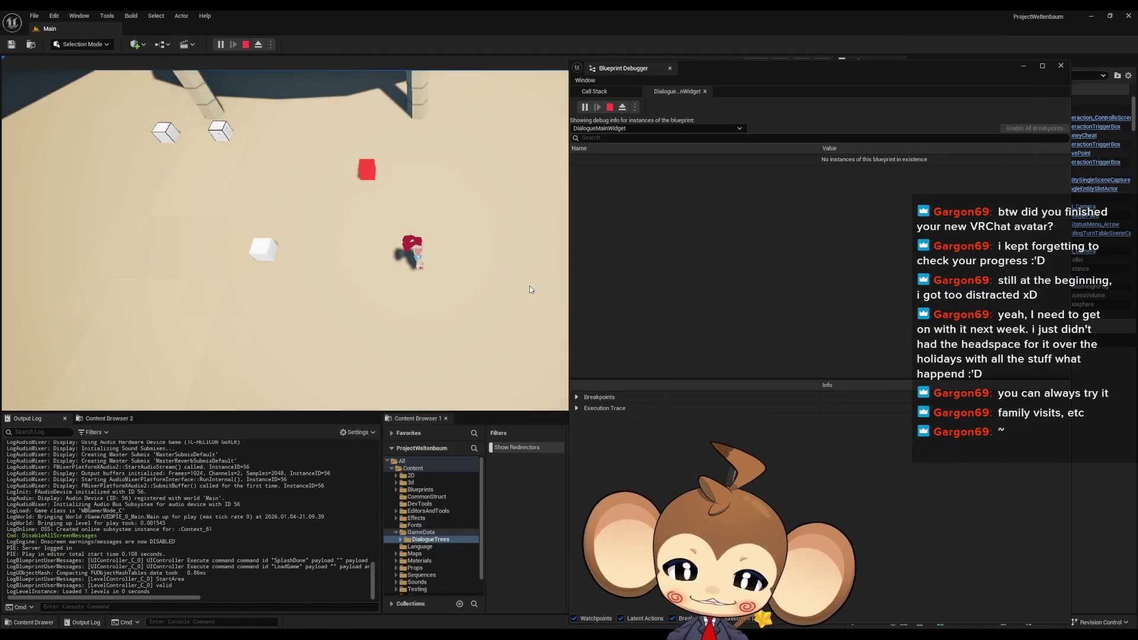
Walk onto the dialogue trigger, choose Option 1 and Option 2, advance the Mira lines, then stop
key(a)
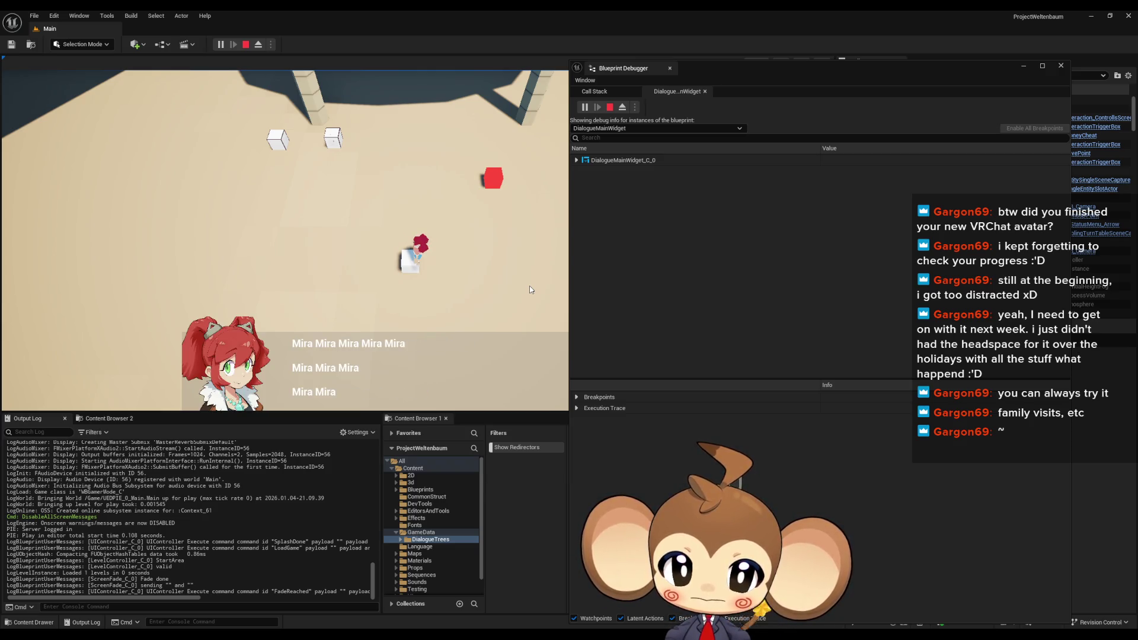
key(Right)
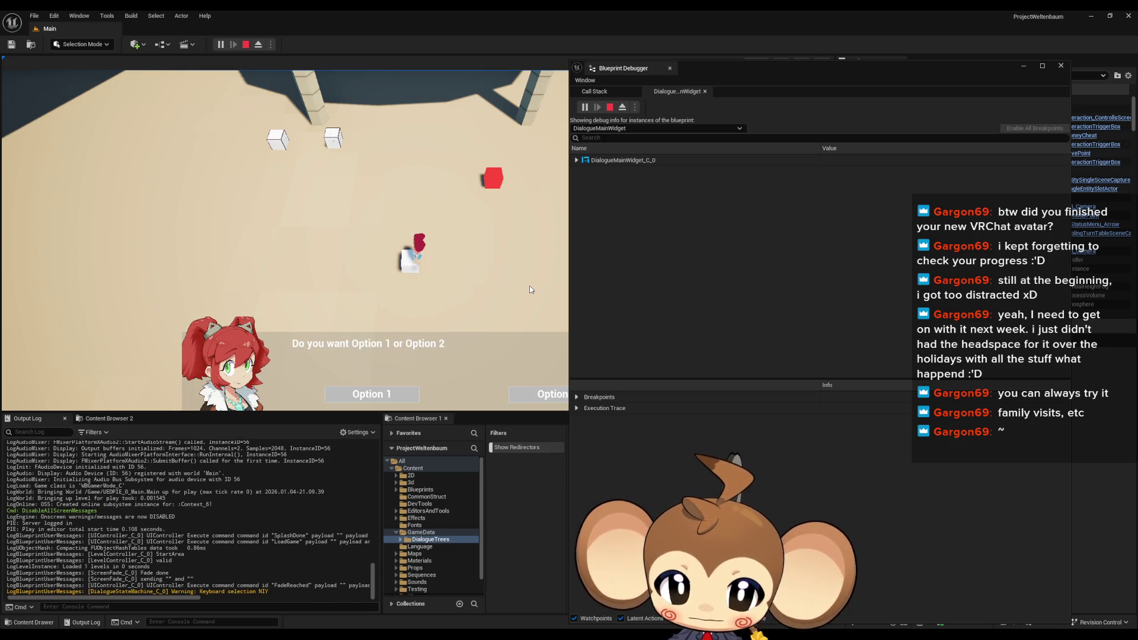
click(374, 395)
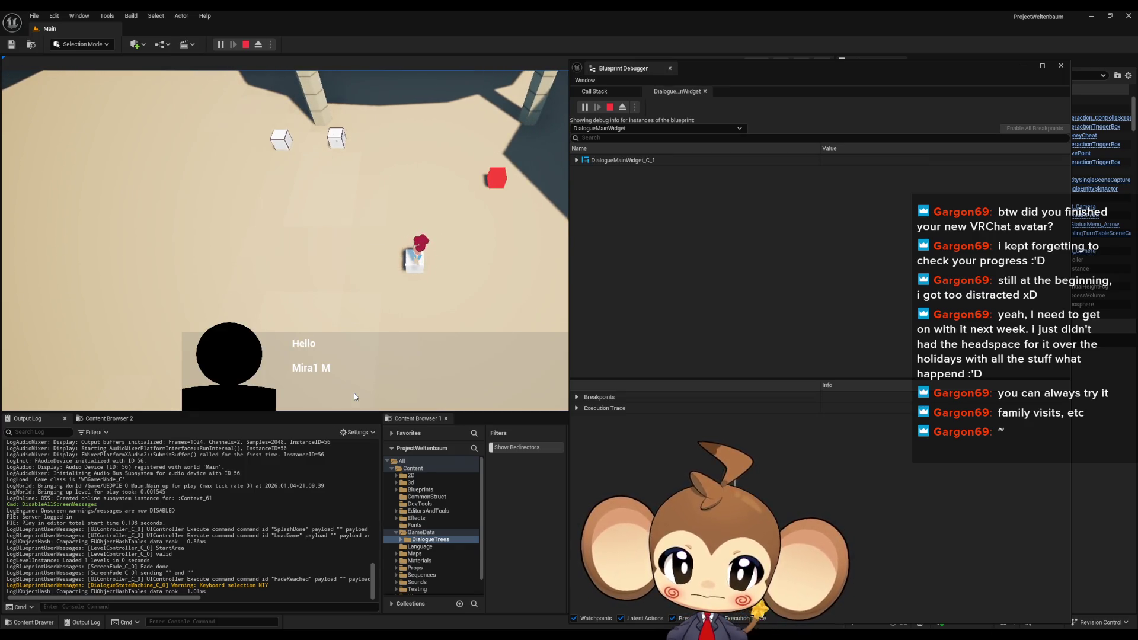
click(1059, 68)
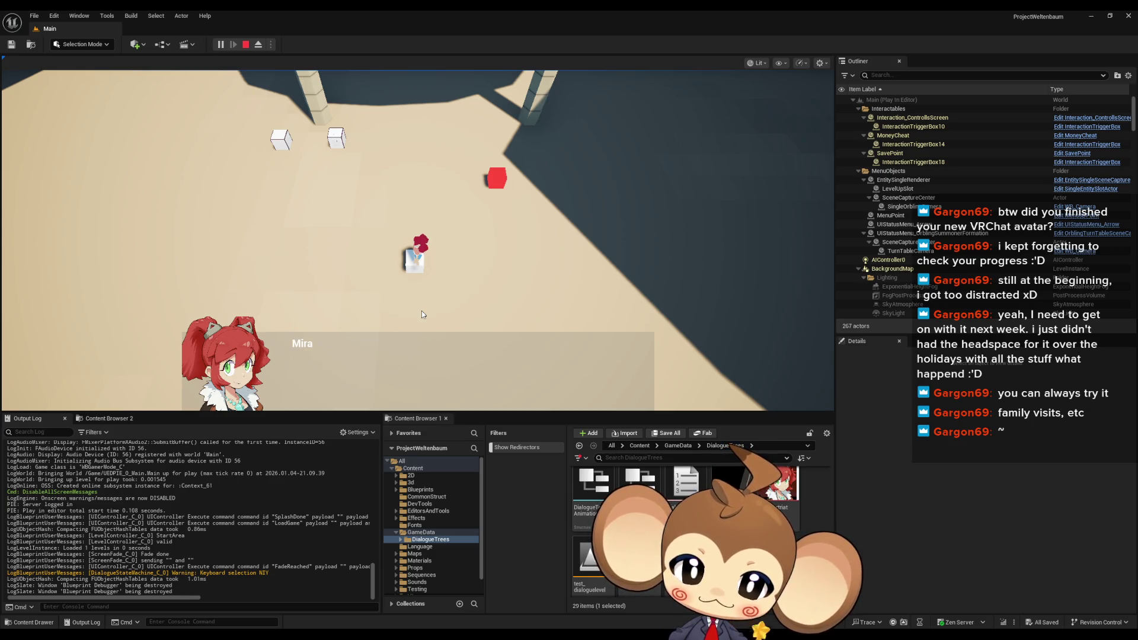
click(556, 394)
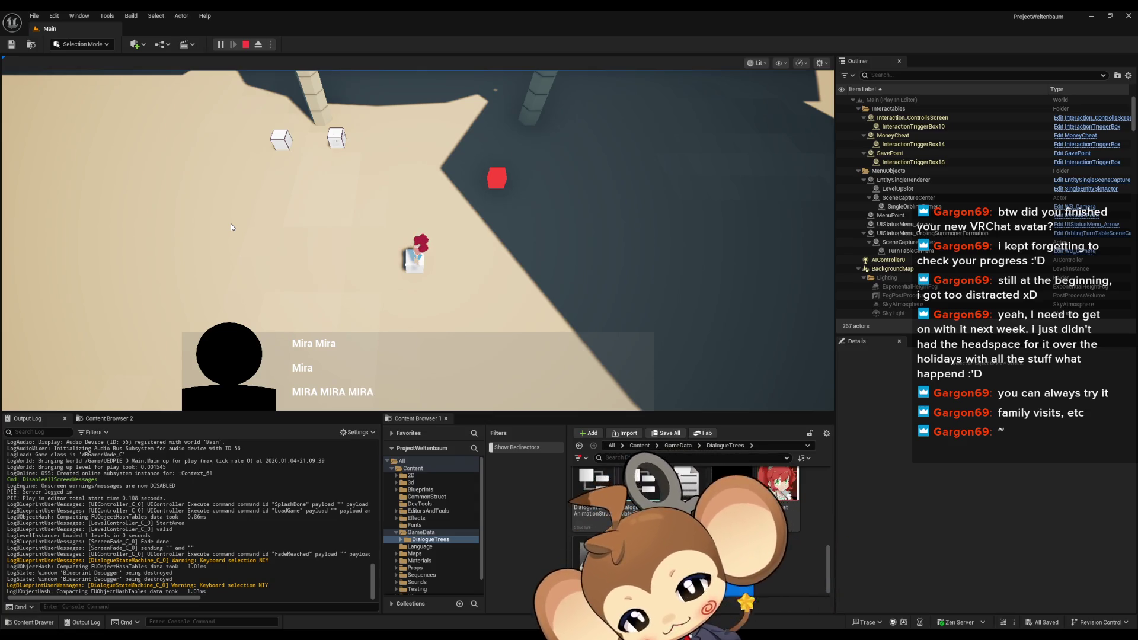
click(231, 228)
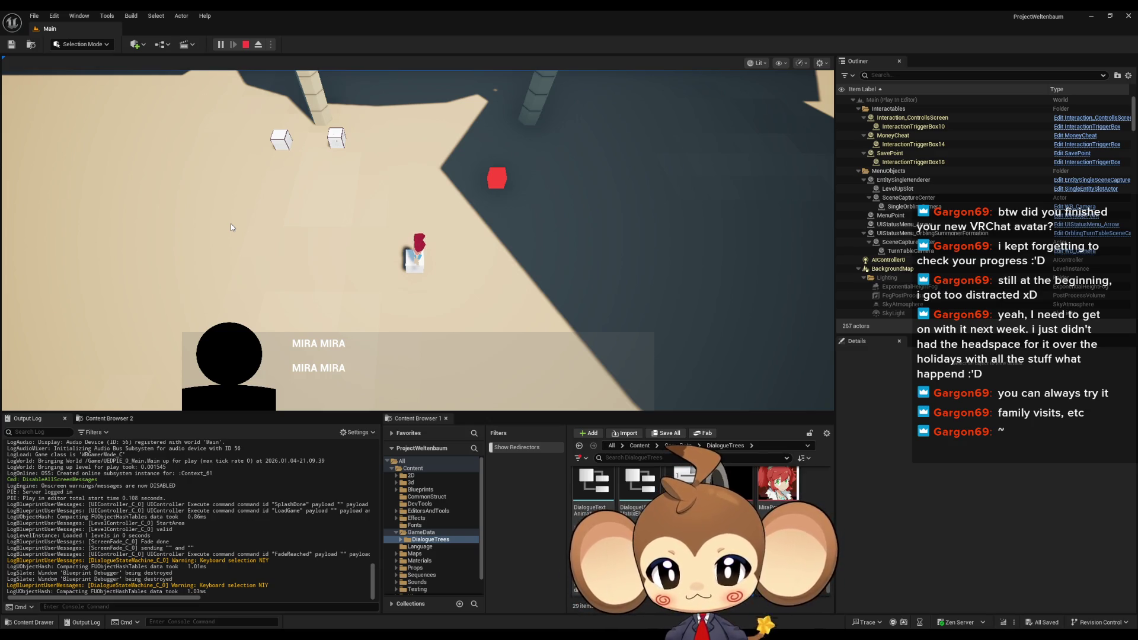
key(space)
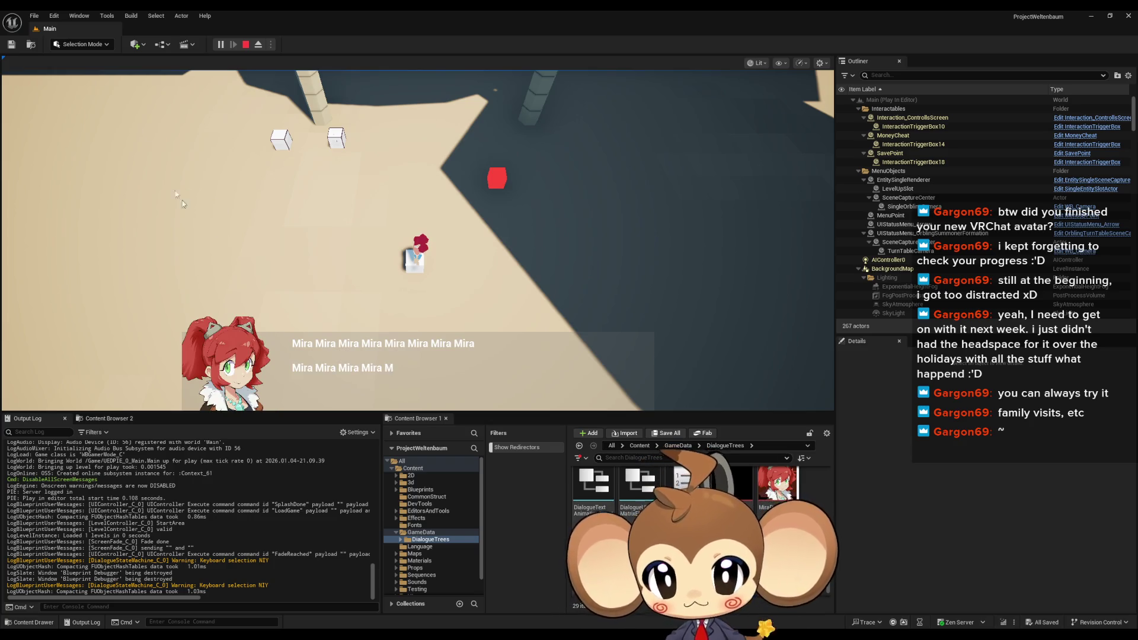
click(246, 45)
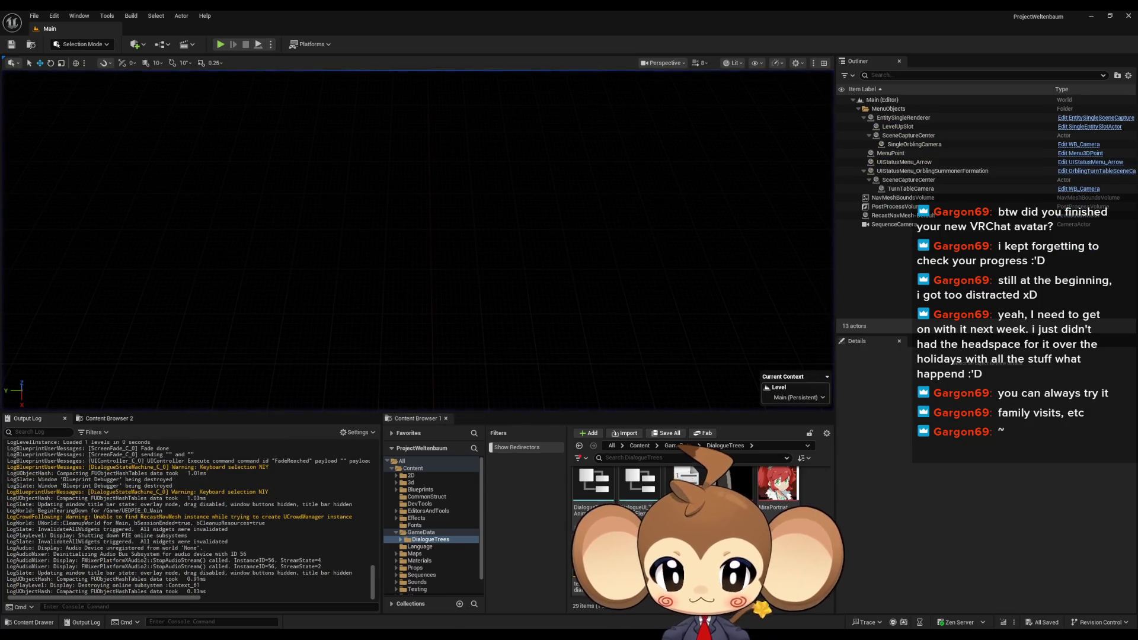
Type the tags 'ts11', ',m:0' and '\[' into the English Mira line of the yes asset
click(467, 602)
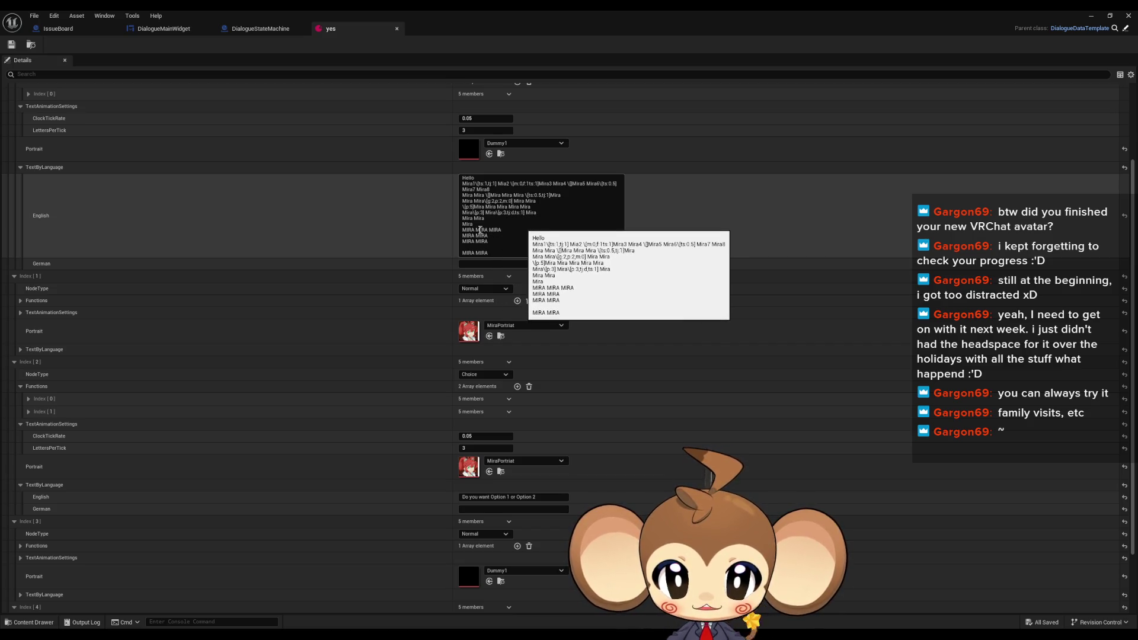
double_click(482, 224)
click(483, 225)
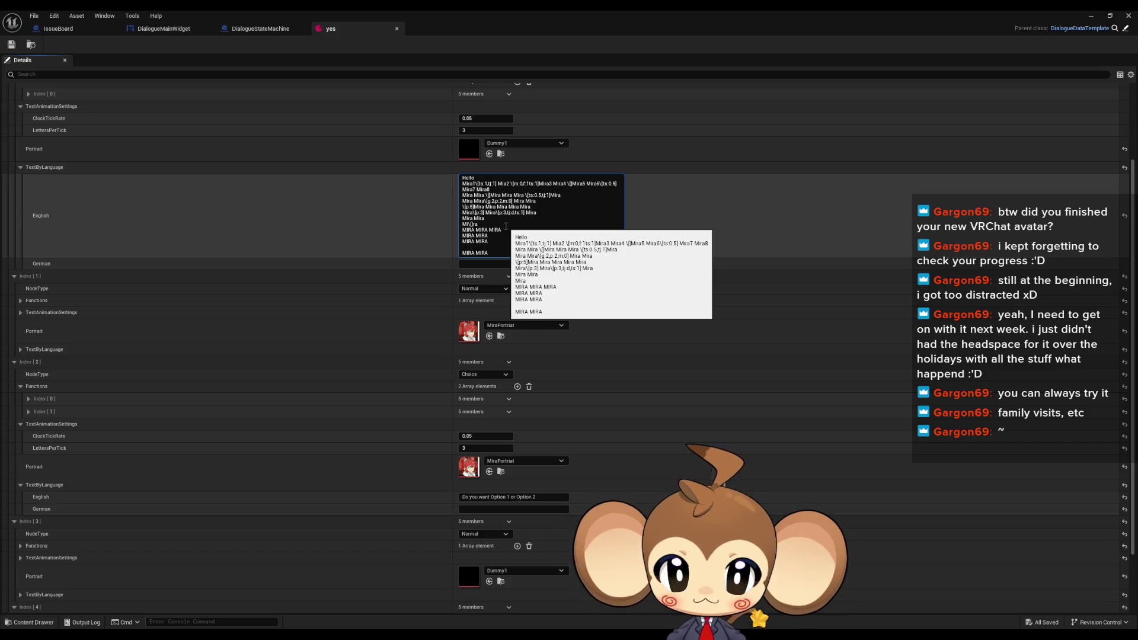
text(ts)
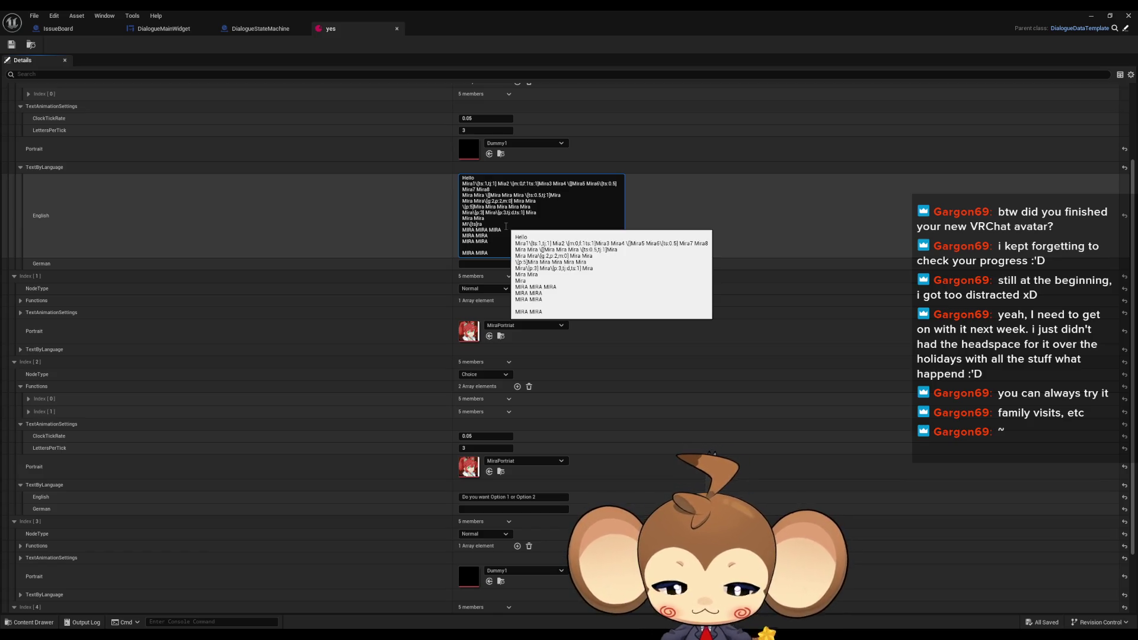
text(1,t)
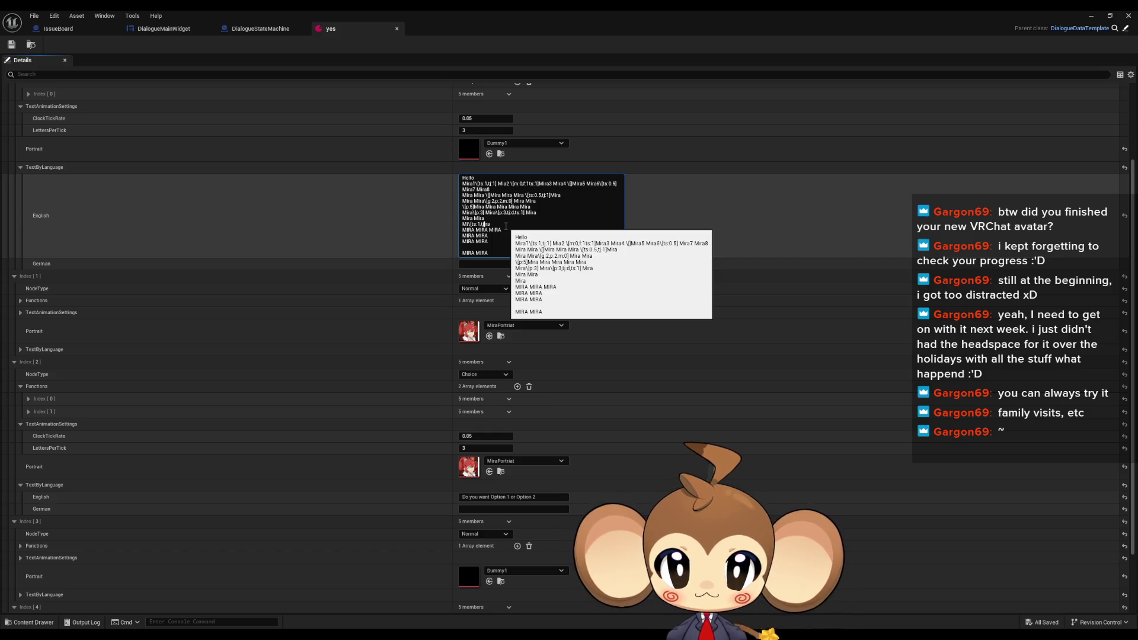
text(1)
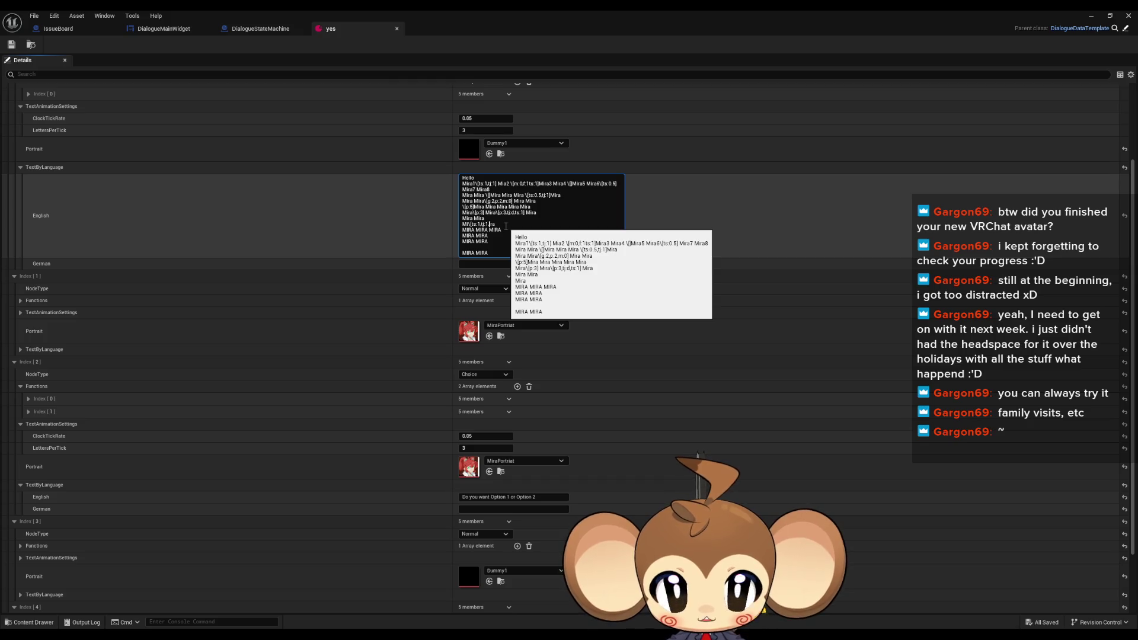
text(,m)
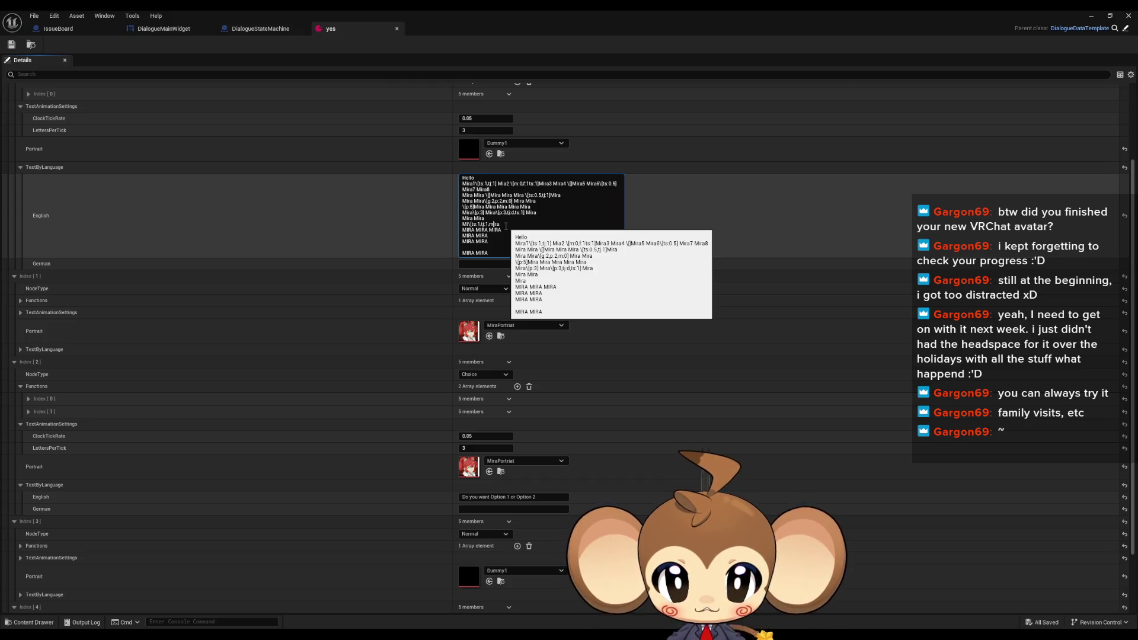
text(:)
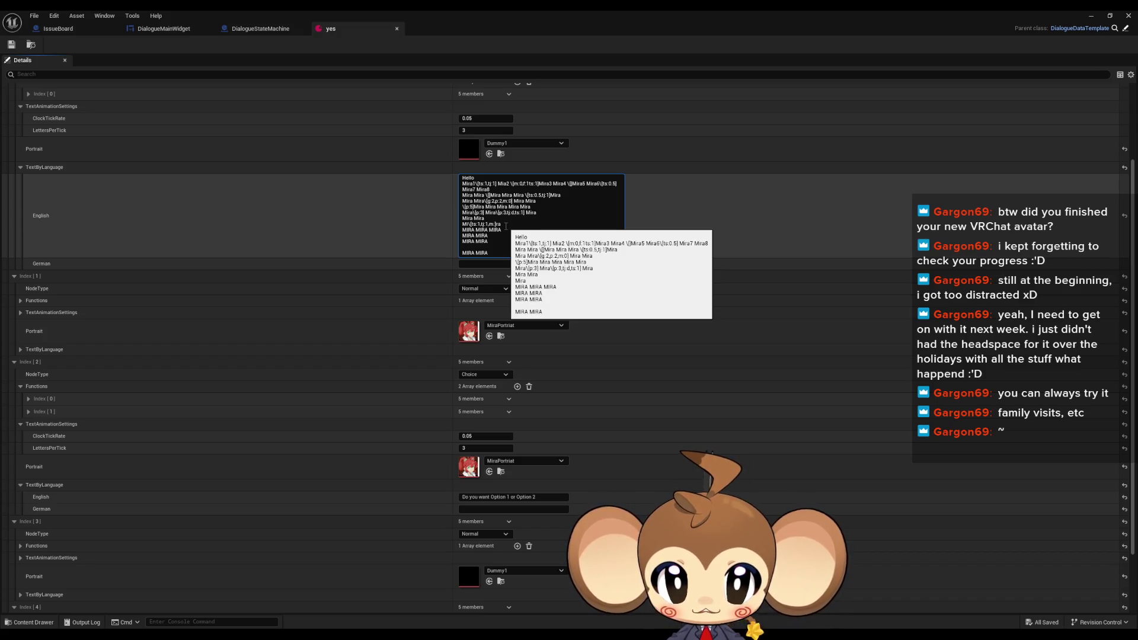
text(0)
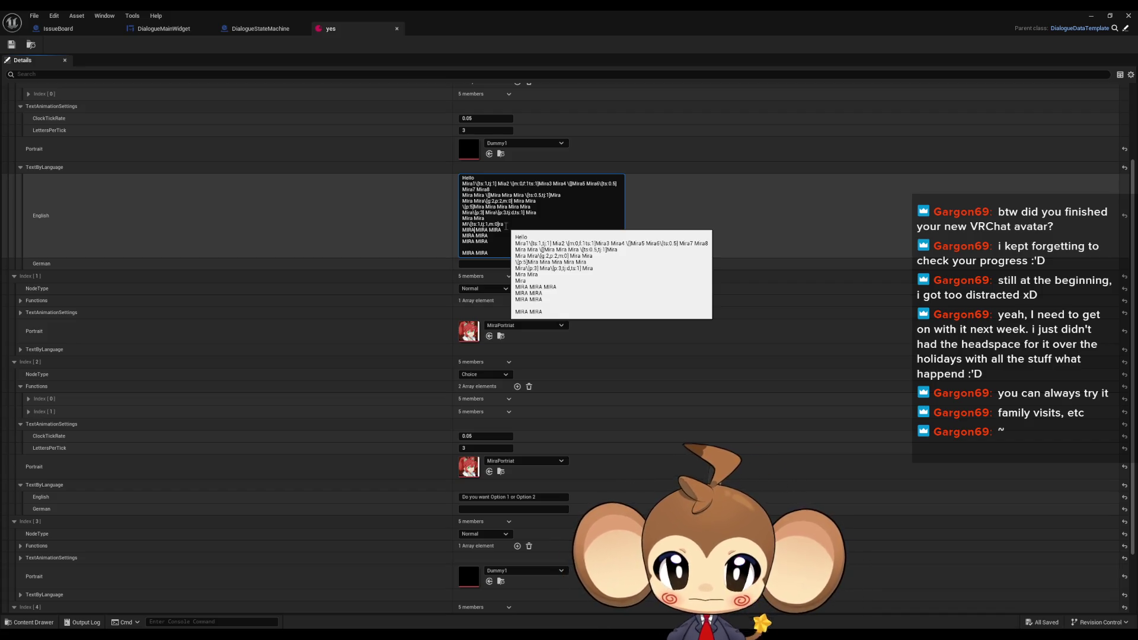
text(\)
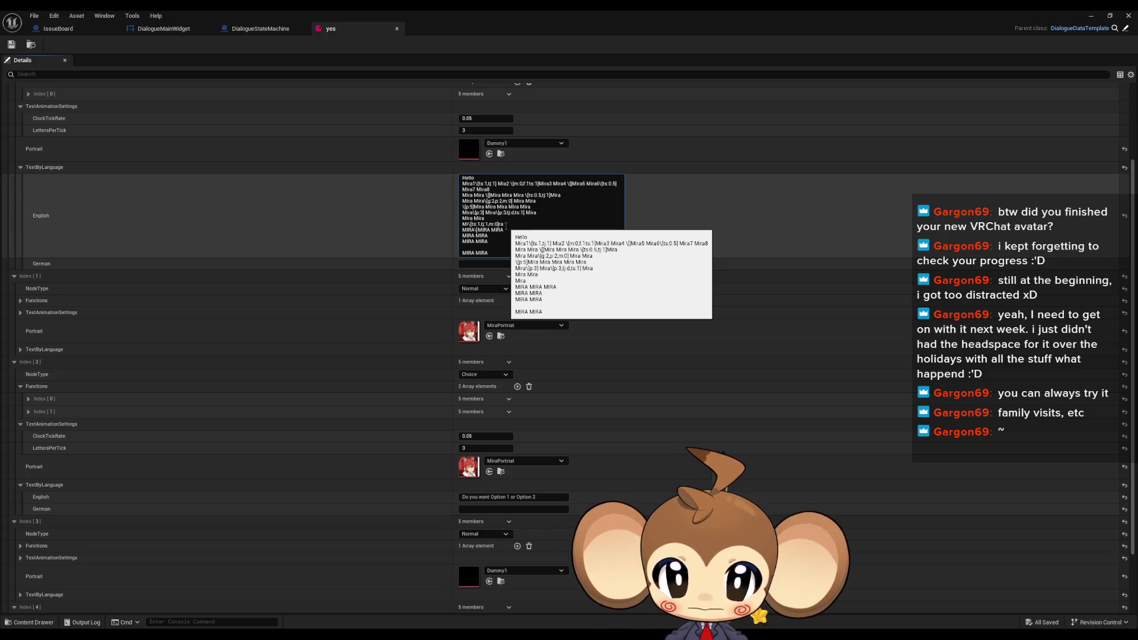
text([)
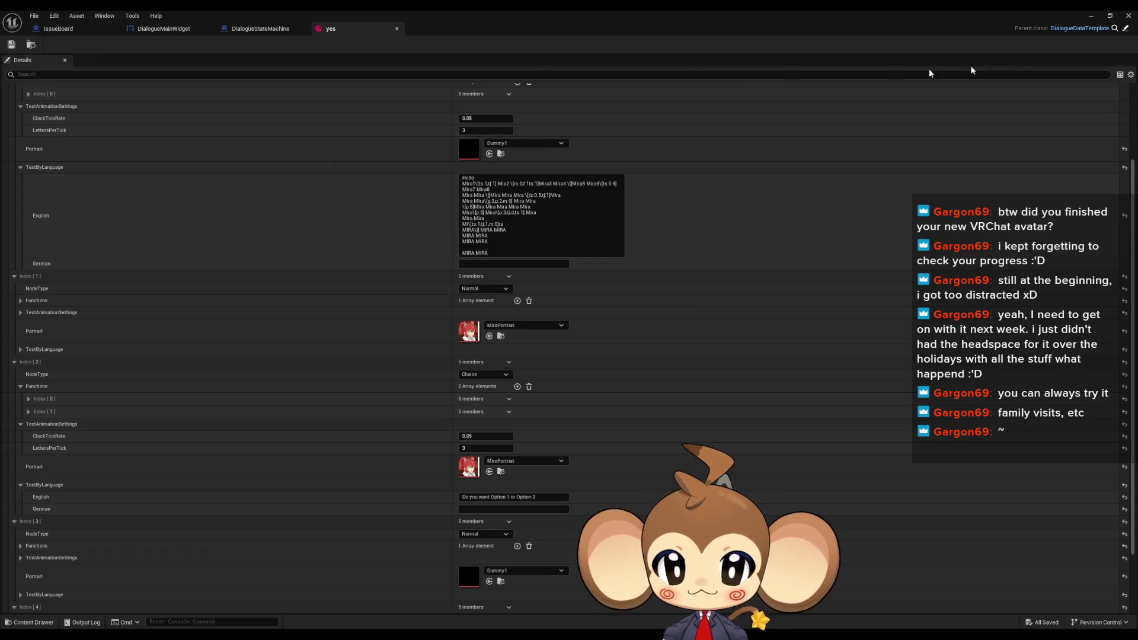
Play-test the tagged Mira lines from the loaded save, then stop the session
click(1129, 16)
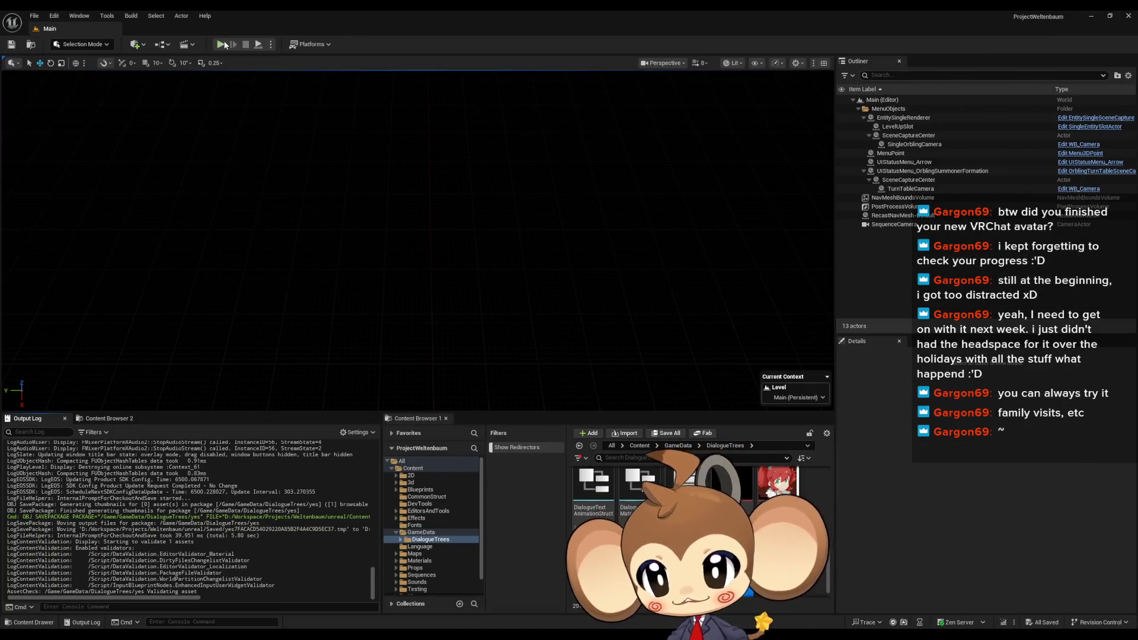
click(118, 350)
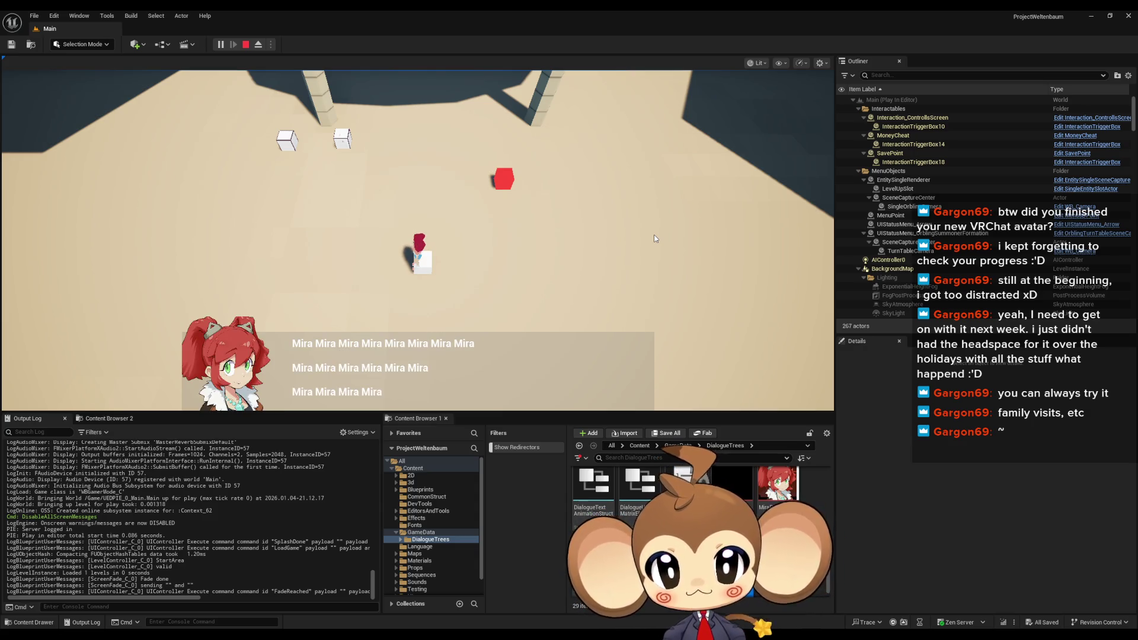
click(249, 45)
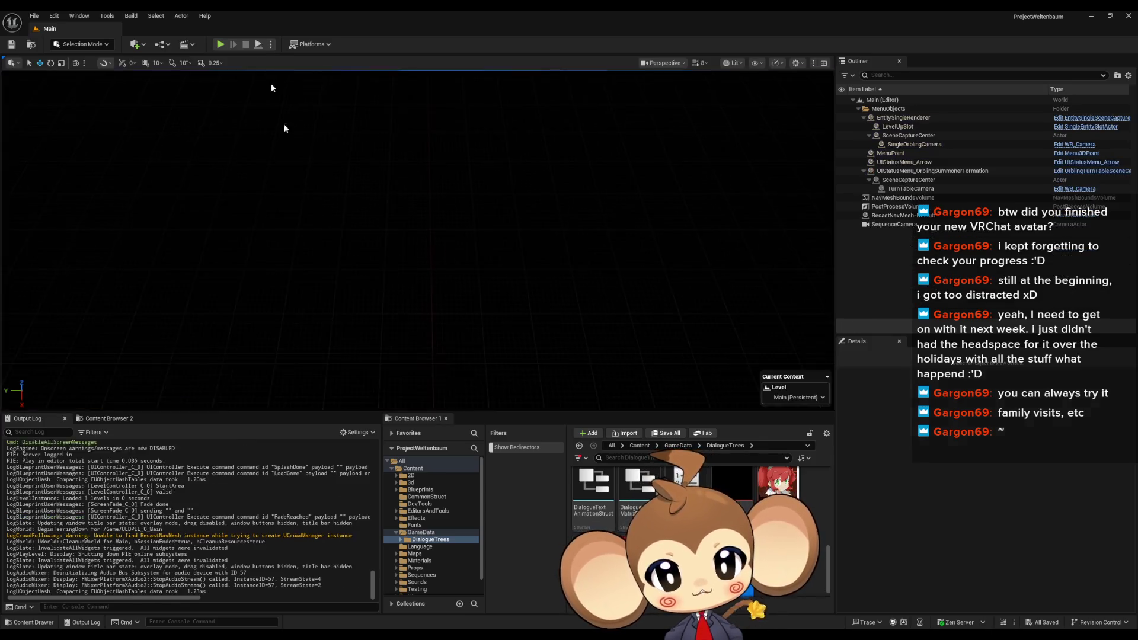
Insert the '\[ts:1' tag between the words of the last MIRA line and save the yes asset
mouse_move(433, 638)
click(451, 593)
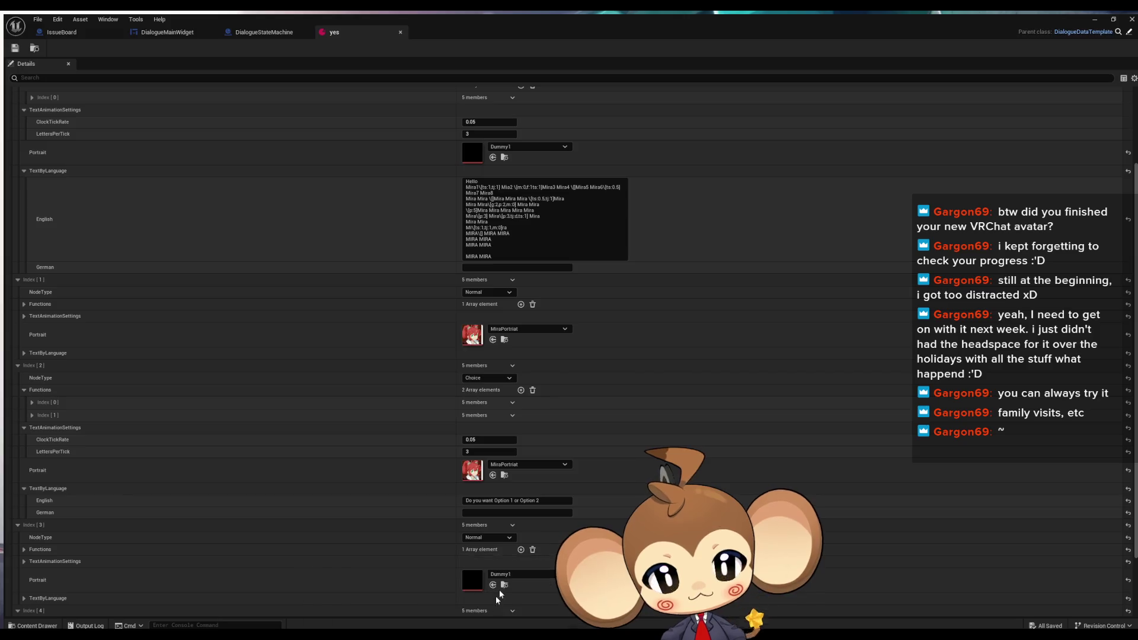
click(492, 295)
text([\)
key(BackSpace)
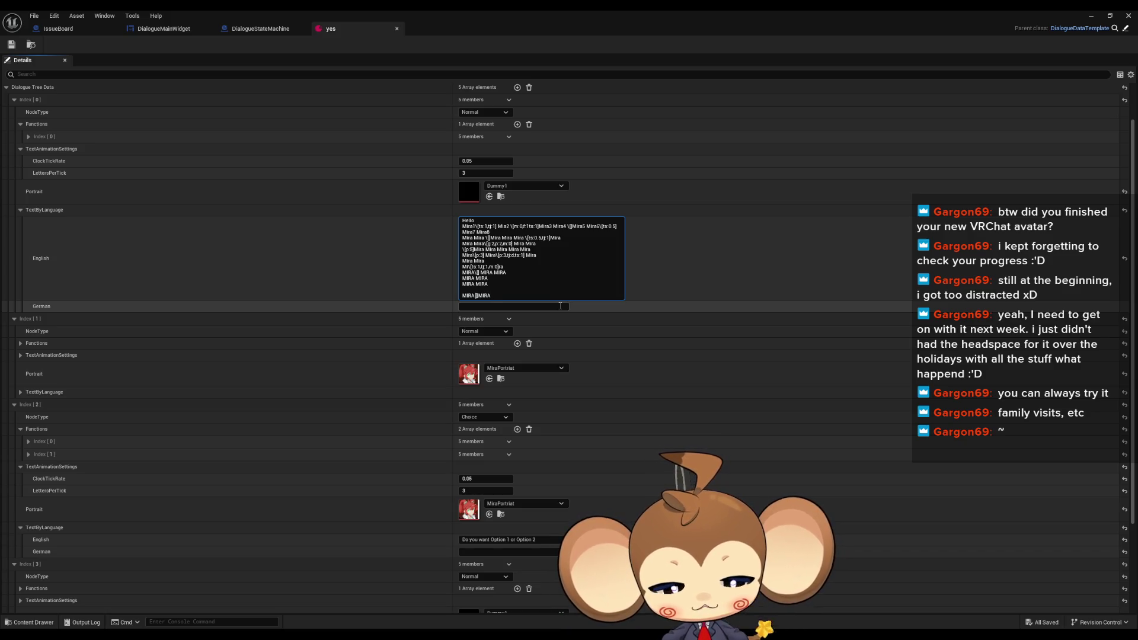
text(\[)
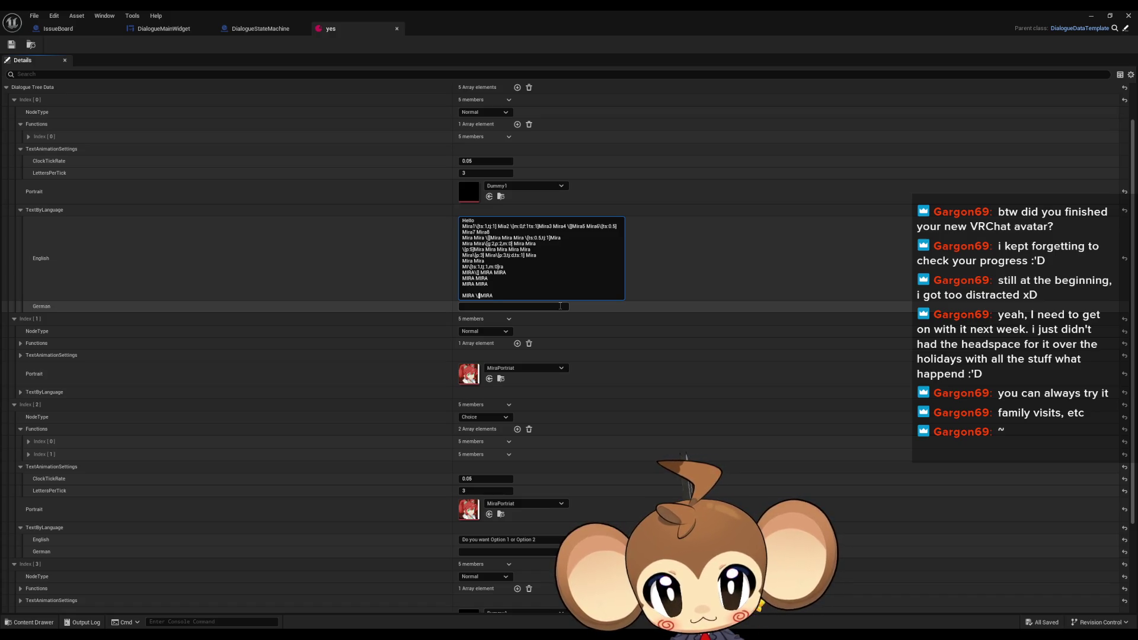
text(ts:)
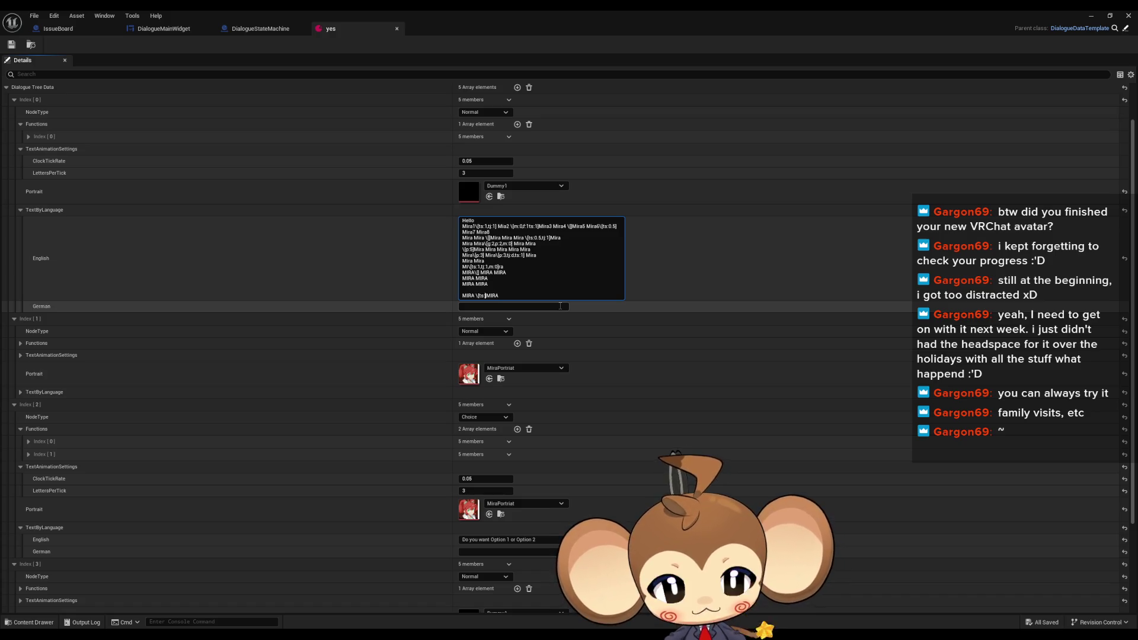
text(1)
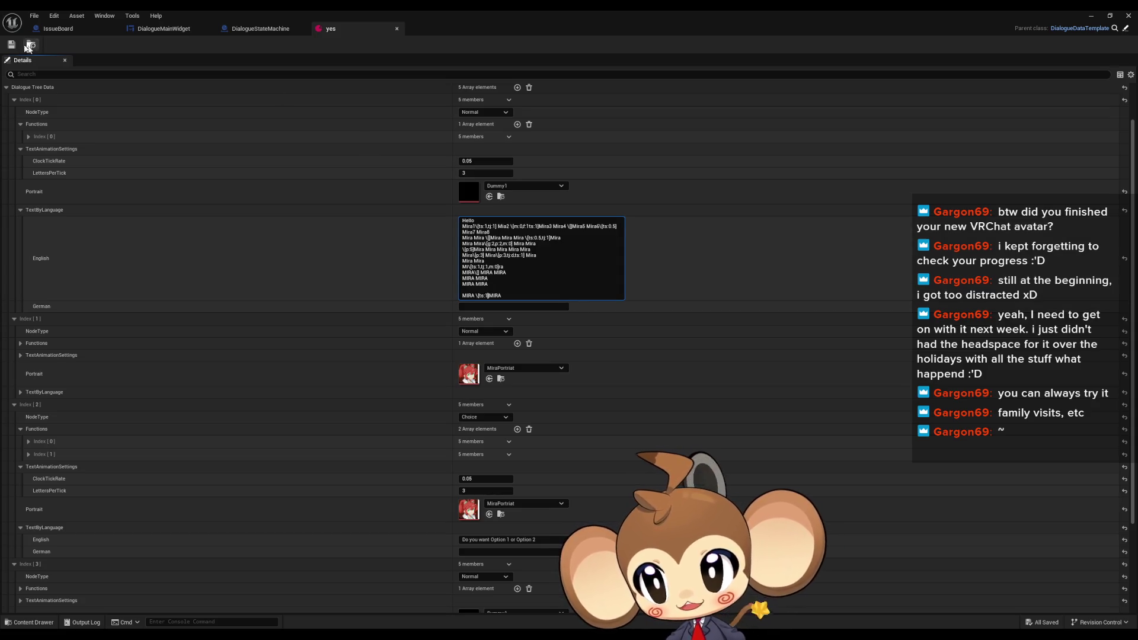
click(496, 37)
key(alt+p)
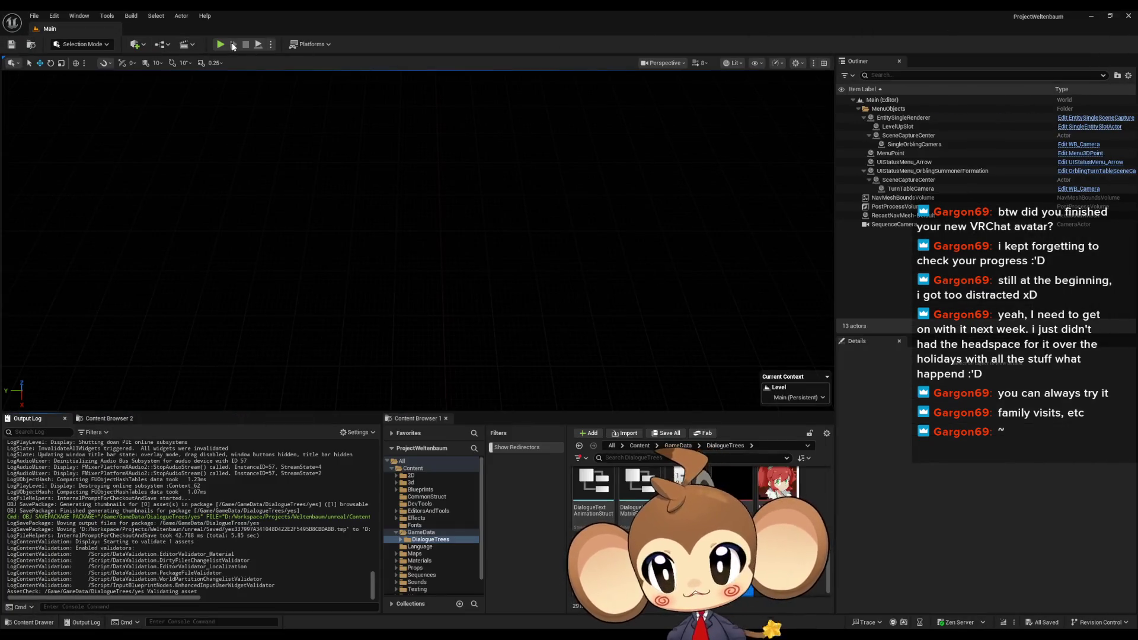
Play-test from the loaded save through the MIRA MIRA line, then stop and return to the asset editor
click(346, 303)
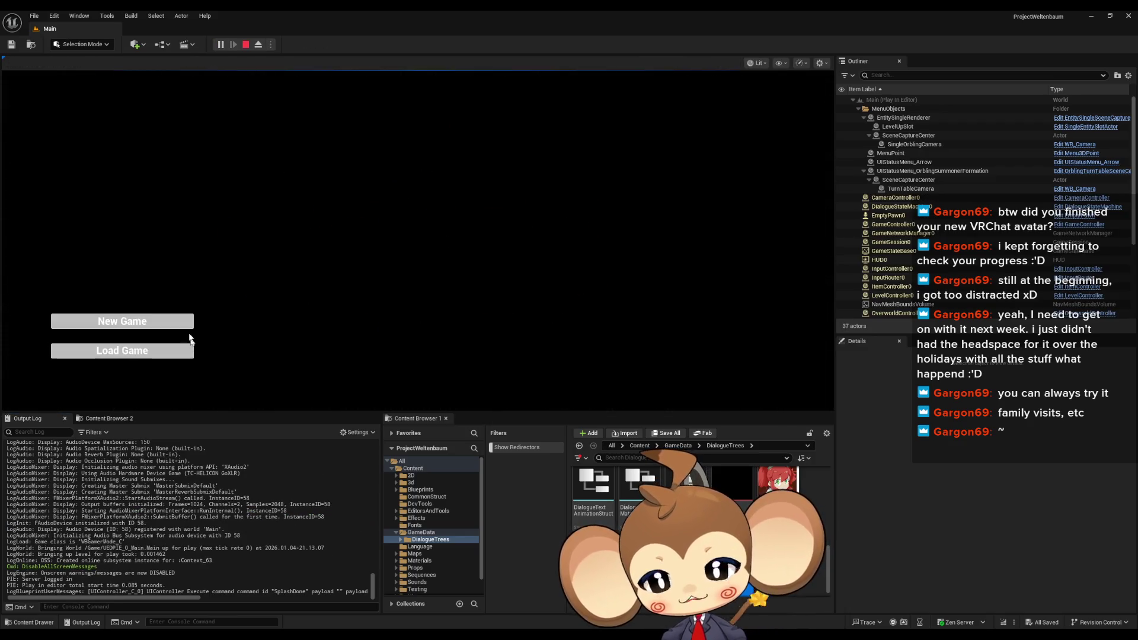
click(177, 351)
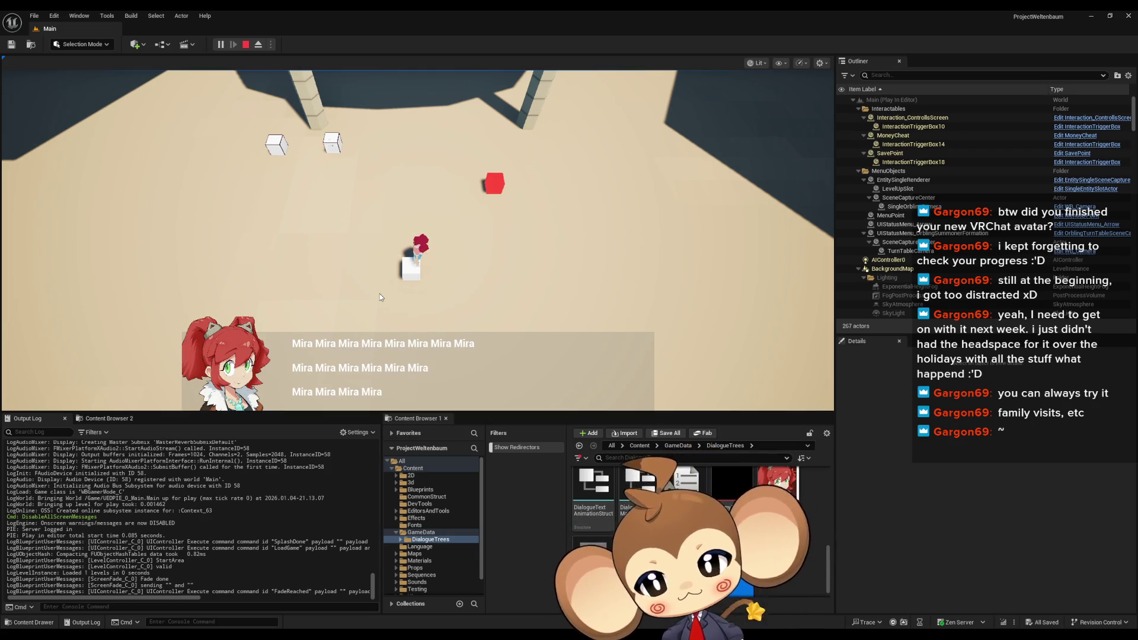
click(221, 43)
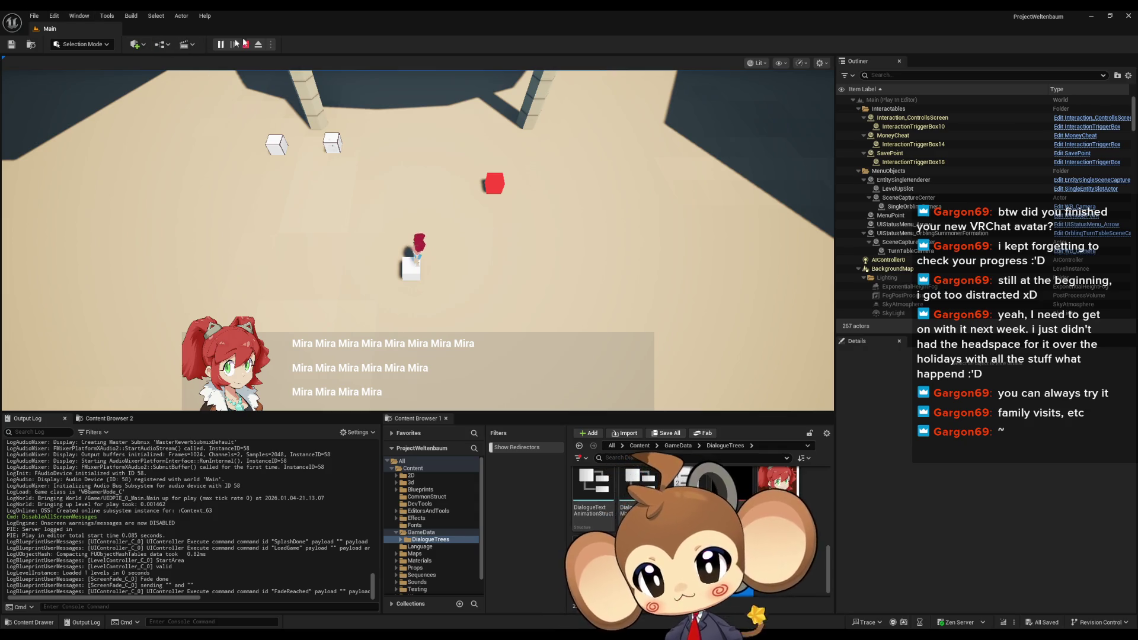
click(244, 43)
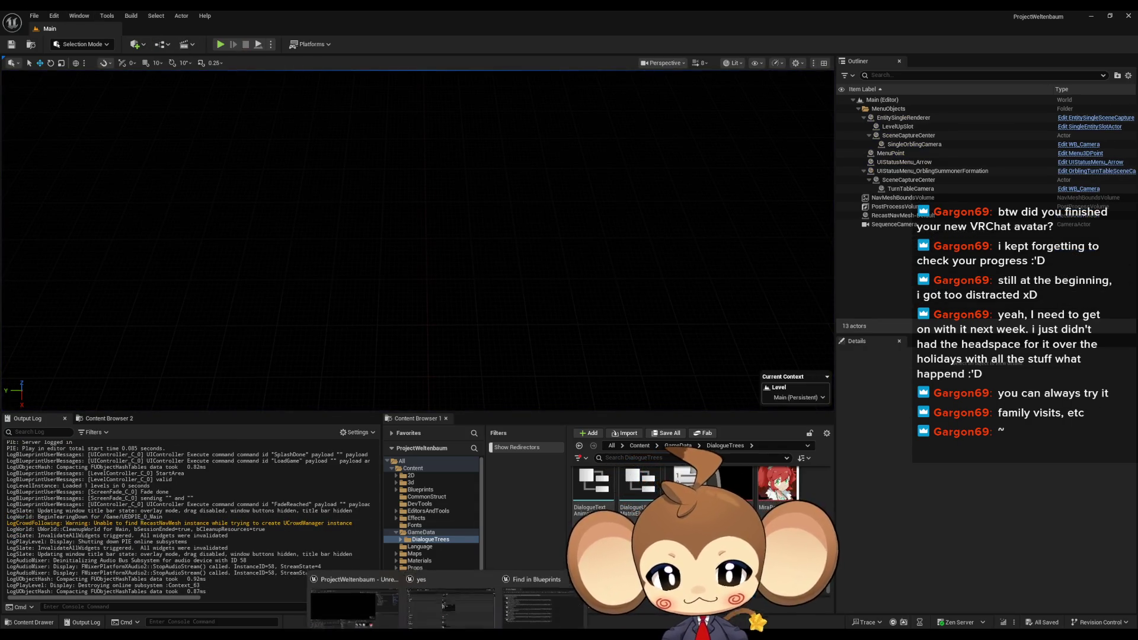
click(522, 599)
click(74, 29)
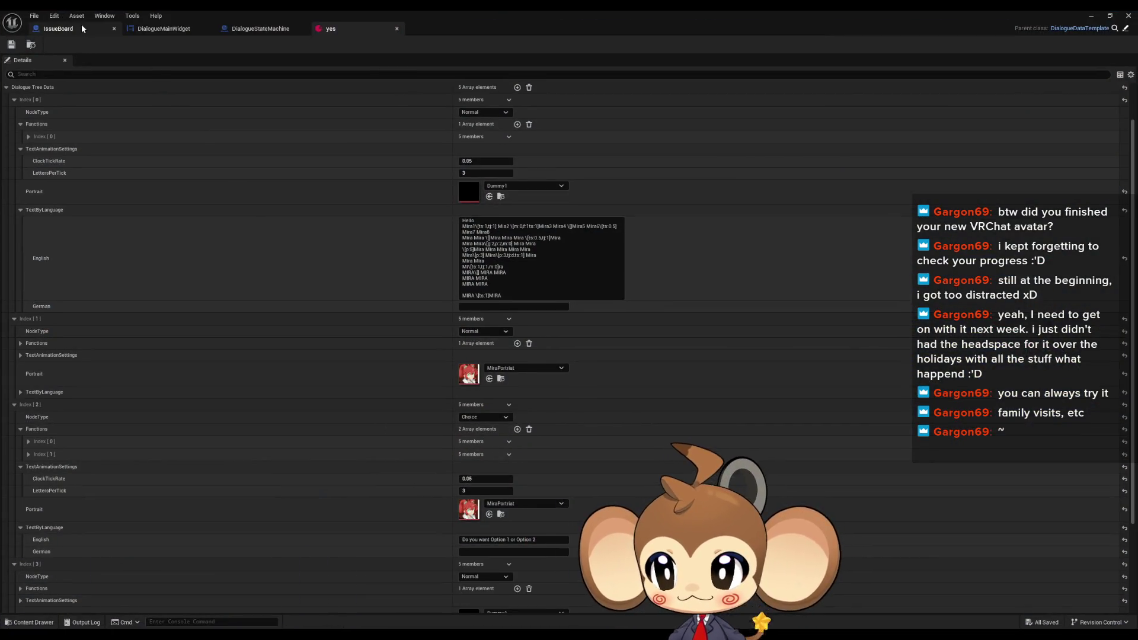
Delete the 'decide if tags influence is unified' note from the IssueBoard EventGraph
click(549, 431)
drag(443, 400, 449, 364)
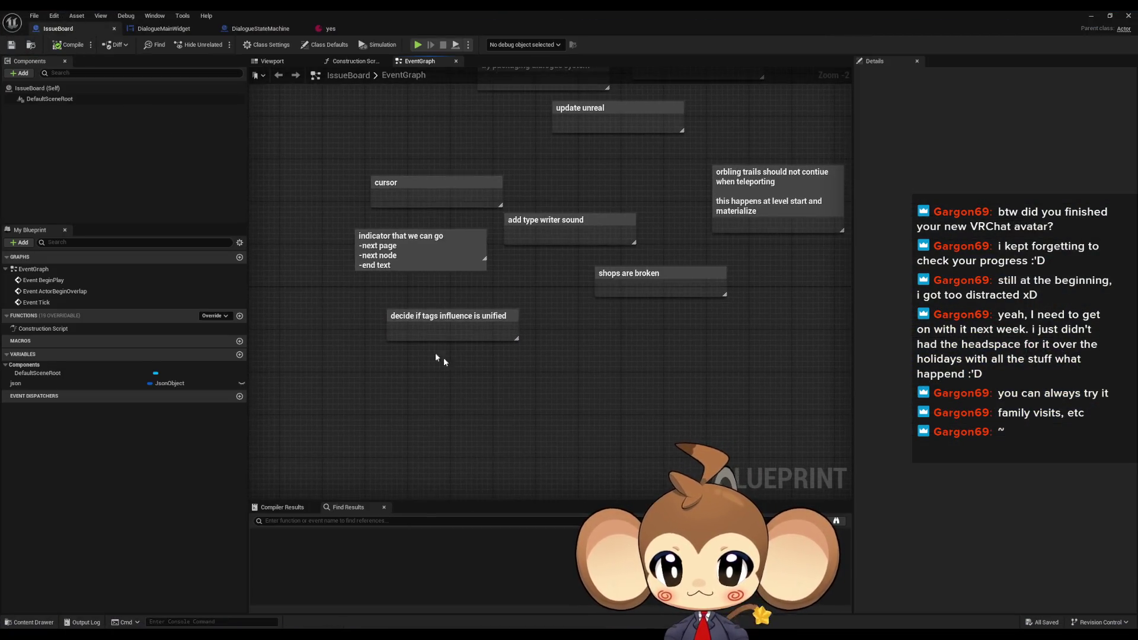
drag(331, 298, 550, 366)
drag(578, 271, 777, 317)
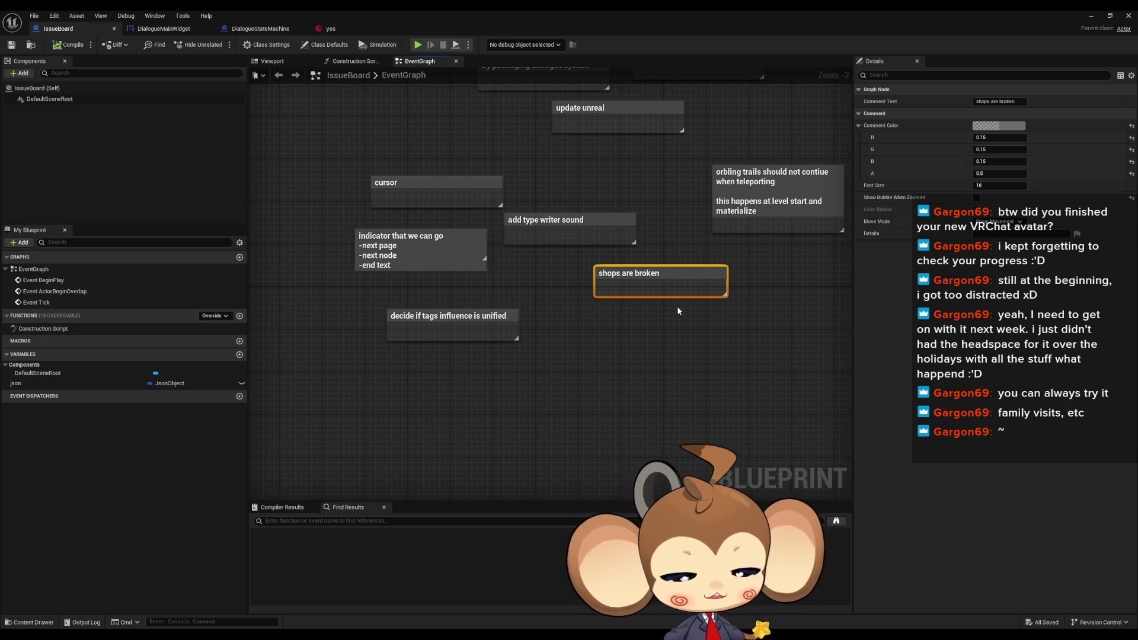
drag(542, 296, 476, 376)
key(Delete)
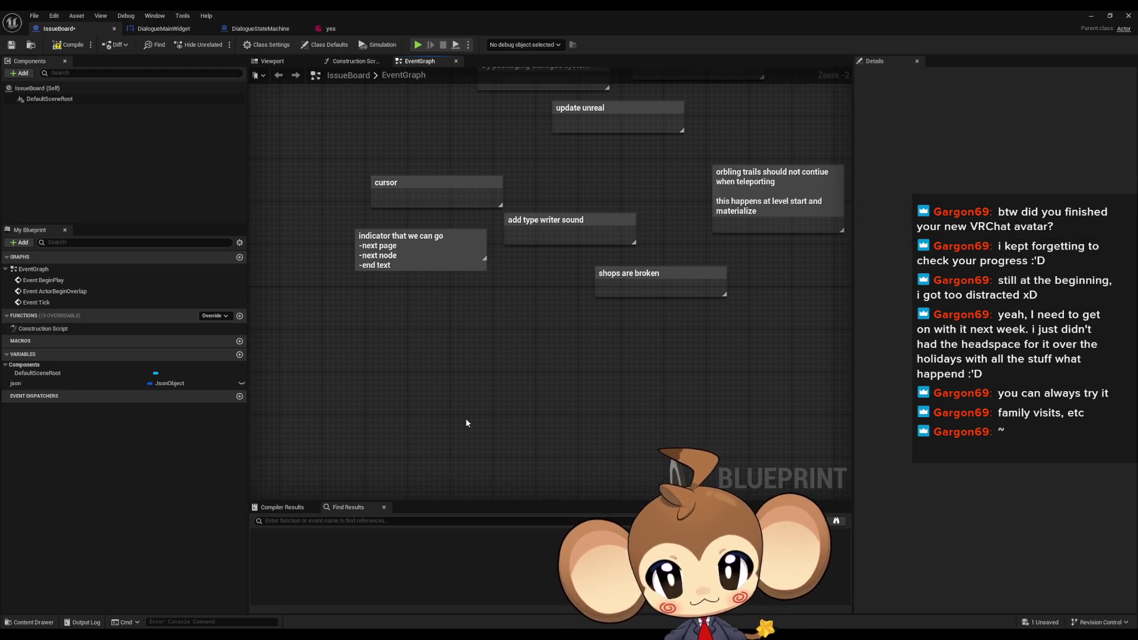
Minimize the IssueBoard blueprint editor so the main level editor shows
mouse_move(584, 261)
mouse_down()
mouse_move(653, 341)
mouse_move(651, 366)
mouse_up()
click(653, 345)
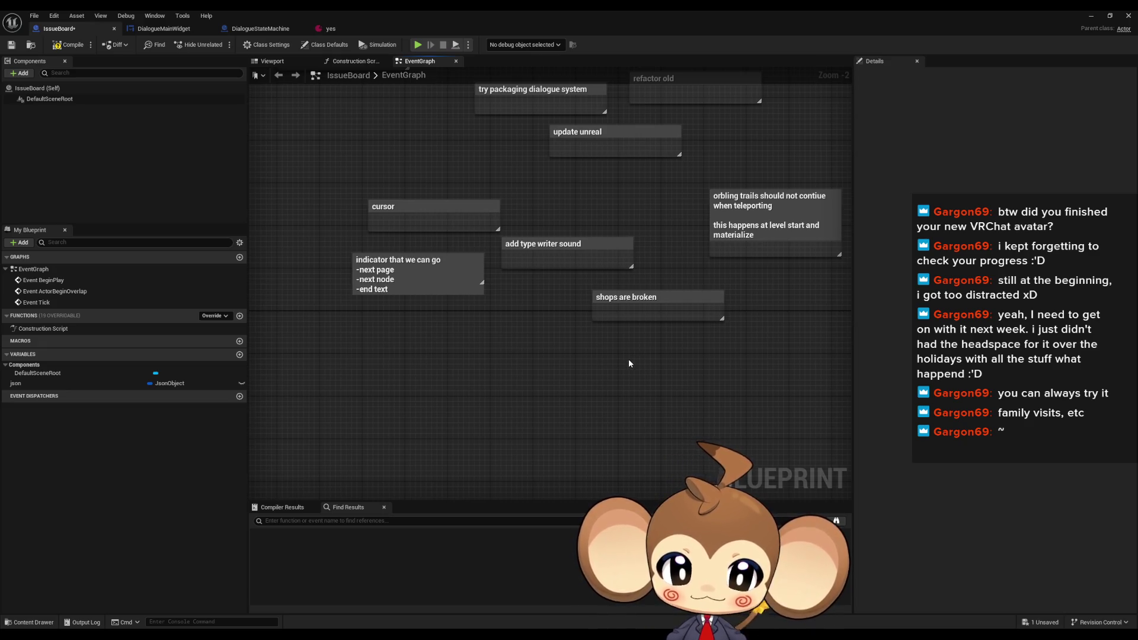
drag(541, 359, 551, 361)
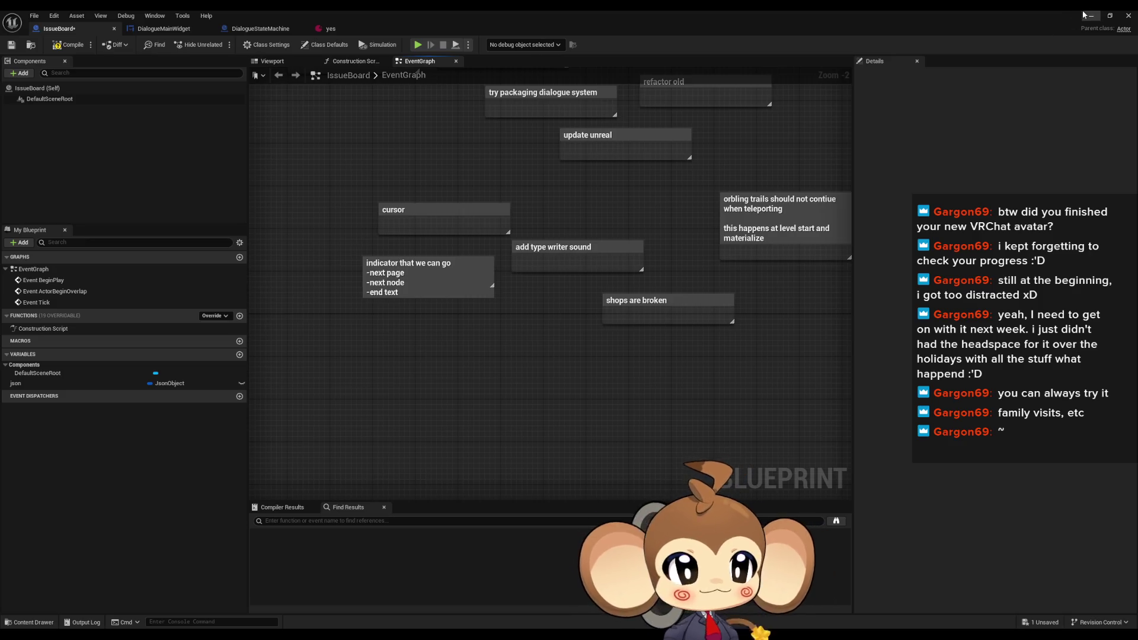
click(1092, 16)
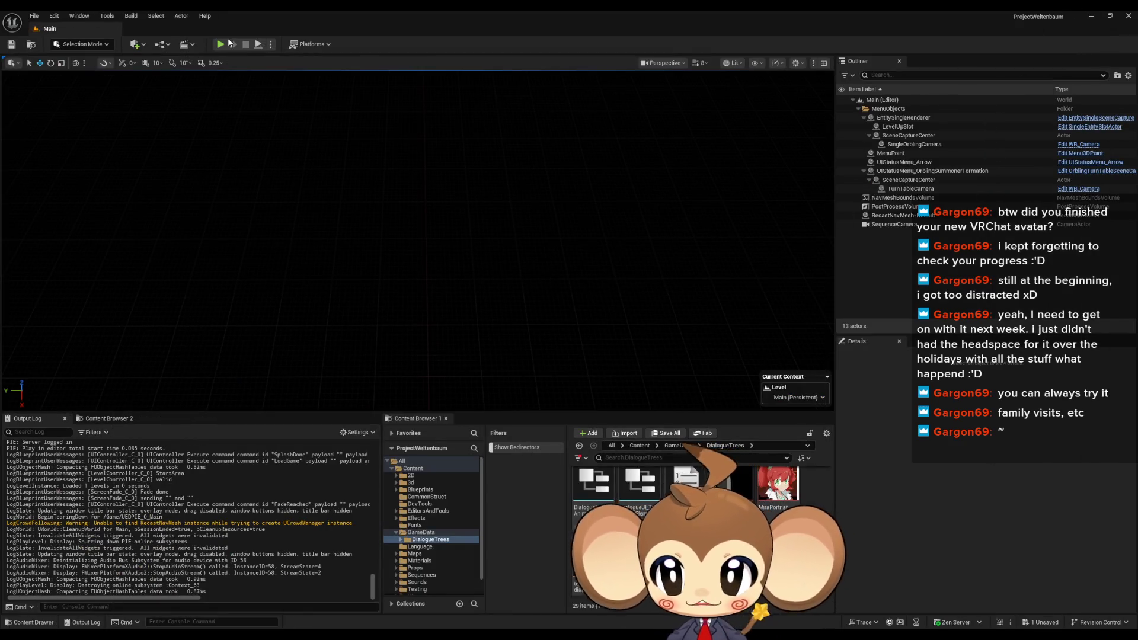
Start a play session from the loaded save and run the character into the shop
click(221, 44)
click(171, 352)
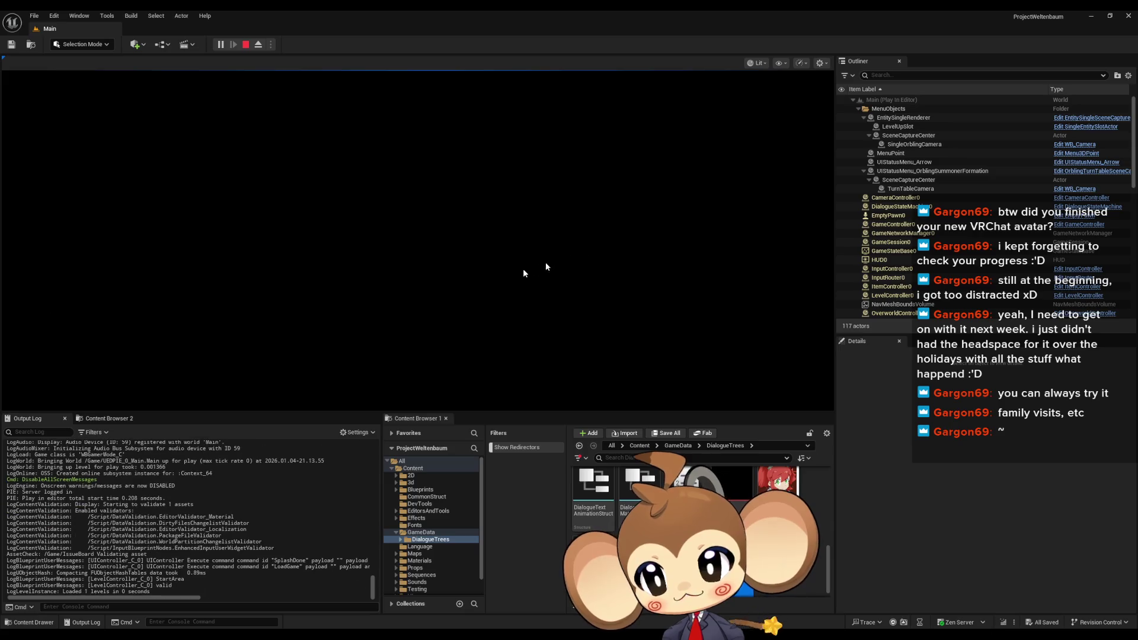
key(w)
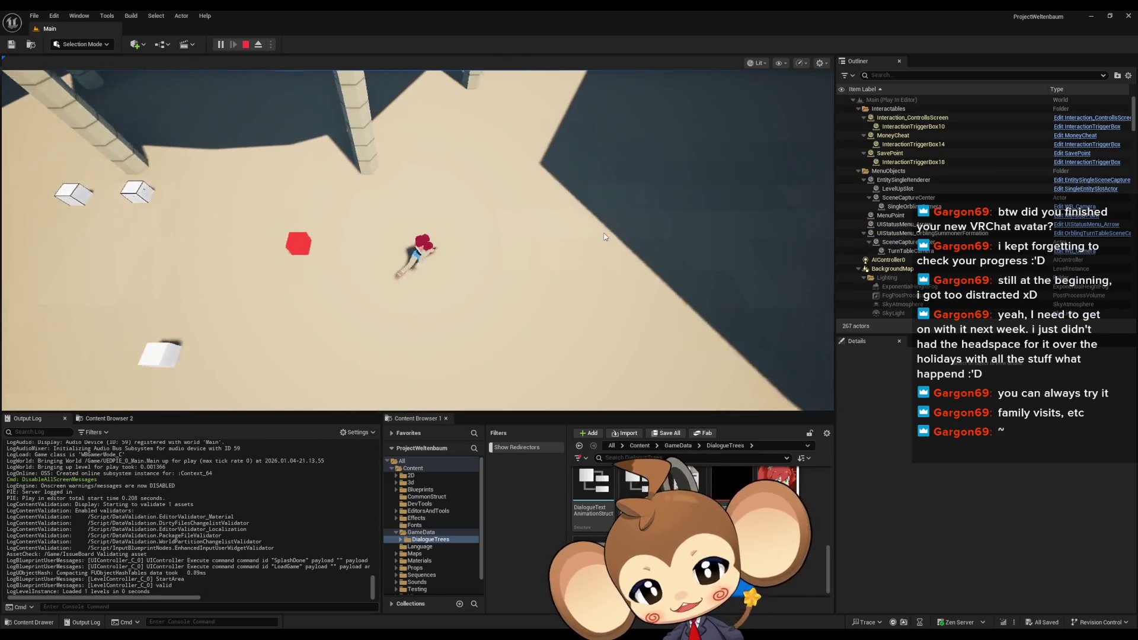
key(w)
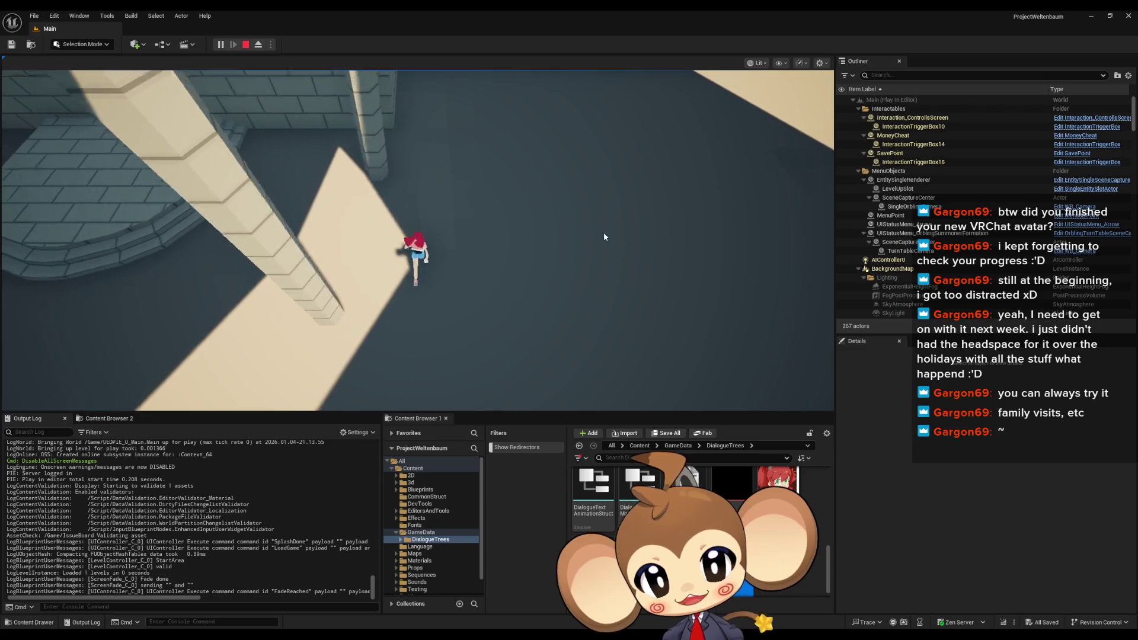
key(w)
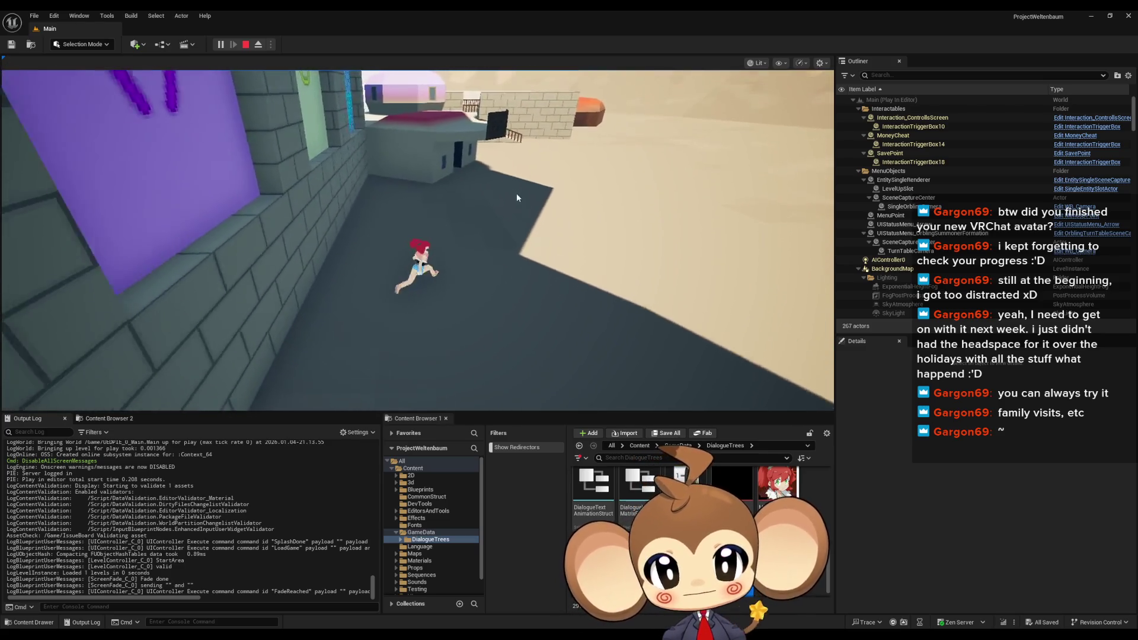
key(w)
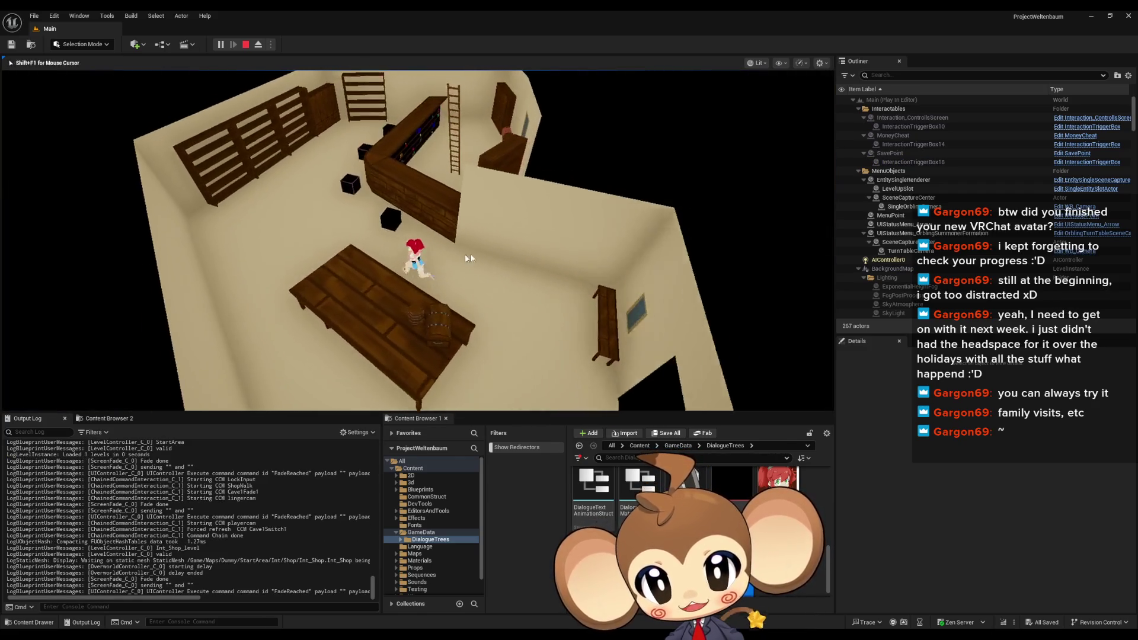
Skip the shopkeeper's dialogue, open the store with Check Store, then stop the session
key(space)
key(space)
key(space)
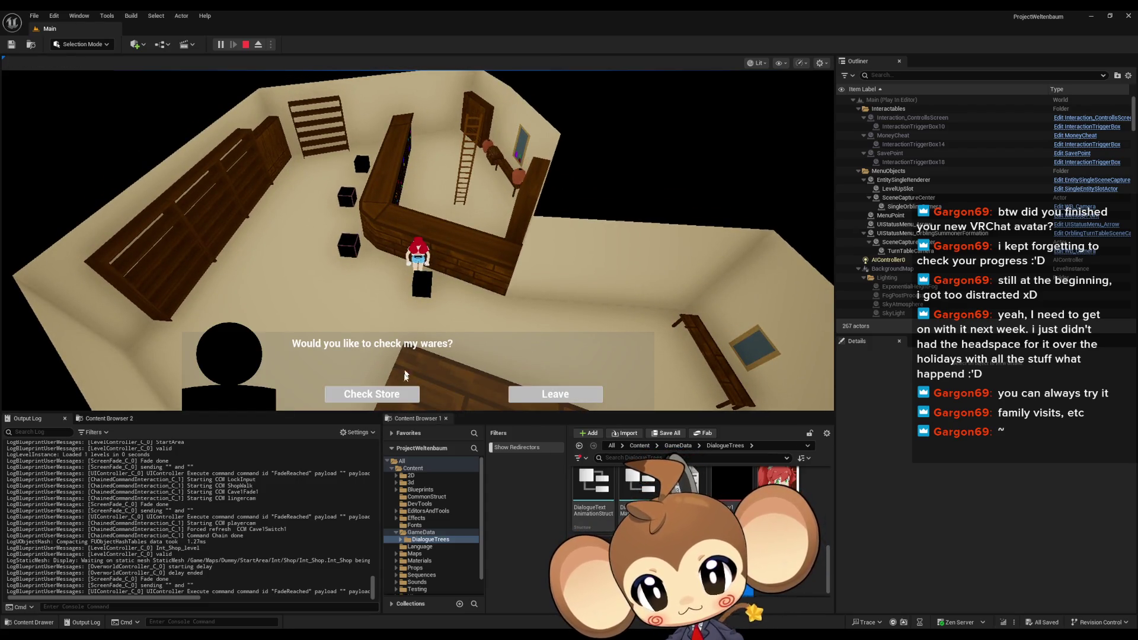
click(396, 398)
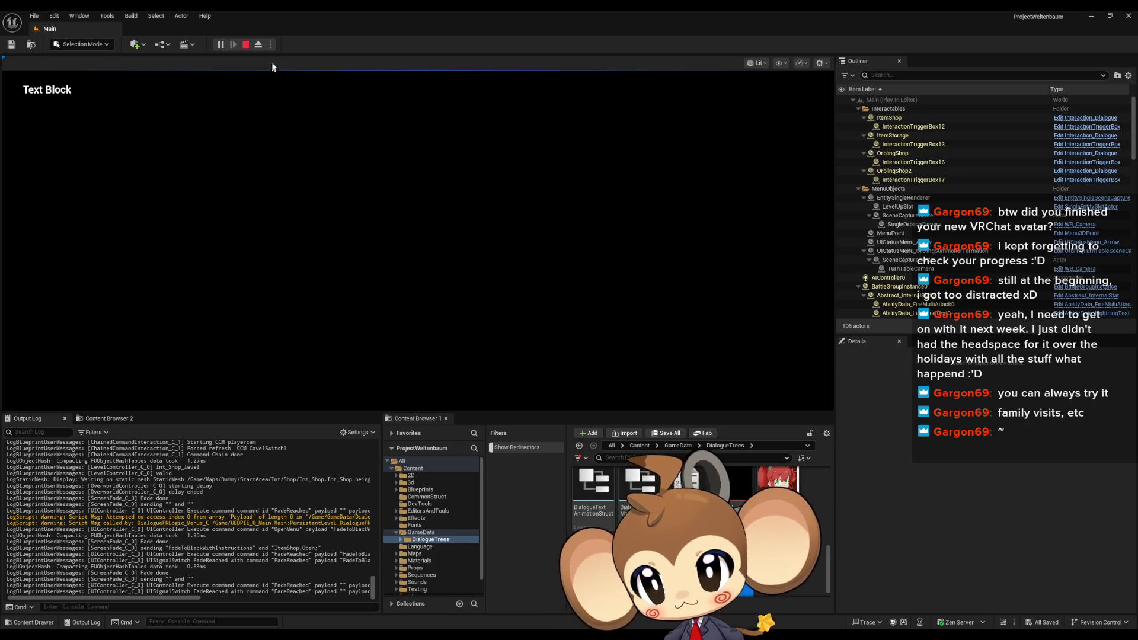
click(245, 44)
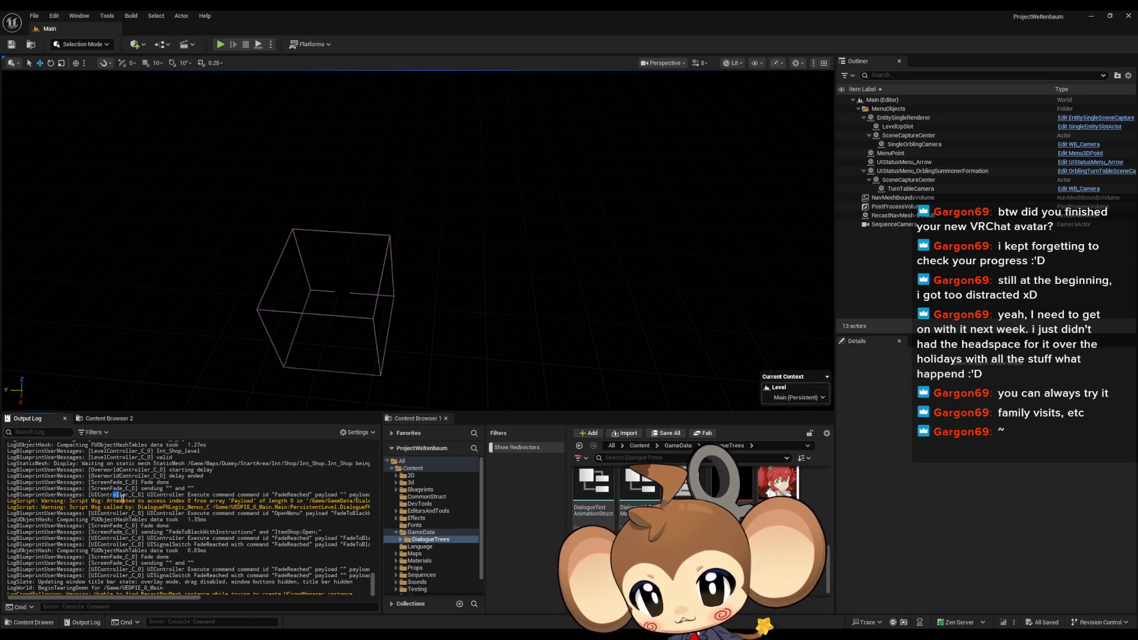
click(190, 501)
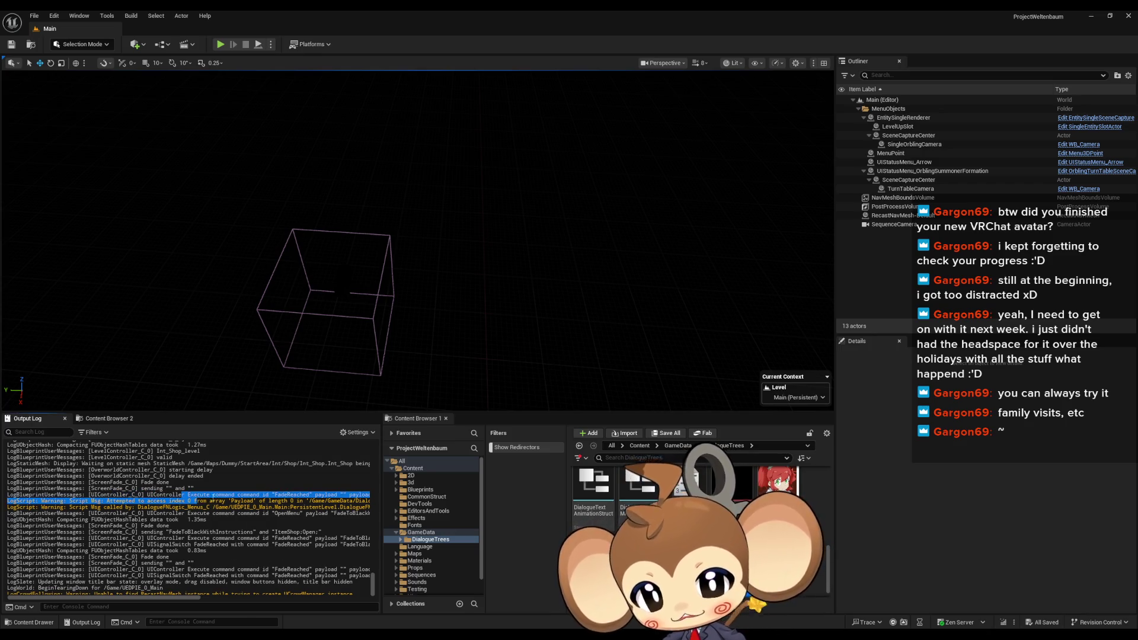
drag(293, 501, 271, 501)
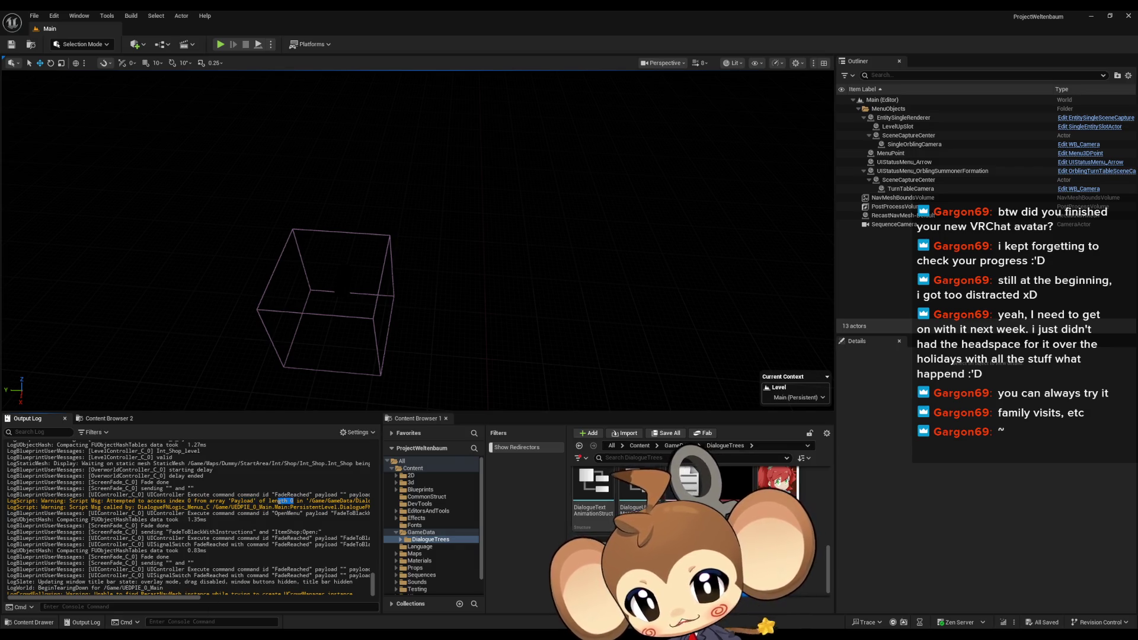
drag(153, 599, 244, 604)
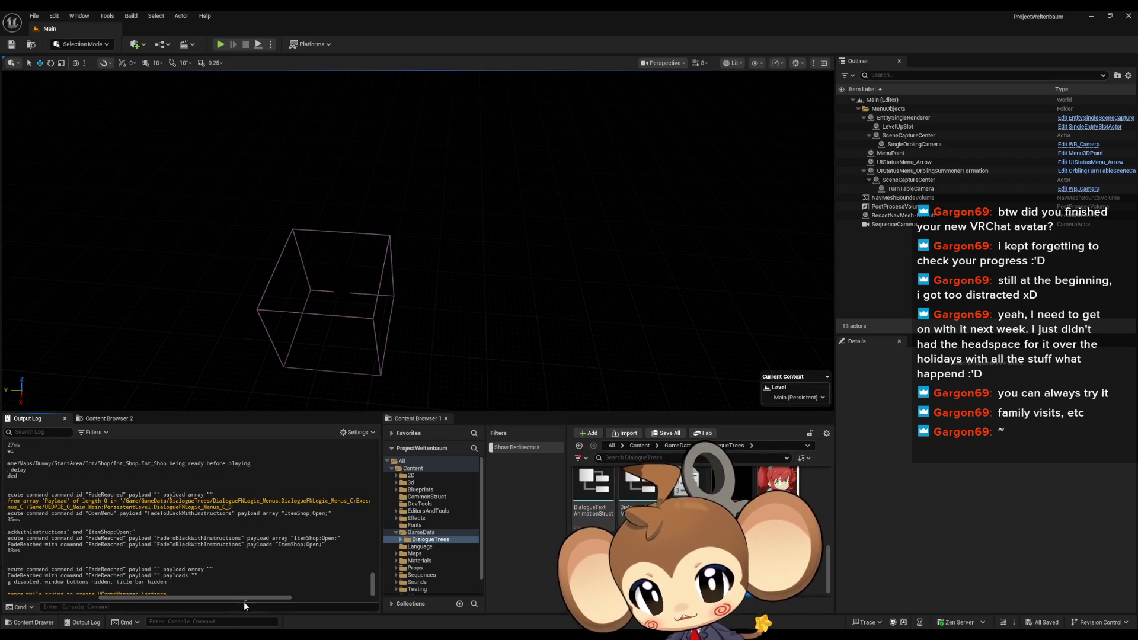
click(272, 501)
click(222, 500)
drag(220, 501, 242, 501)
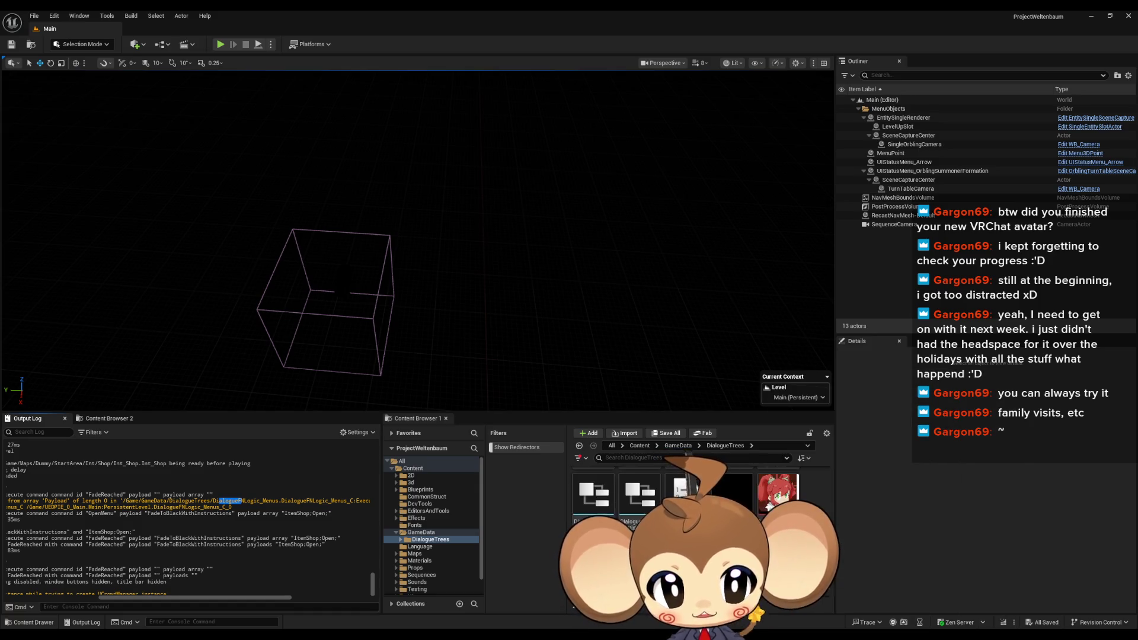
scroll(764, 483, up, 3)
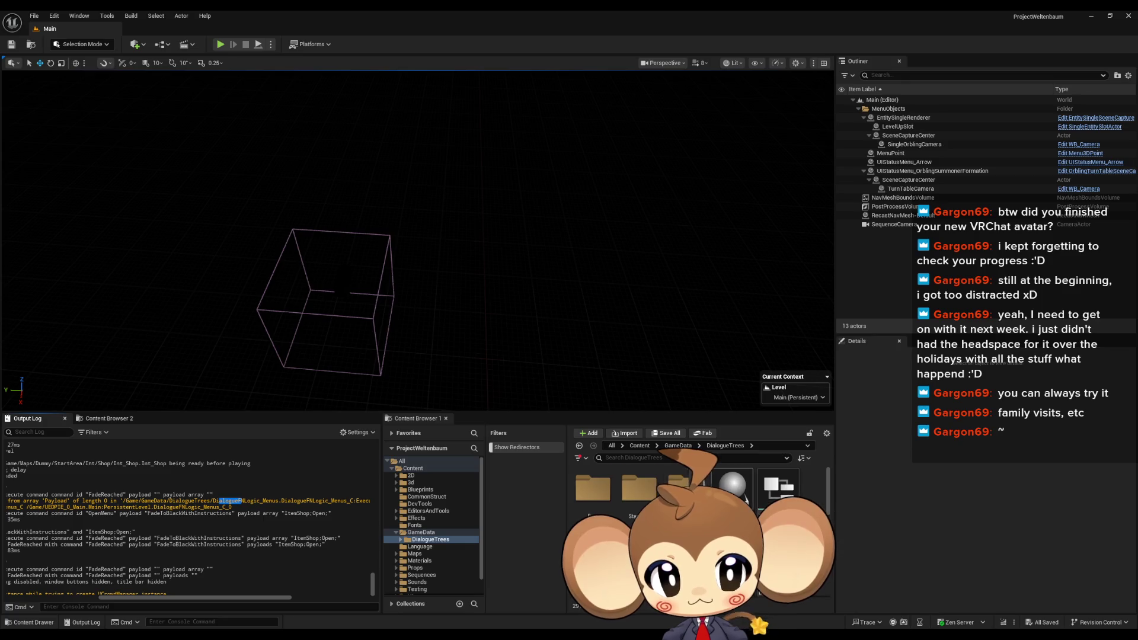
scroll(700, 504, down, 2)
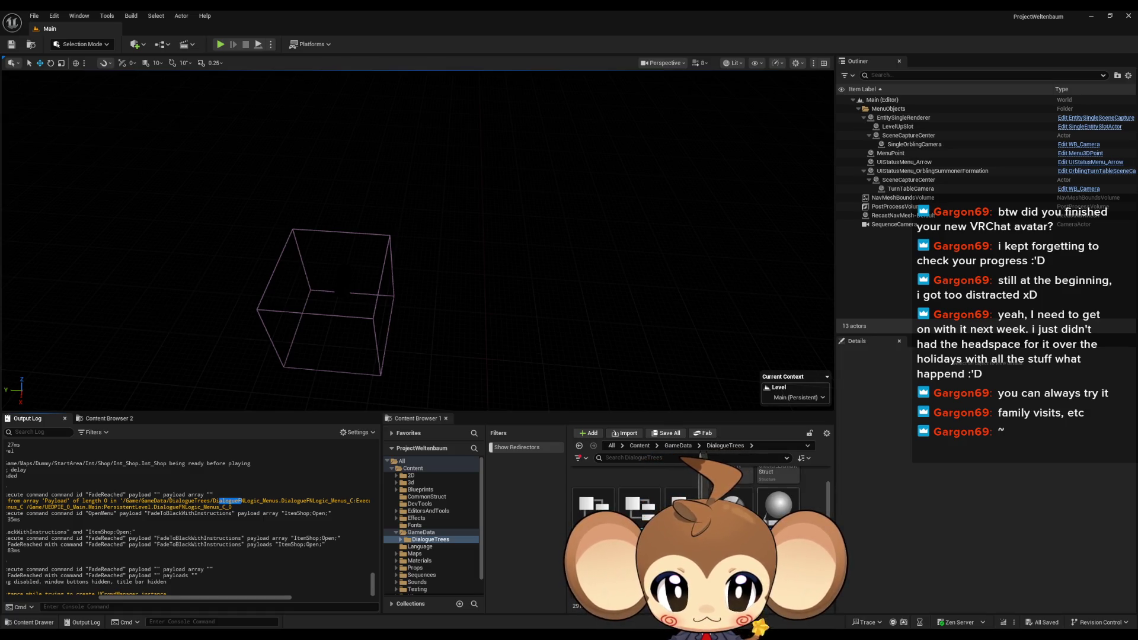
click(762, 507)
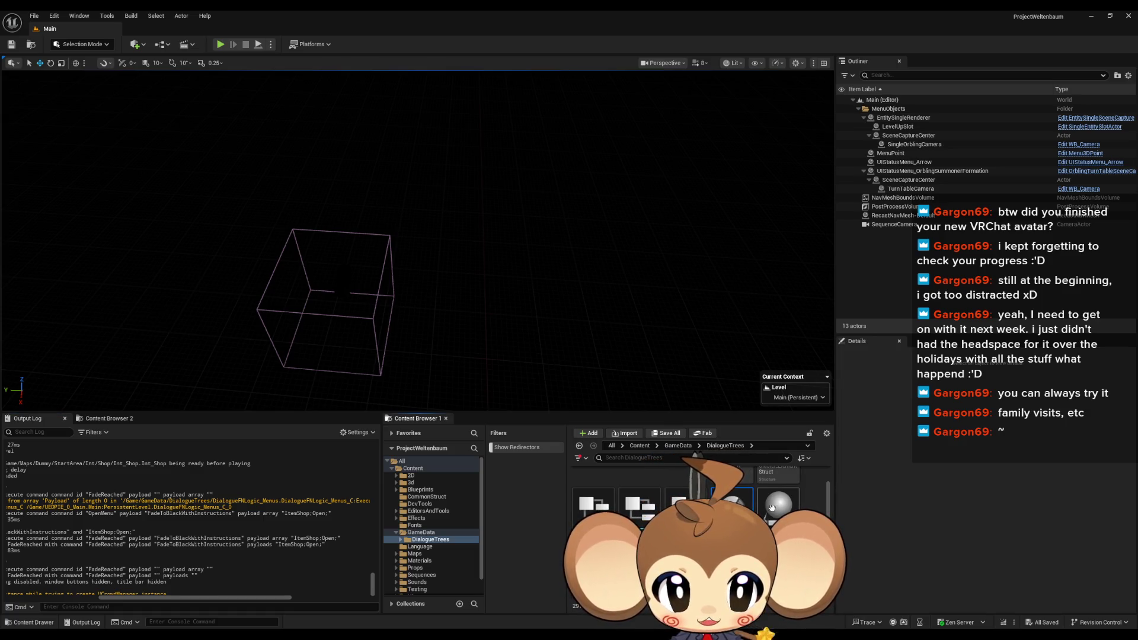
scroll(700, 521, down, 1)
double_click(593, 528)
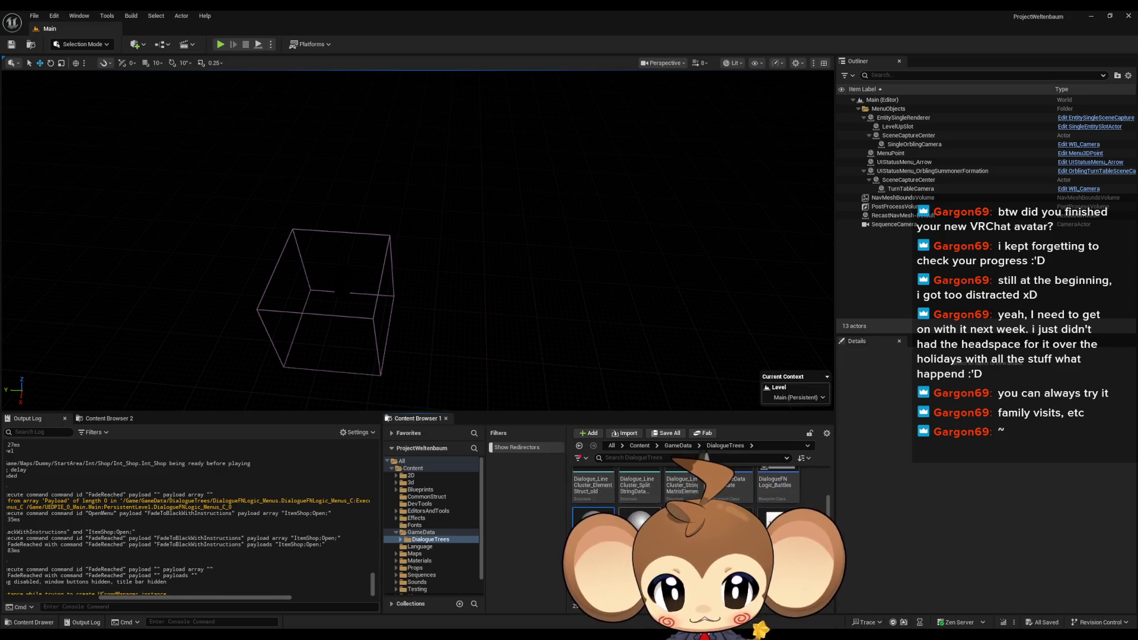
Inspect the ExecuteDialogueLogic graph's OrblingShop Make Array, Execute Command and GET nodes
scroll(464, 351, down, 4)
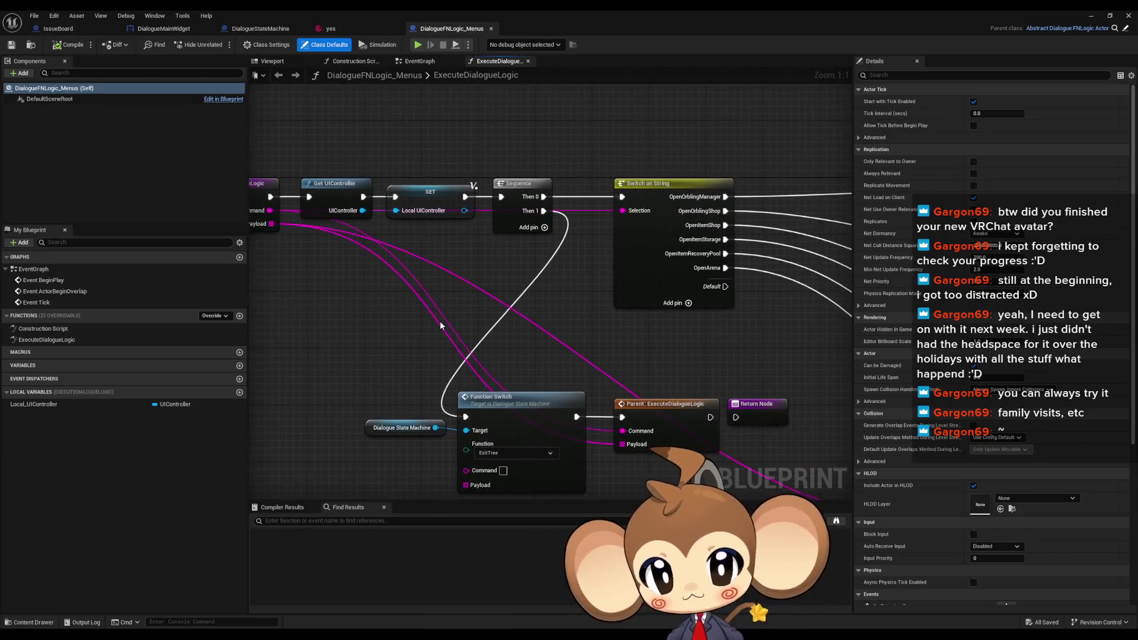
drag(537, 284, 482, 259)
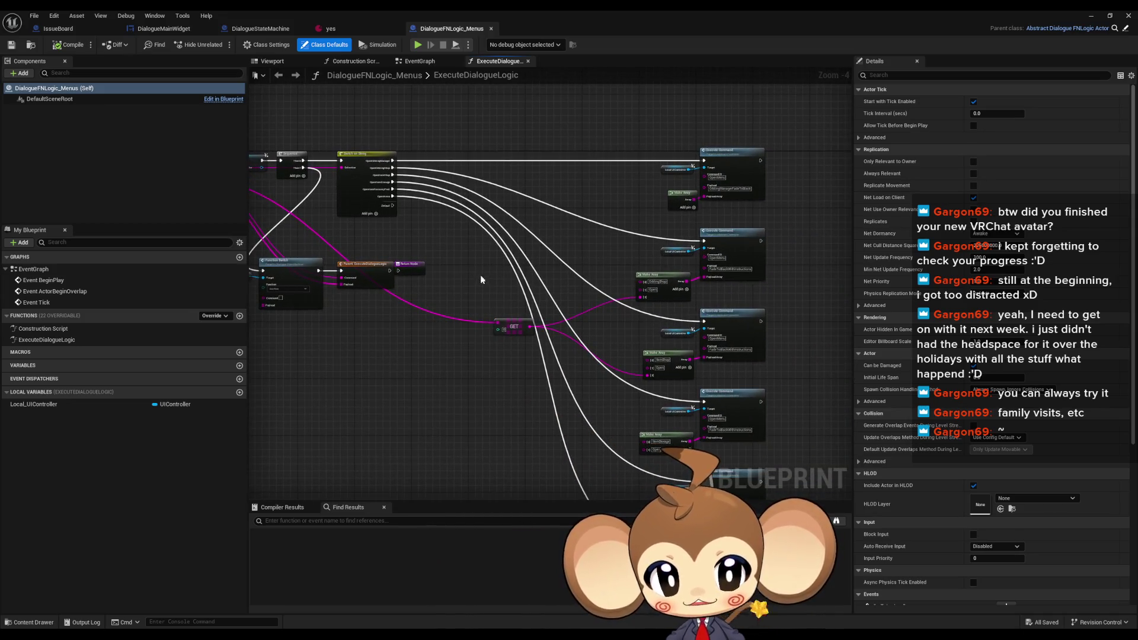
scroll(469, 258, up, 4)
click(596, 319)
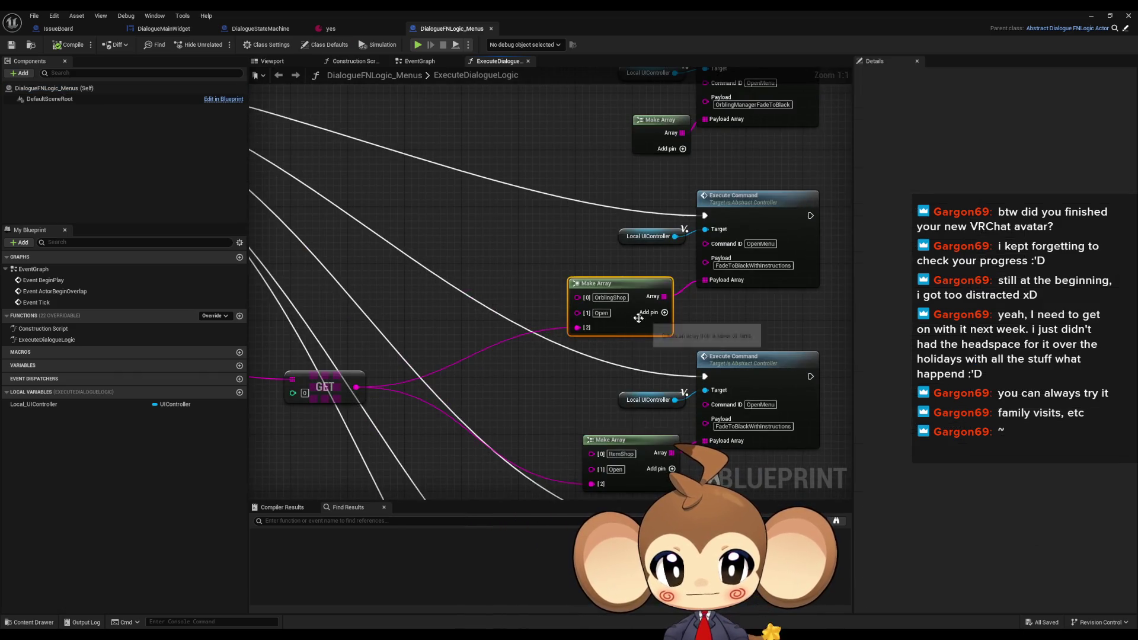
drag(712, 185, 574, 166)
click(576, 176)
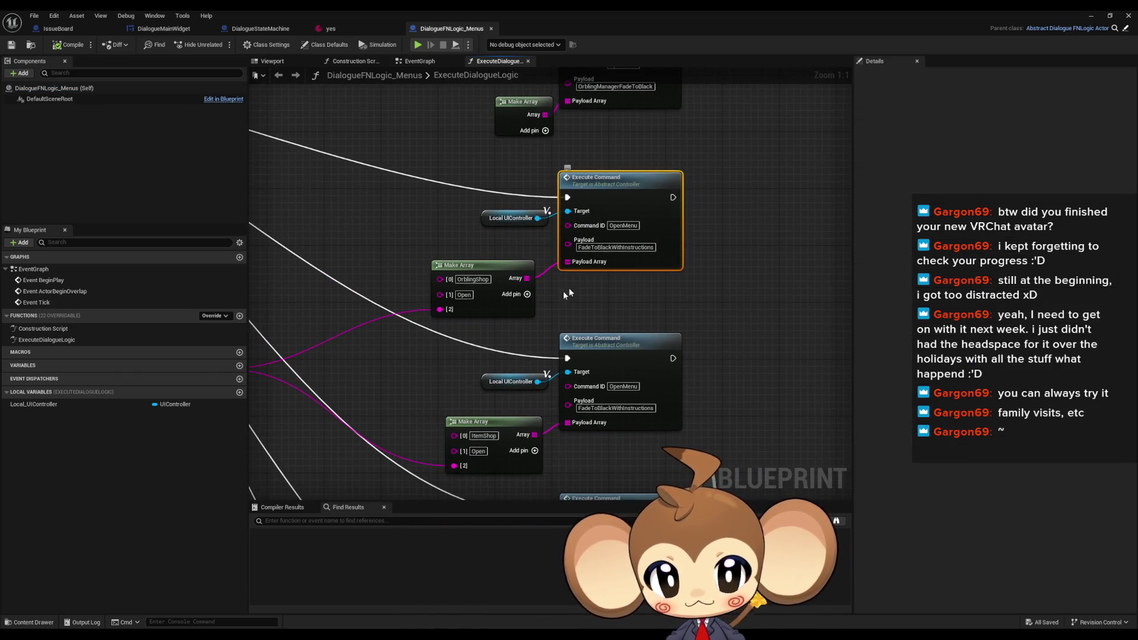
drag(505, 314, 733, 283)
drag(356, 279, 476, 390)
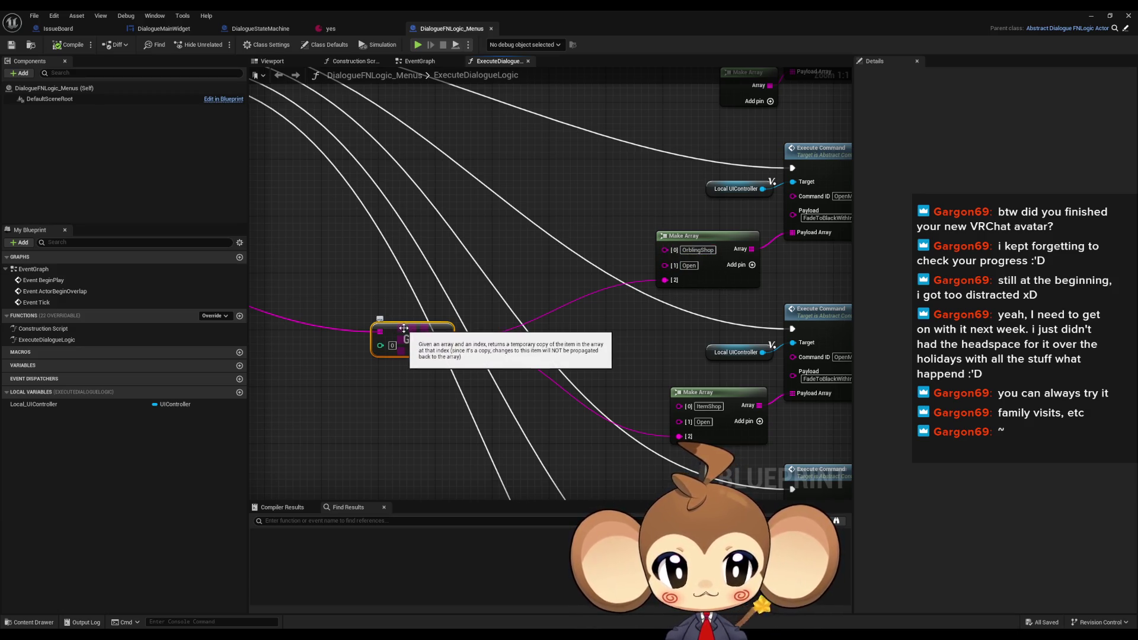
Restore the blueprint editor to a smaller window, move it aside, and return to Content
double_click(373, 13)
mouse_move(532, 166)
mouse_down()
mouse_move(145, 119)
mouse_move(238, 115)
mouse_up()
click(640, 446)
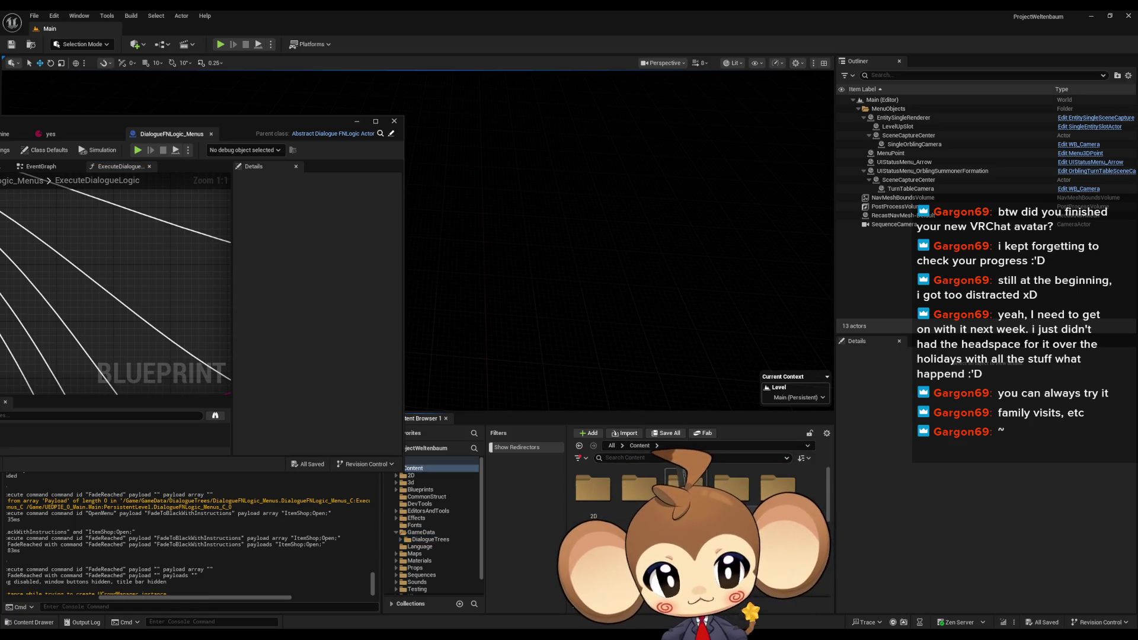
Browse Blueprints > Dialogue > Dia_Content > ContentTable, open ItemShop_Dia_DT, and resize its window
double_click(684, 490)
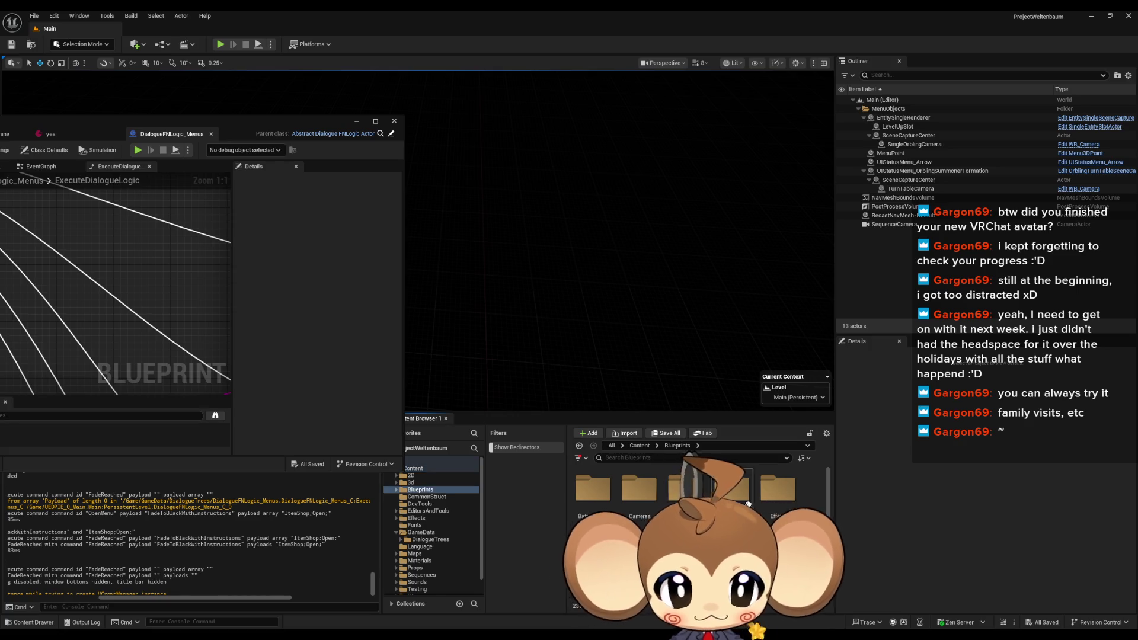
double_click(725, 493)
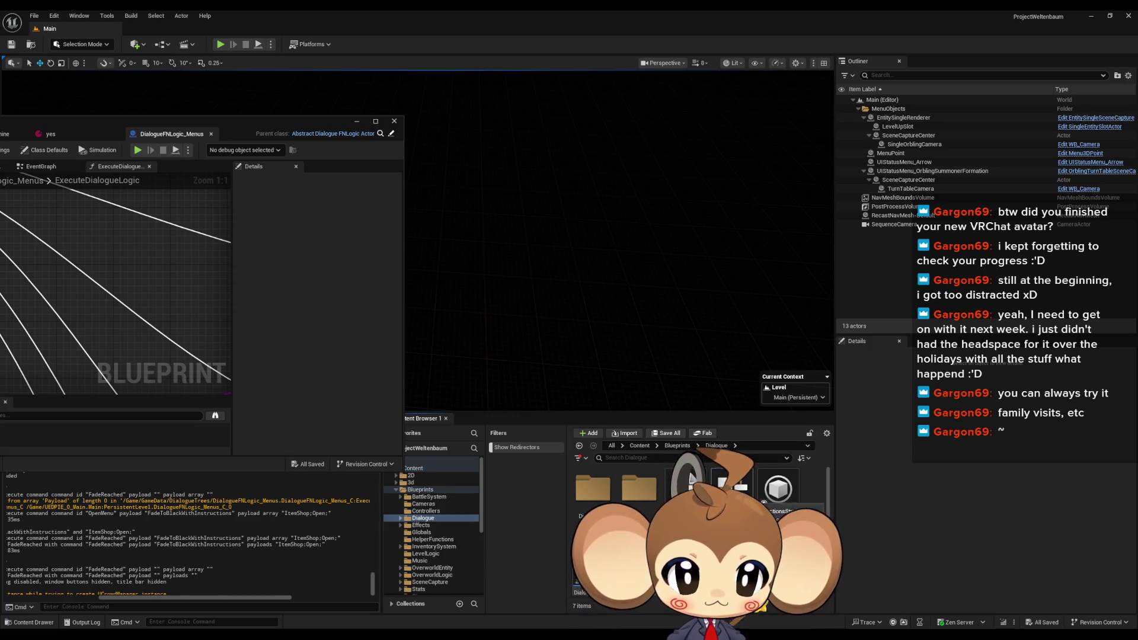
double_click(588, 488)
double_click(600, 501)
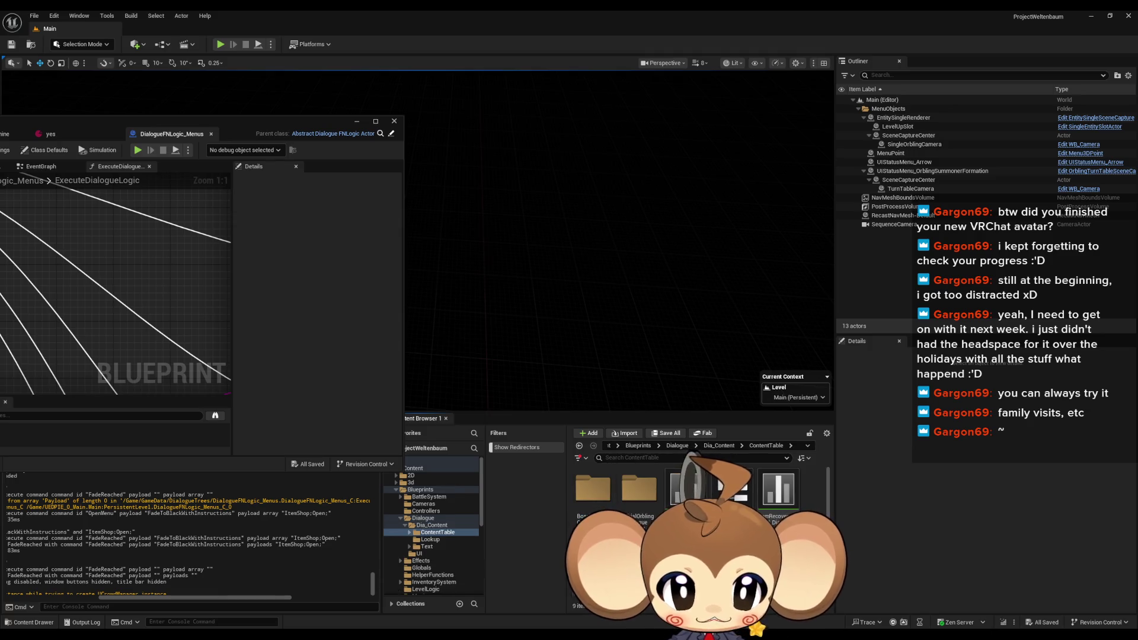
scroll(700, 522, down, 1)
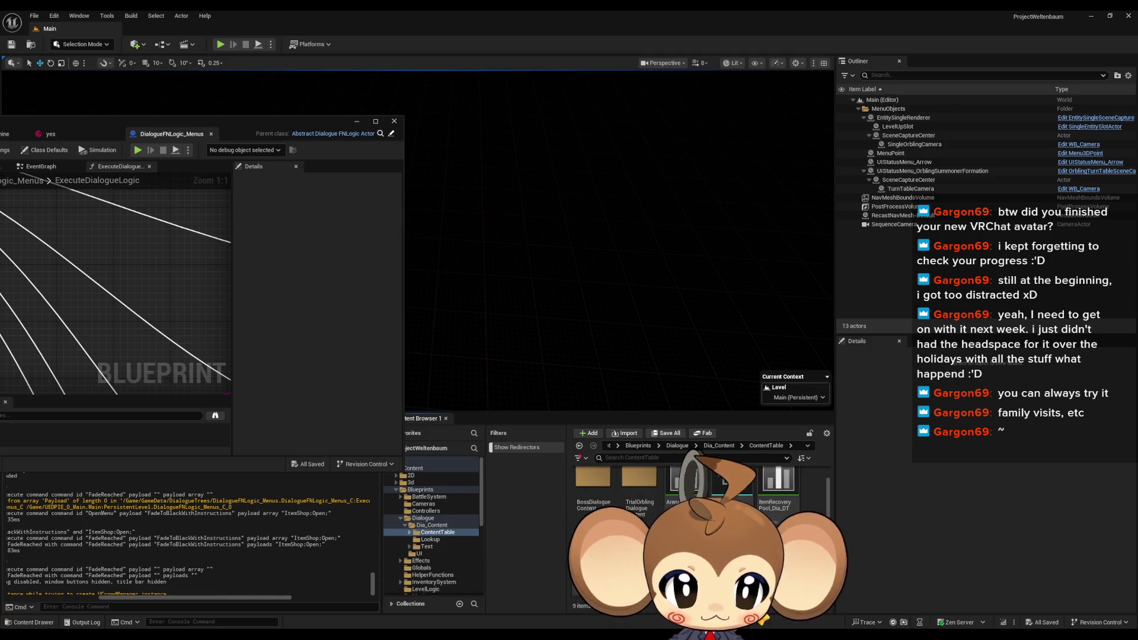
double_click(593, 542)
drag(307, 121, 590, 92)
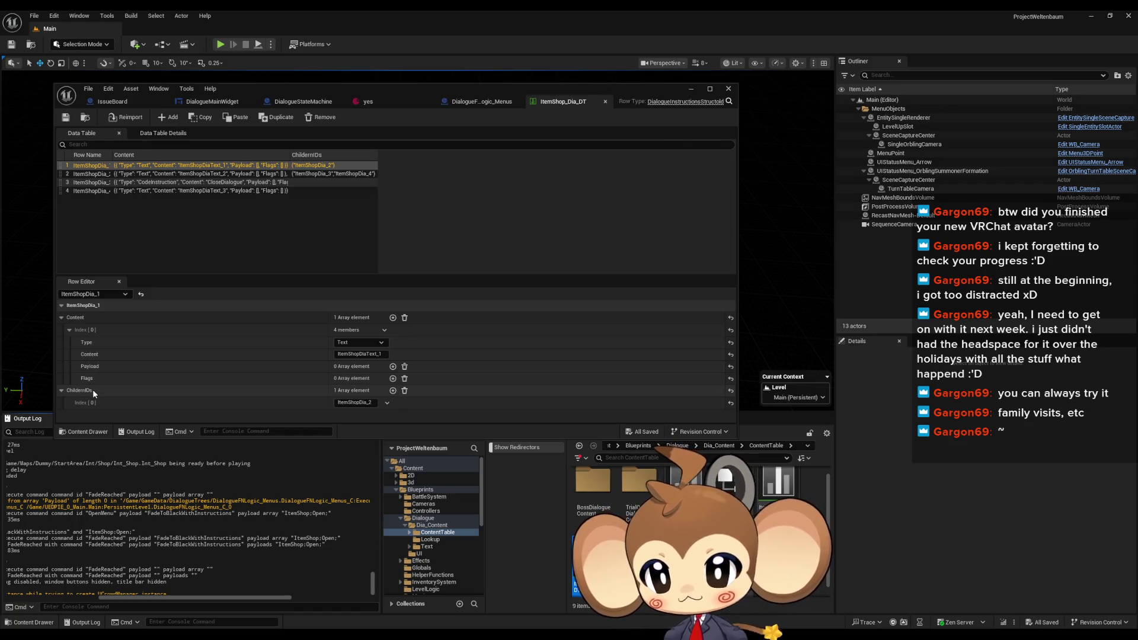
Check that ItemShopDia_1's ChildernIDs links to ItemShopDia_2
click(62, 389)
click(62, 389)
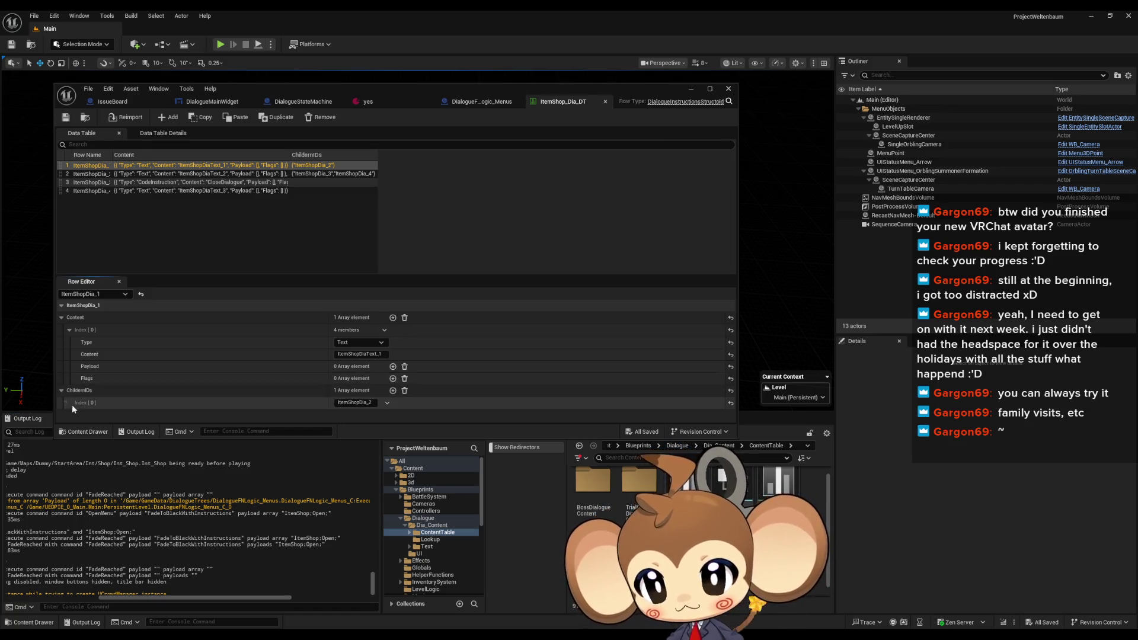
click(356, 402)
Open row ItemShopDia_3 and give Content Index [1]'s OpenItemShop Payload a StartArea entry
click(156, 183)
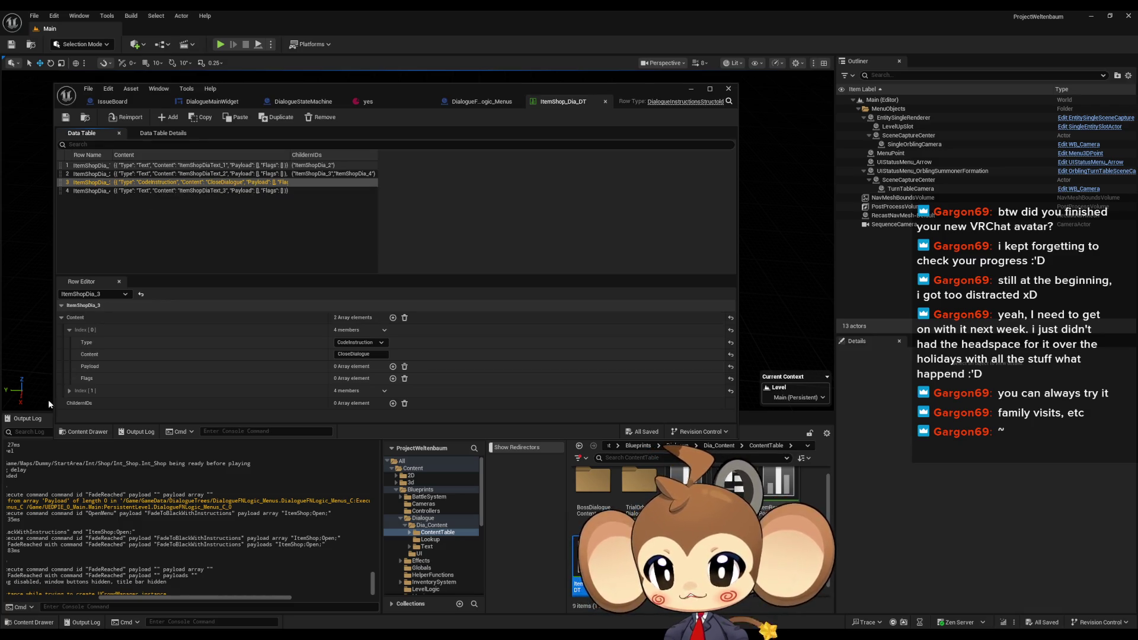
click(69, 391)
scroll(197, 330, down, 2)
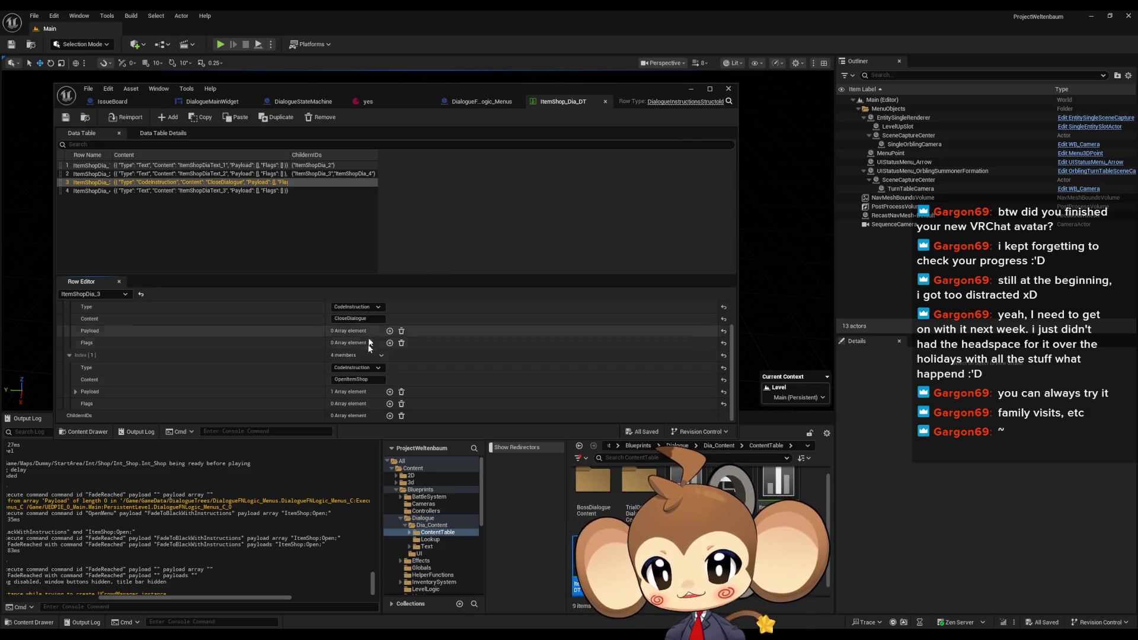
click(75, 392)
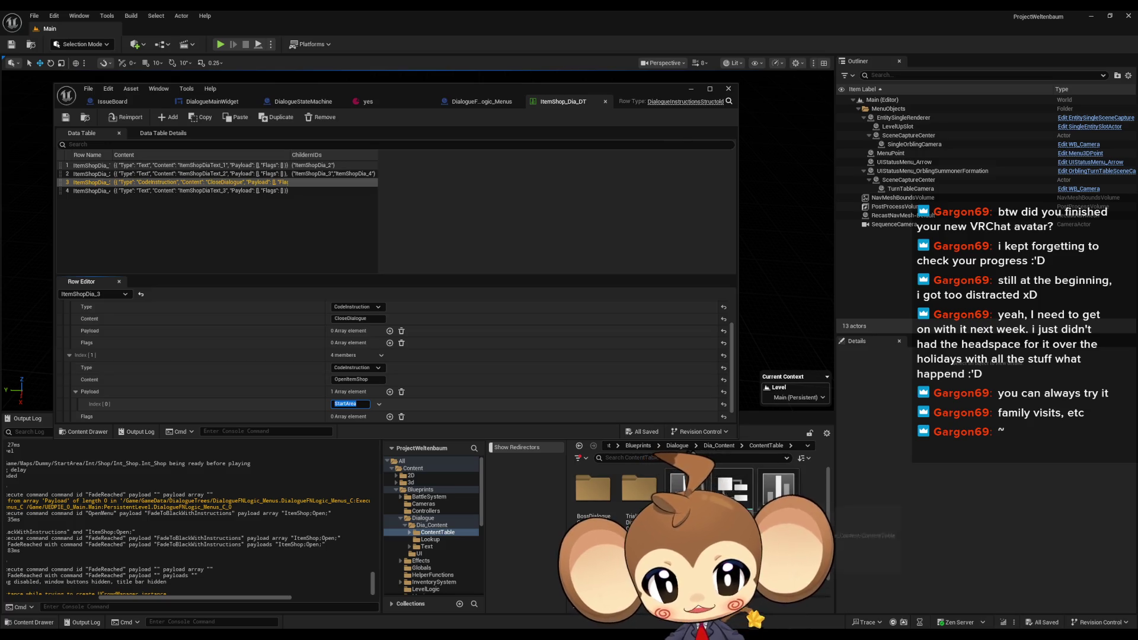
click(638, 446)
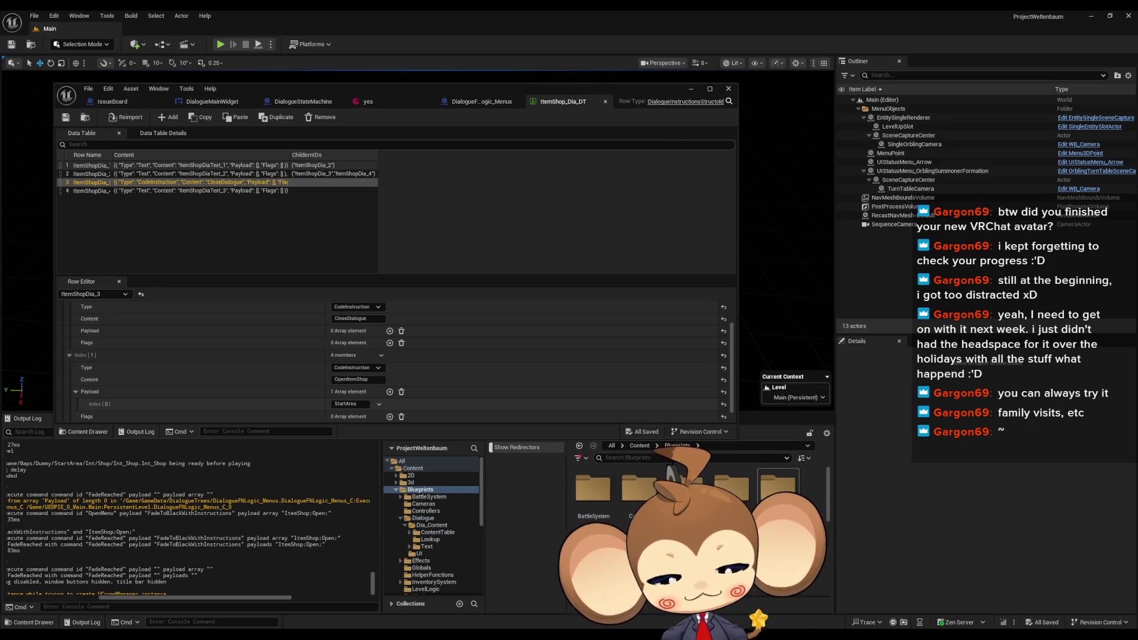
Go to Content > GameData > DialogueTrees > StartArea and open the item-shop dialogue data asset
double_click(741, 505)
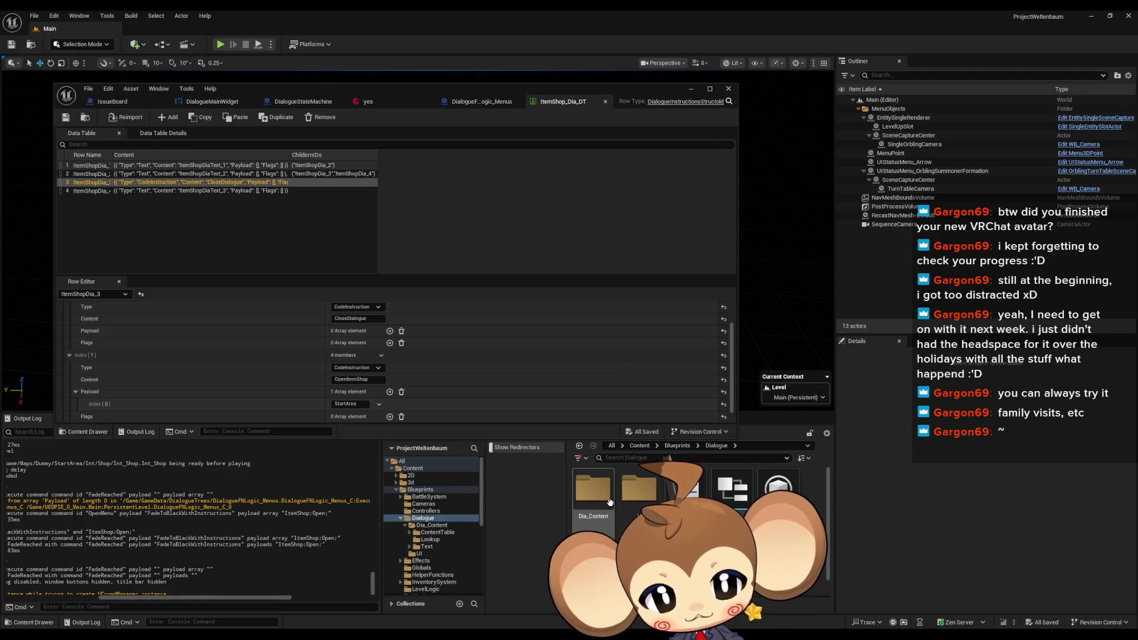
click(640, 445)
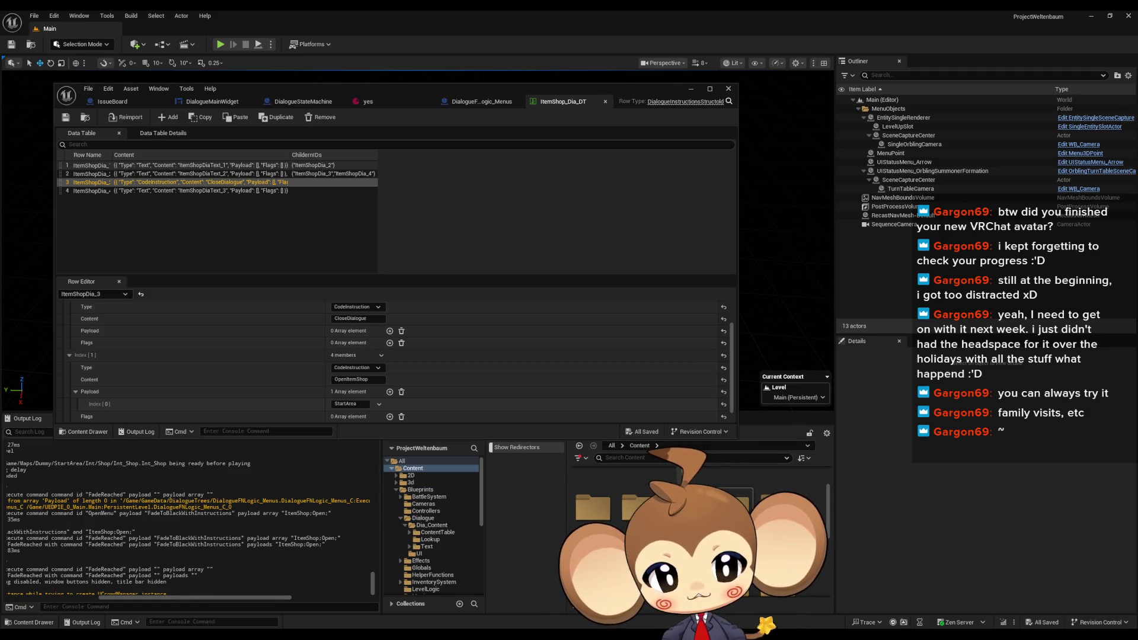
double_click(572, 478)
double_click(571, 478)
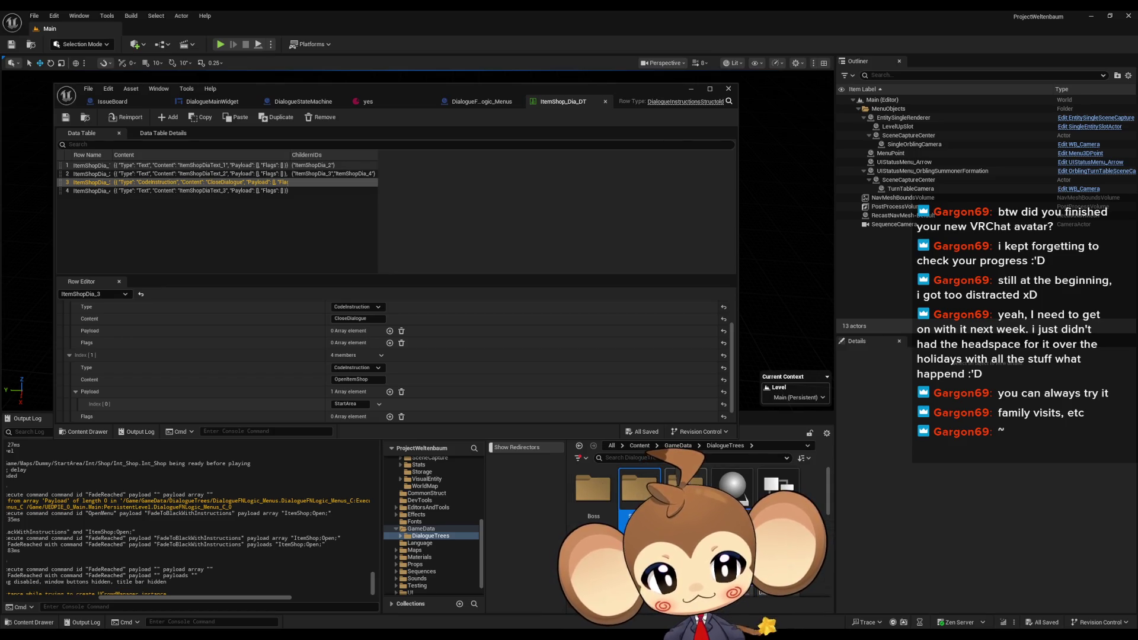
double_click(639, 489)
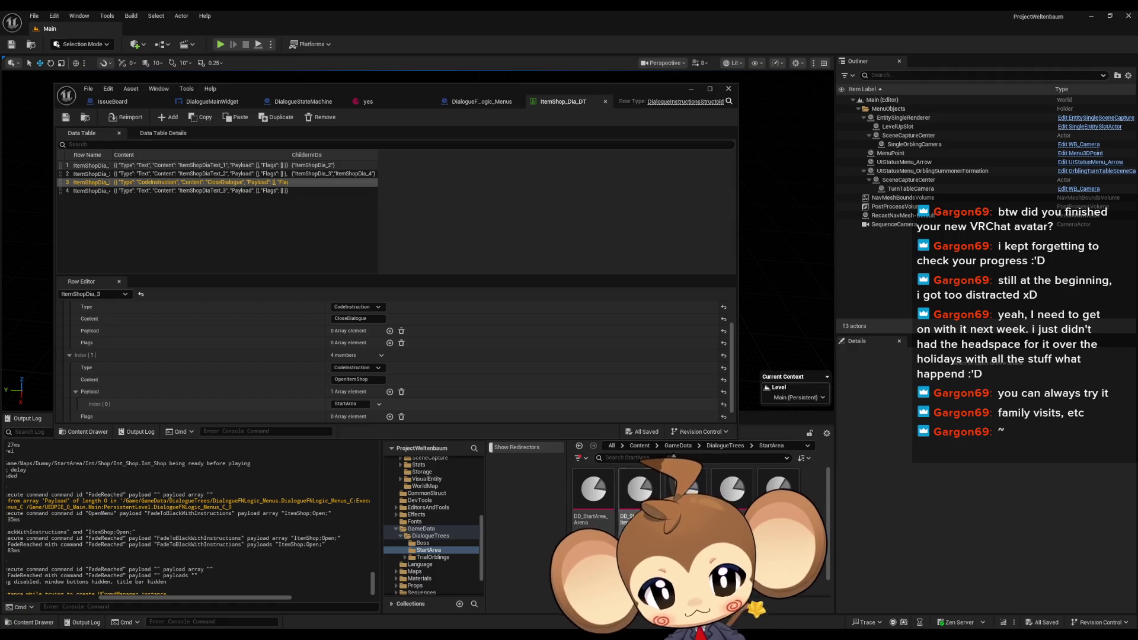
double_click(686, 489)
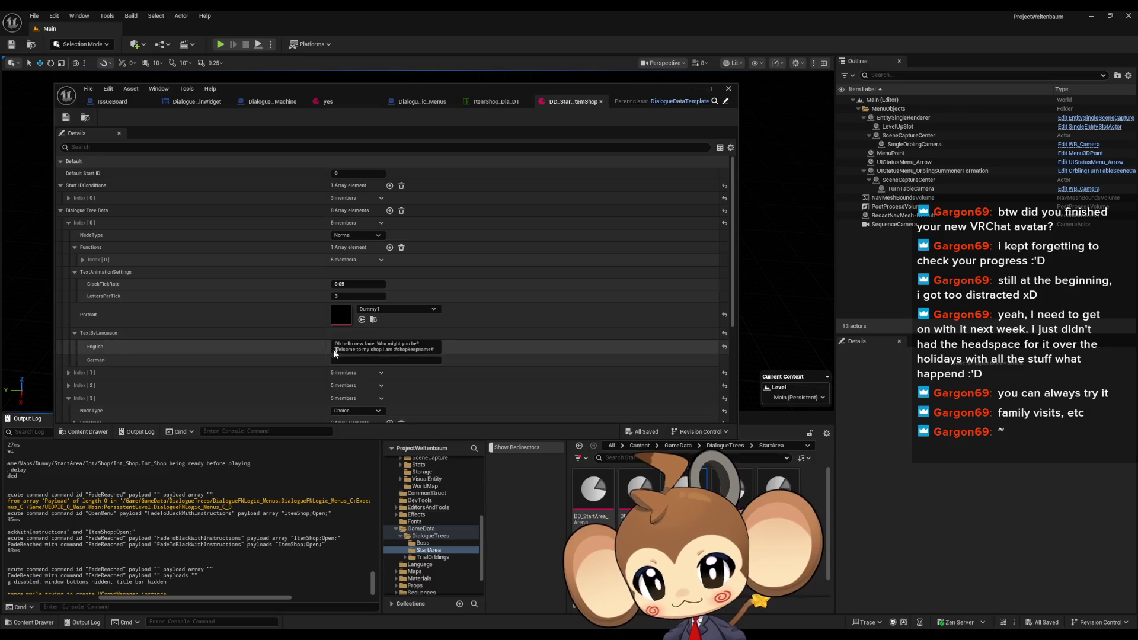
Expand and collapse each of the eight dialogue entries, Index 0 through 7, to review them
click(69, 223)
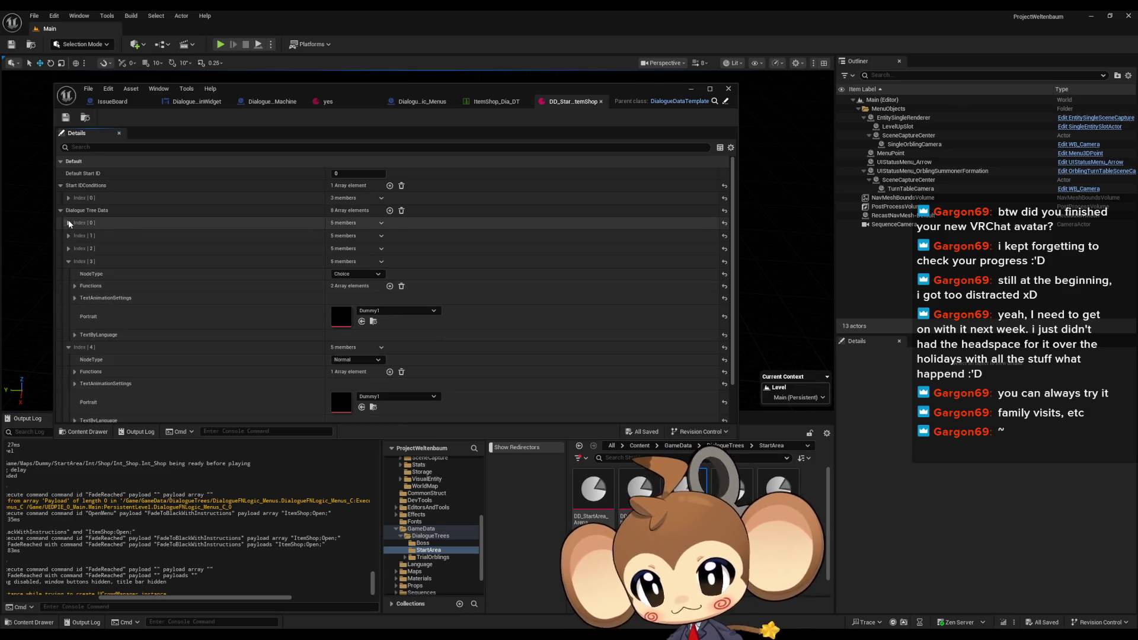
click(69, 261)
click(69, 274)
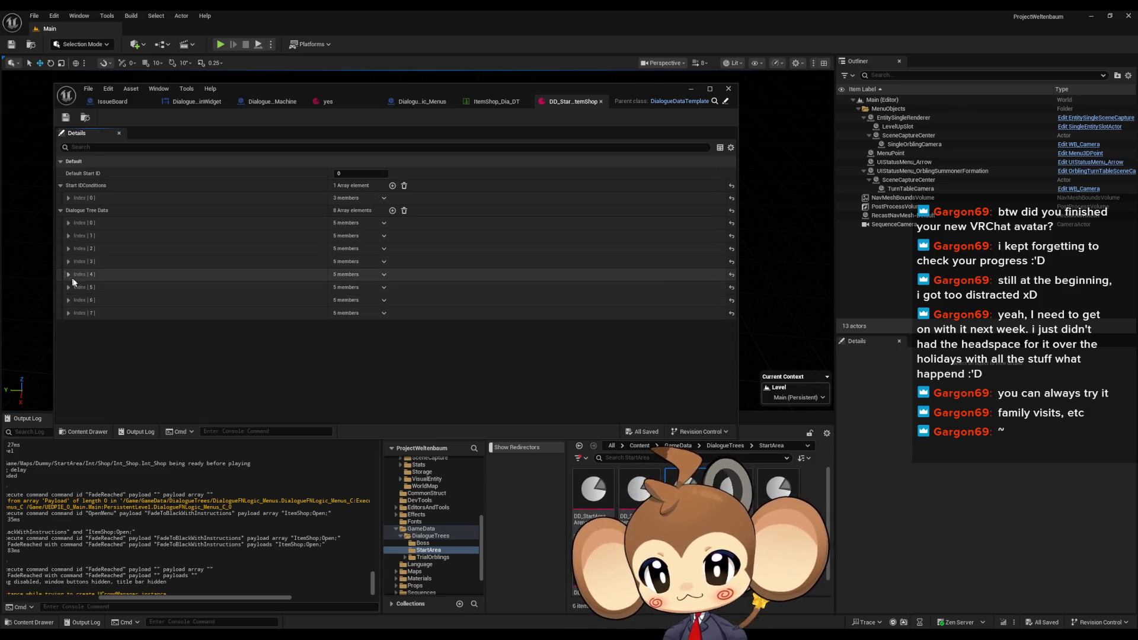
click(69, 313)
click(68, 313)
click(67, 300)
click(67, 300)
click(67, 288)
click(67, 287)
click(68, 275)
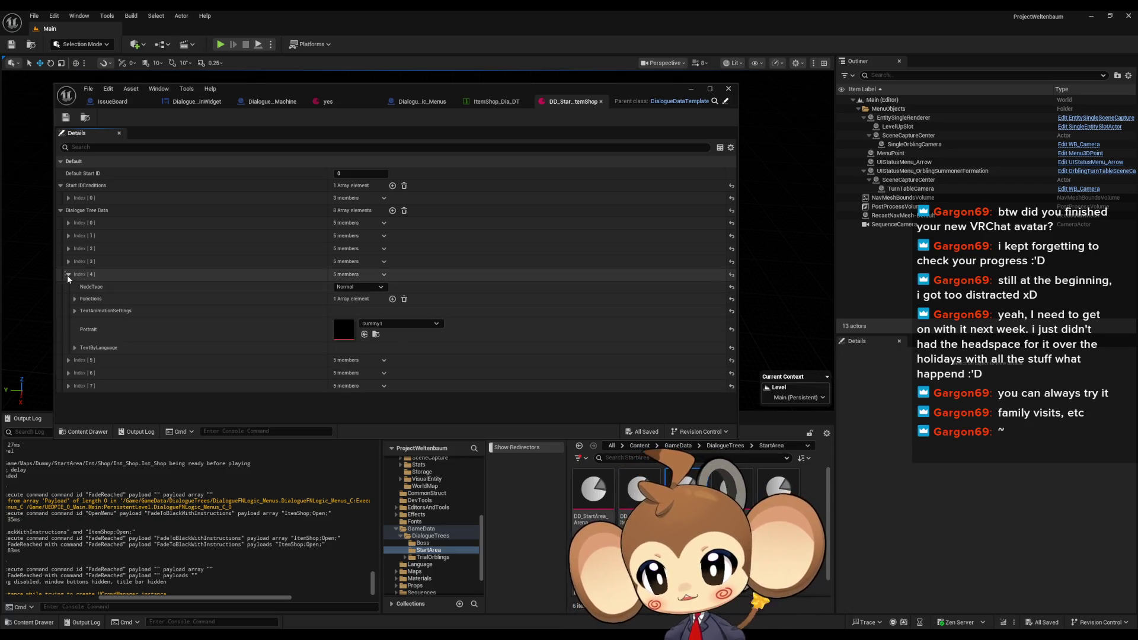
click(66, 275)
click(68, 262)
click(69, 262)
click(69, 249)
click(69, 249)
click(69, 236)
click(69, 236)
click(68, 224)
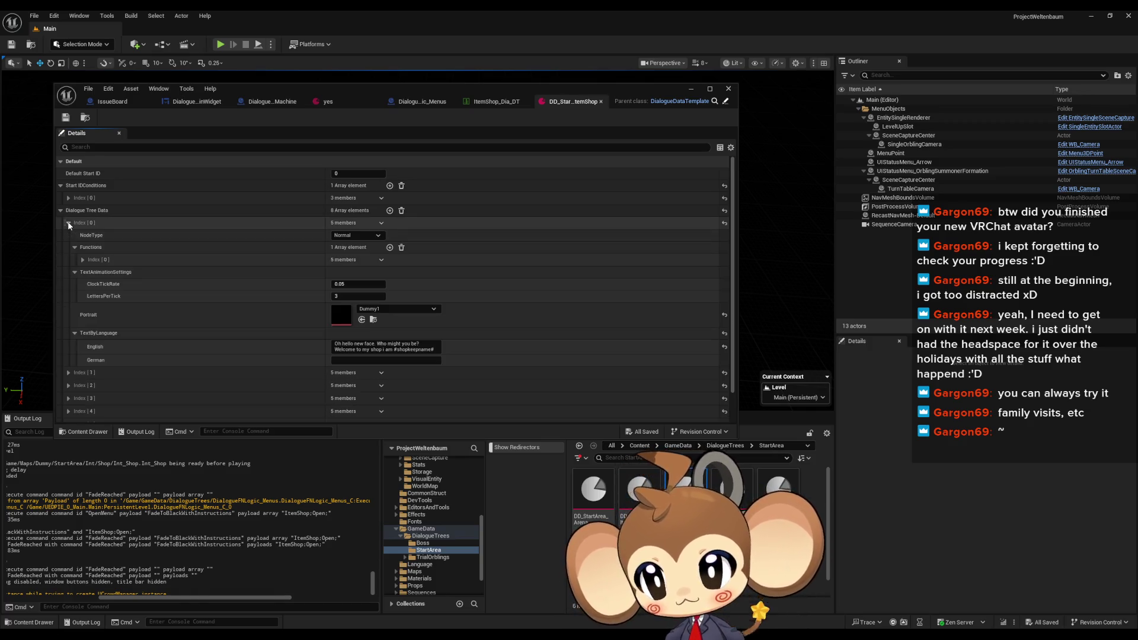
click(68, 224)
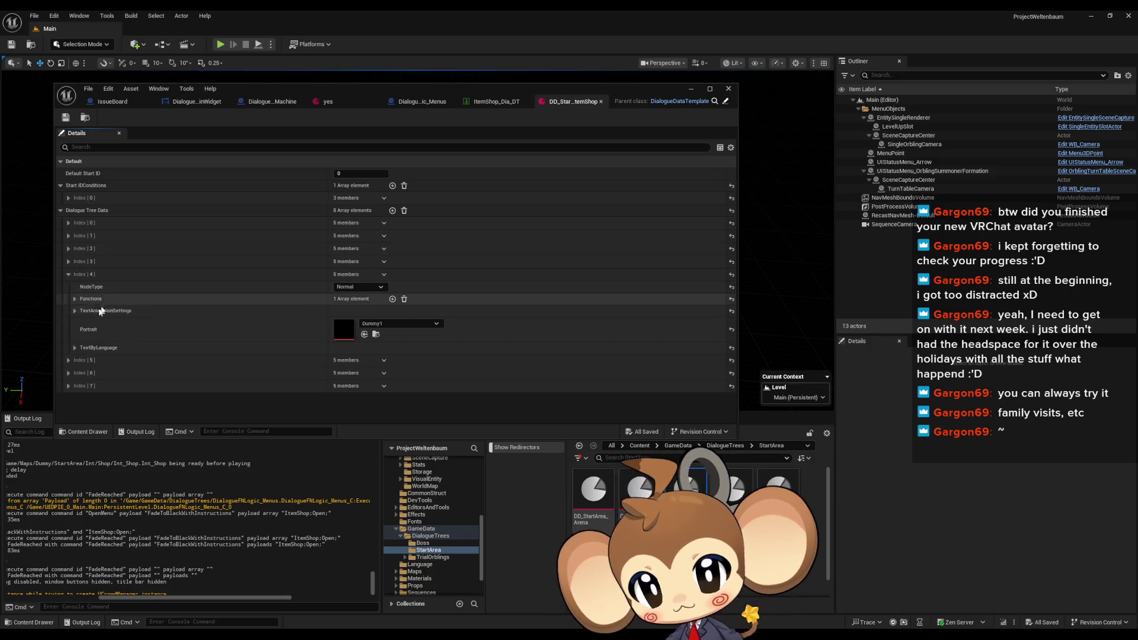
Check Index 4's functions, then expand the Index 3 Choice node to list its two functions
click(75, 299)
click(83, 312)
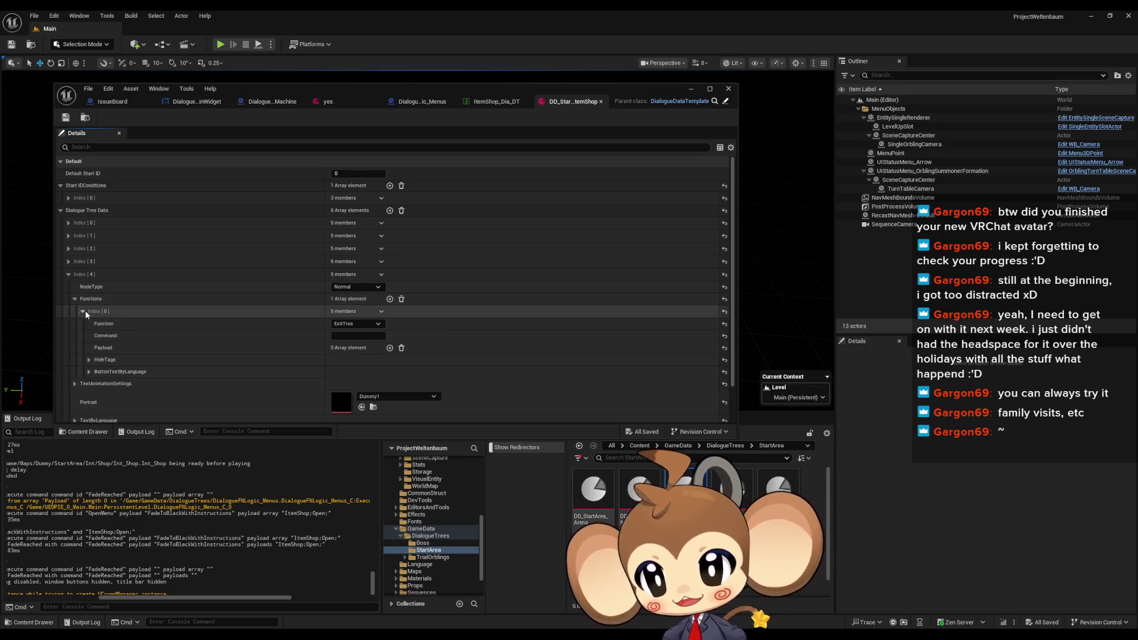
click(75, 299)
click(69, 275)
click(67, 262)
click(74, 286)
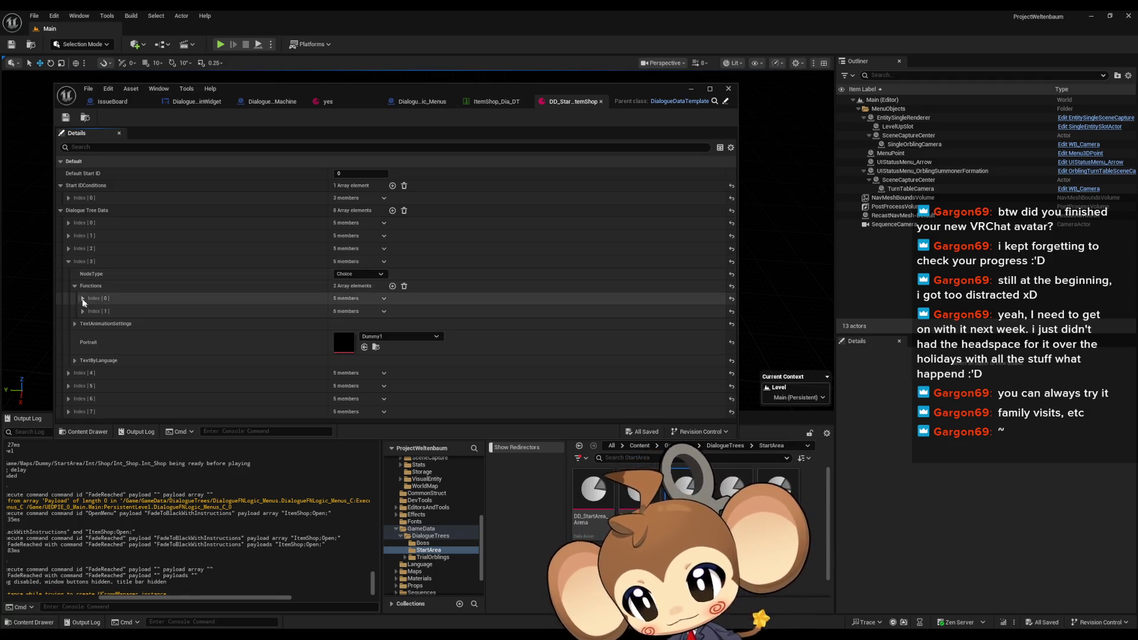
click(67, 410)
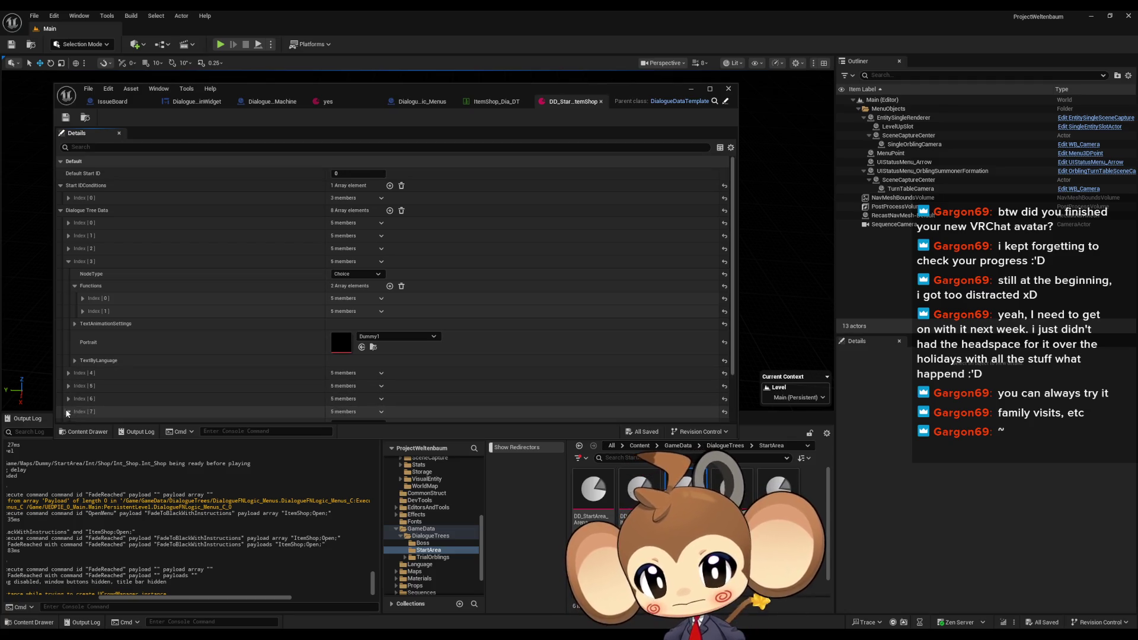
Expand Index [7]'s Functions to view its GoToNodeID and OpenItemShop TriggerLogic entries
scroll(77, 403, down, 1)
scroll(74, 394, down, 2)
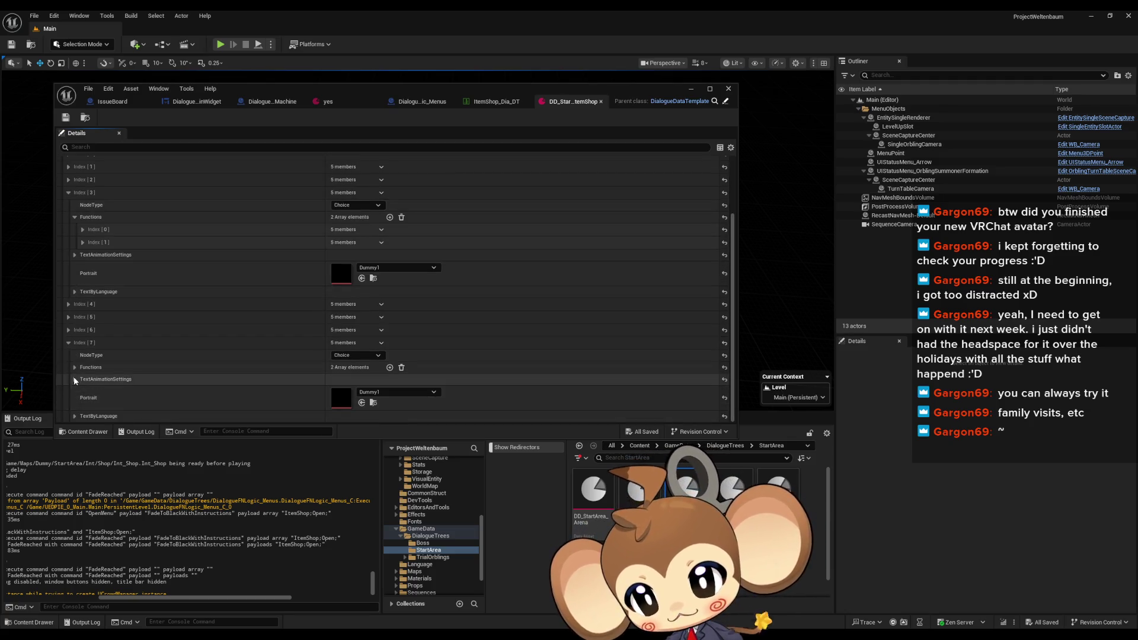
click(75, 367)
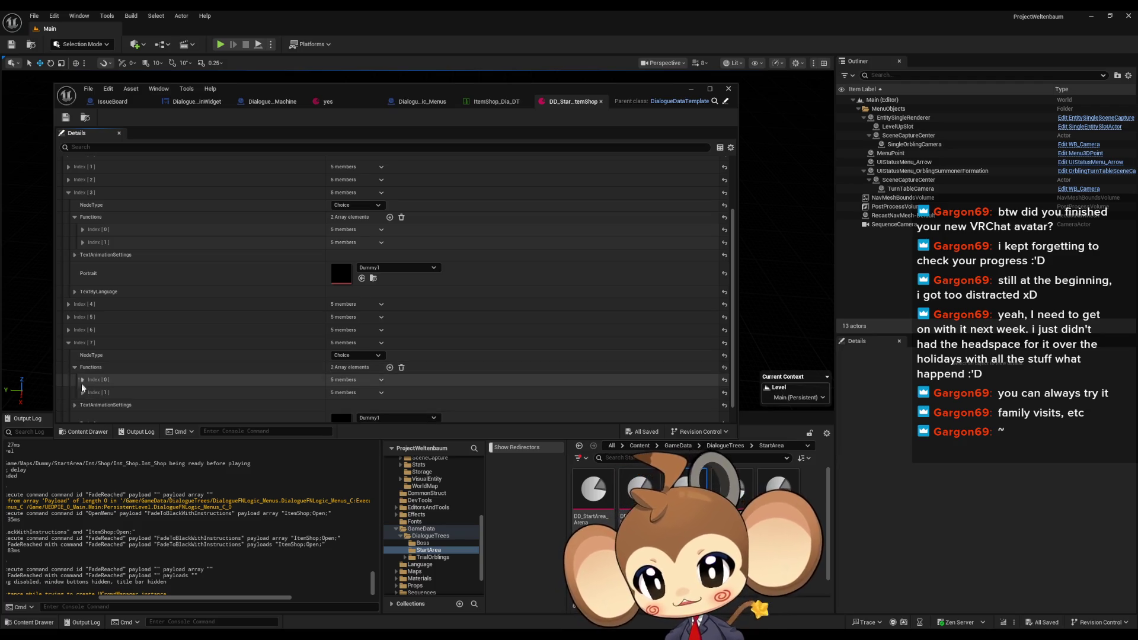
click(83, 394)
click(83, 379)
scroll(89, 380, down, 2)
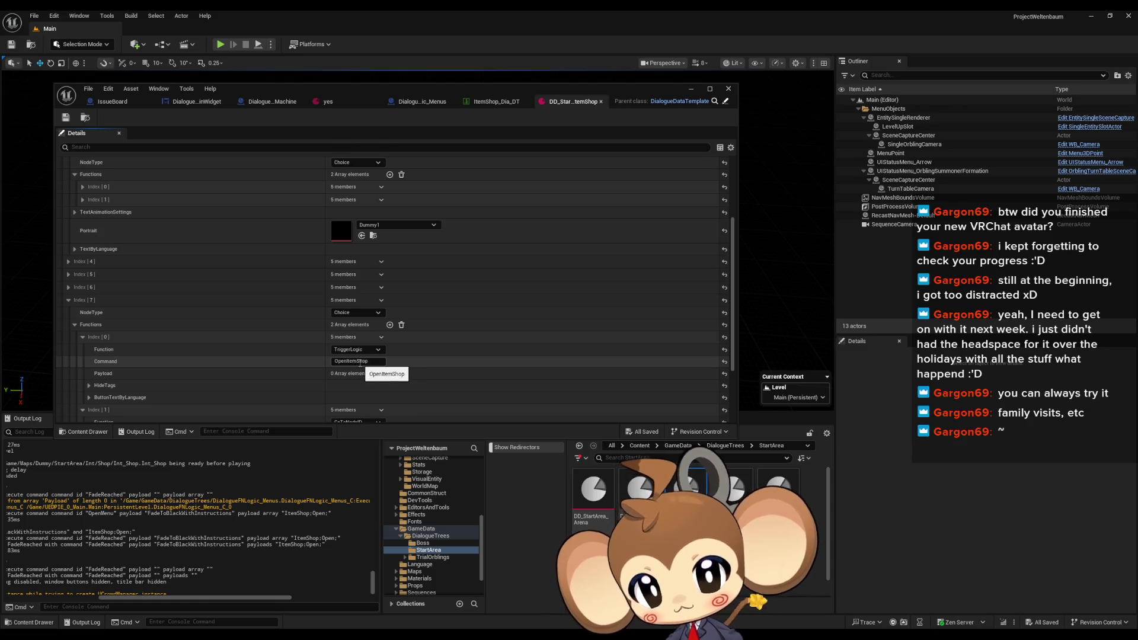
scroll(245, 356, up, 3)
scroll(244, 356, down, 3)
scroll(198, 360, down, 4)
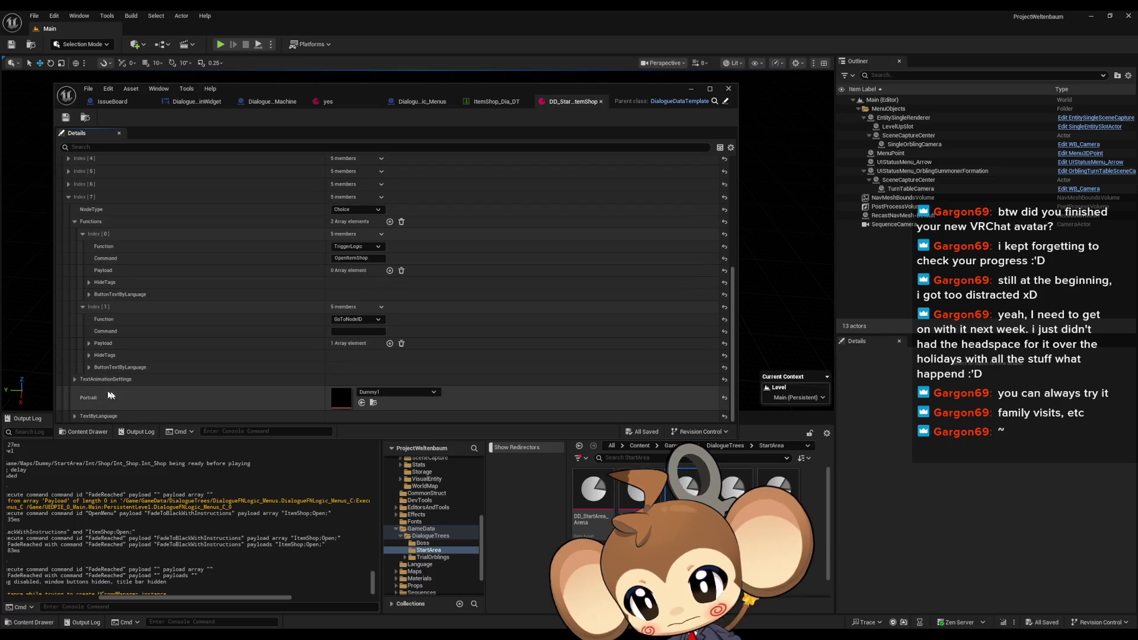
scroll(92, 349, down, 2)
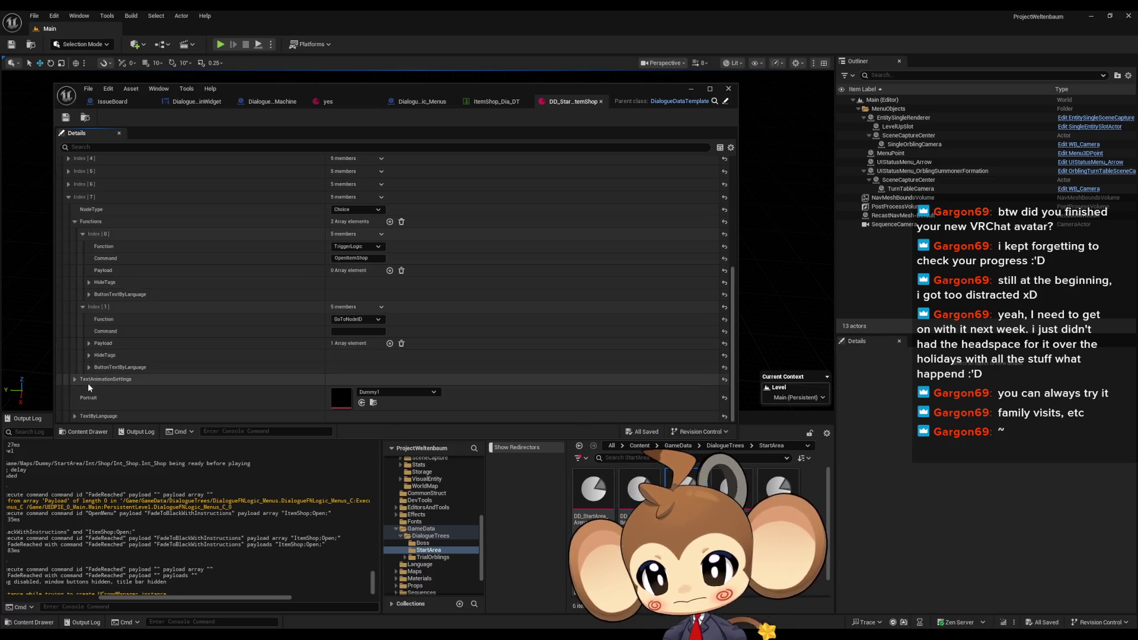
scroll(94, 389, up, 3)
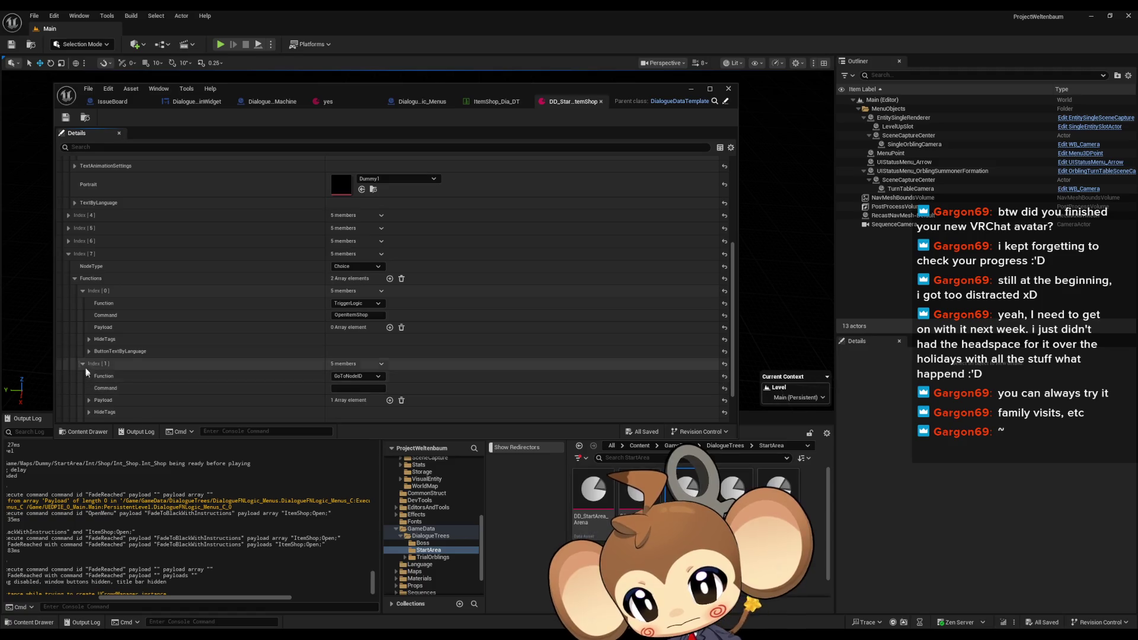
Expand Choice entry Index [6] and check its OpenItemShop and GoToNodeID functions
click(84, 361)
scroll(84, 362, up, 3)
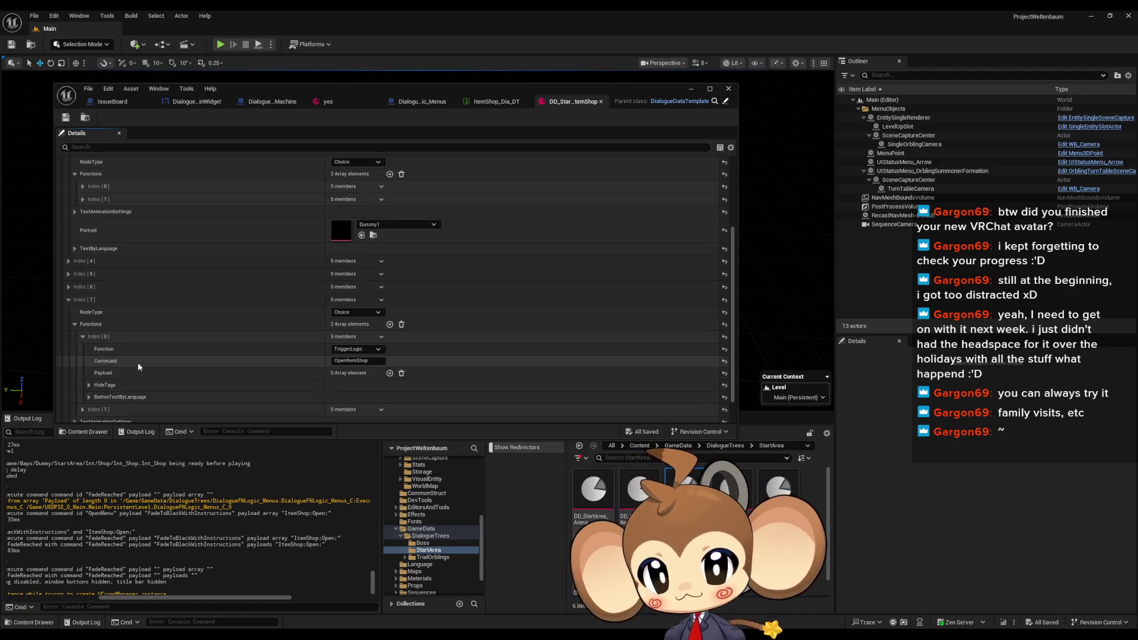
scroll(76, 354, up, 1)
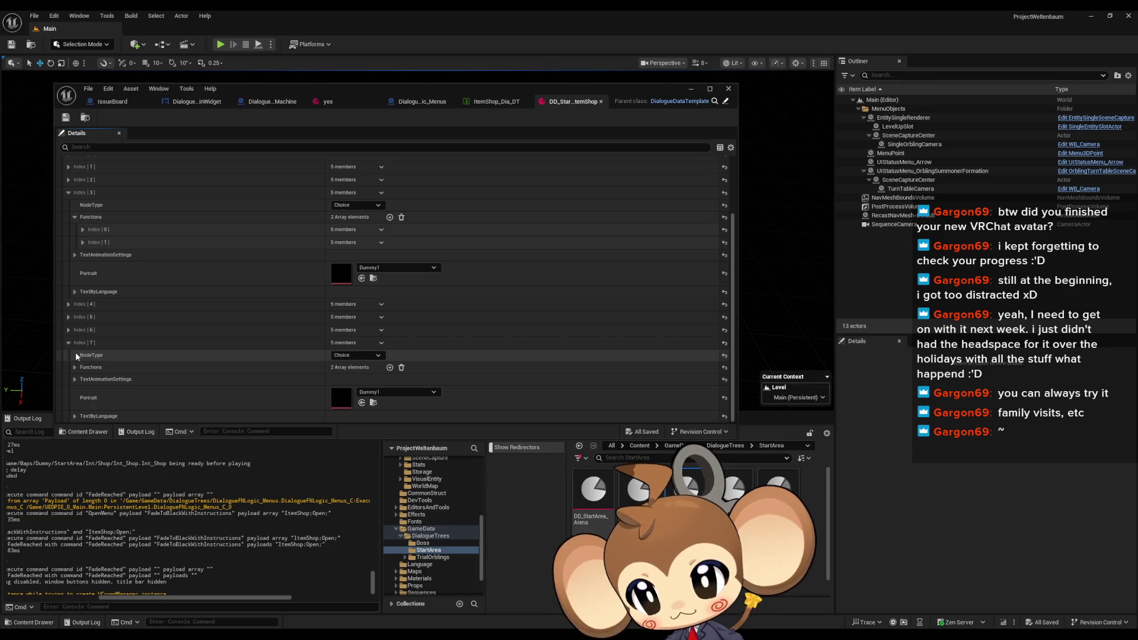
click(69, 330)
click(75, 354)
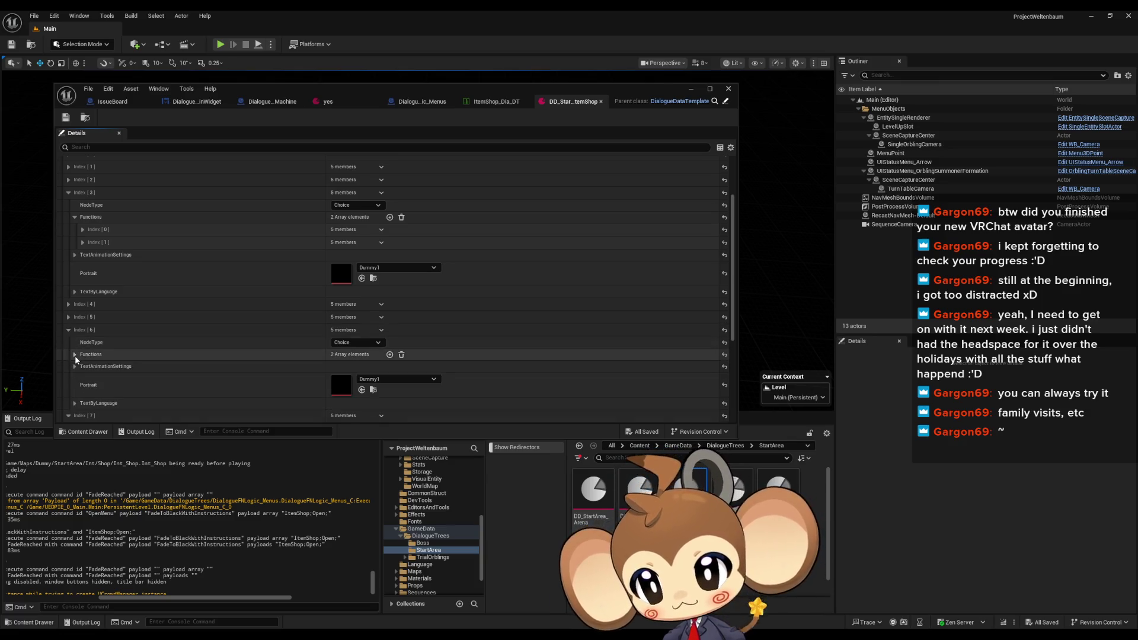
click(82, 367)
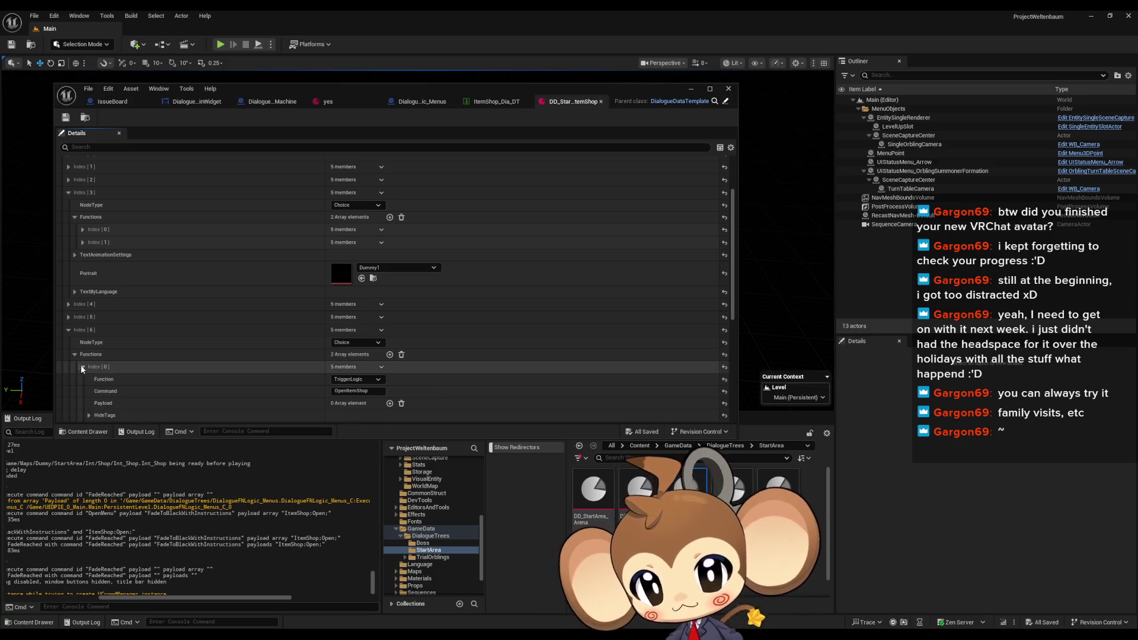
click(82, 367)
click(82, 380)
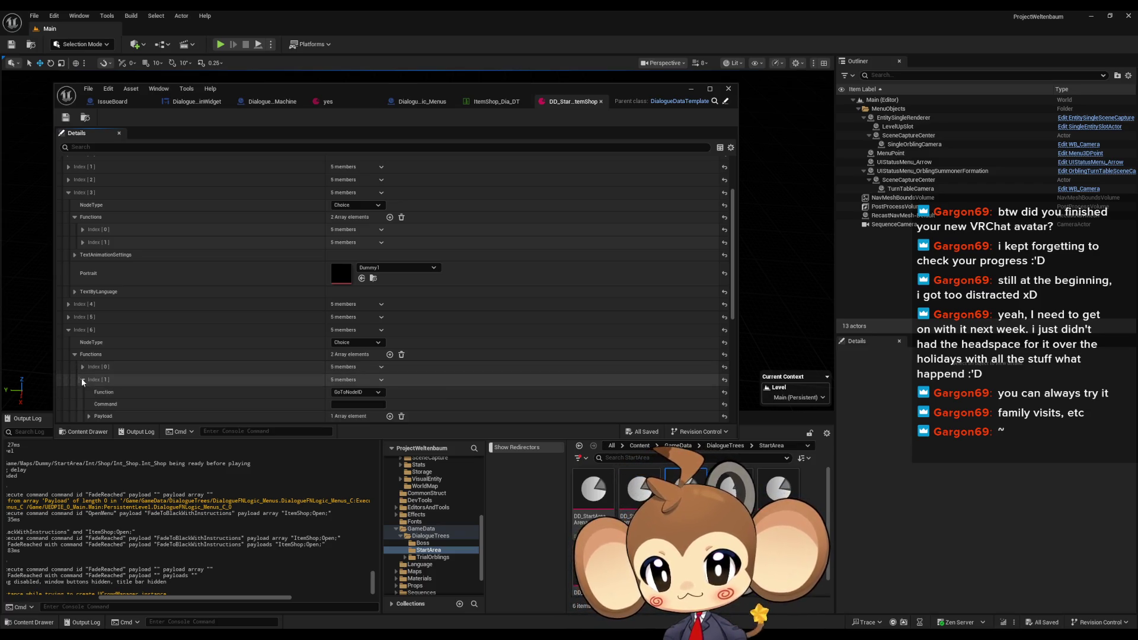
click(82, 380)
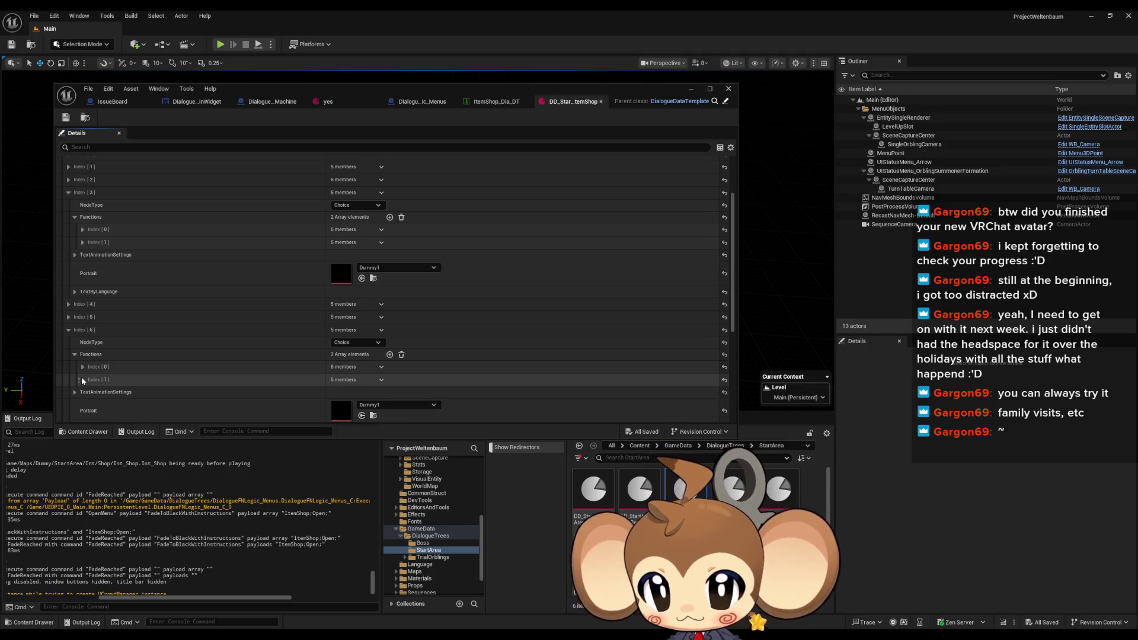
Recheck Index [6]'s two functions and Index [7]'s OpenItemShop function details
scroll(83, 380, down, 2)
click(83, 309)
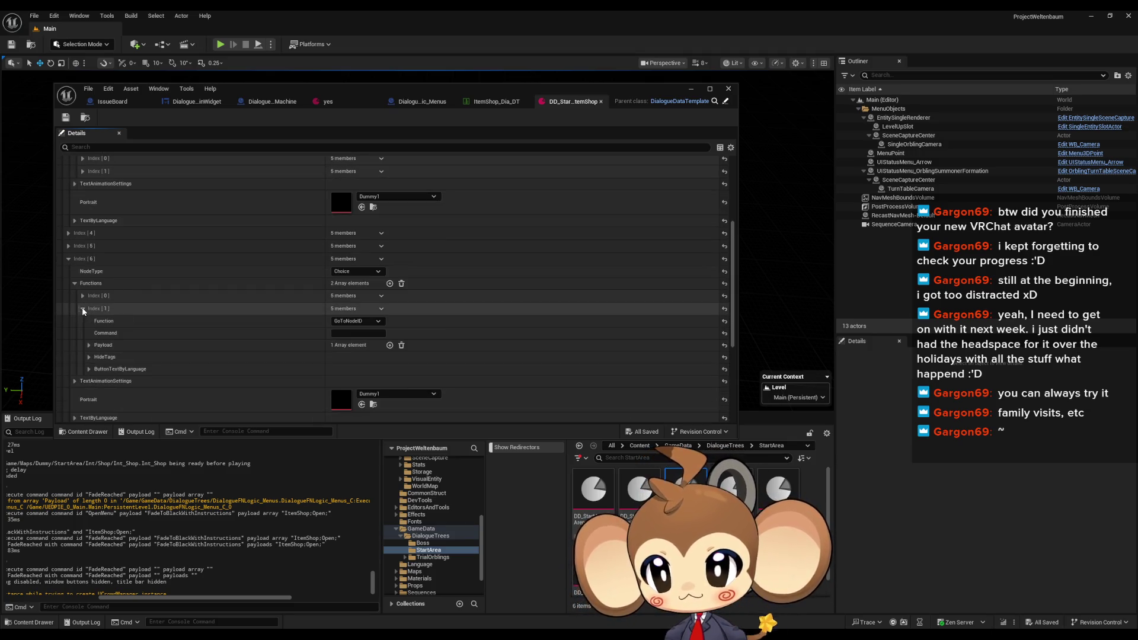
click(82, 309)
click(83, 296)
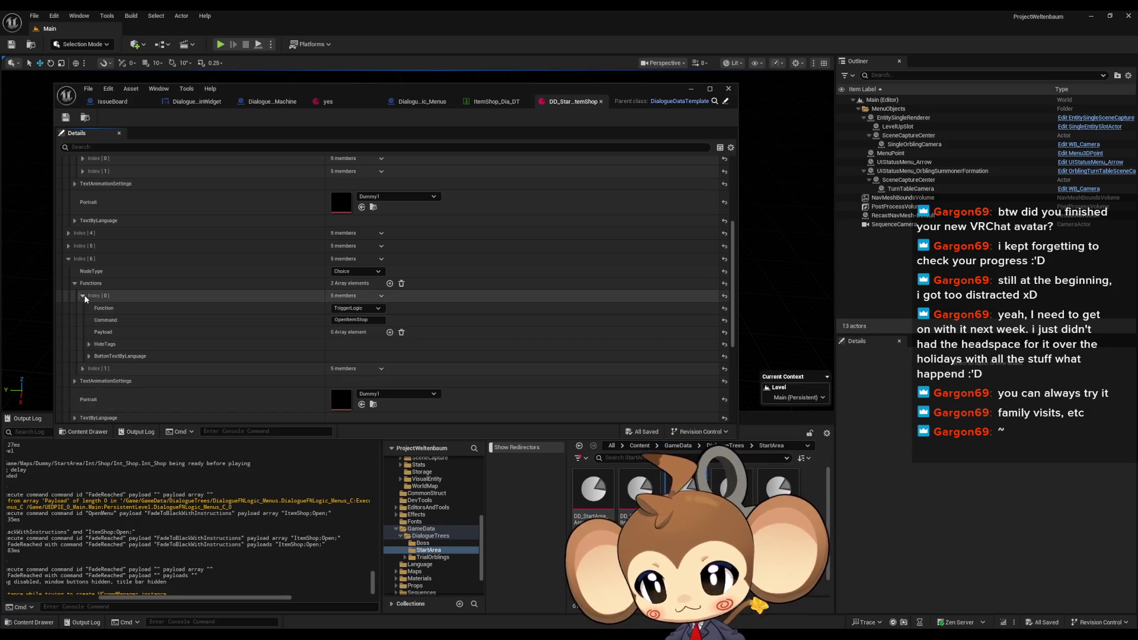
scroll(83, 296, down, 5)
click(82, 296)
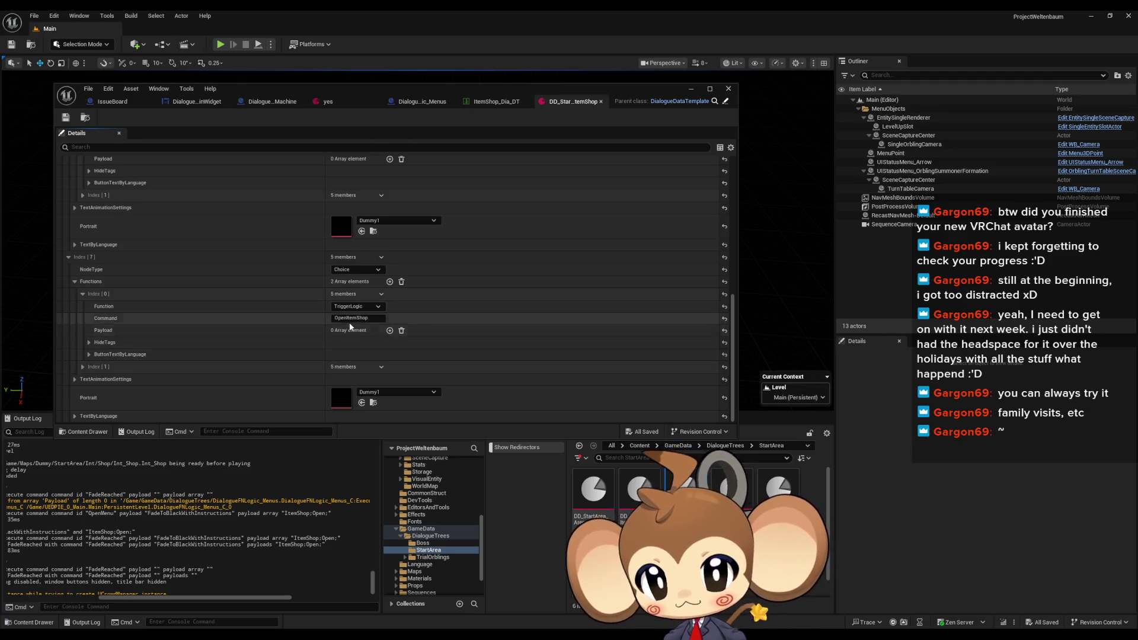
scroll(351, 331, up, 3)
scroll(351, 326, up, 4)
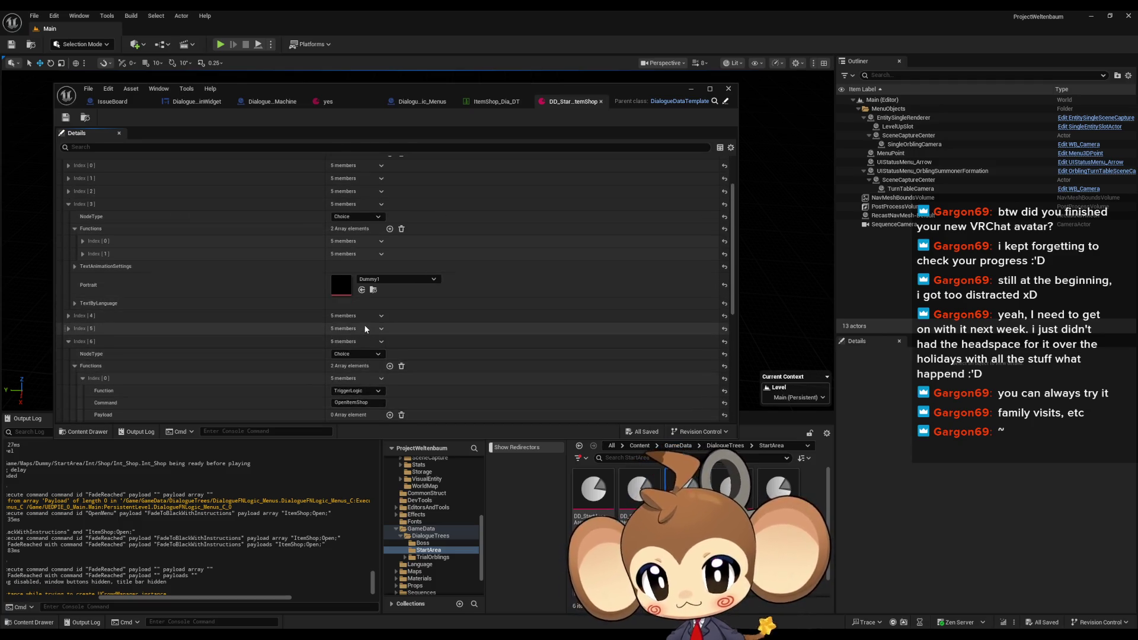
scroll(83, 292, up, 2)
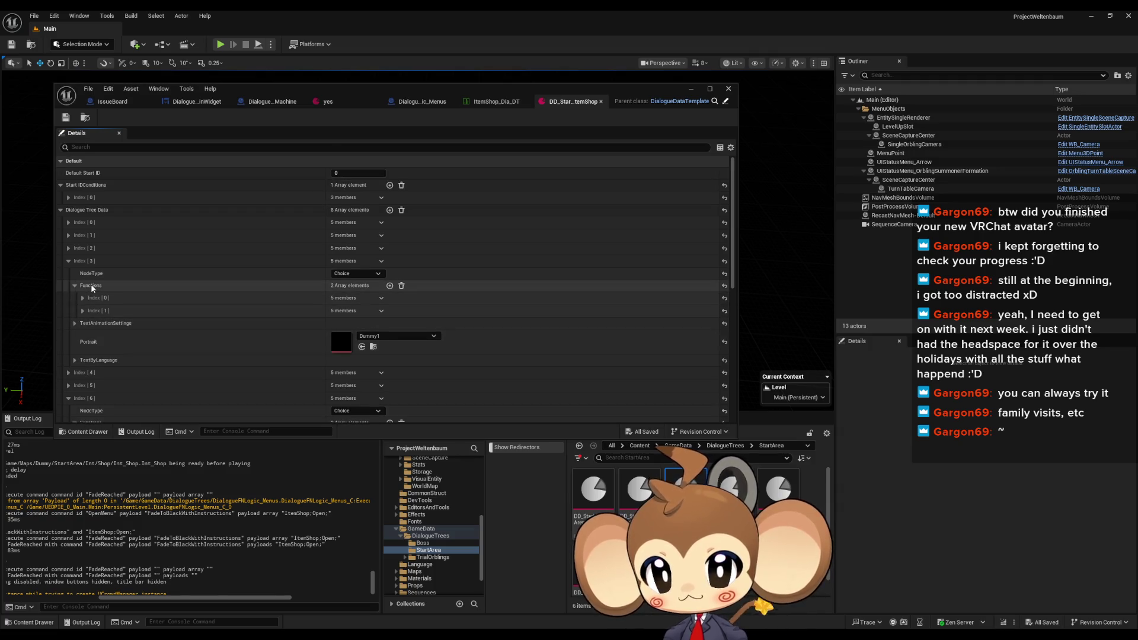
Inspect Index [3]'s first function and its English and German dialogue text
click(83, 299)
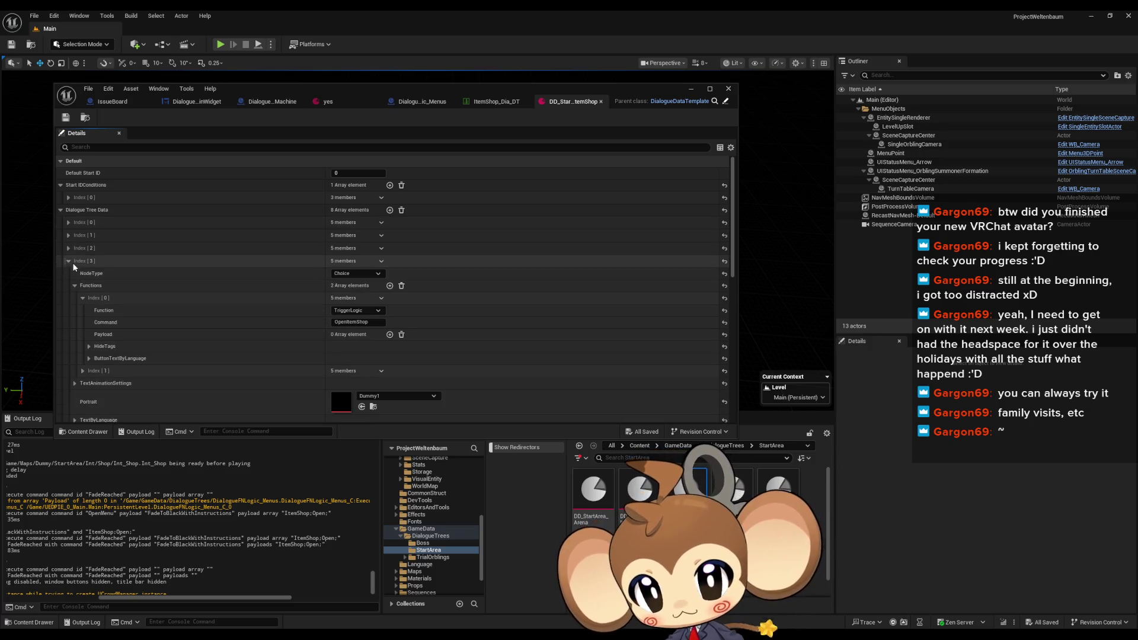
scroll(98, 269, down, 5)
scroll(97, 272, down, 3)
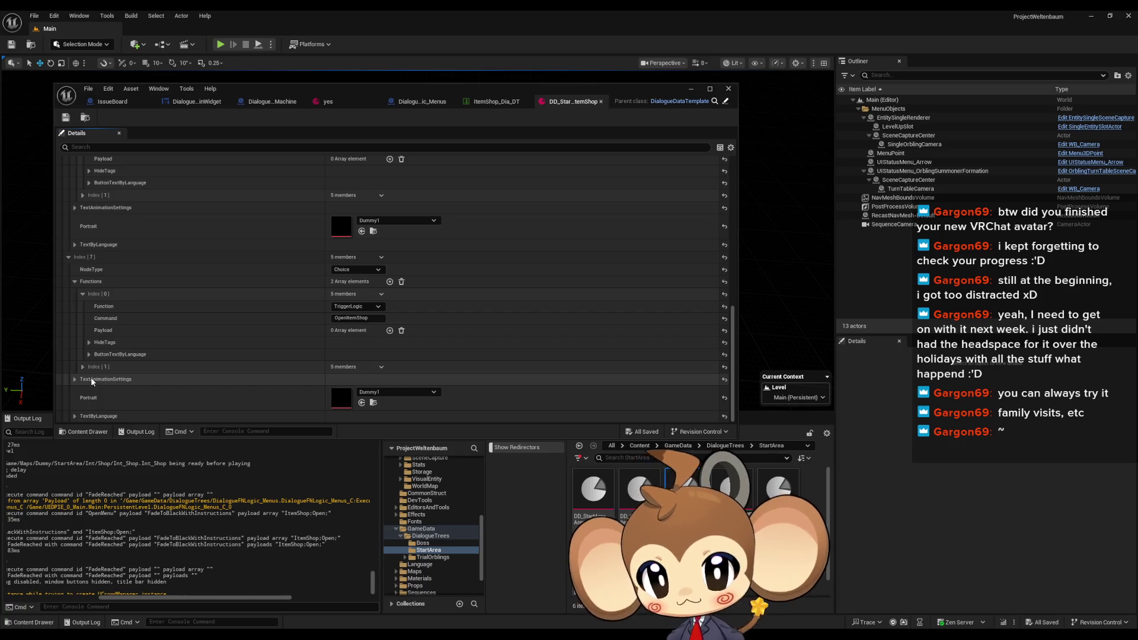
click(95, 416)
scroll(99, 393, down, 1)
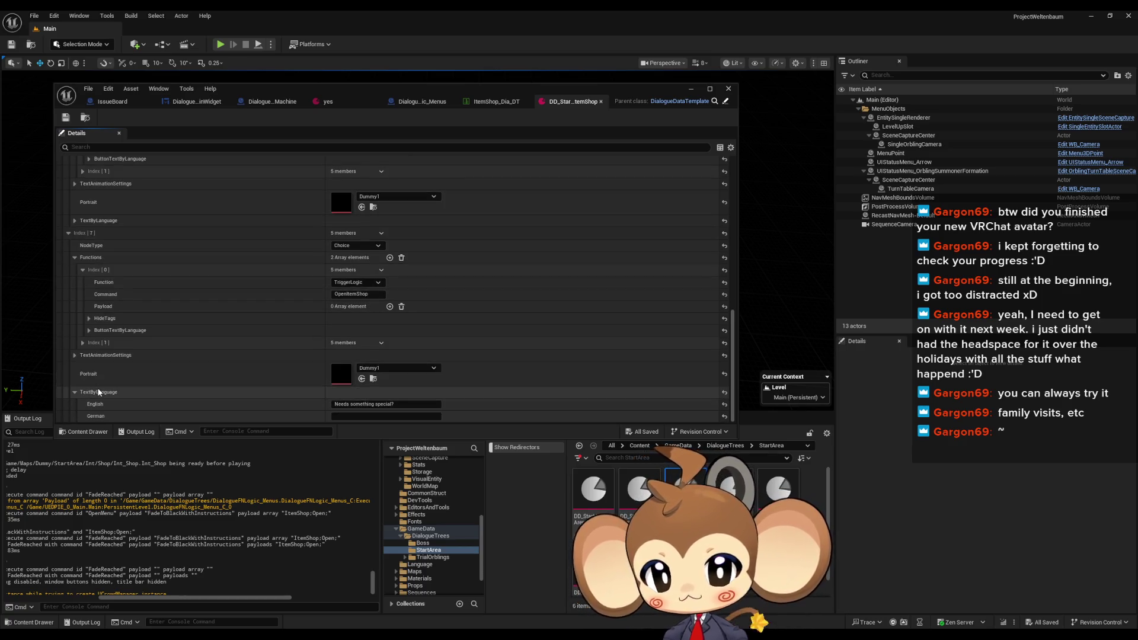
scroll(98, 395, up, 4)
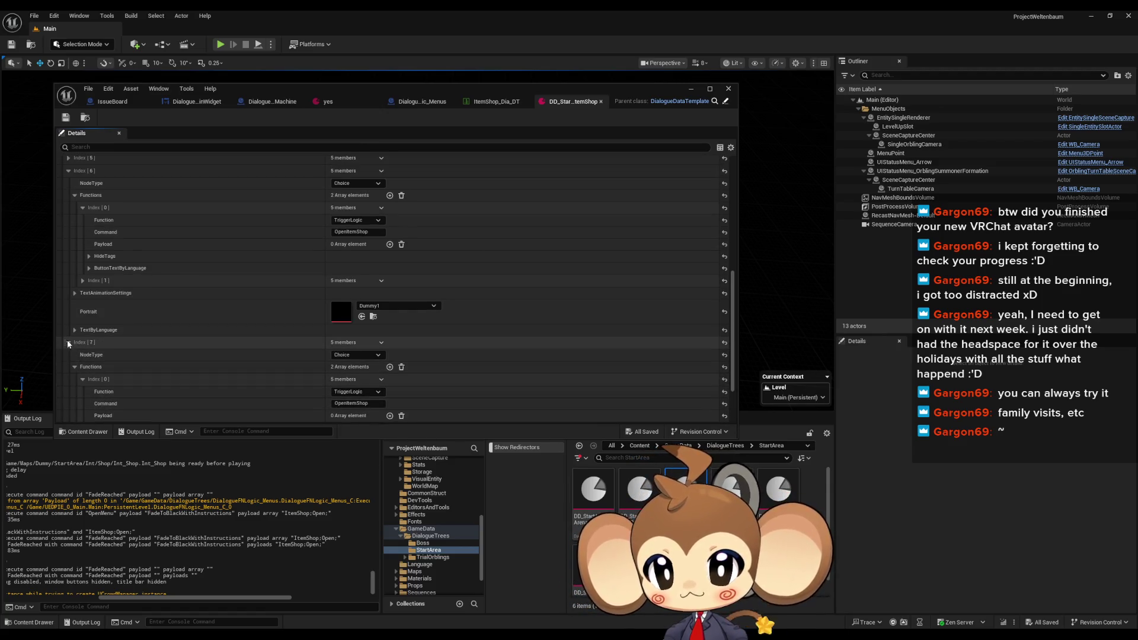
Collapse entry Index [7] and the Functions lists of Index [3] and Index [6]
click(68, 343)
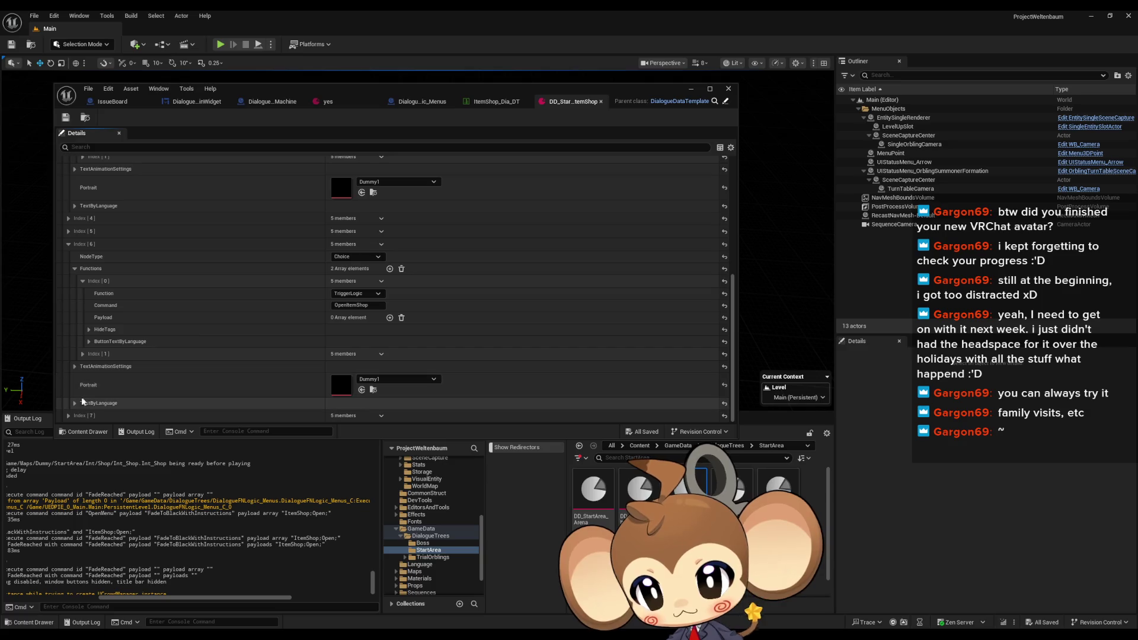
scroll(77, 386, up, 3)
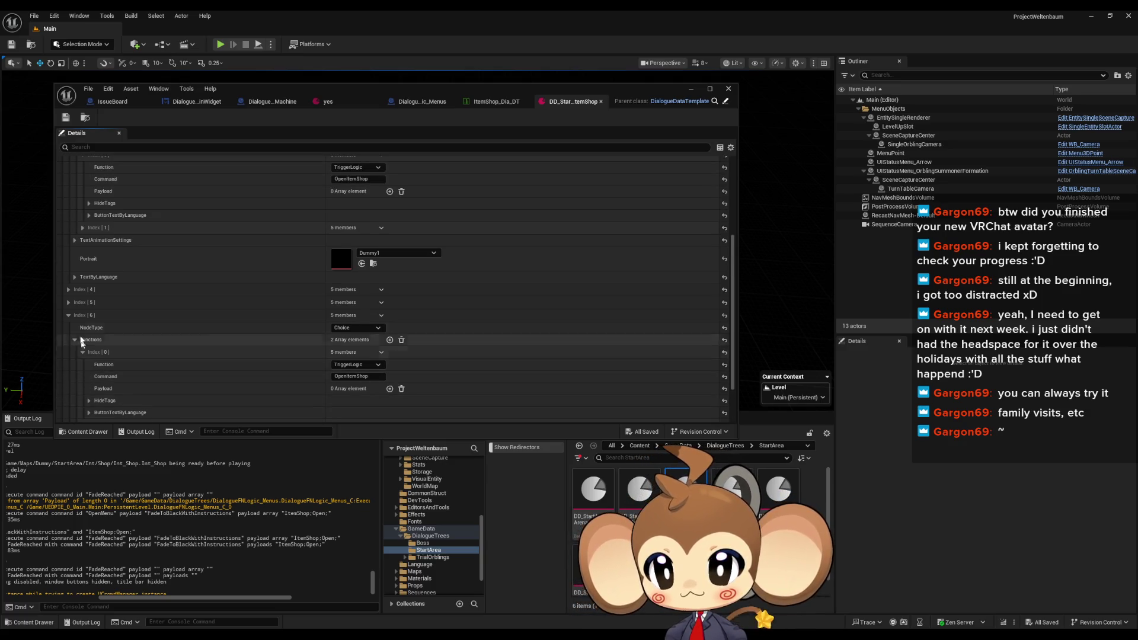
scroll(76, 304, up, 2)
click(87, 258)
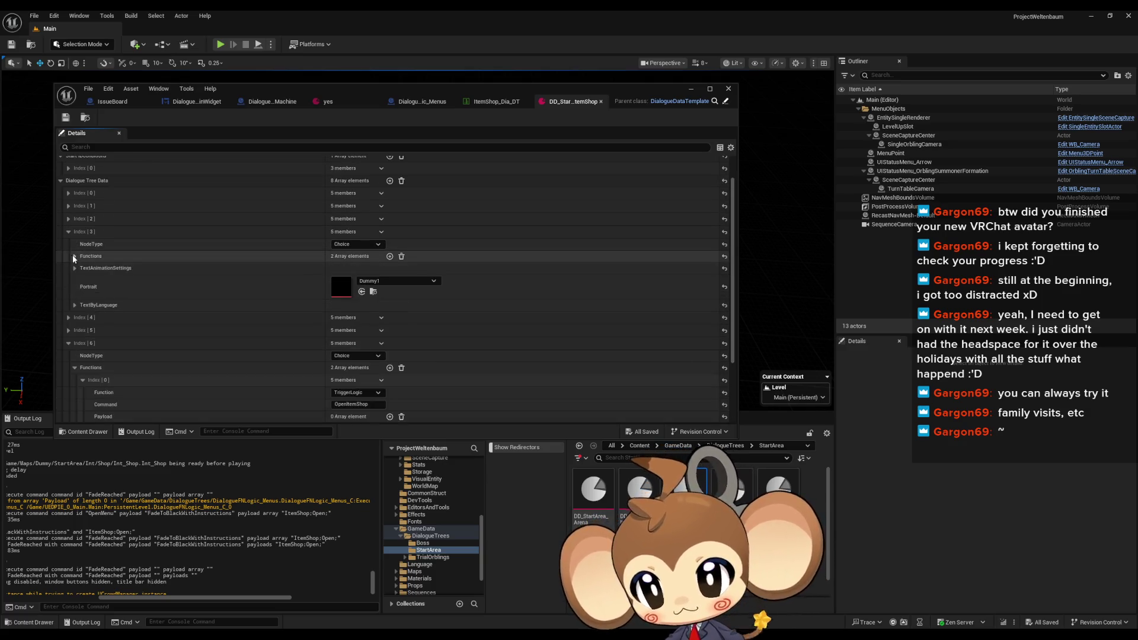
scroll(87, 278, up, 1)
scroll(95, 282, down, 4)
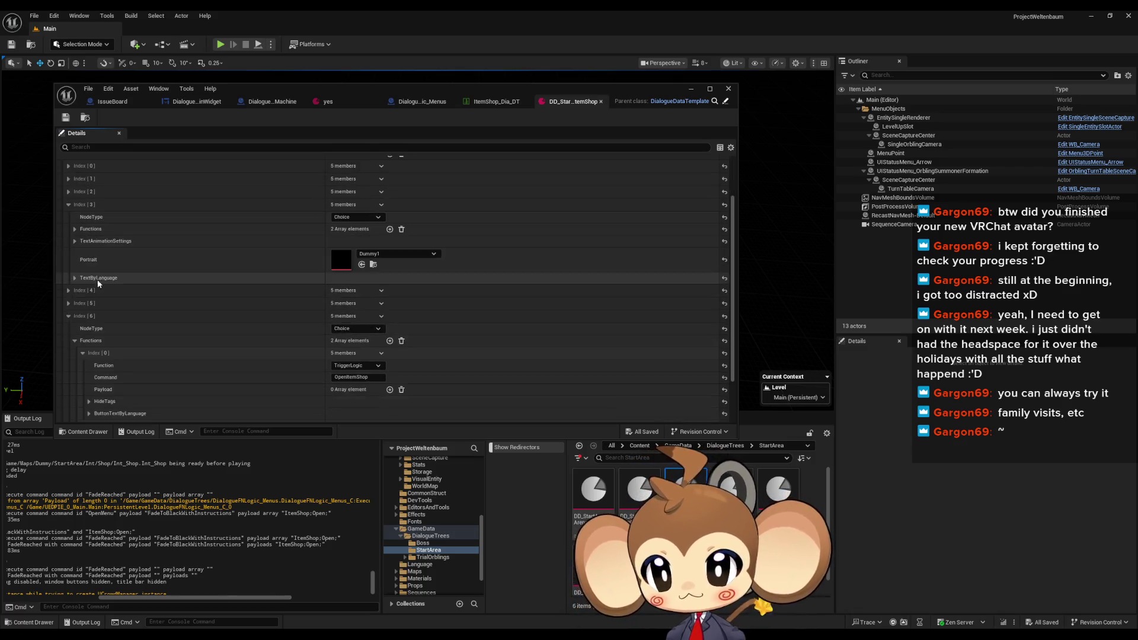
click(75, 268)
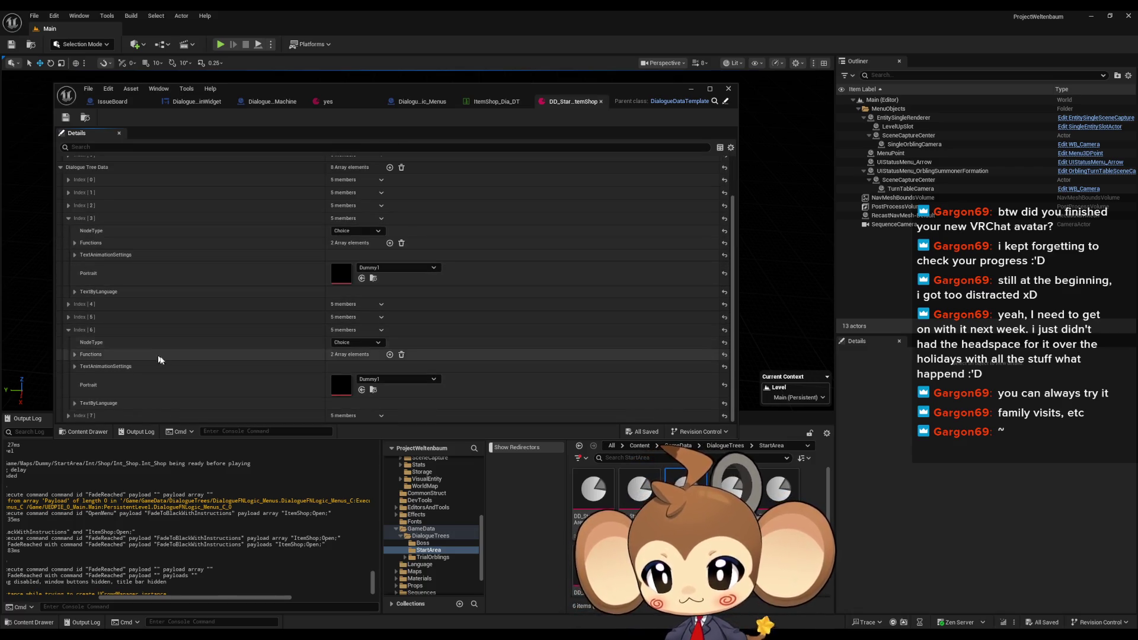
scroll(345, 279, up, 3)
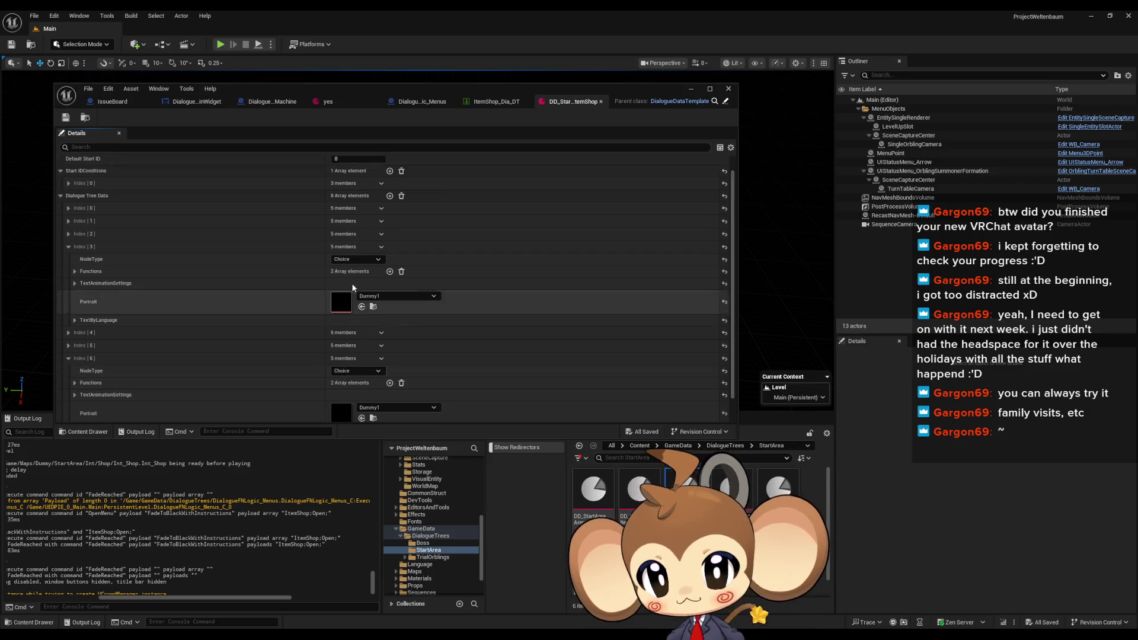
scroll(345, 276, down, 3)
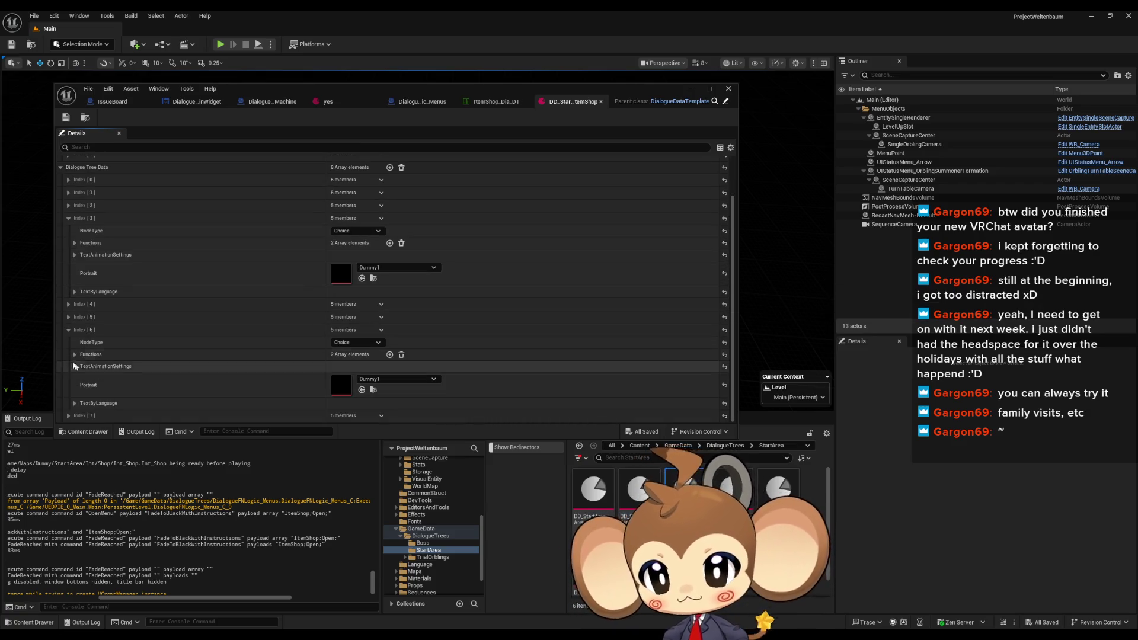
Briefly expand dialogue entries Index [5] and Index [4]
click(68, 317)
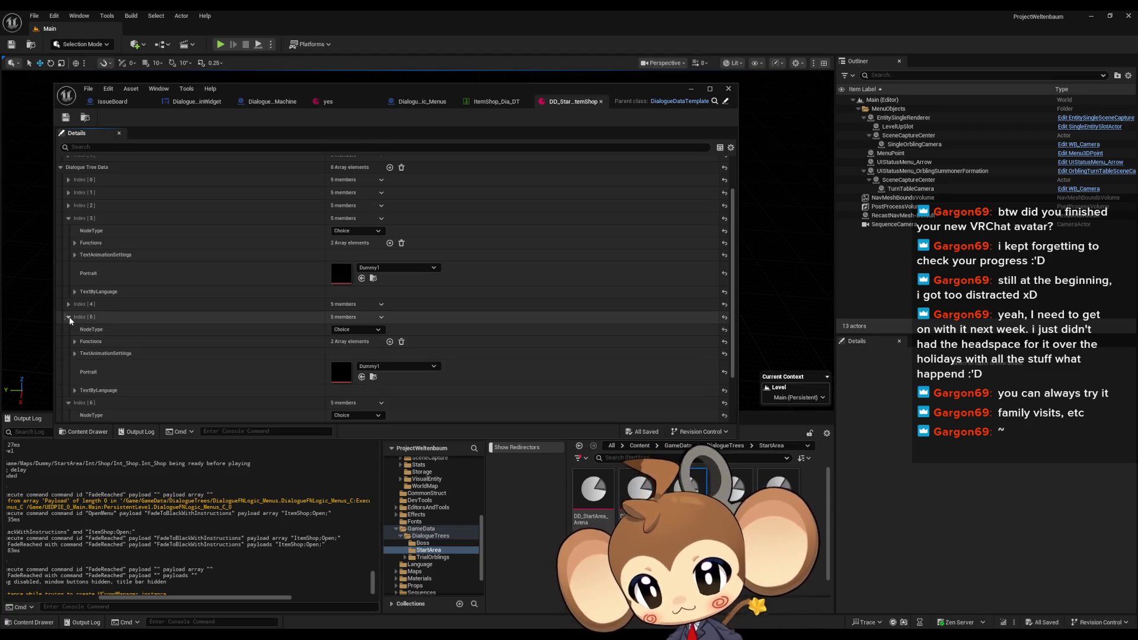
click(69, 304)
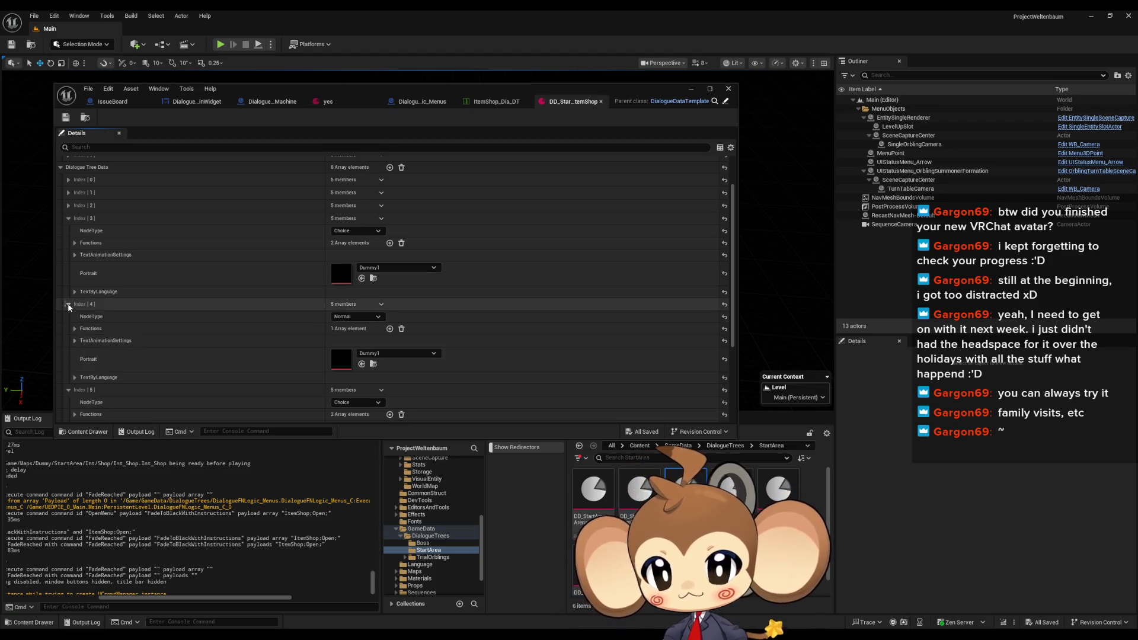
click(68, 304)
scroll(70, 298, up, 3)
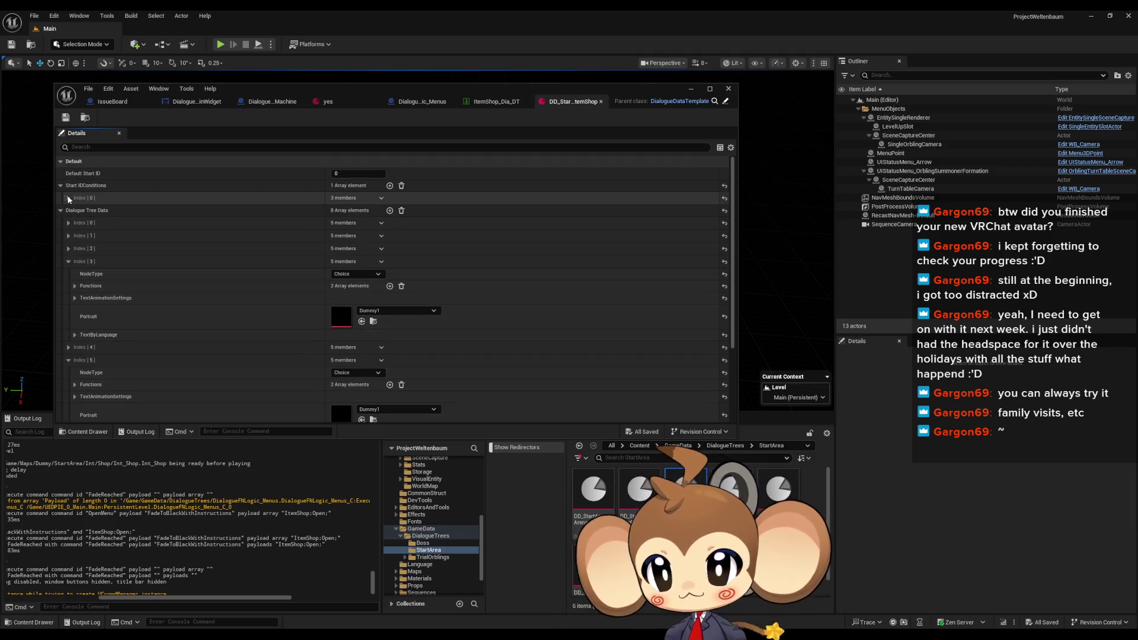
Look over the first start condition's weighted start IDs, then collapse the start conditions group
click(68, 198)
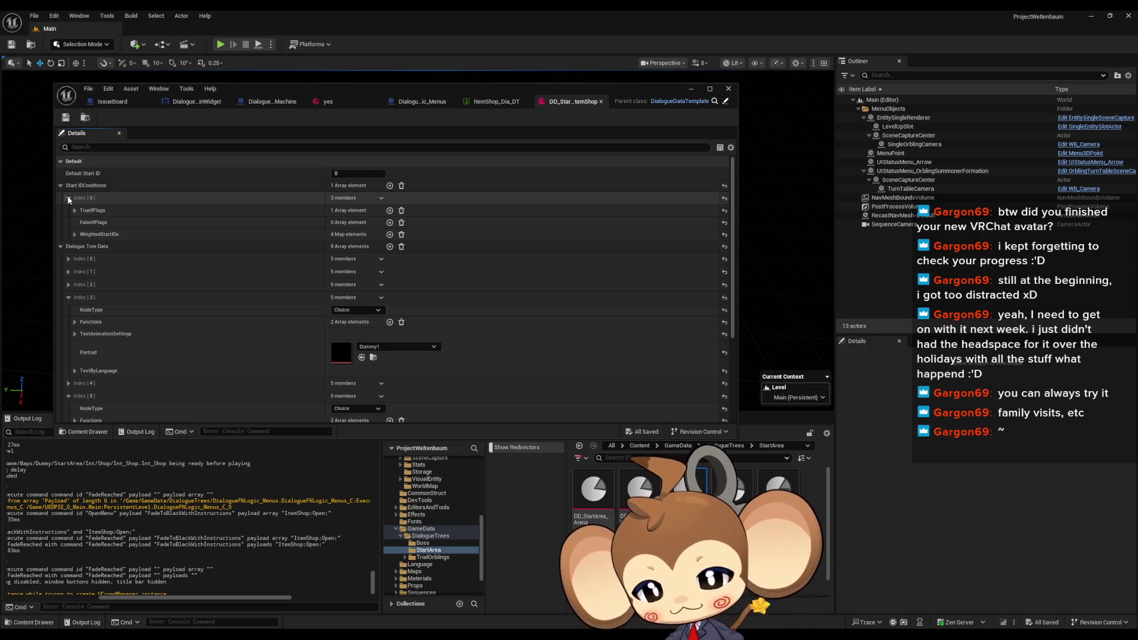
click(75, 235)
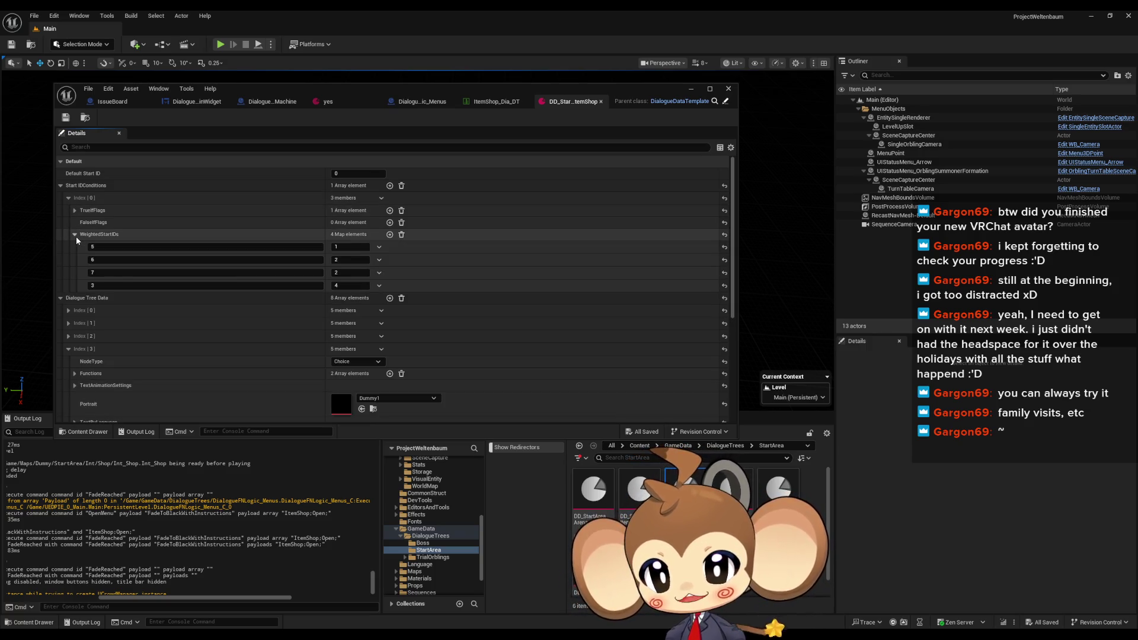
click(75, 234)
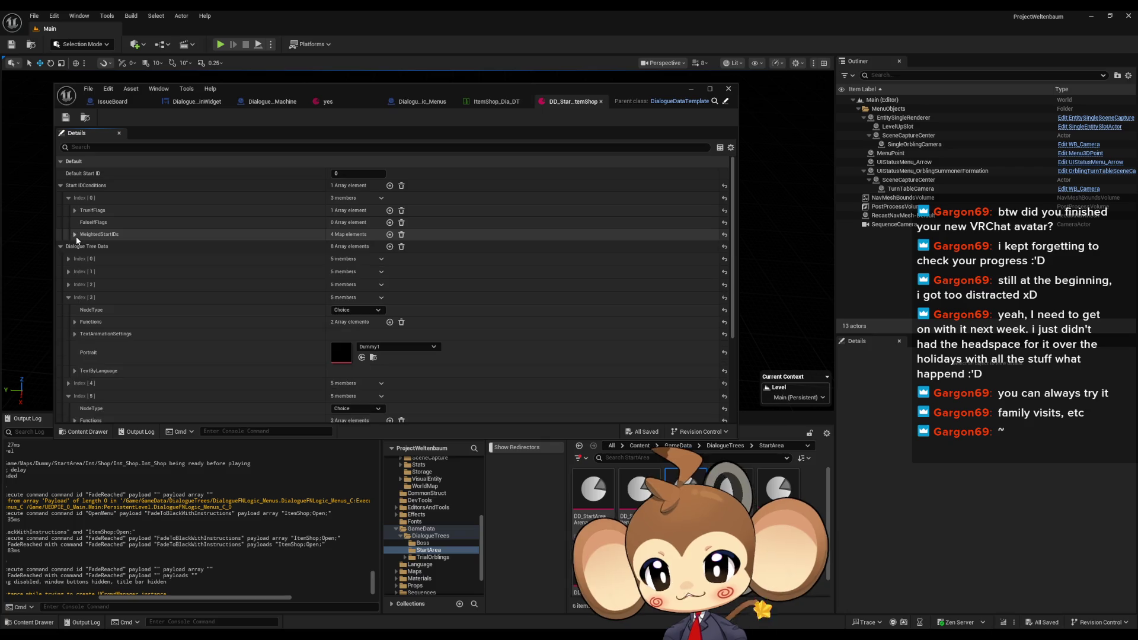
click(60, 185)
scroll(90, 241, down, 1)
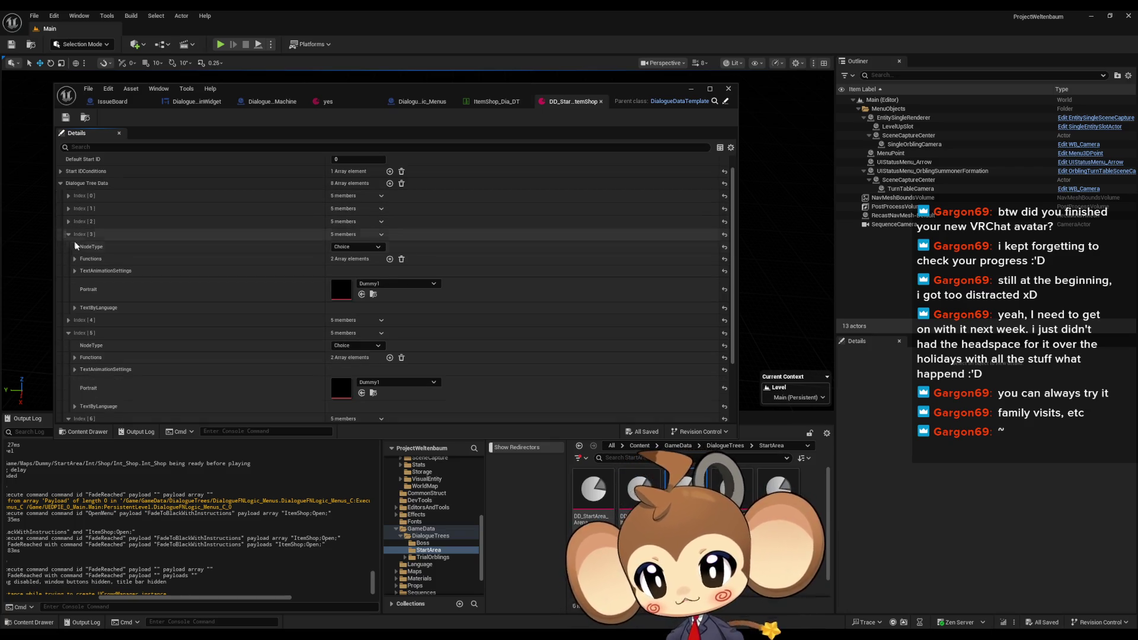
scroll(90, 332, down, 3)
scroll(86, 412, down, 2)
Reopen Index [7] > Functions > Index [0] and add an element to its empty Payload
click(116, 357)
click(119, 354)
scroll(118, 354, down, 3)
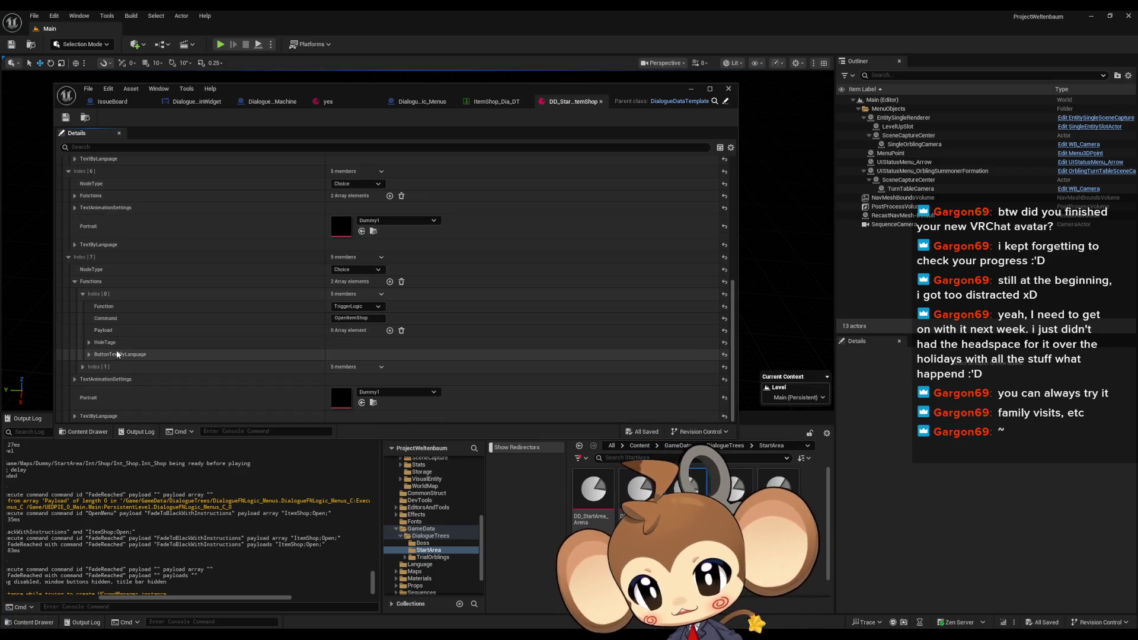
click(390, 332)
Add a StartArea Payload element to Index [6]'s OpenItemShop function
scroll(376, 334, up, 2)
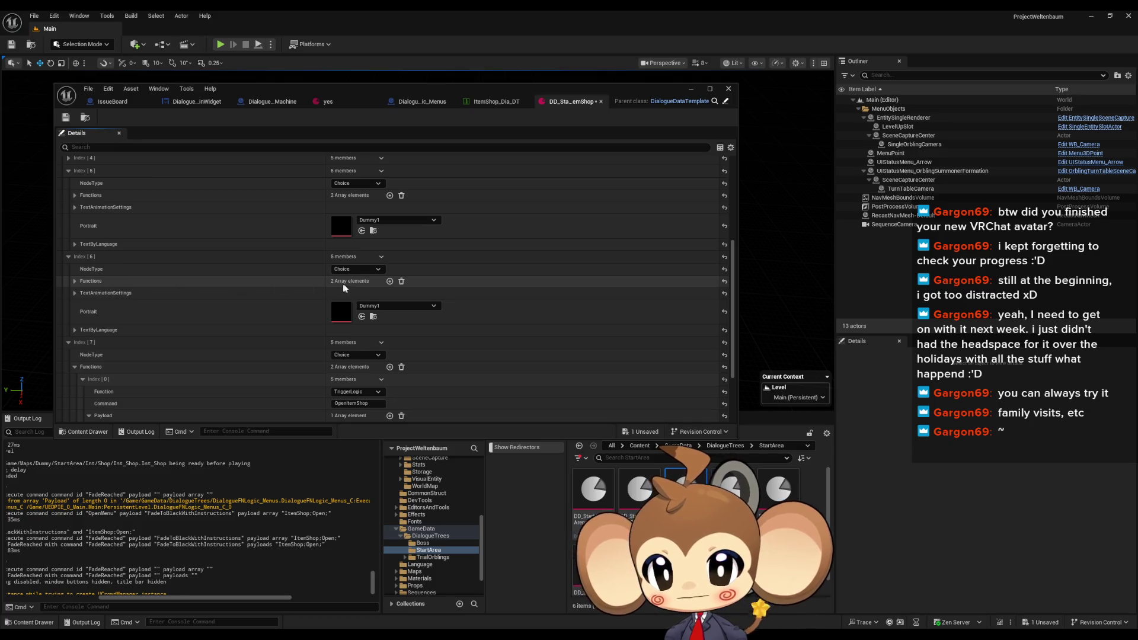
click(74, 281)
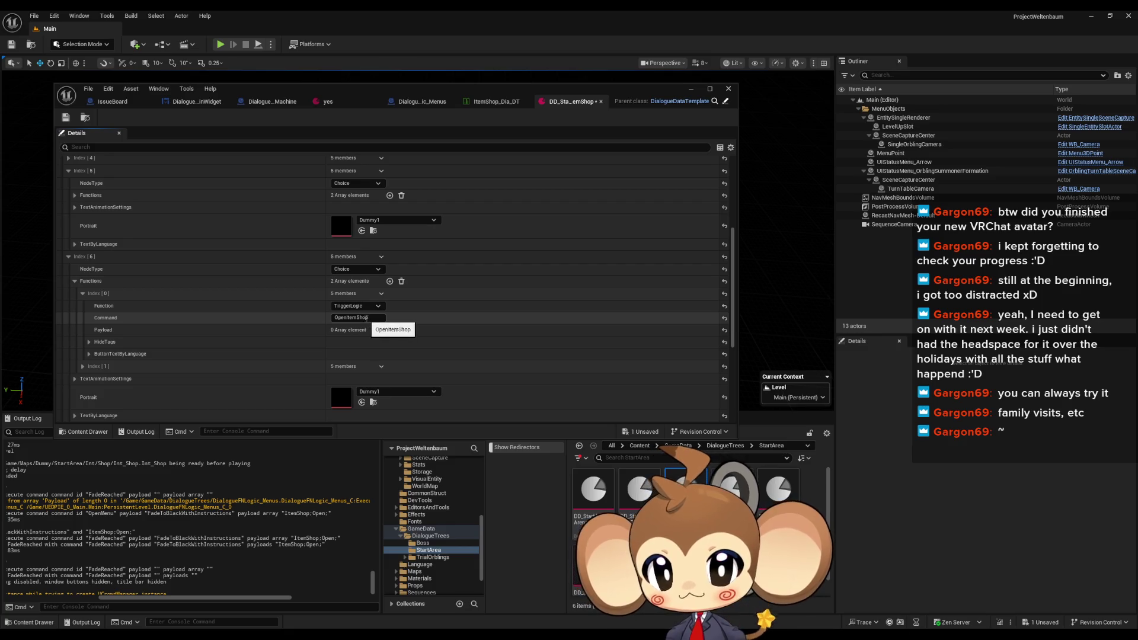
click(390, 330)
text(StartArea)
Add a Payload element to the first function of dialogue entry 5
scroll(380, 332, up, 3)
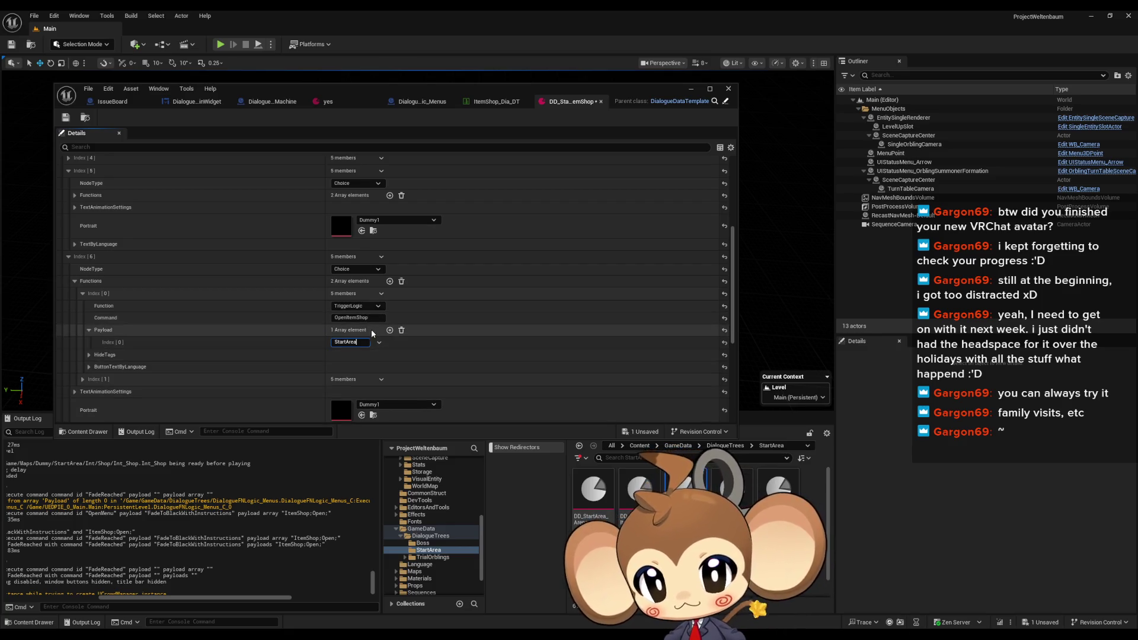
scroll(382, 337, up, 2)
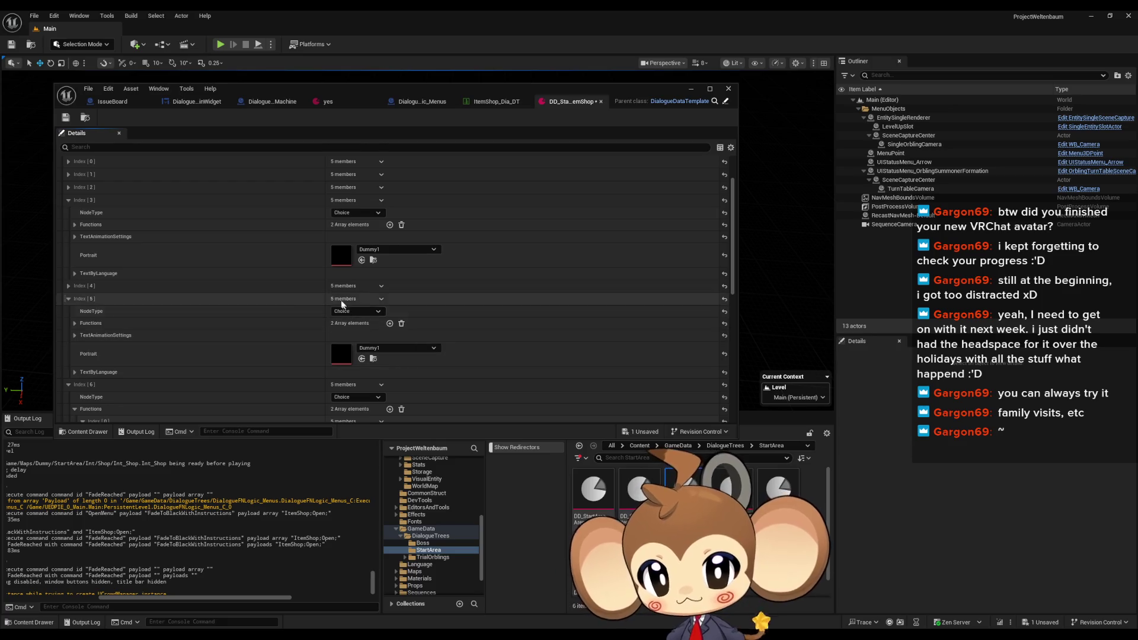
scroll(113, 309, up, 2)
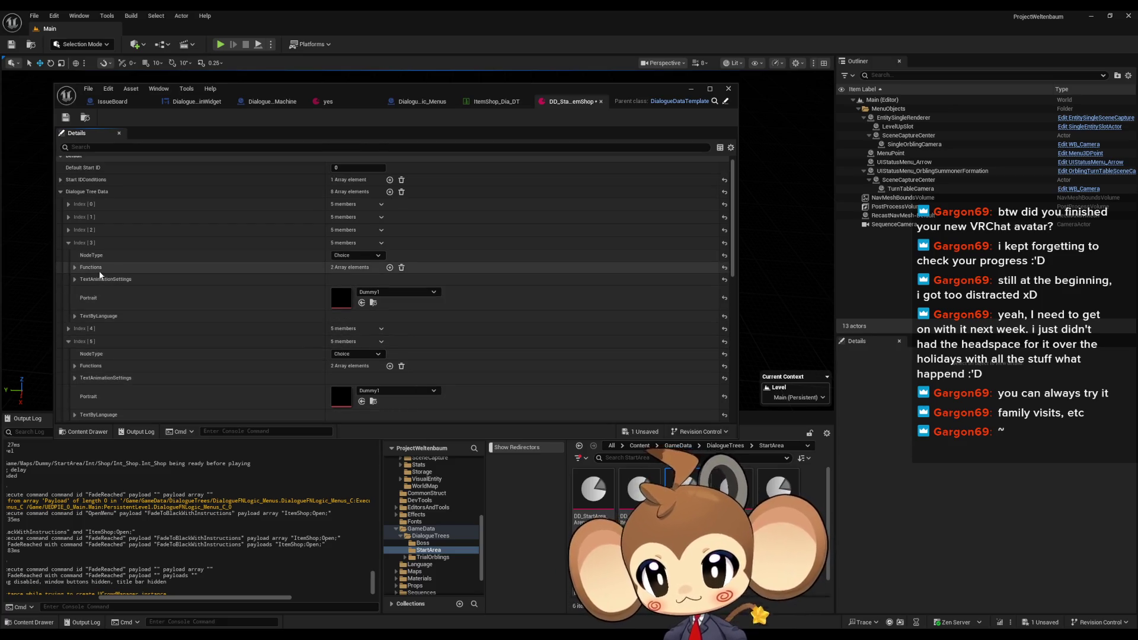
scroll(97, 336, down, 2)
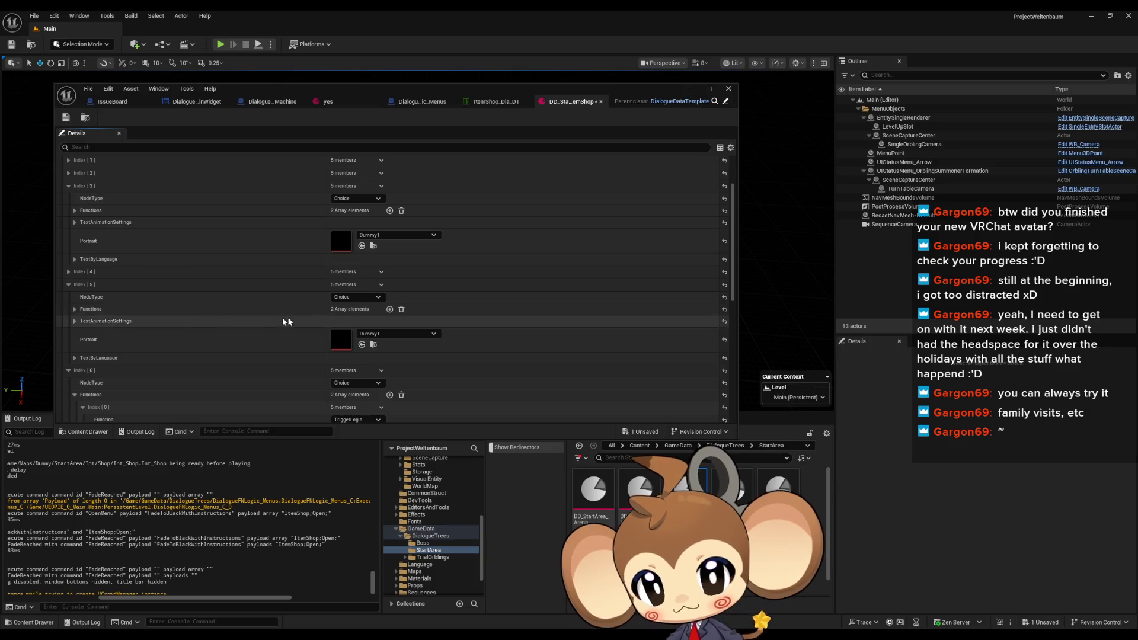
click(75, 310)
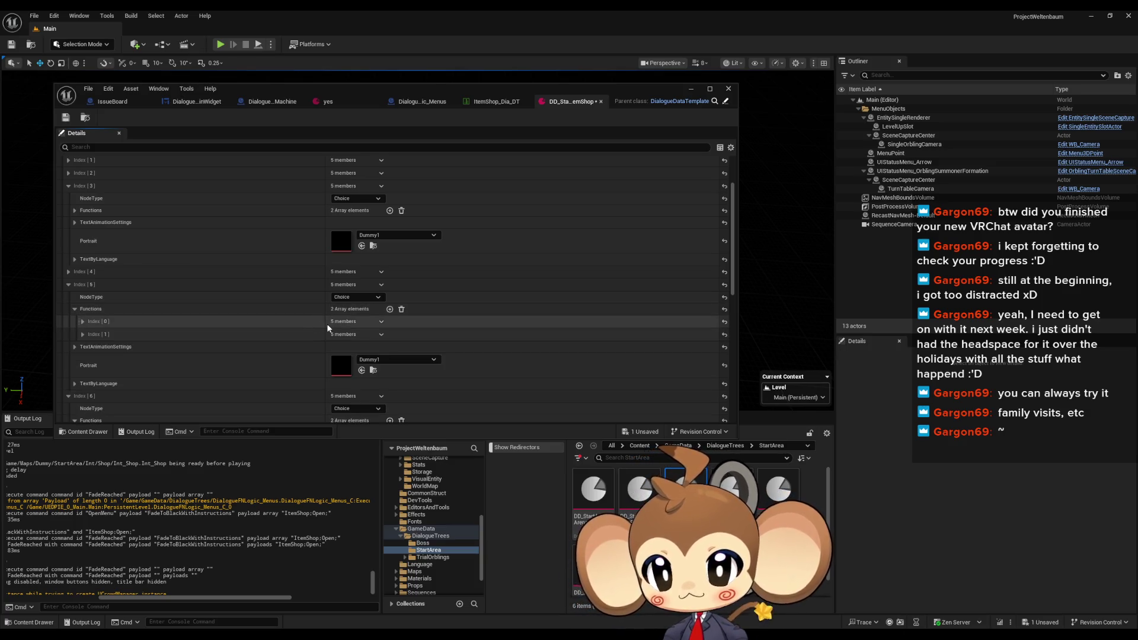
click(83, 322)
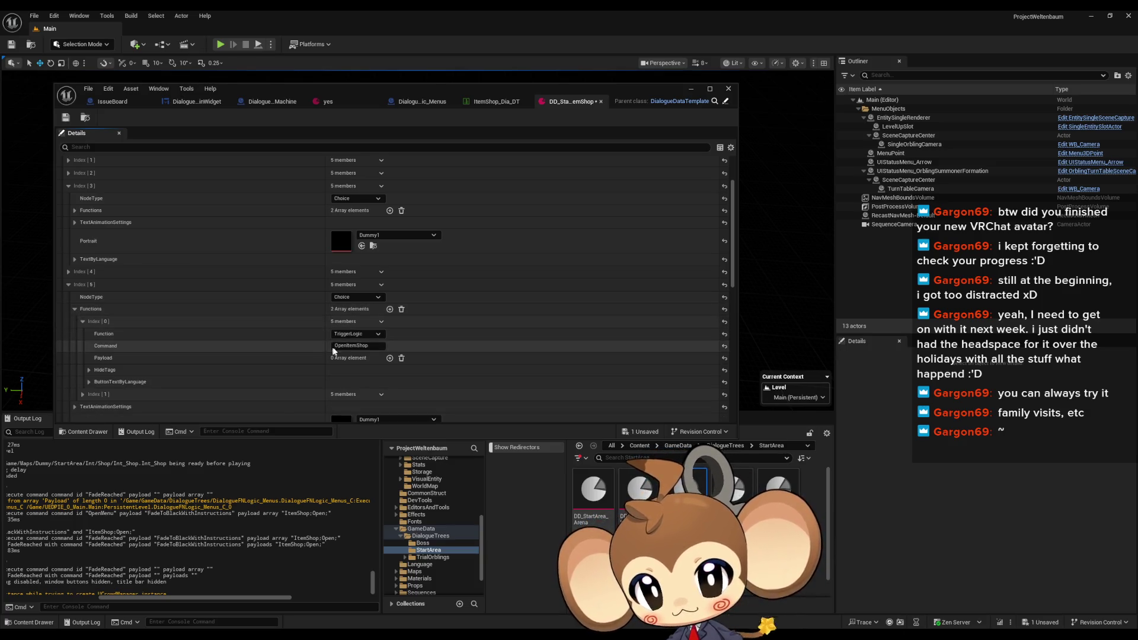
click(390, 358)
Paste StartArea into a new Payload on entry 3's OpenItemShop trigger and save the asset
scroll(243, 343, up, 3)
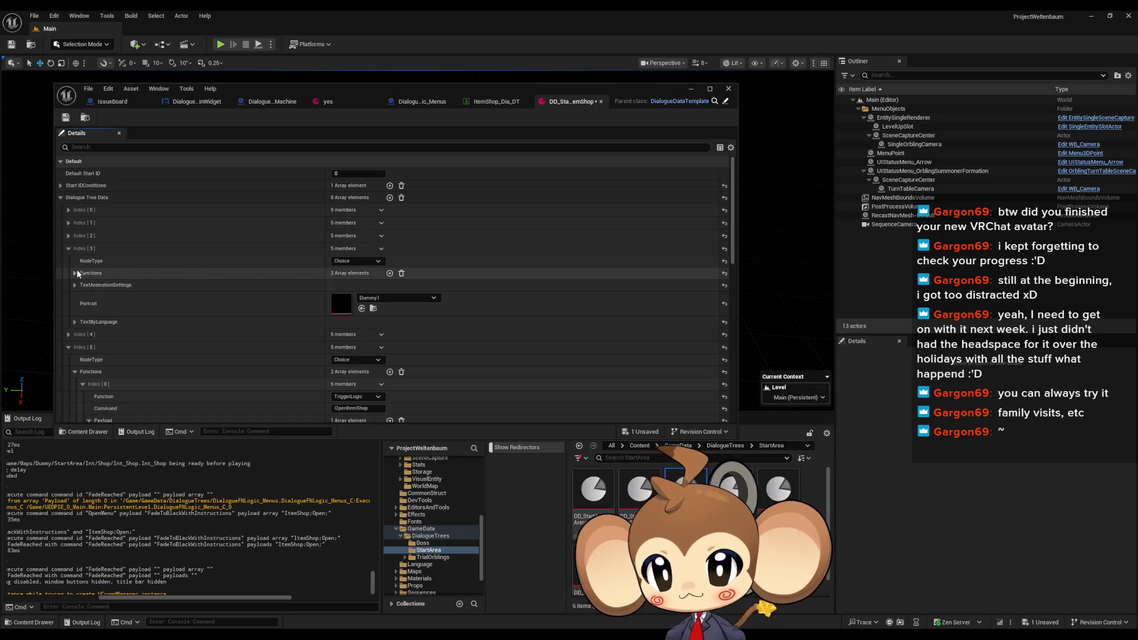
click(75, 273)
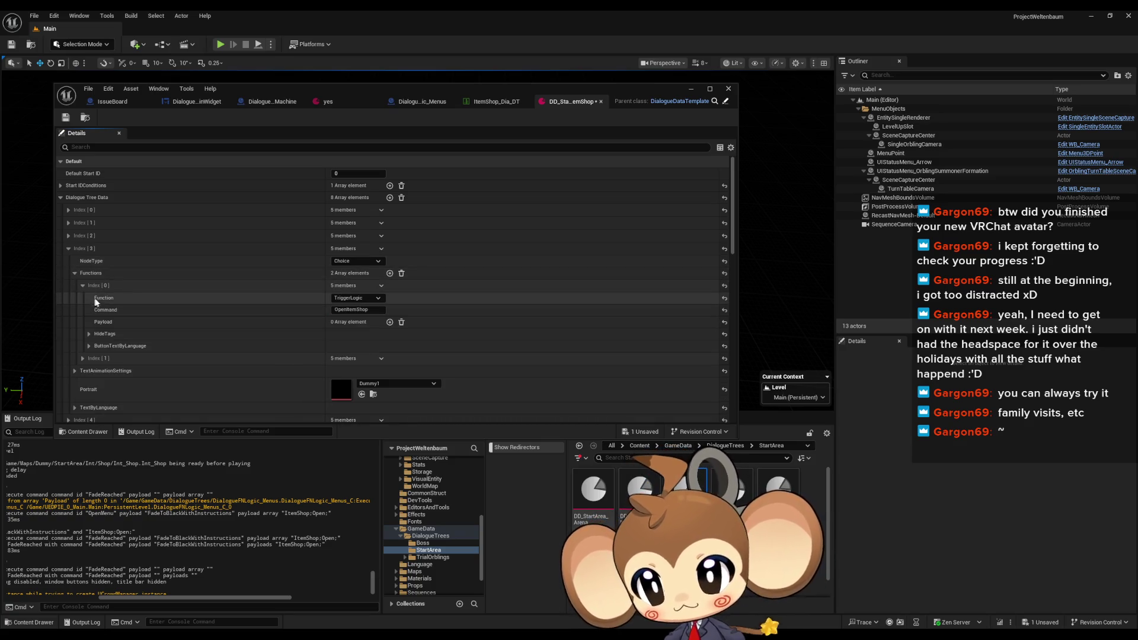
click(390, 322)
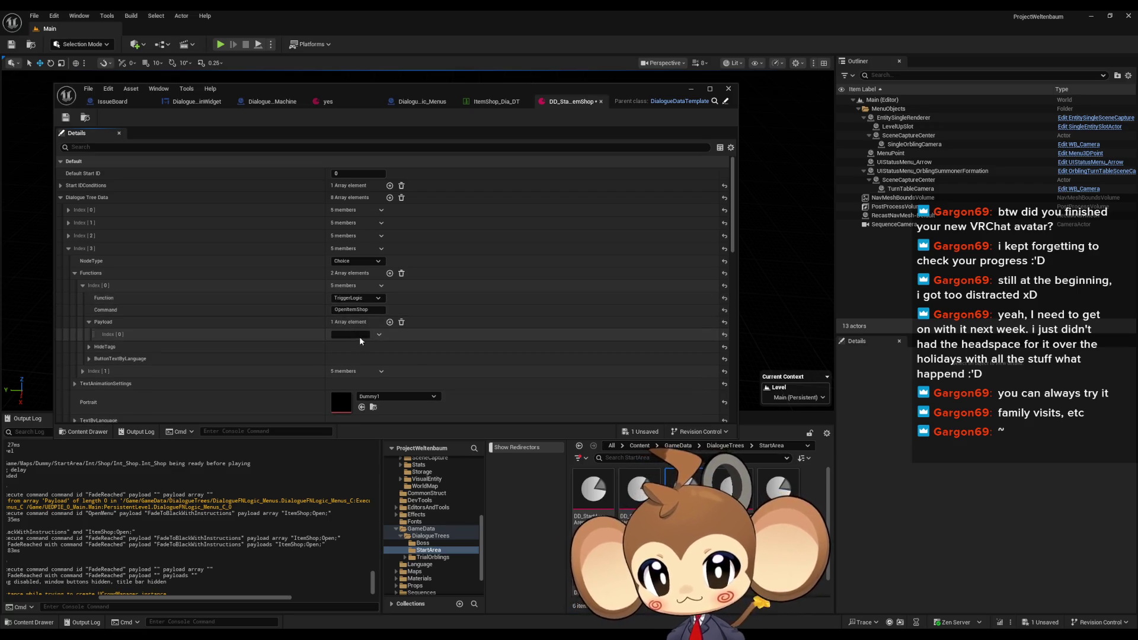
text(StartArea)
click(65, 118)
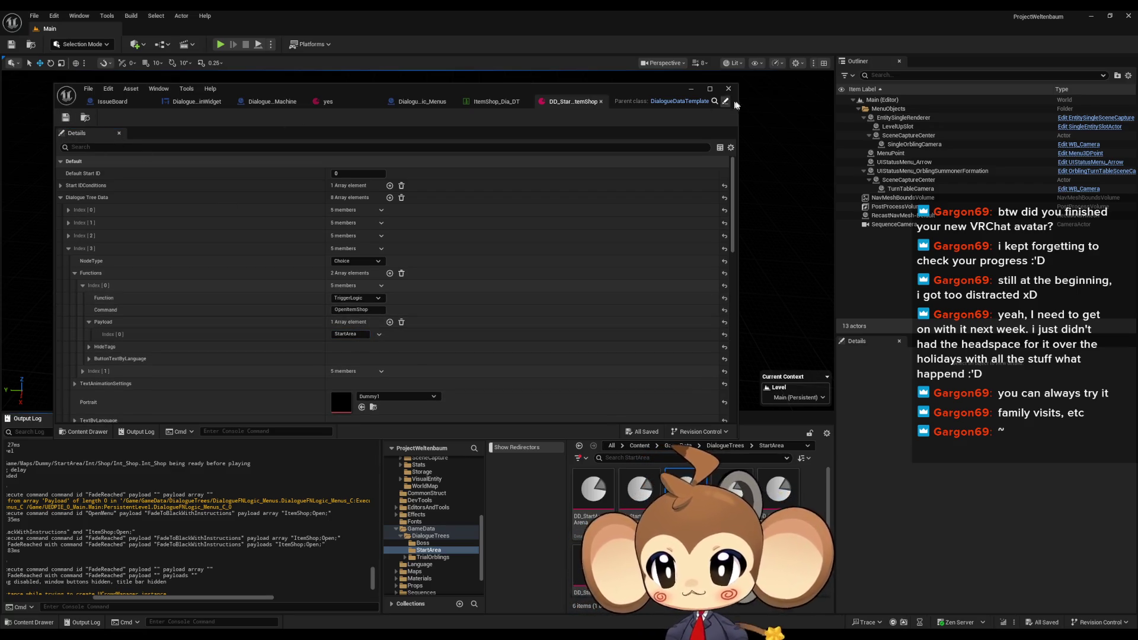
click(692, 89)
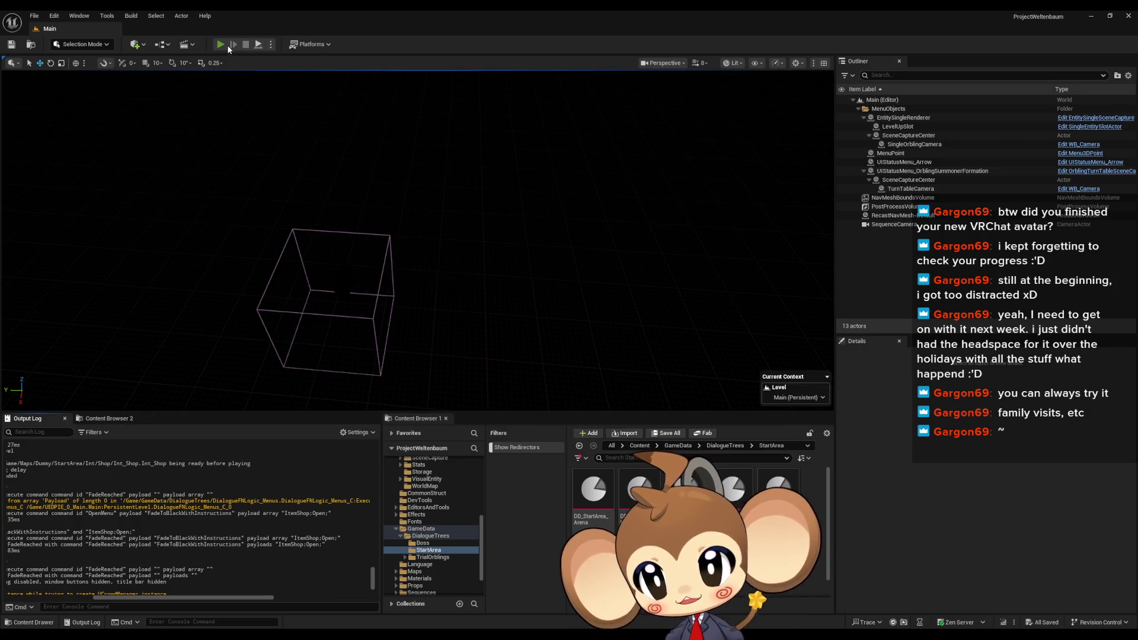
Play-test: load the game, walk to the shopkeeper, choose Check Store, open Buy, then stop
click(221, 45)
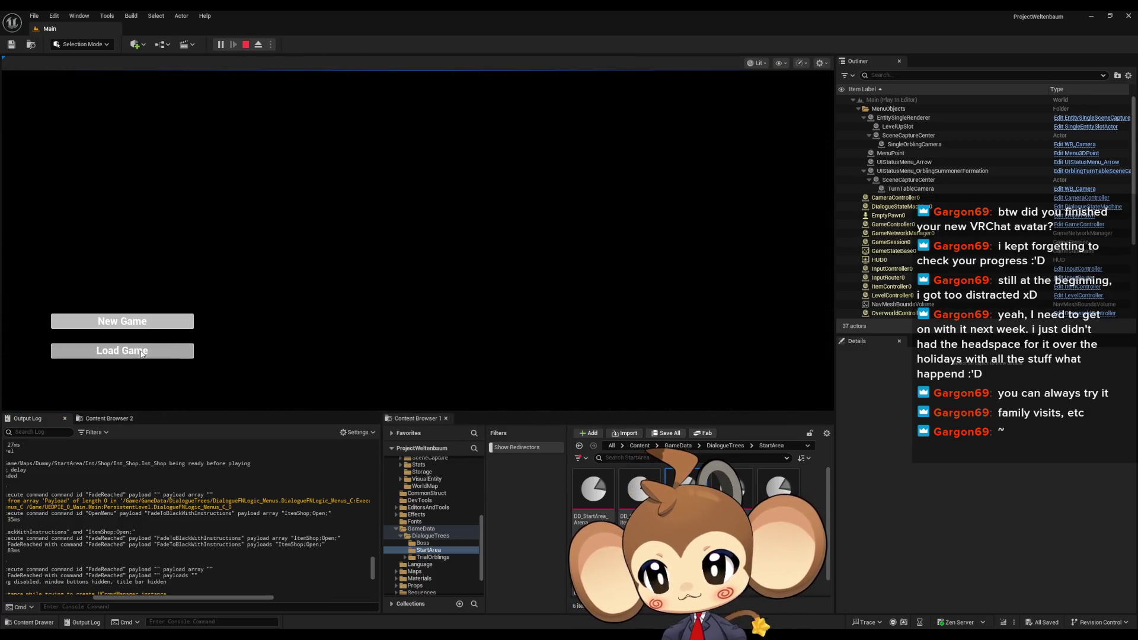
click(143, 352)
key(w)
key(w)
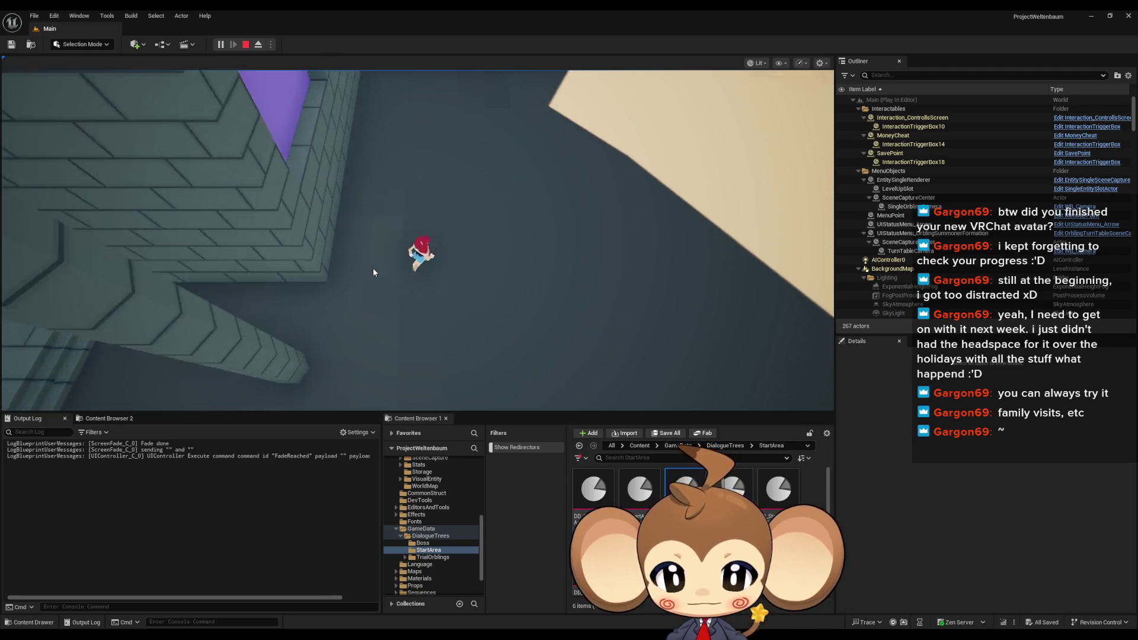
key(w)
key(w)
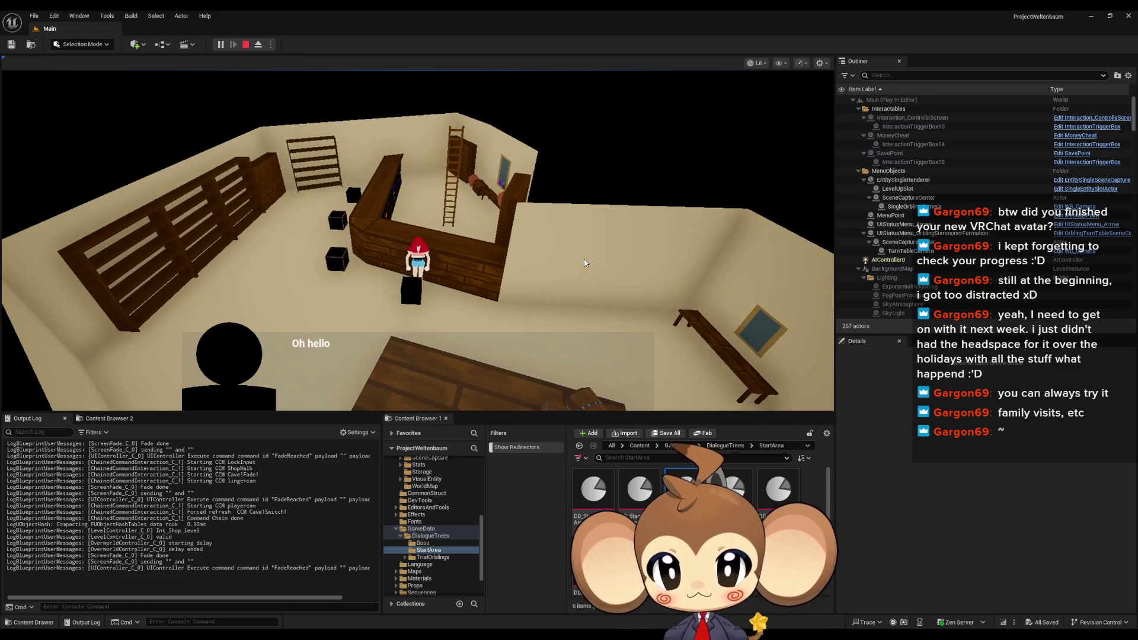
key(space)
key(space)
key(space)
key(space)
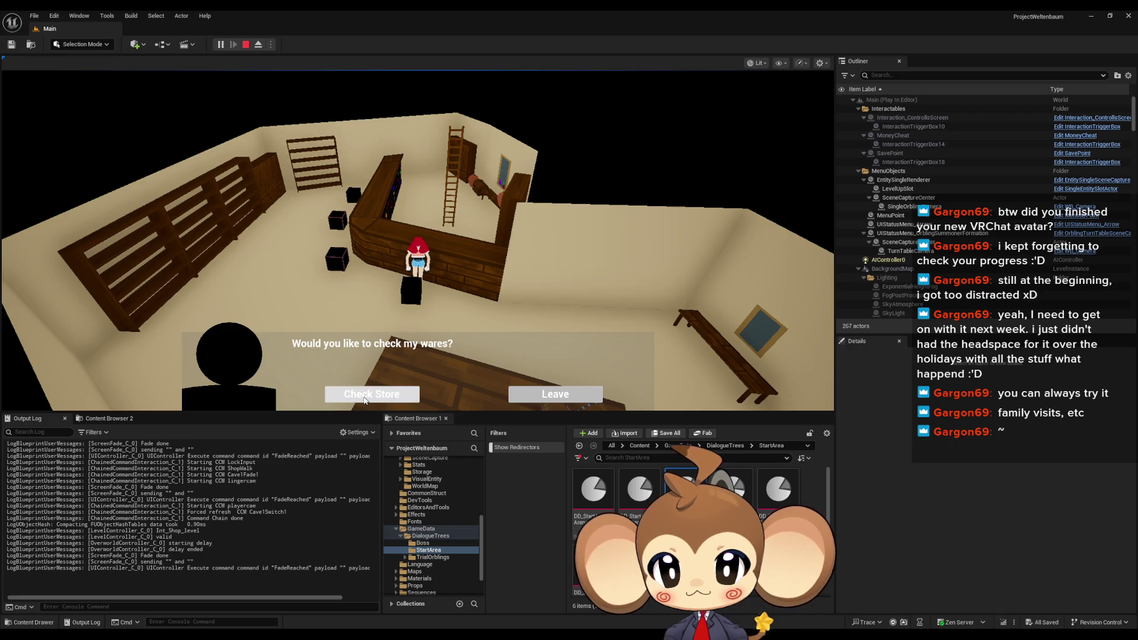
click(364, 397)
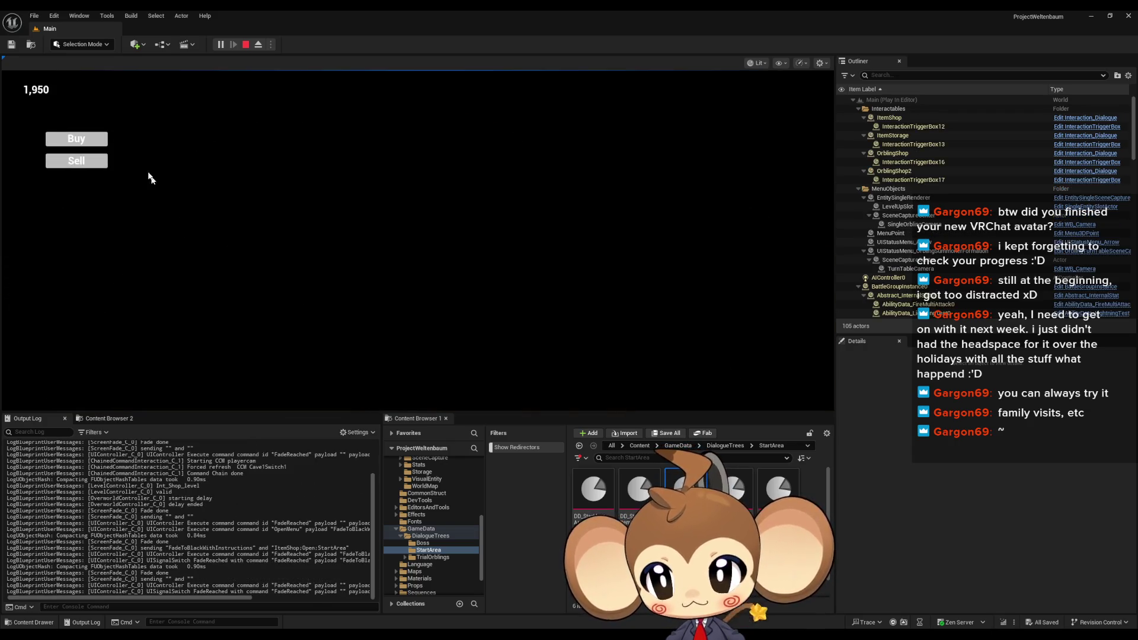
key(space)
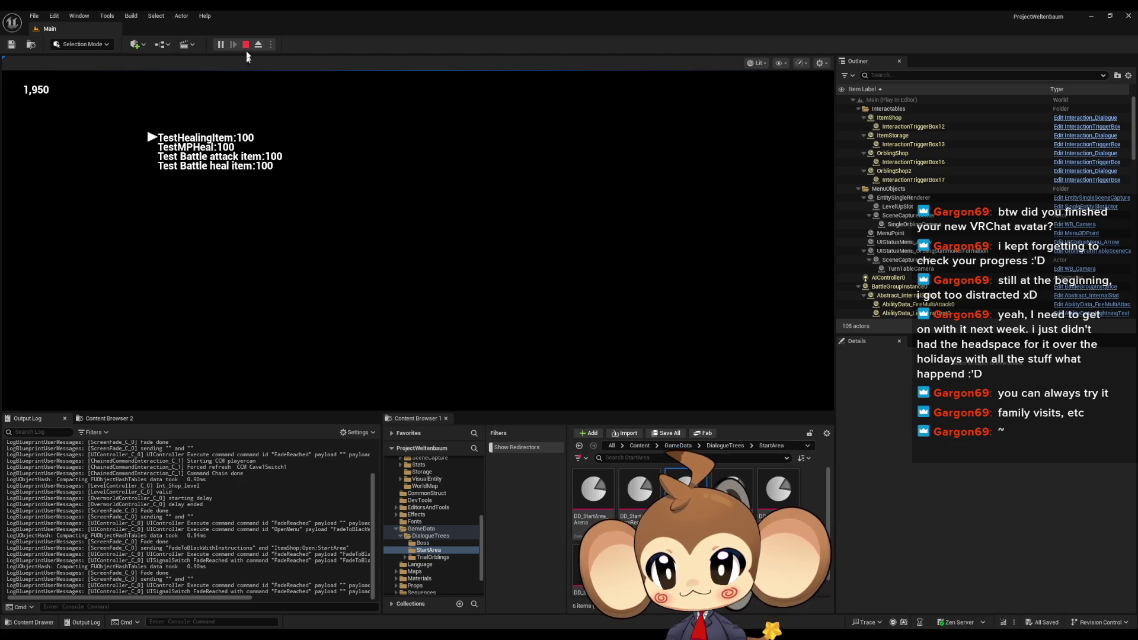
click(246, 44)
Open DD_StartArea_ItemRecovery, collapse node 3's entries and expand node 2
mouse_move(435, 638)
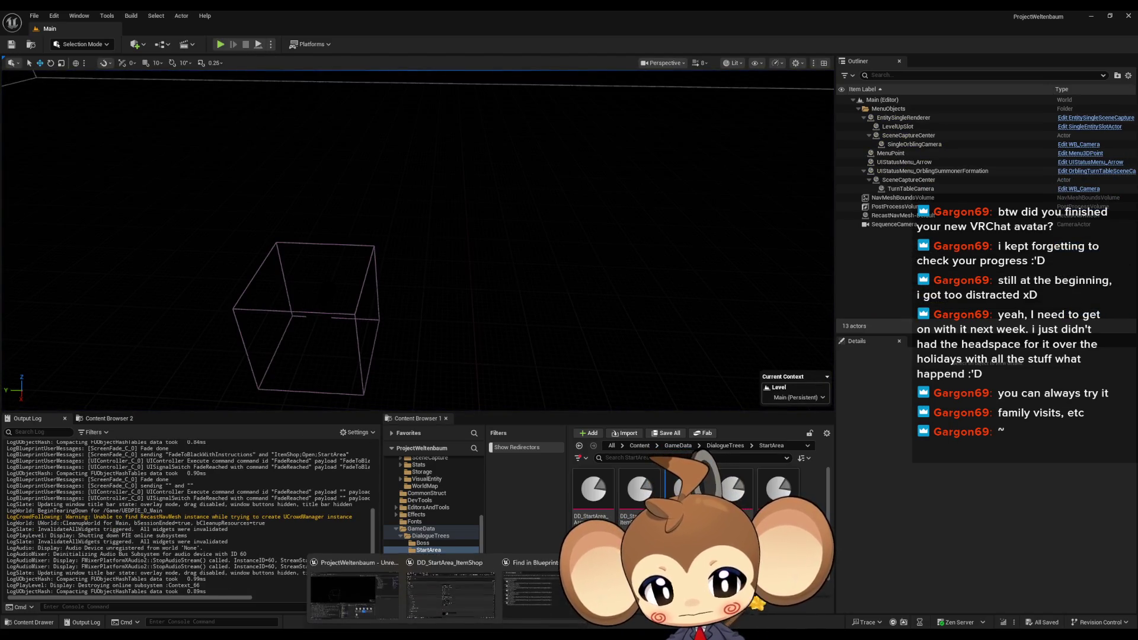
click(639, 493)
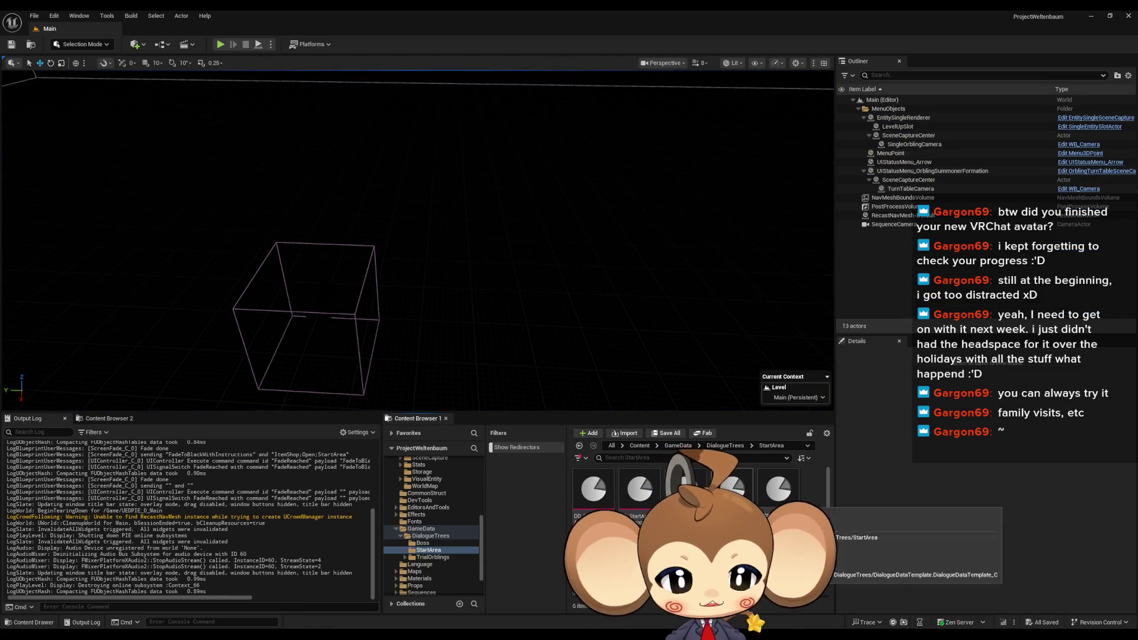
double_click(633, 497)
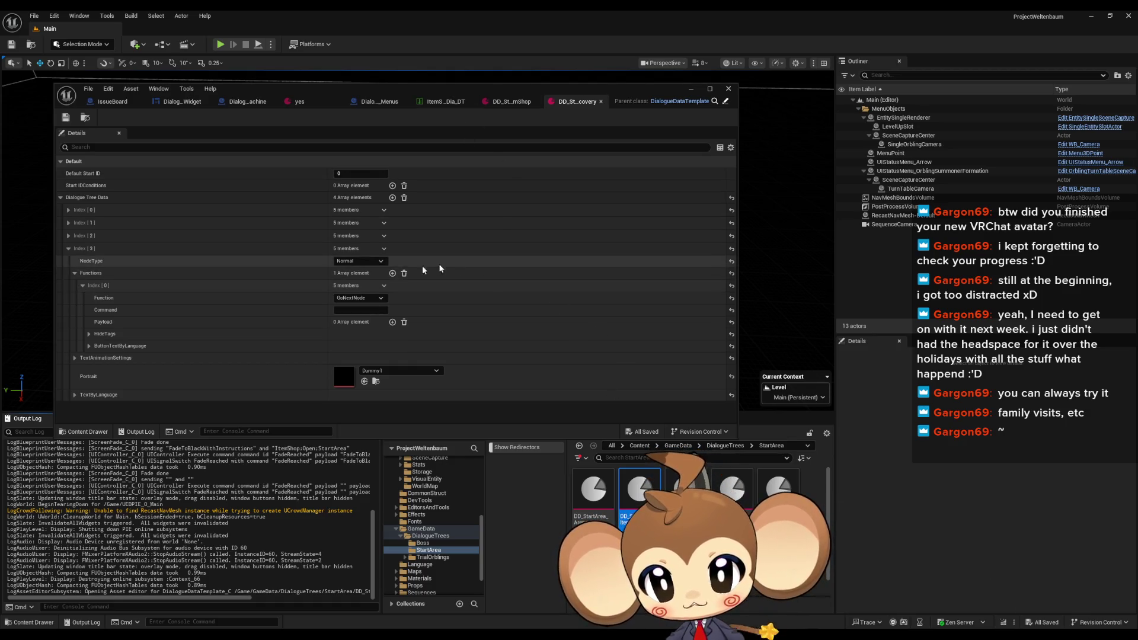
click(83, 286)
click(75, 273)
click(68, 248)
click(68, 236)
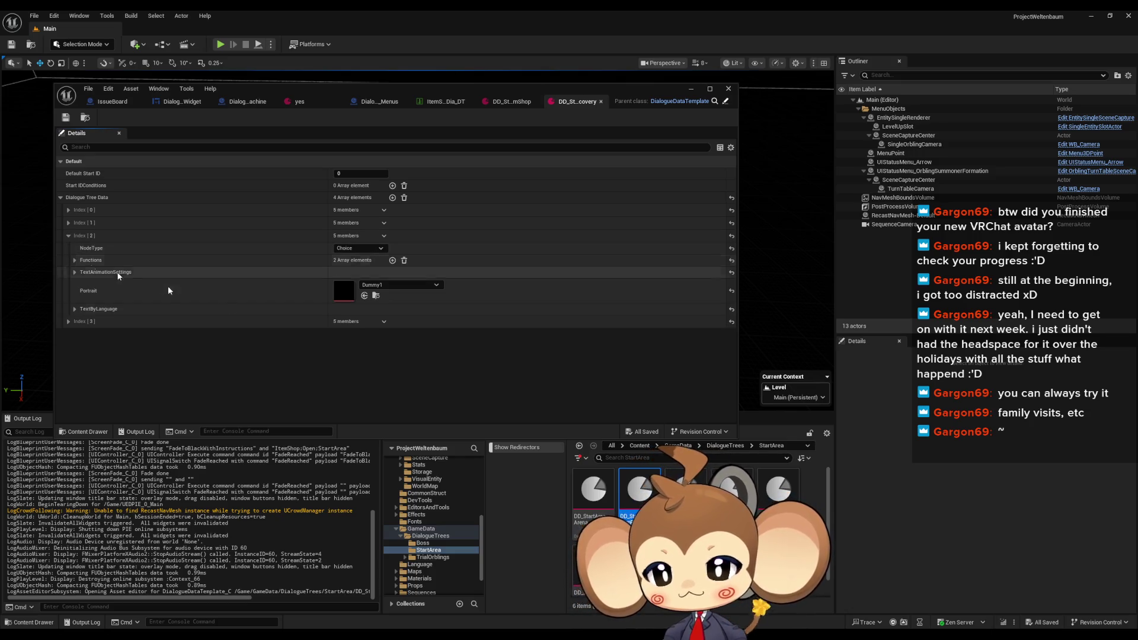
Browse to Content > Blueprints > Dialogue > Dia_Content > ContentTable and open Arena_Dia_DT
click(641, 446)
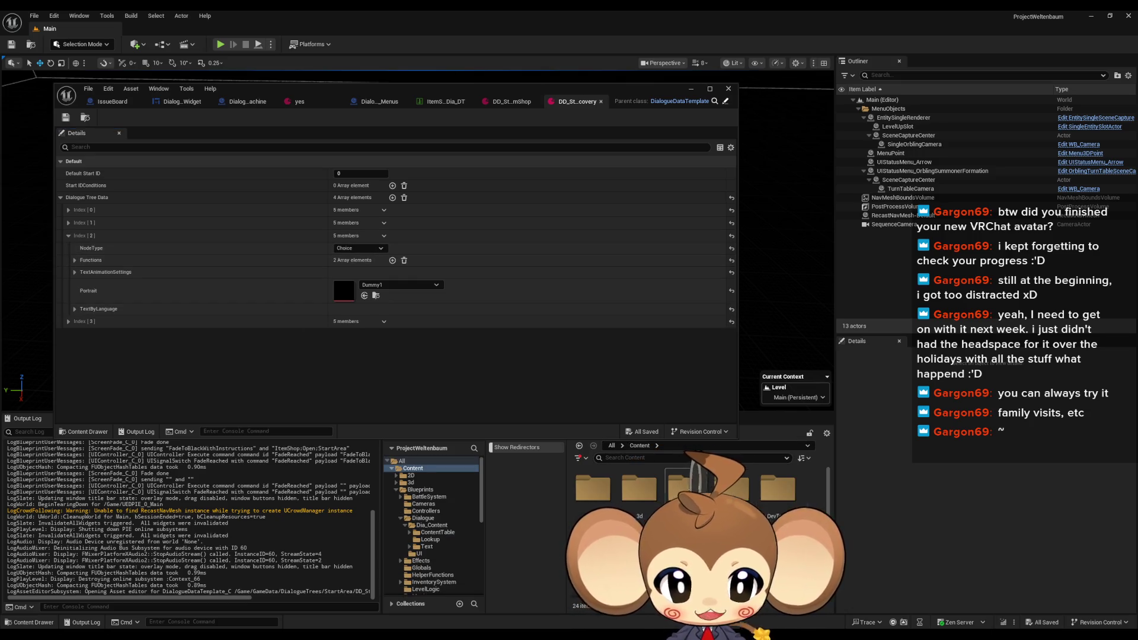
double_click(686, 488)
double_click(732, 488)
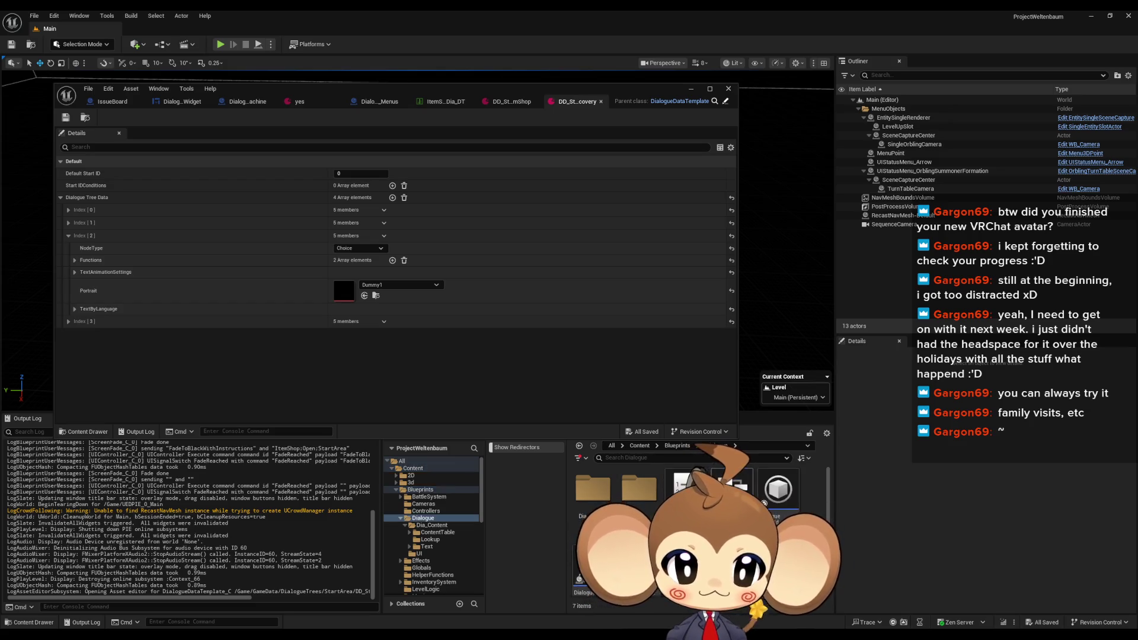
double_click(596, 505)
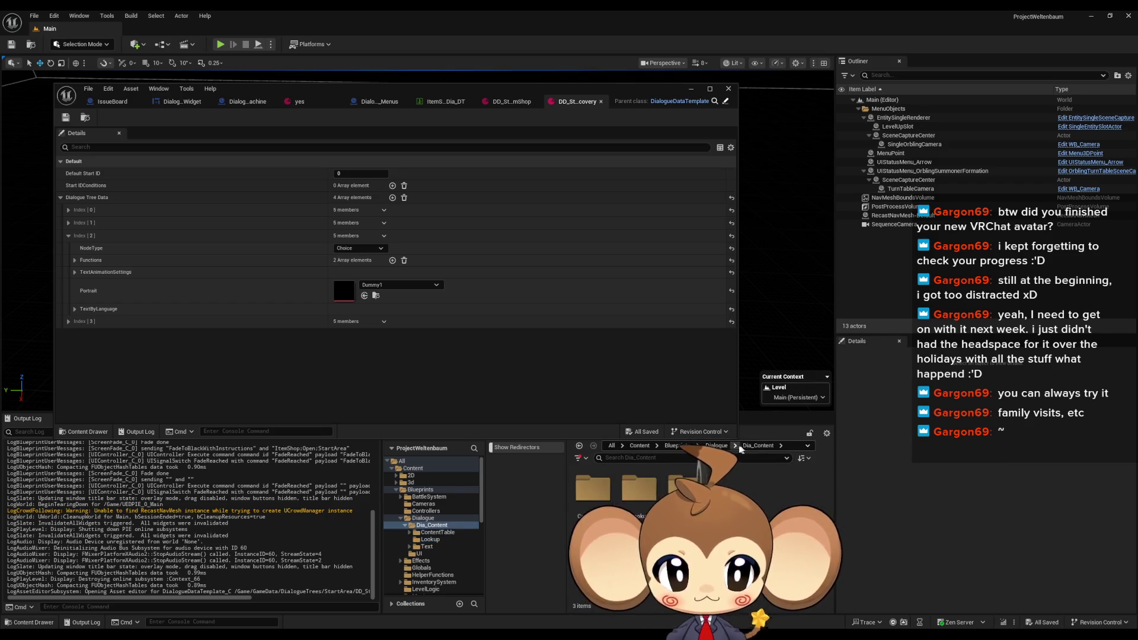
double_click(606, 497)
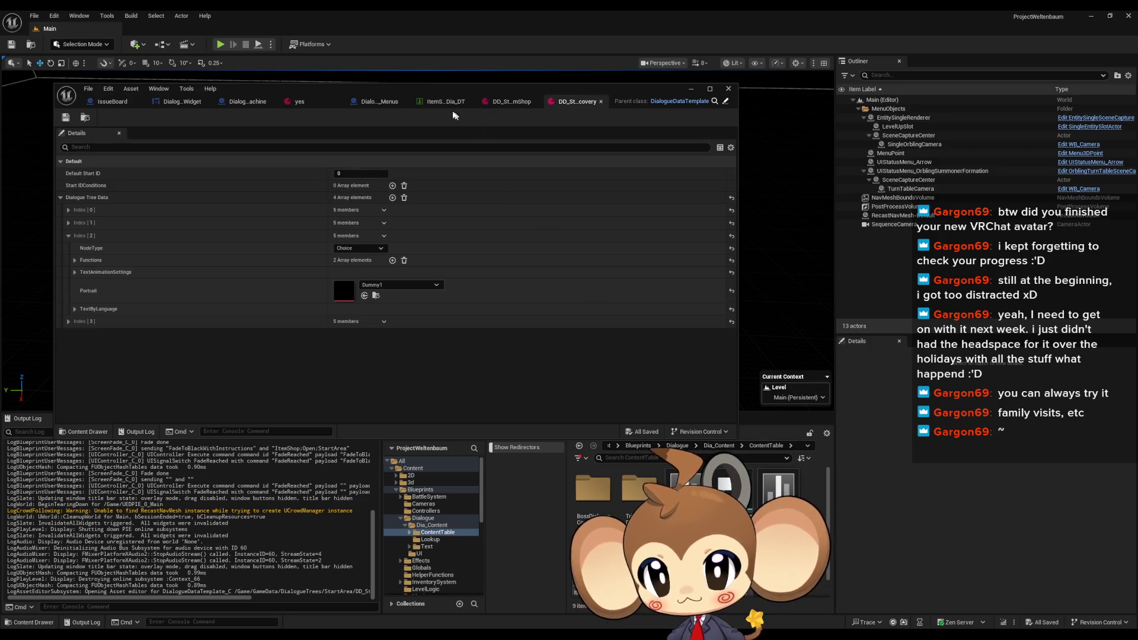
click(470, 101)
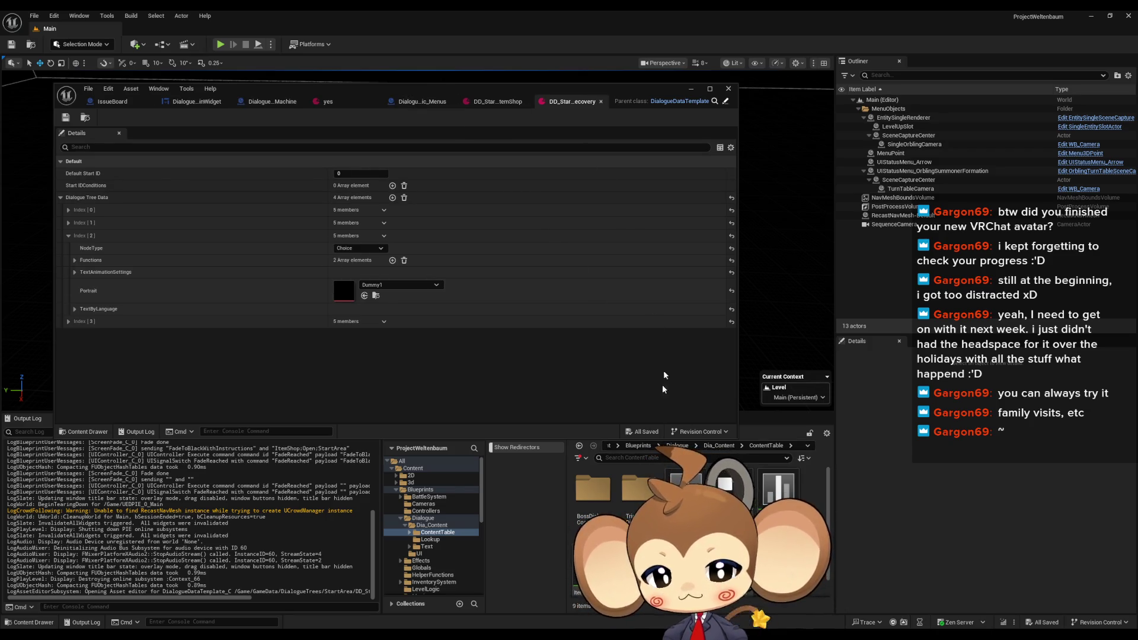
double_click(675, 487)
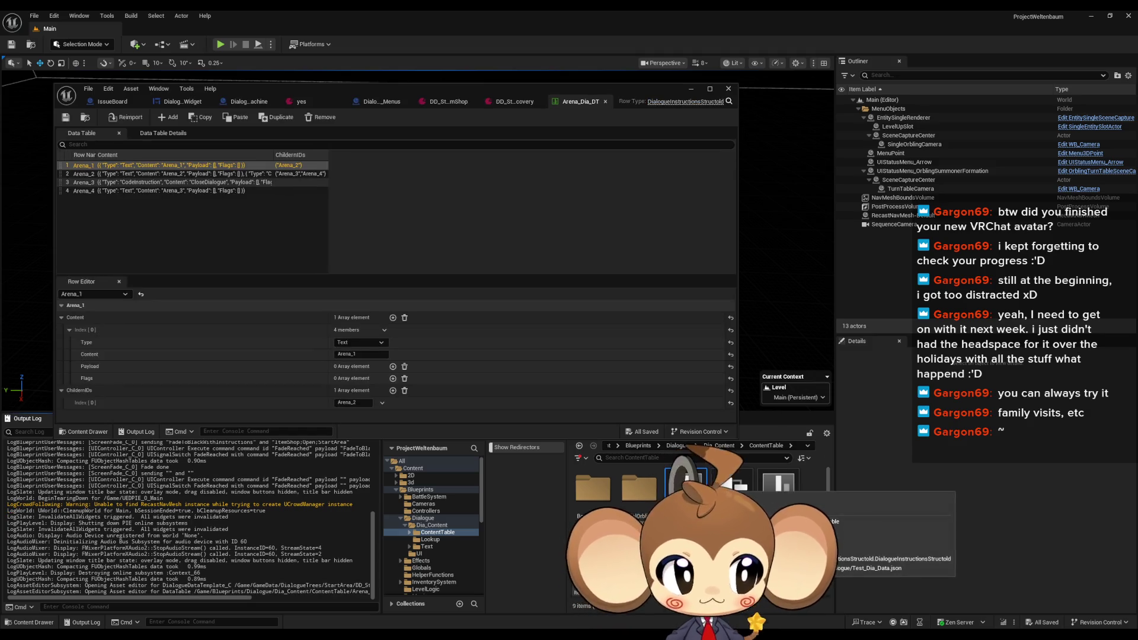
Inspect Arena_3's second content entry in Arena_Dia_DT, then close the table
click(223, 182)
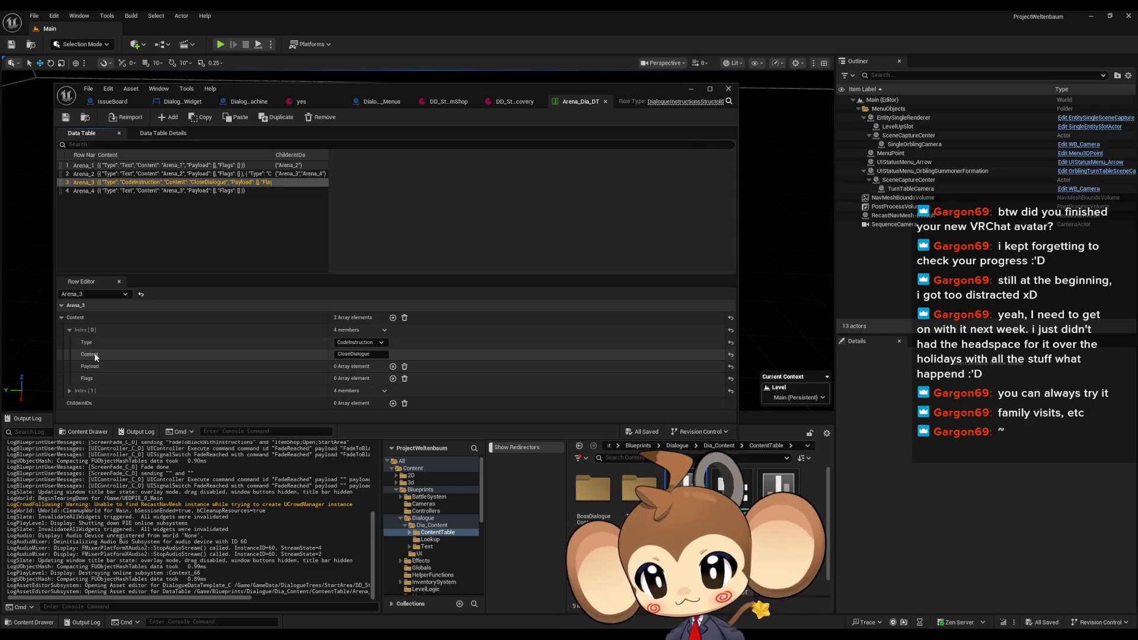
click(69, 391)
scroll(112, 376, down, 2)
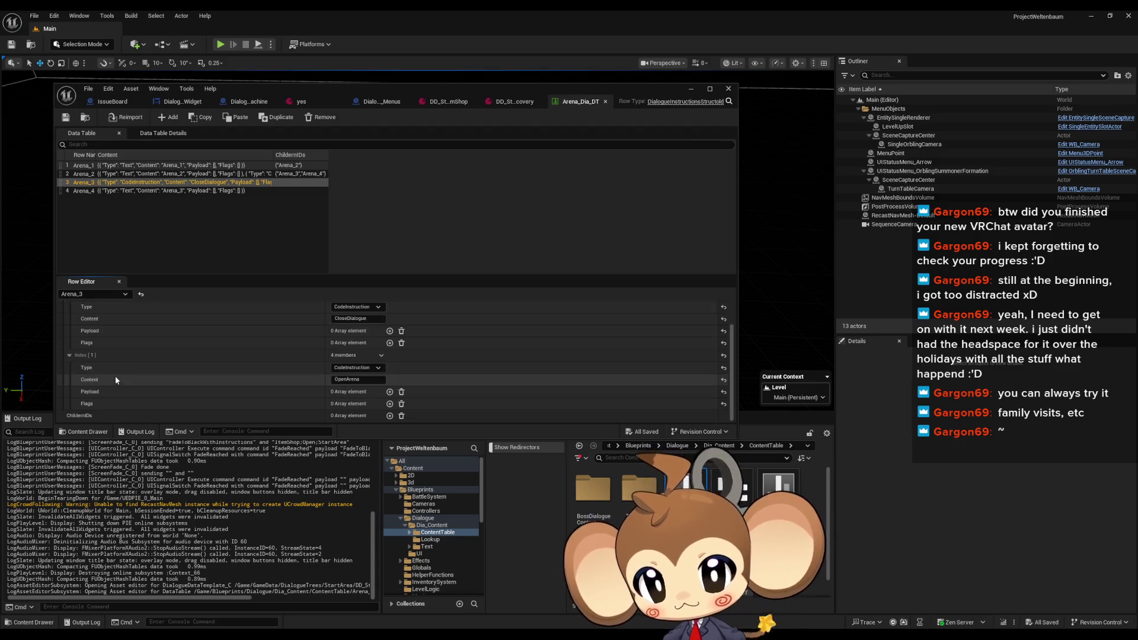
click(605, 102)
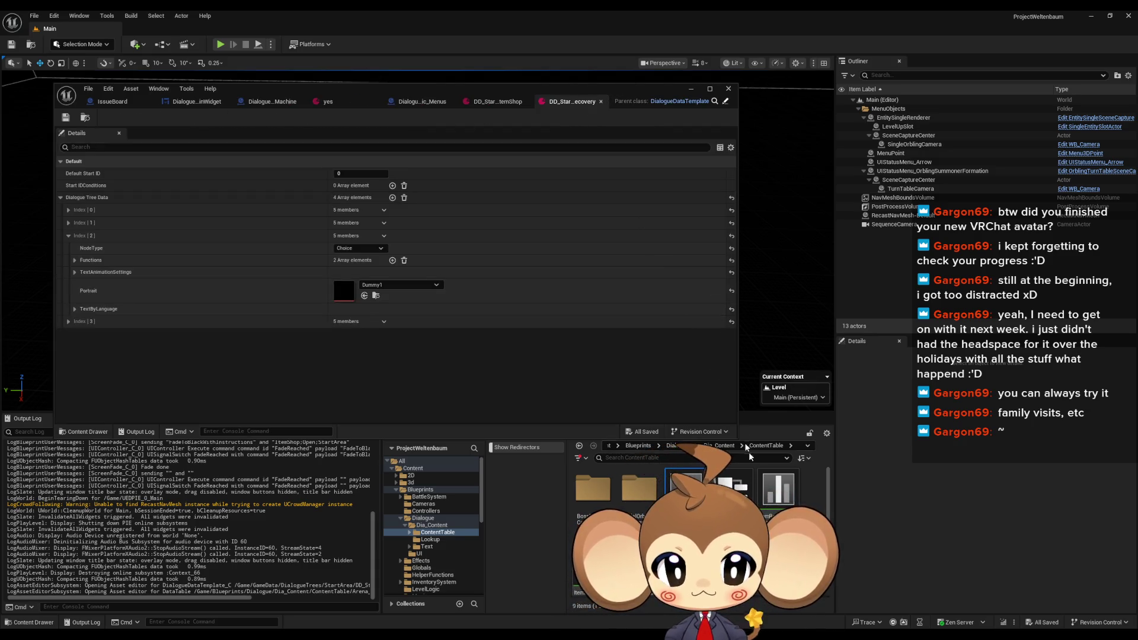
Open the item recovery pool table and inspect row ItemRecoveryPoolDia_3's second content entry
click(794, 501)
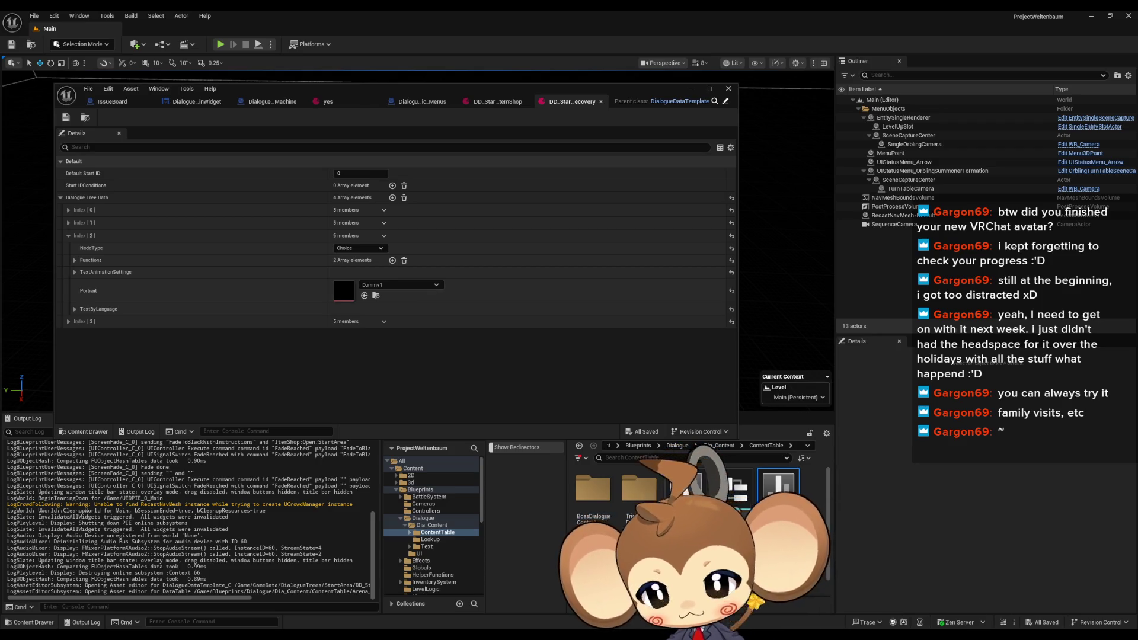
double_click(794, 501)
click(130, 183)
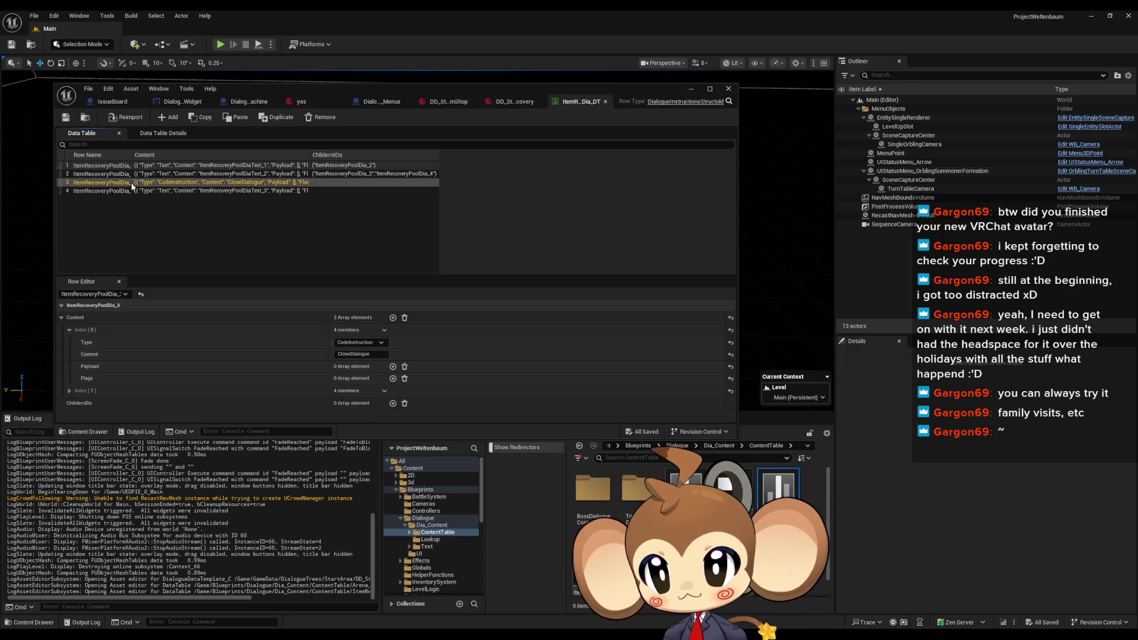
click(76, 393)
scroll(134, 370, down, 2)
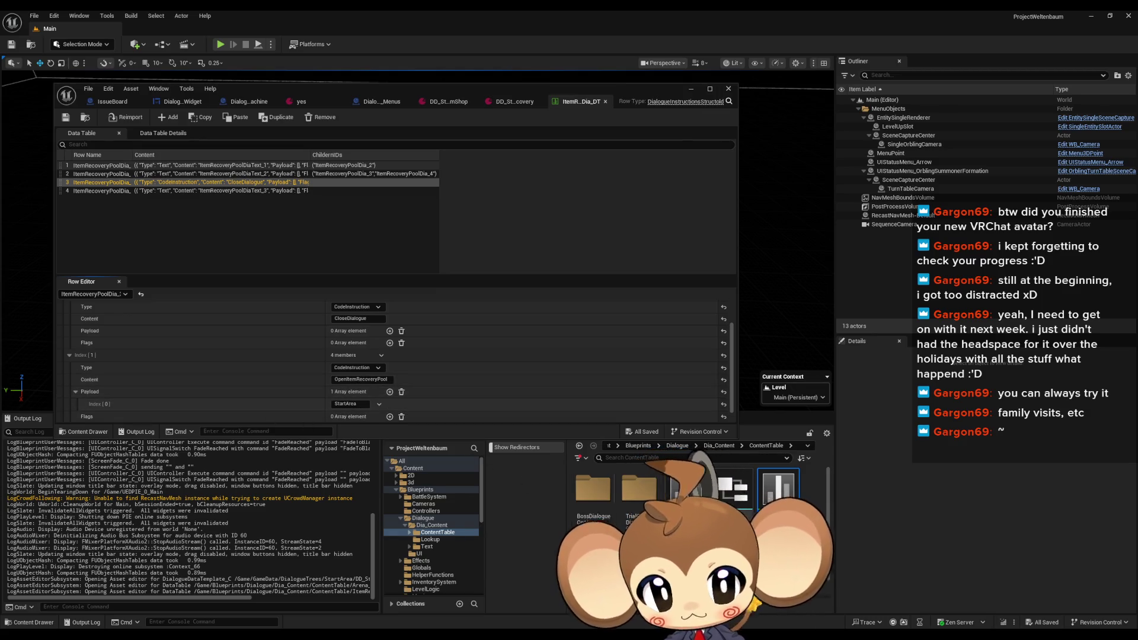
Check the StartArea payload on the item shop table's row 3 OpenItemShop step, then open ItemStorage
double_click(593, 569)
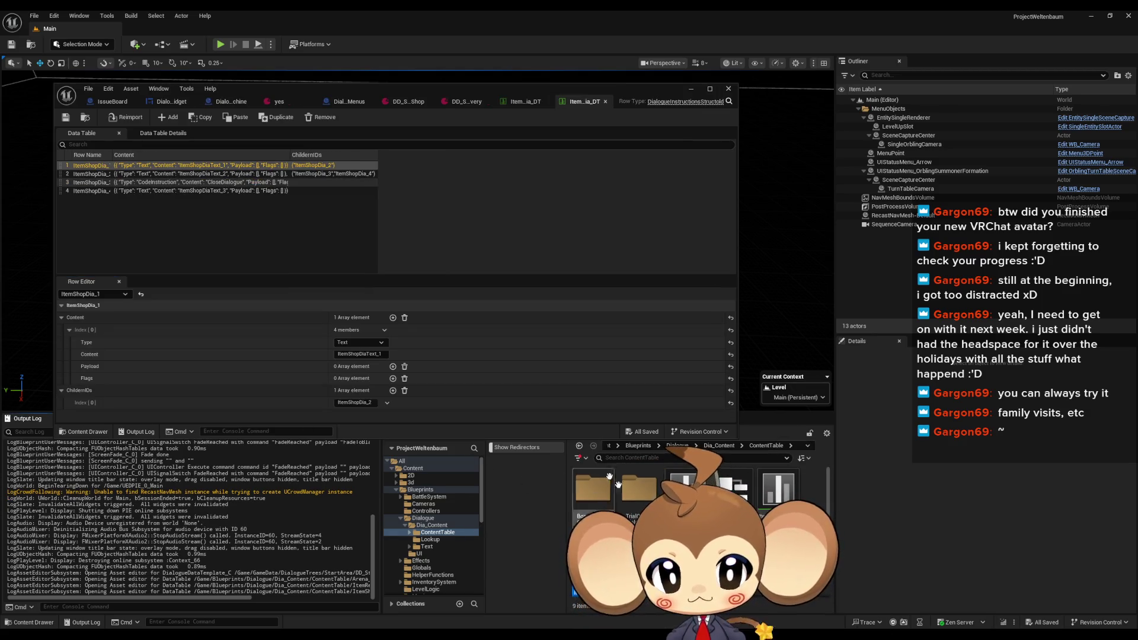
scroll(608, 475, down, 1)
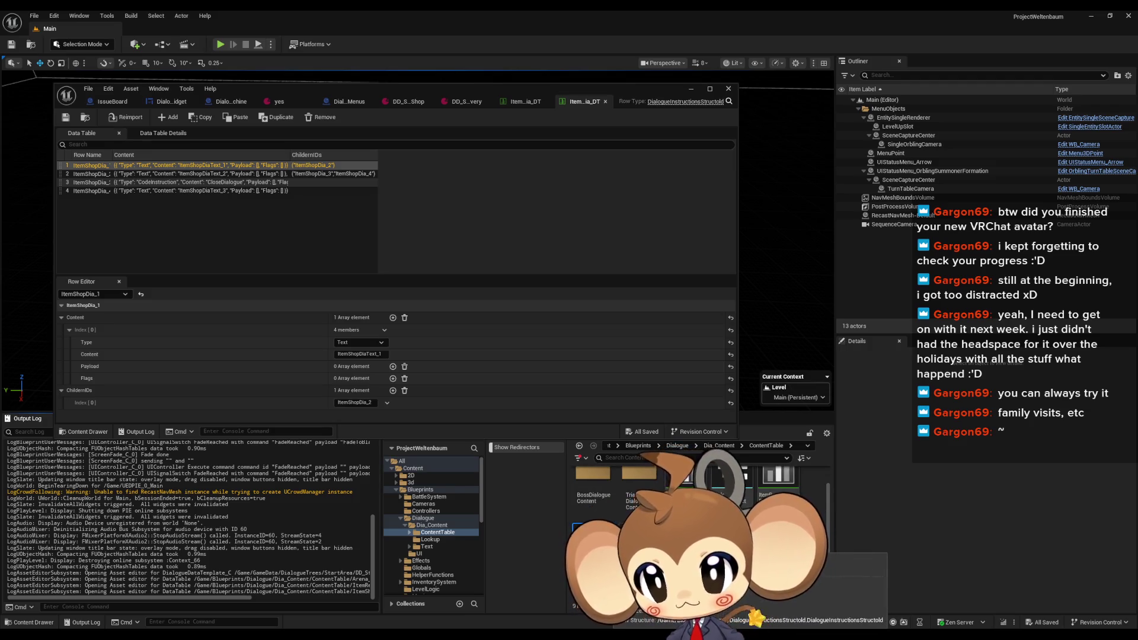
click(136, 183)
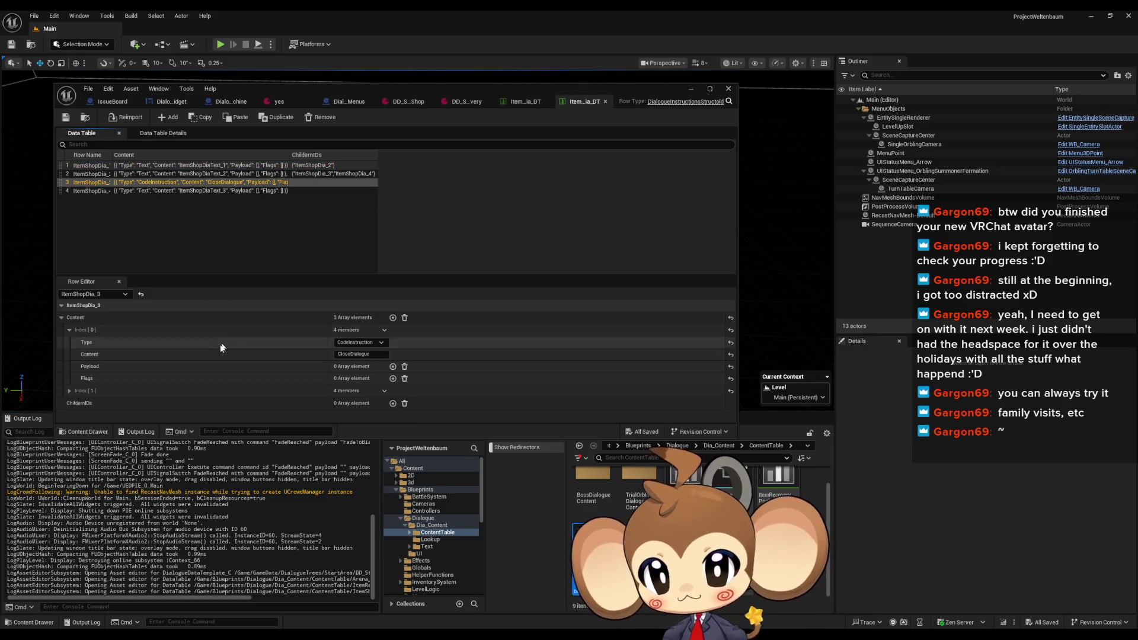
click(69, 391)
click(70, 390)
scroll(324, 387, down, 1)
click(76, 392)
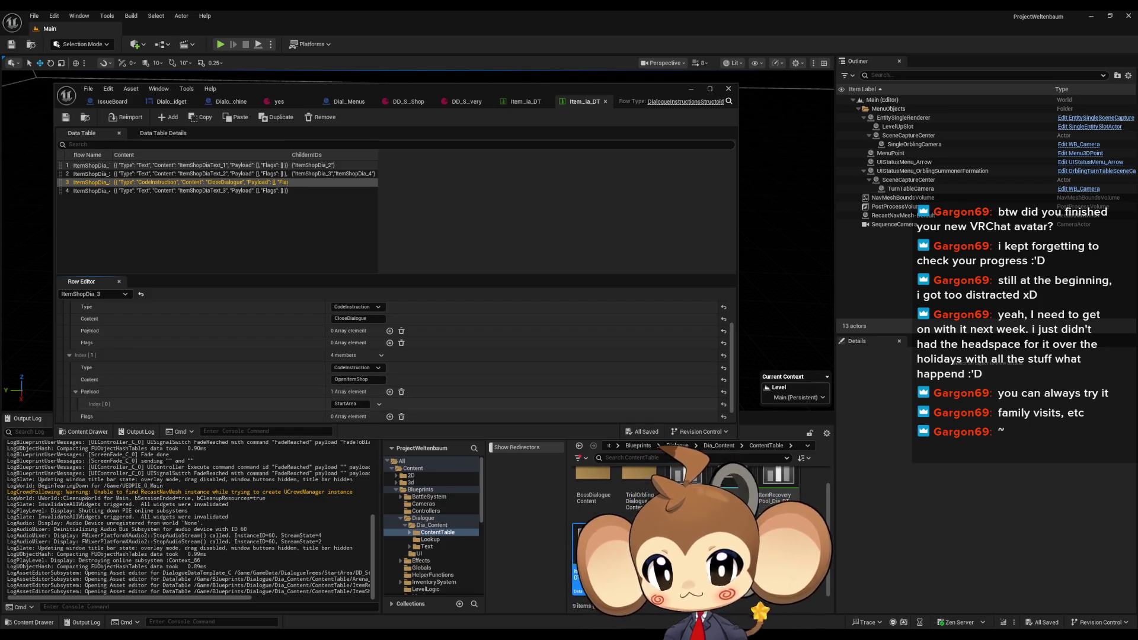
double_click(593, 539)
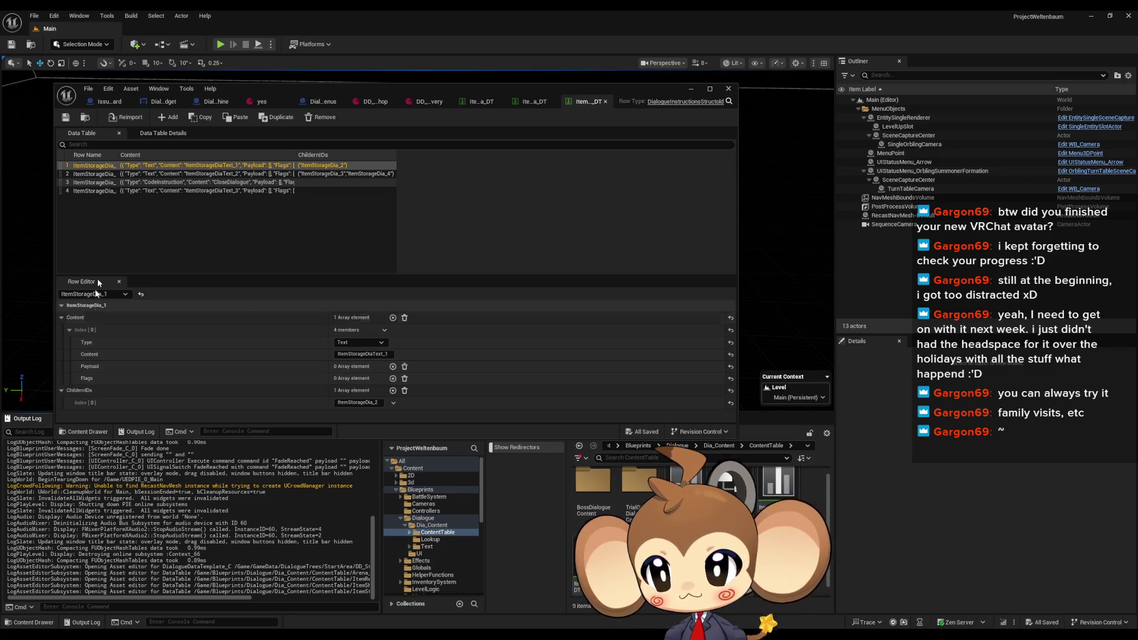
Review ItemStorage row 3, then open the Orbling manager table and inspect Manager_3's second entry
click(108, 185)
scroll(129, 363, down, 3)
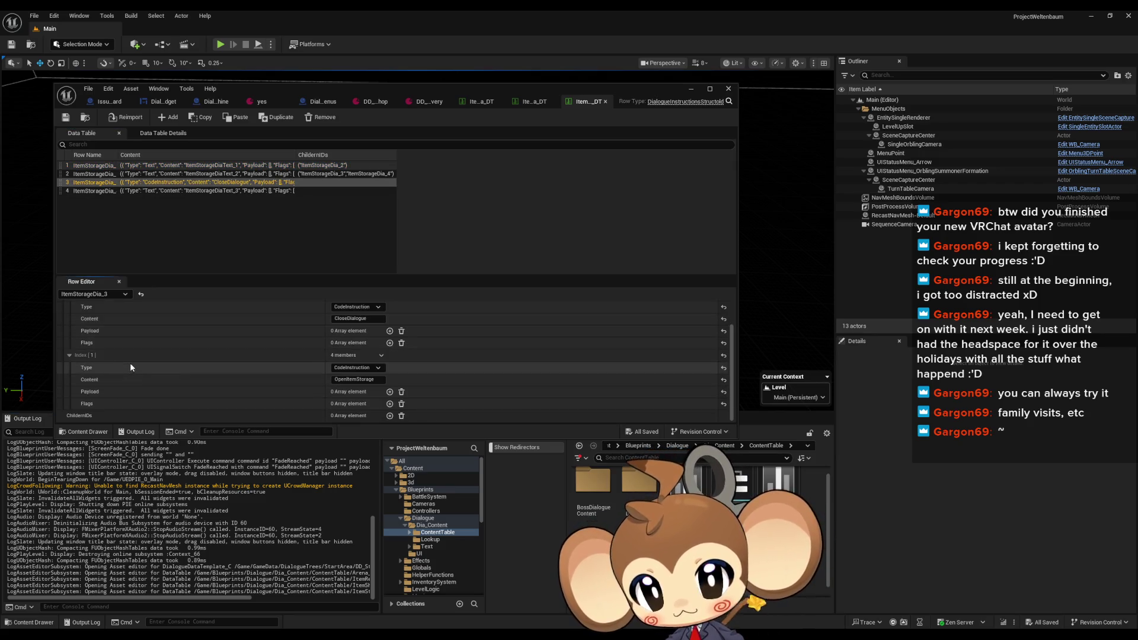
double_click(682, 483)
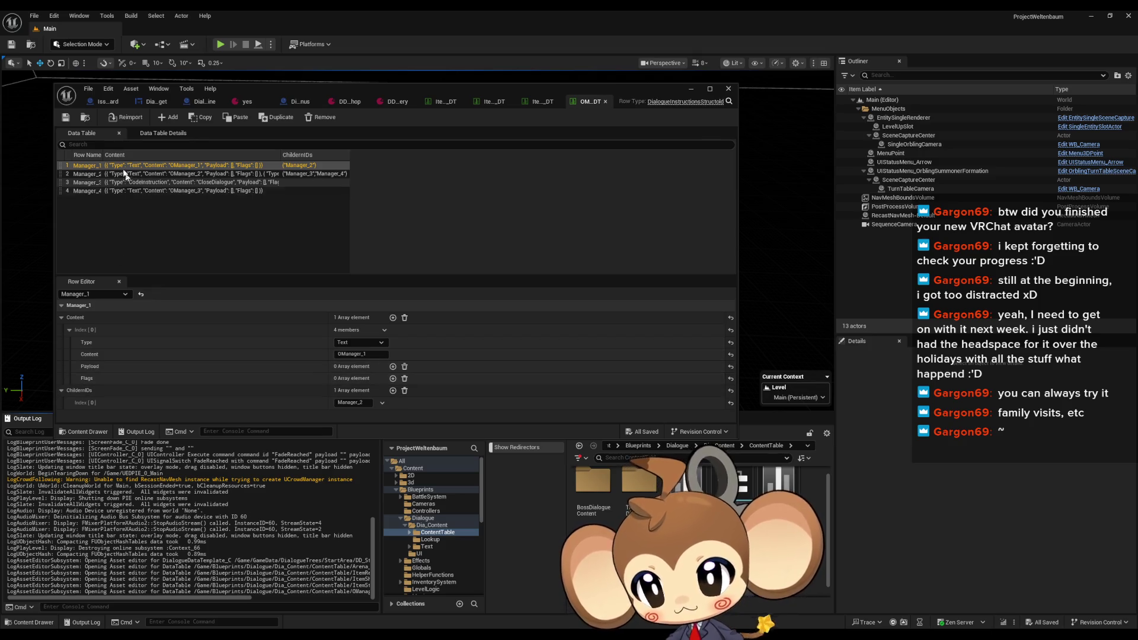
click(103, 182)
click(70, 391)
scroll(69, 392, down, 2)
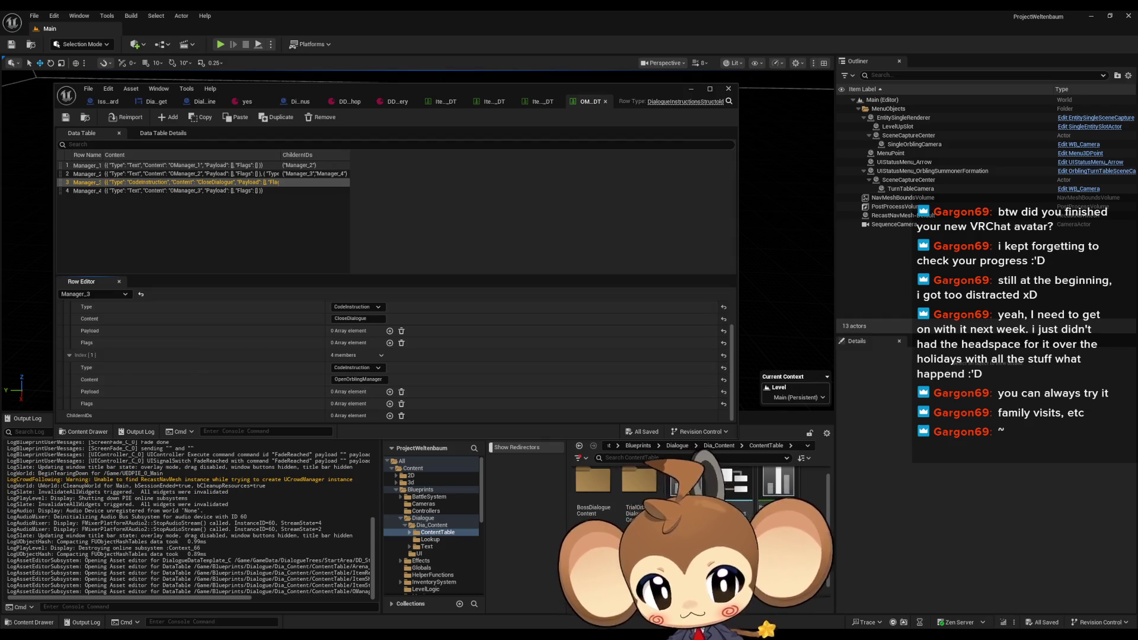
Confirm the Orbling shop table's Manager_3 OpenOrblingShop step has a StartArea payload
click(69, 330)
click(102, 183)
click(70, 390)
scroll(74, 391, down, 2)
click(76, 391)
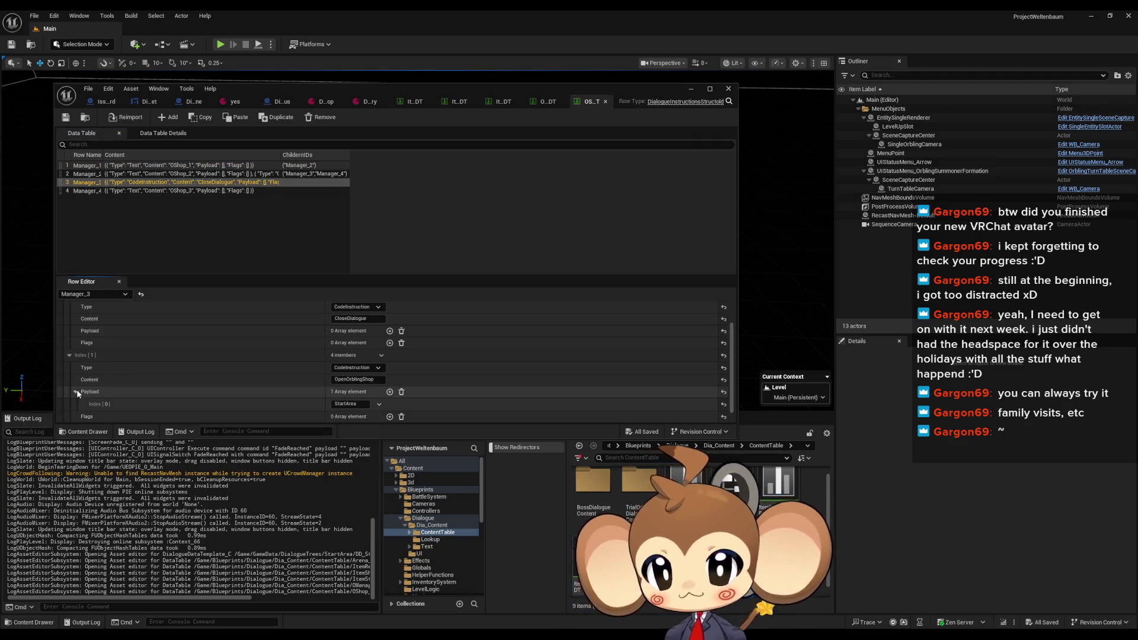
Close the Orbling shop, Orbling manager, item storage, item shop and item recovery pool tables
middle_click(587, 99)
middle_click(580, 101)
middle_click(579, 102)
middle_click(580, 103)
middle_click(579, 104)
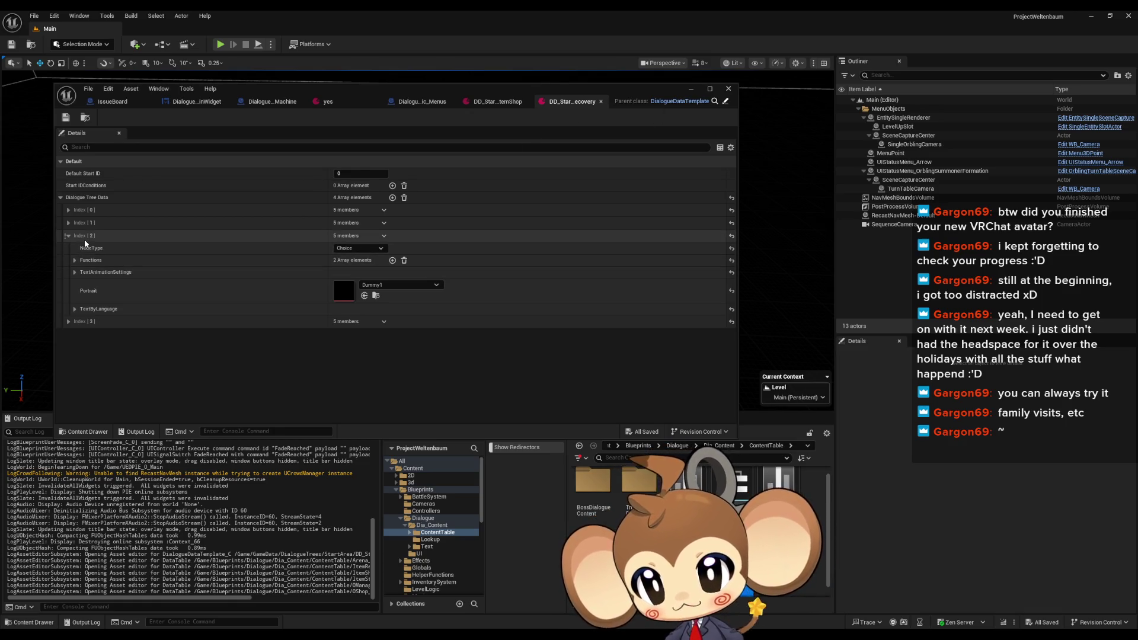
Add a StartArea payload to the recovery tree's OpenItemRecoveryPool trigger (Index [2]) and save
click(75, 261)
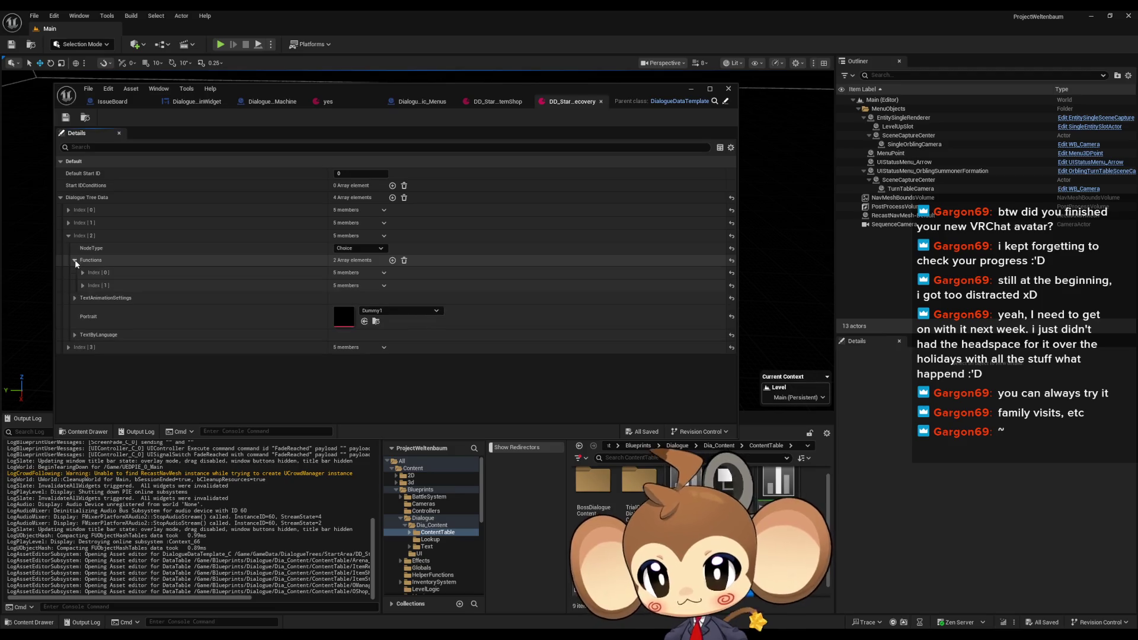
click(83, 274)
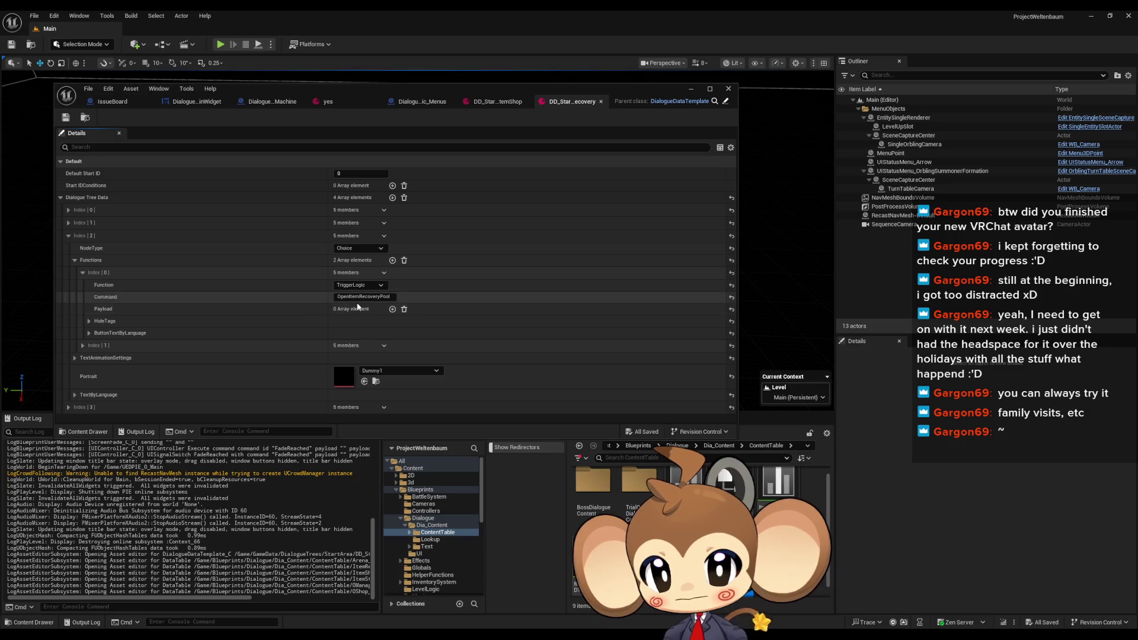
click(393, 309)
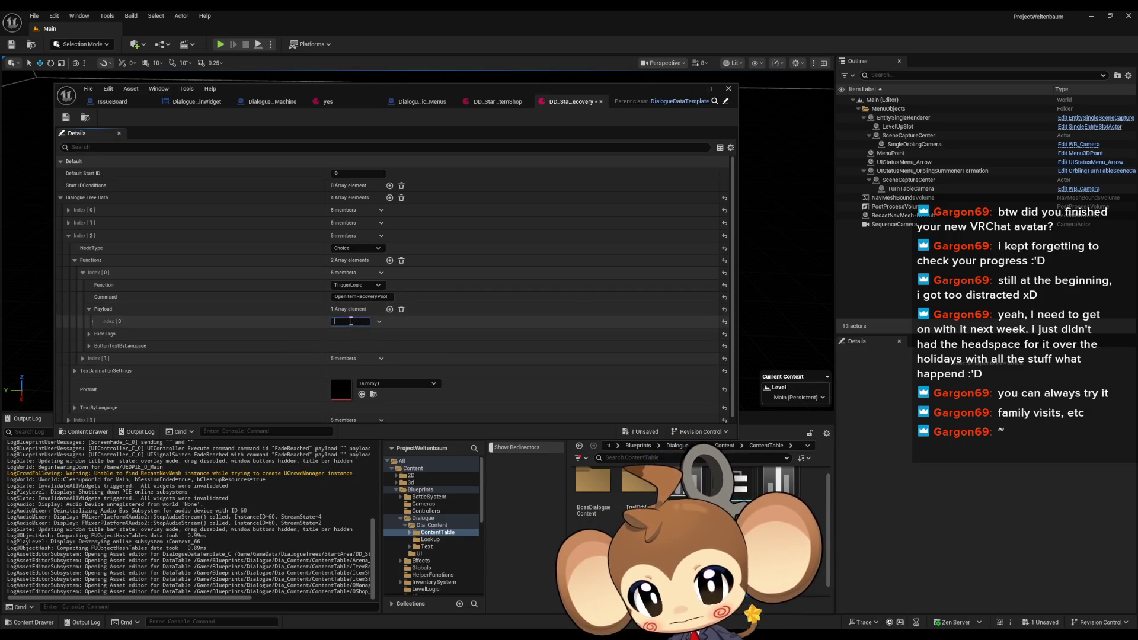
click(66, 119)
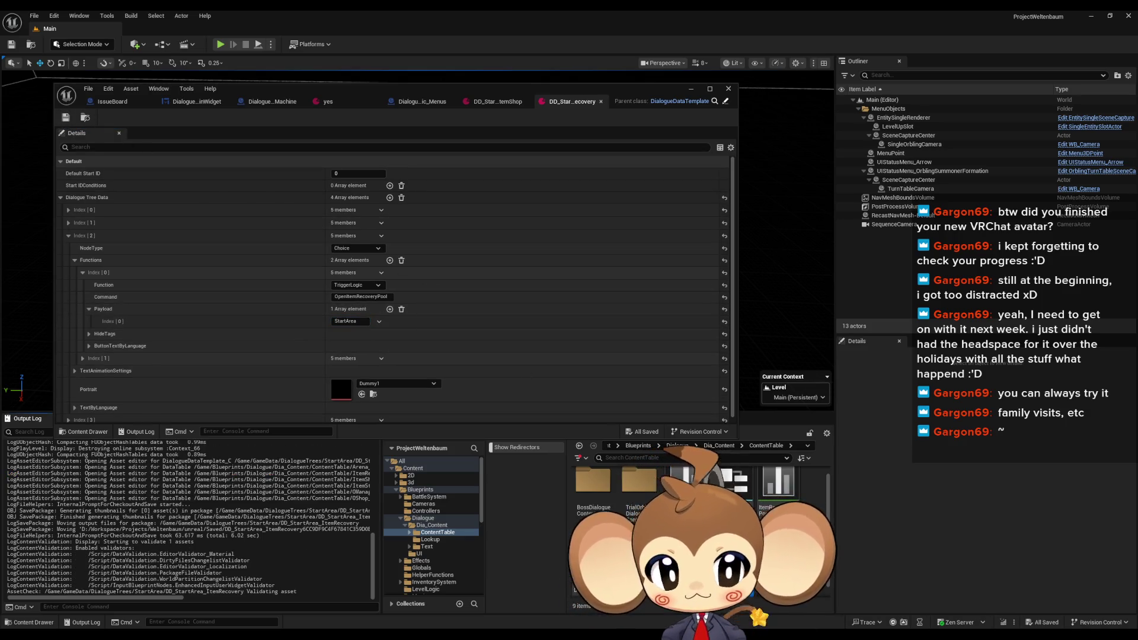
Browse to Content/GameData/DialogueTrees/StartArea and open the Orbling shop dialogue tree
click(638, 446)
click(640, 445)
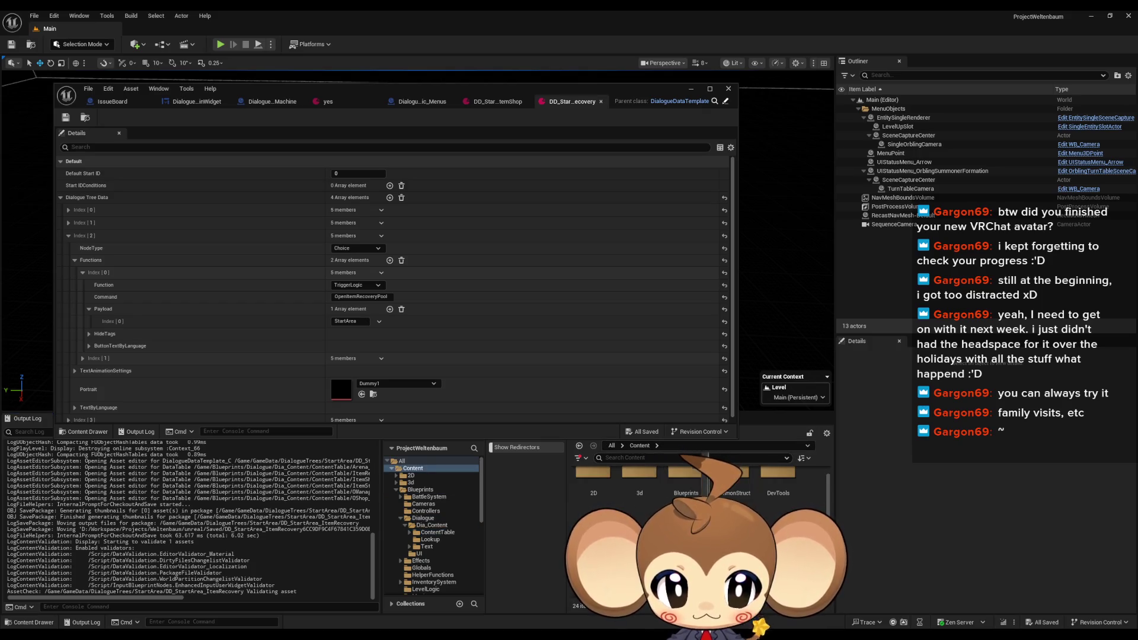
double_click(732, 537)
double_click(597, 498)
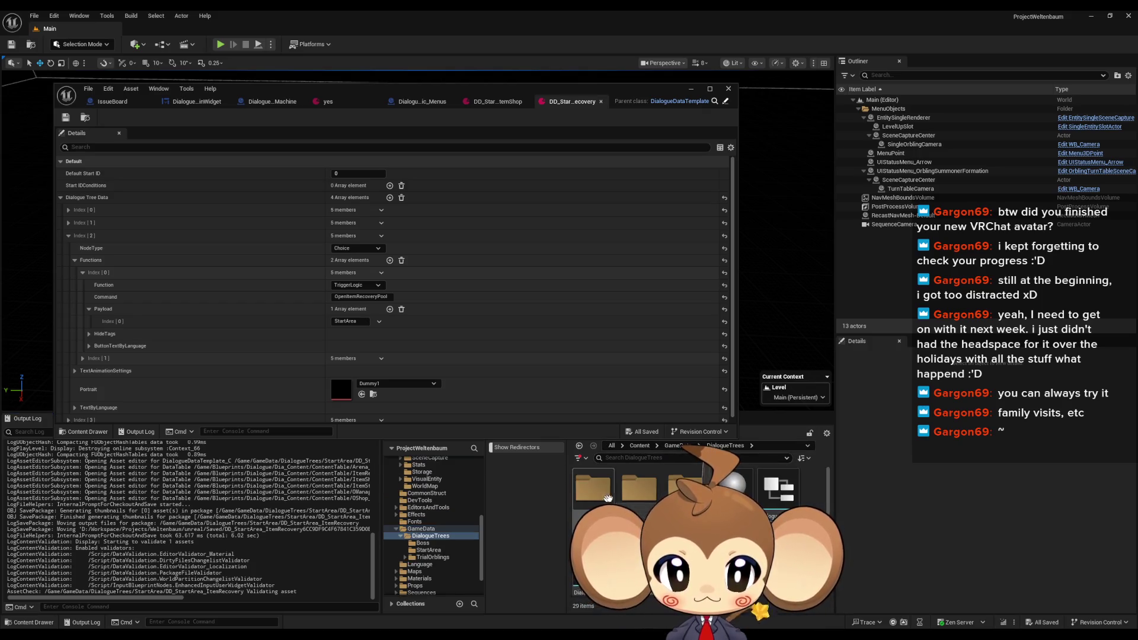
double_click(643, 494)
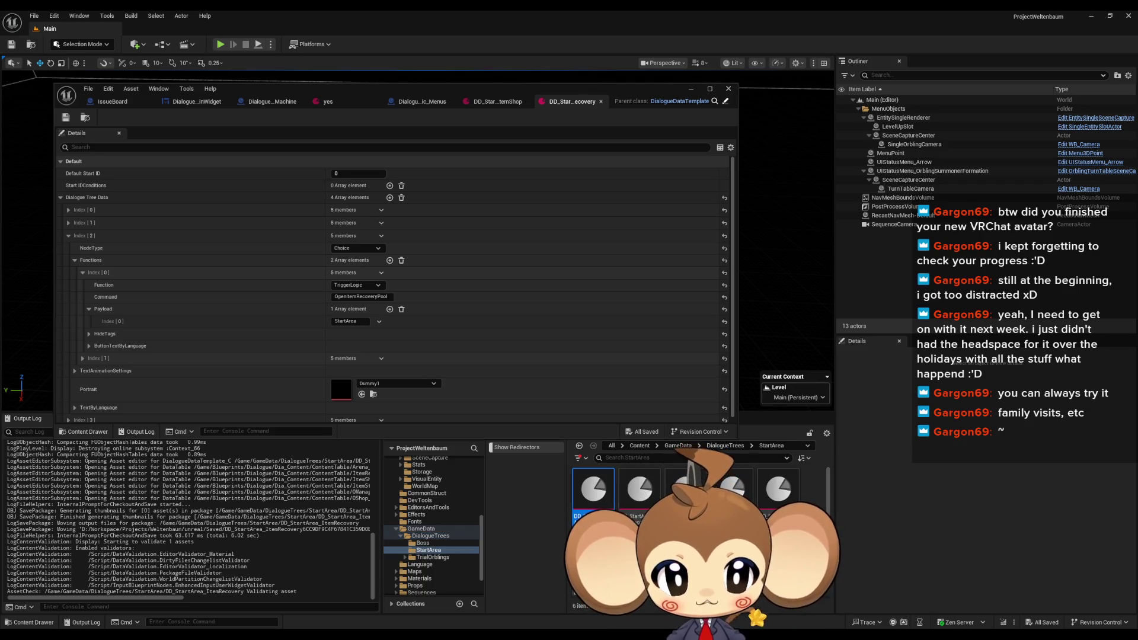
click(732, 489)
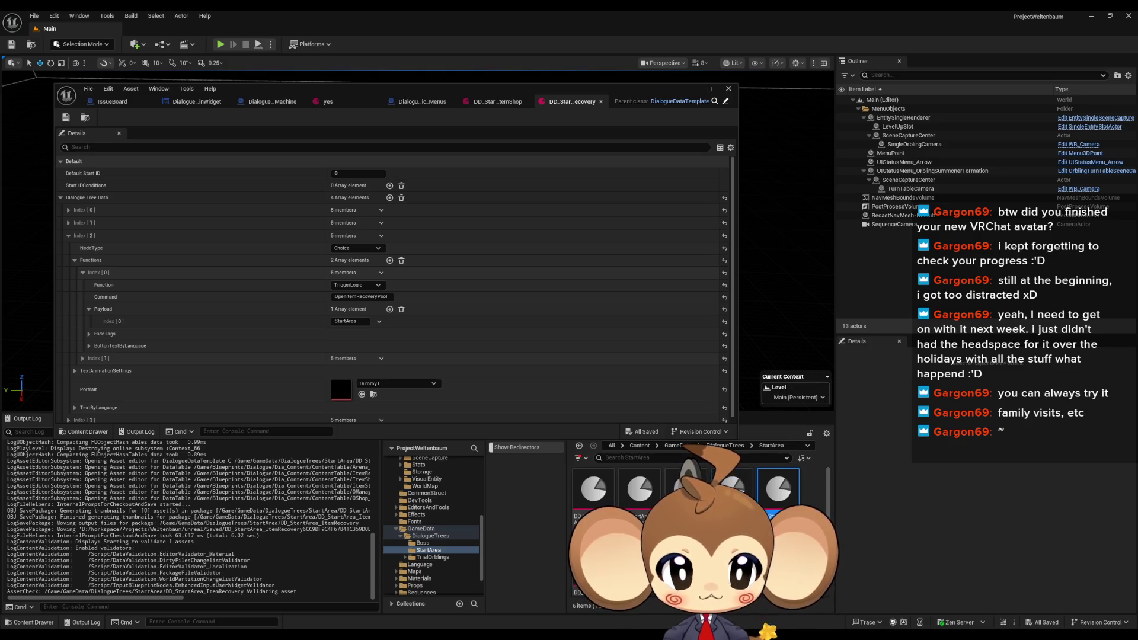
click(779, 489)
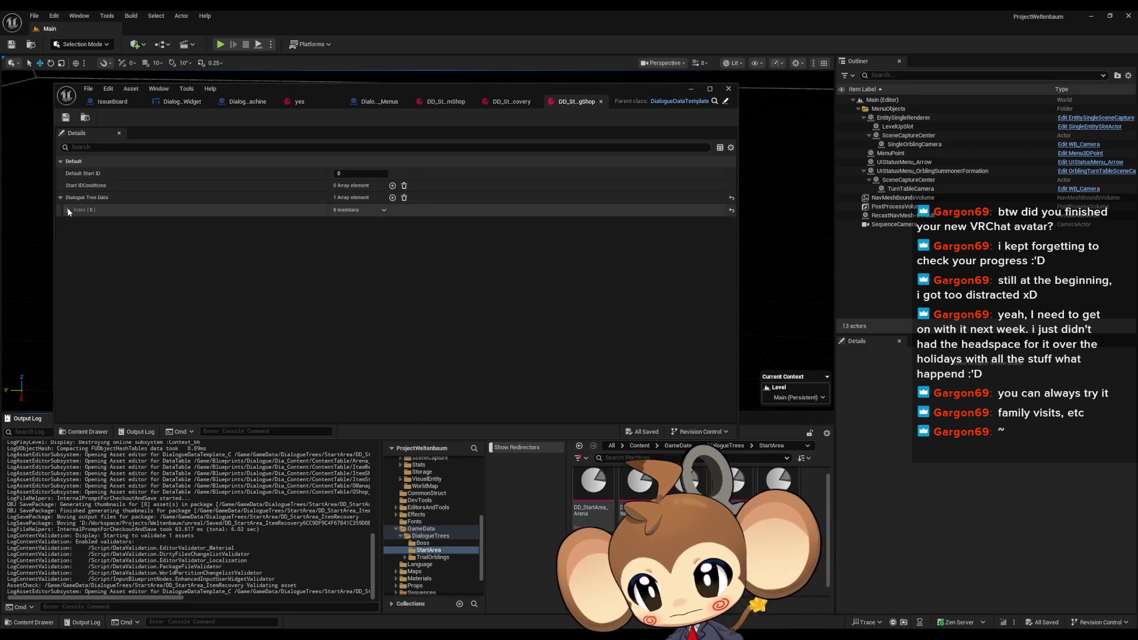
Give the Index [0] OpenOrblingShop function a StartArea payload, then minimize the tree editor
click(68, 210)
click(74, 235)
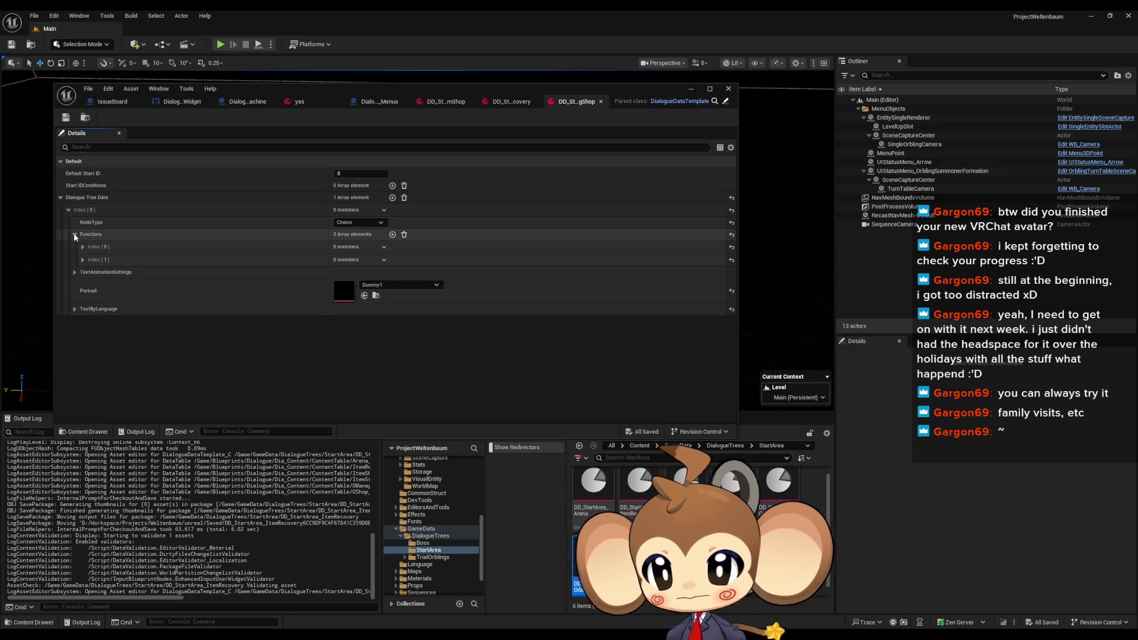
click(82, 260)
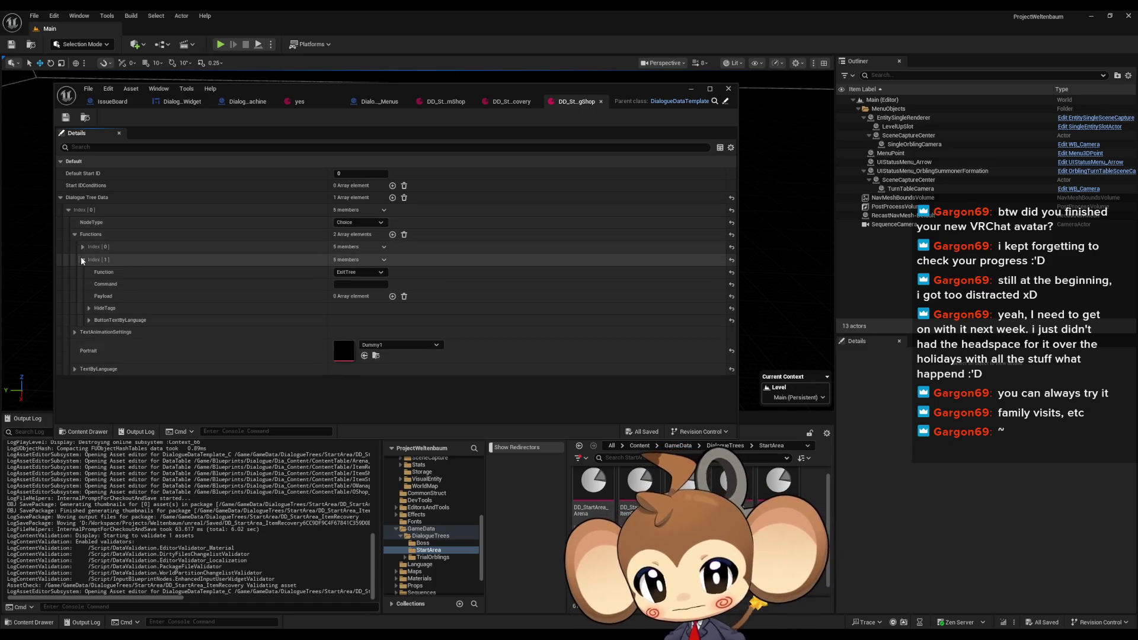
click(82, 260)
click(82, 247)
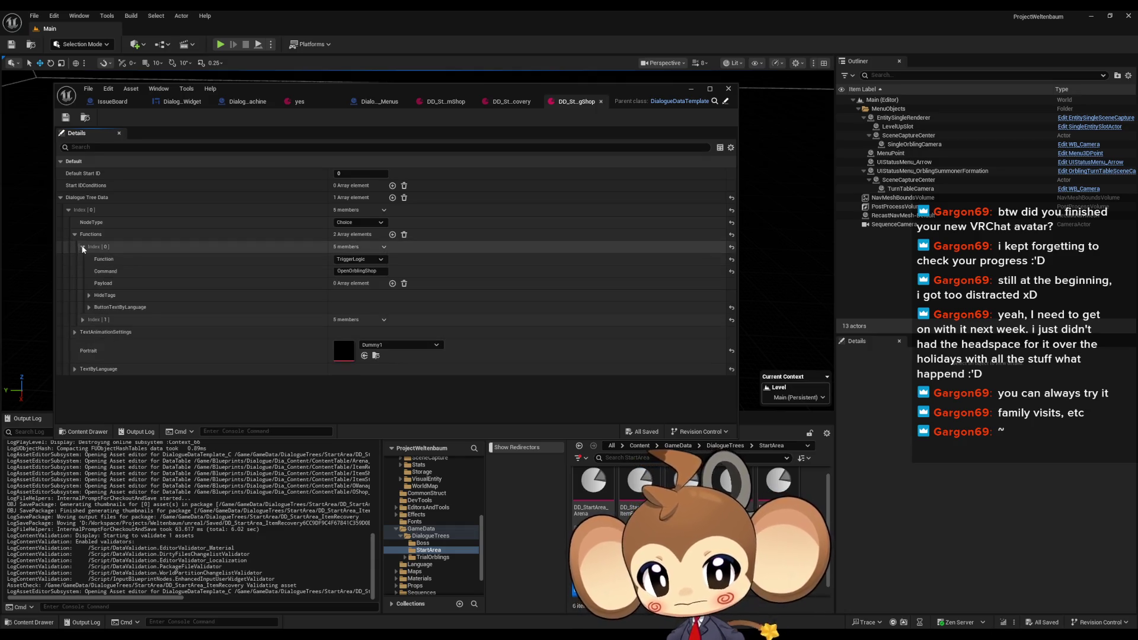
click(392, 284)
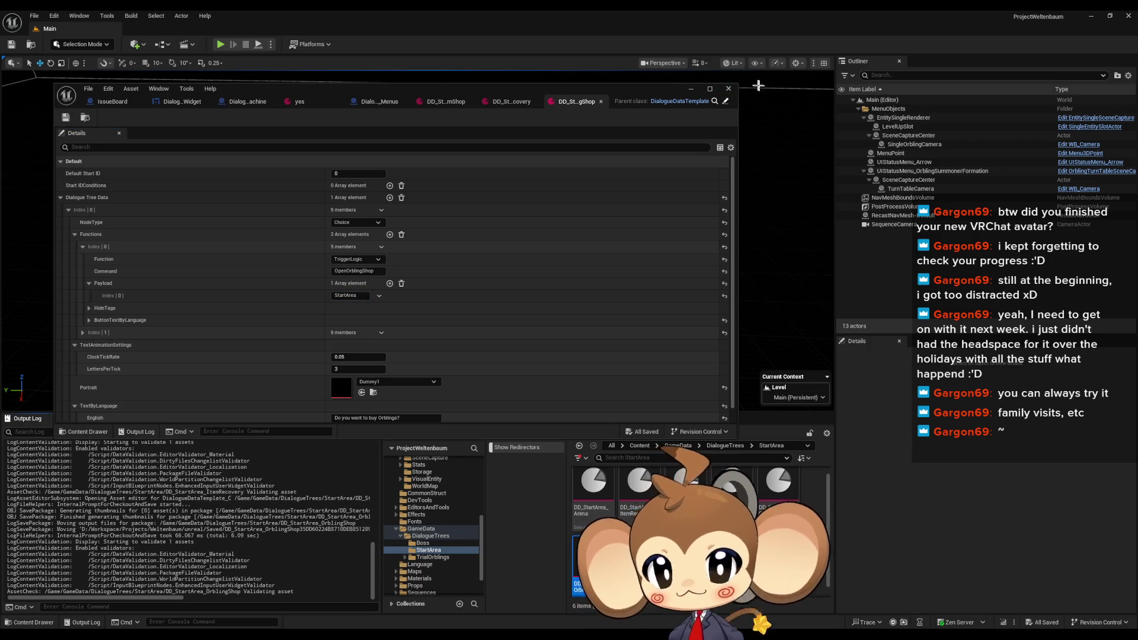
click(689, 90)
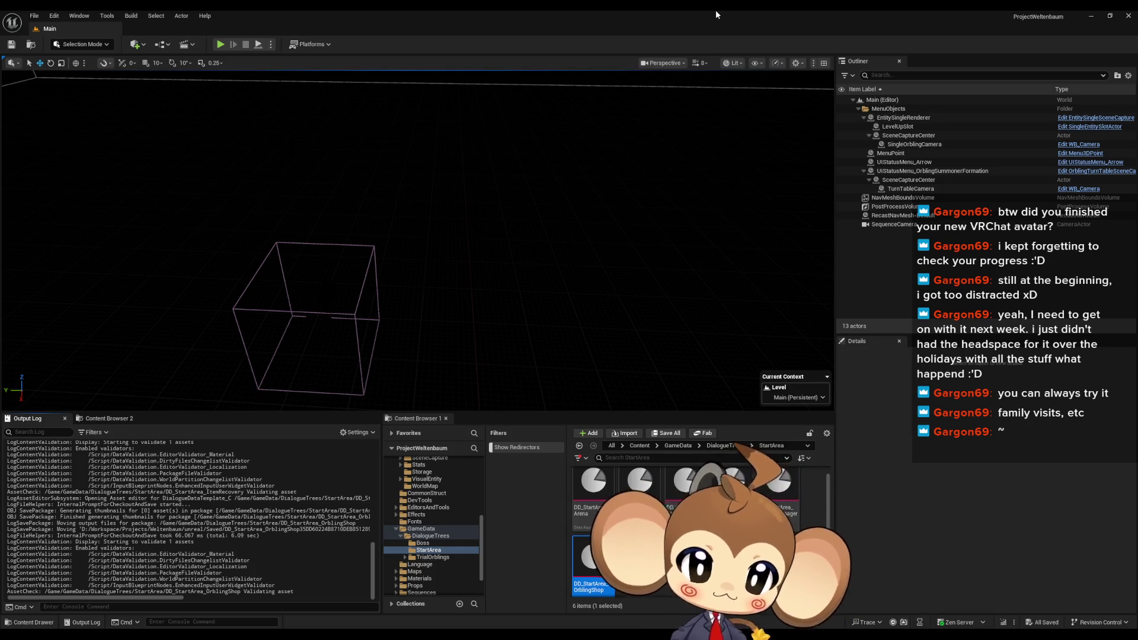
Start a Play-in-Editor session and choose Load Game to spawn in the start area
click(220, 44)
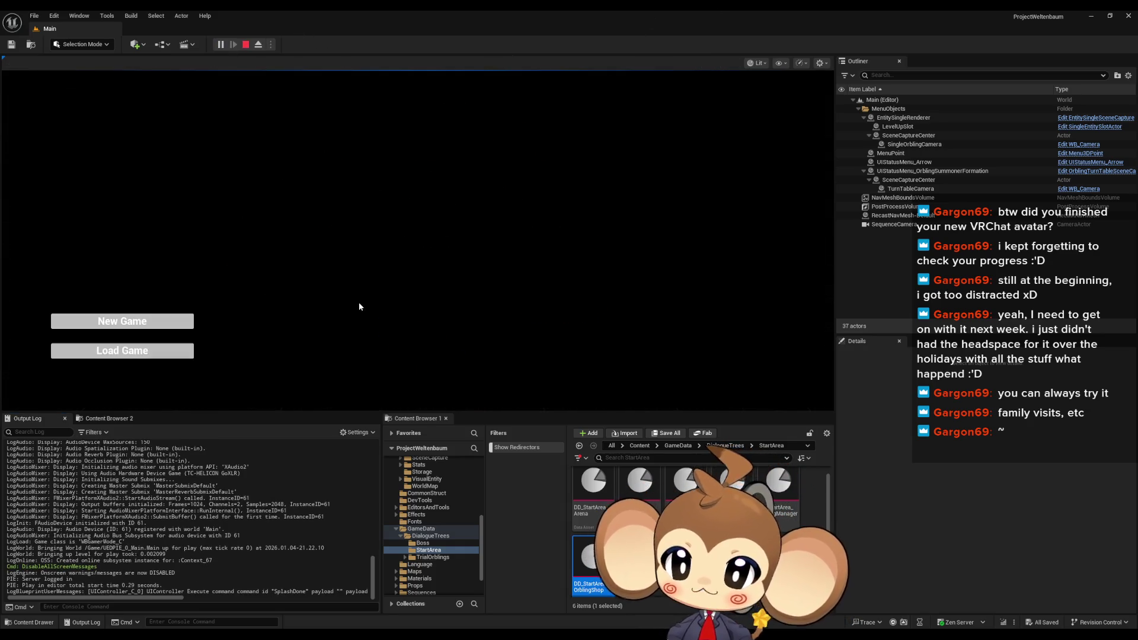
click(153, 355)
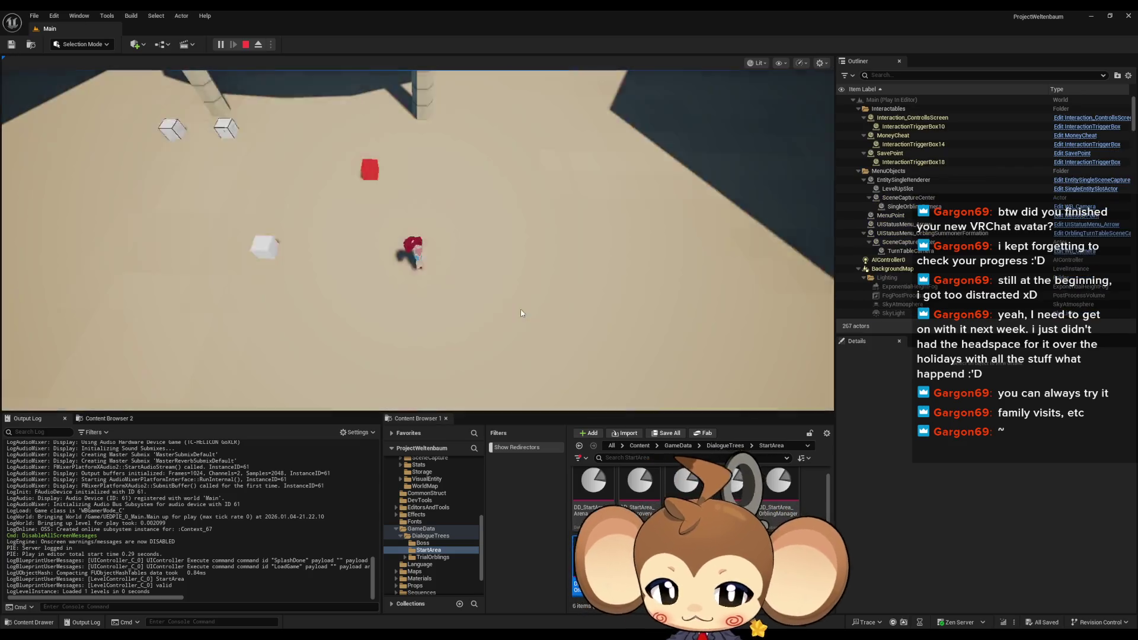
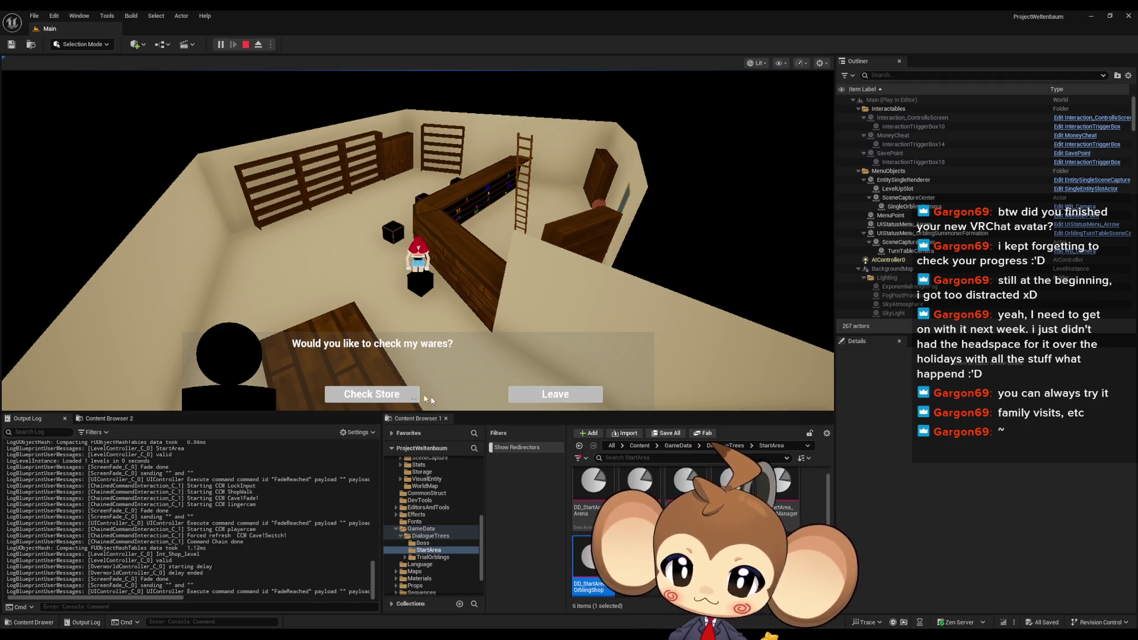
Open and close the item shop wares, then browse the Orbling shop's Orbling list
click(357, 388)
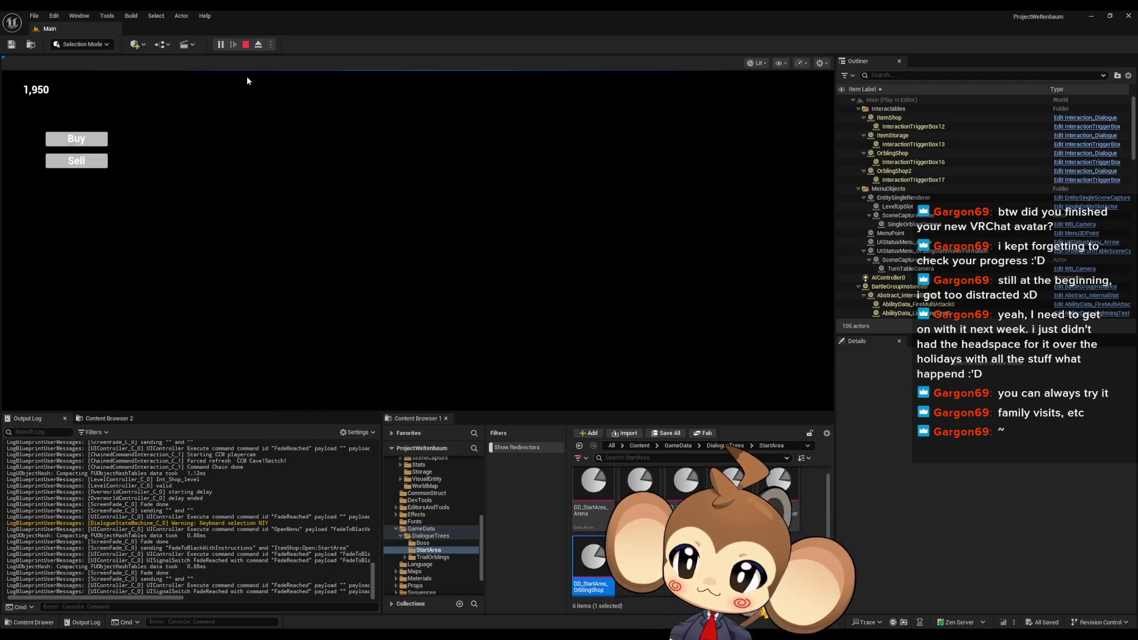
key(Escape)
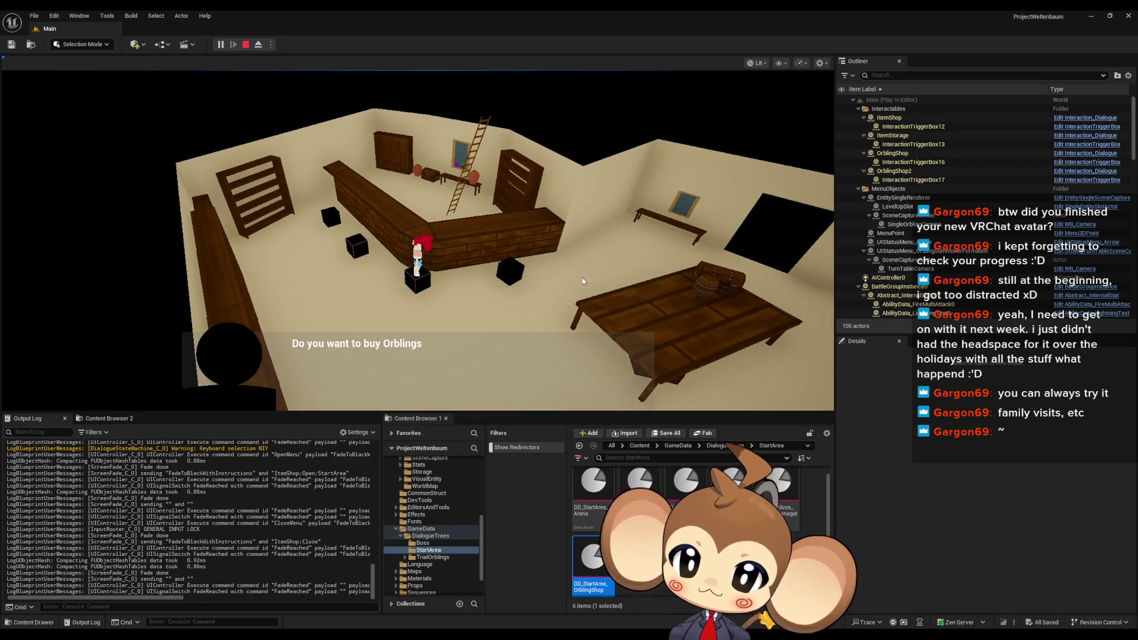
click(365, 392)
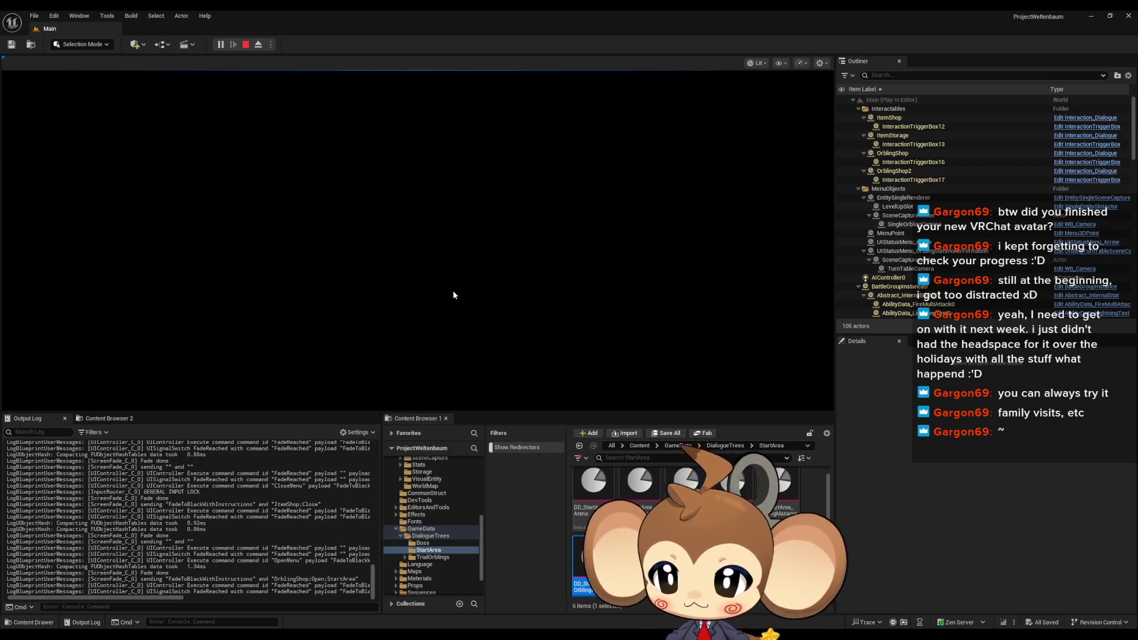
click(84, 135)
key(Escape)
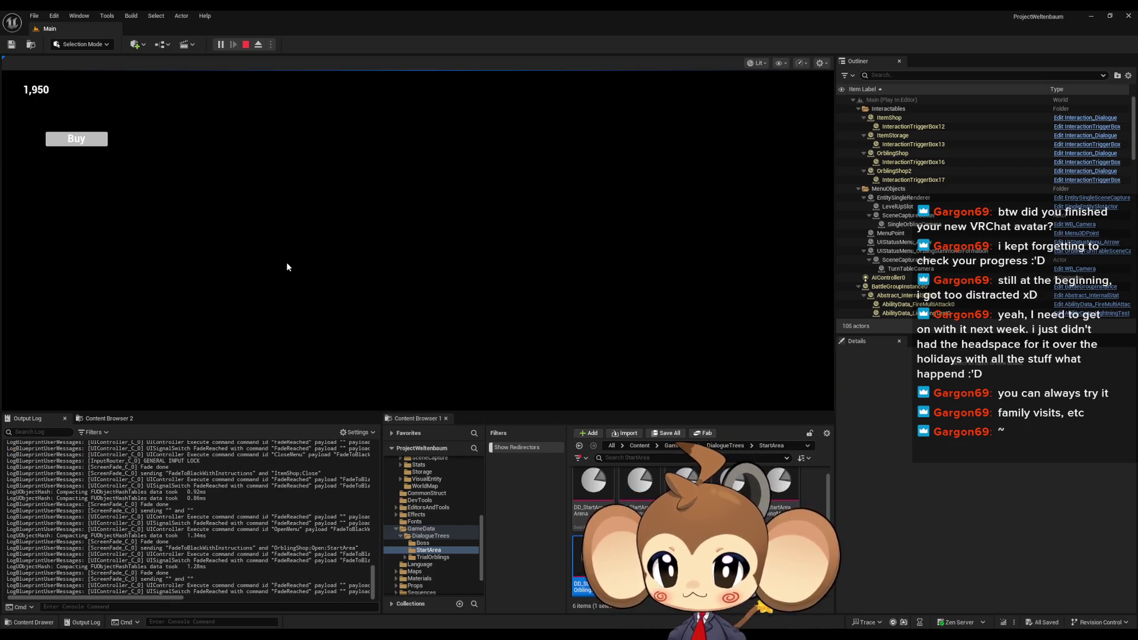
key(Escape)
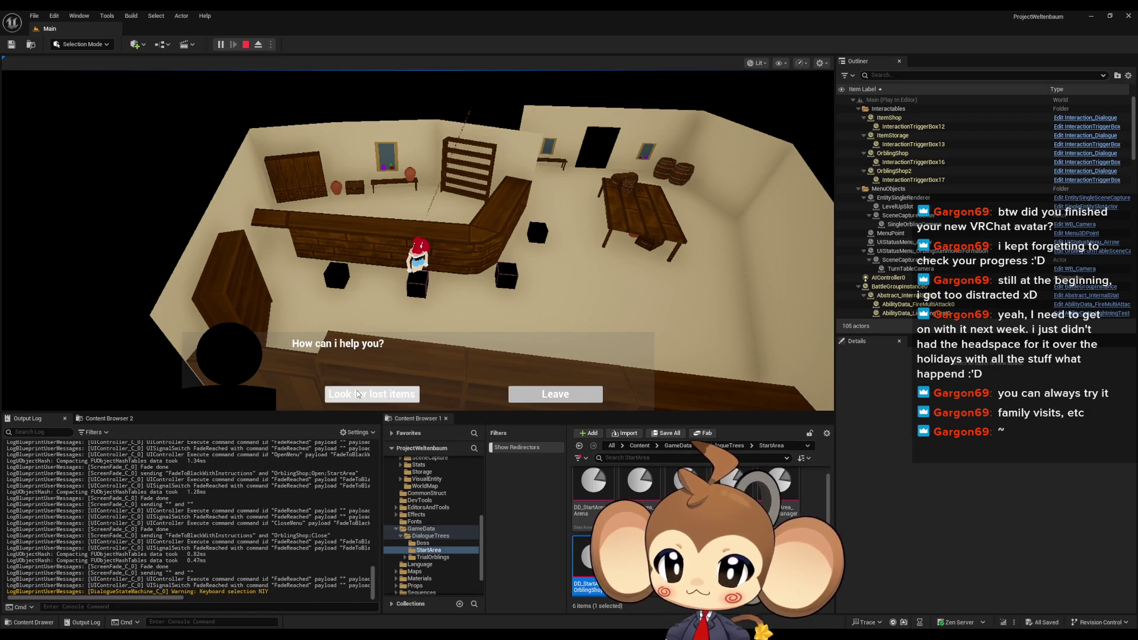
Check the lost-items recovery and item storage menus, then stop the play session
click(373, 395)
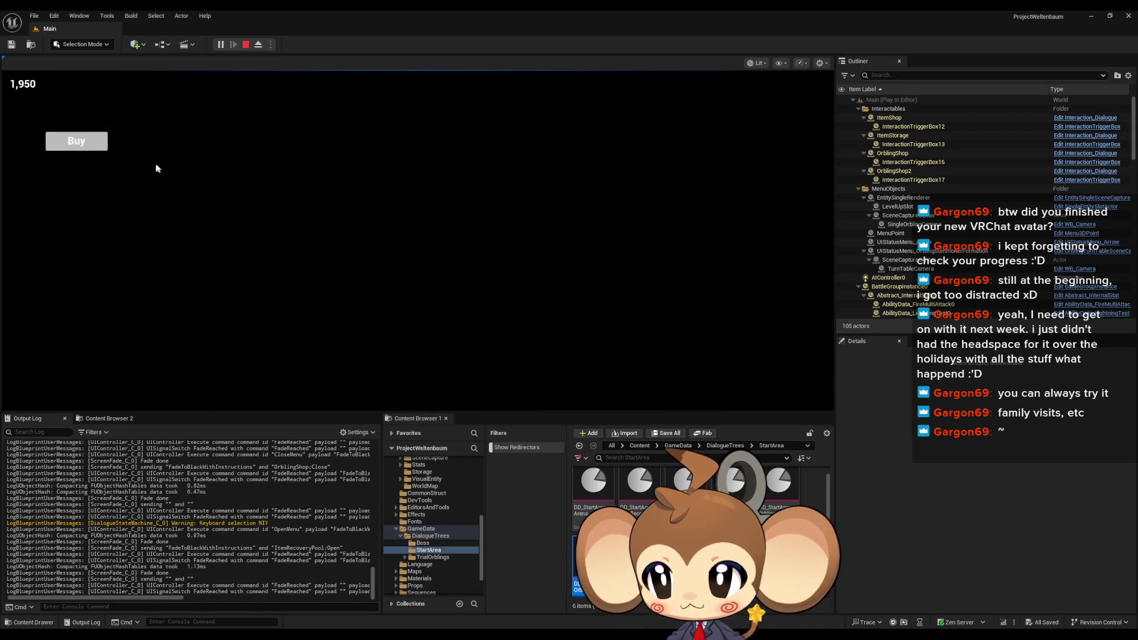
key(Escape)
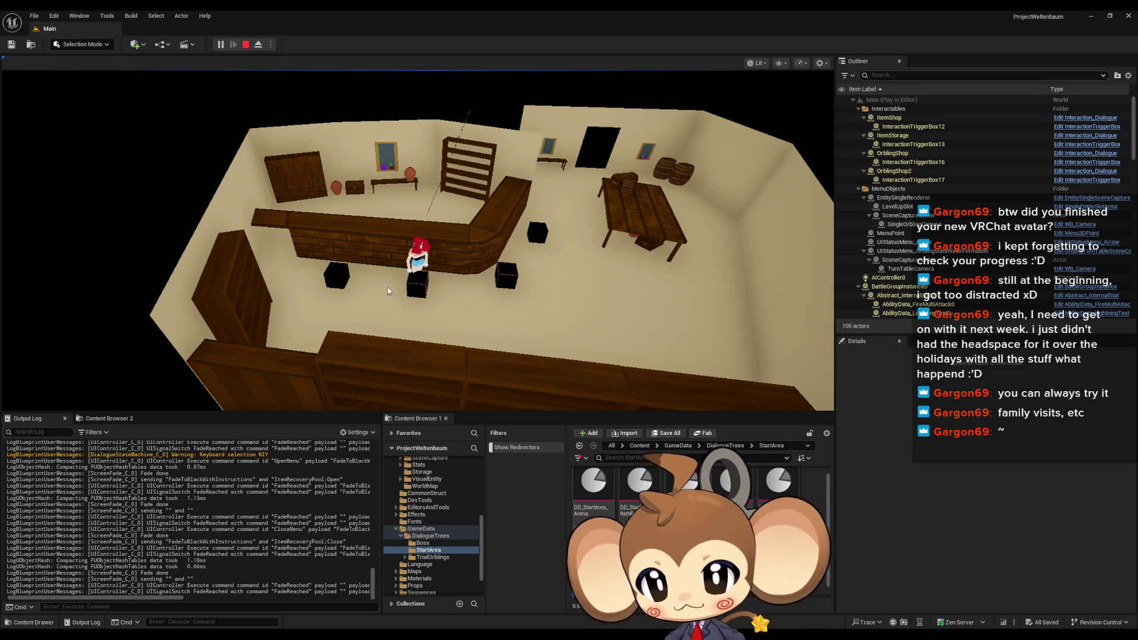
key(e)
key(e)
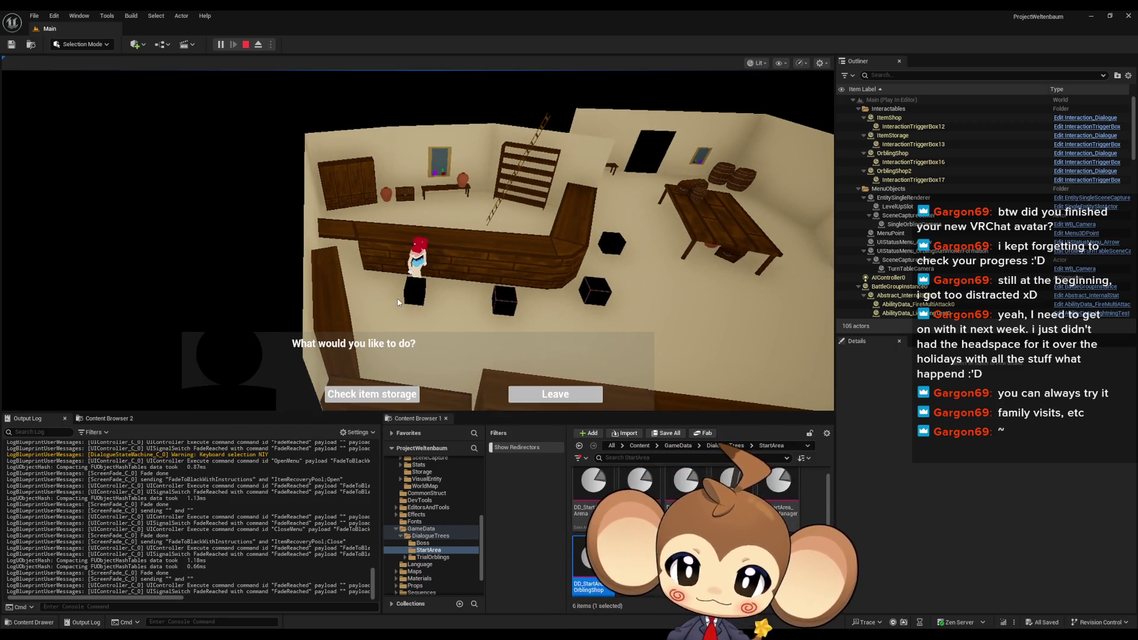
click(358, 402)
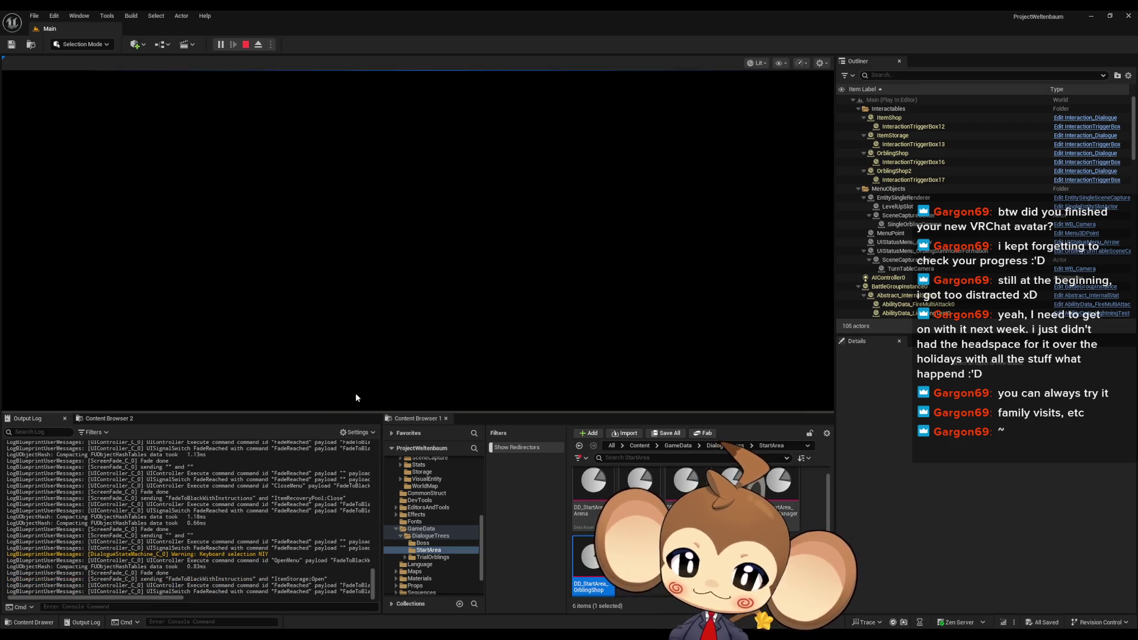
click(82, 112)
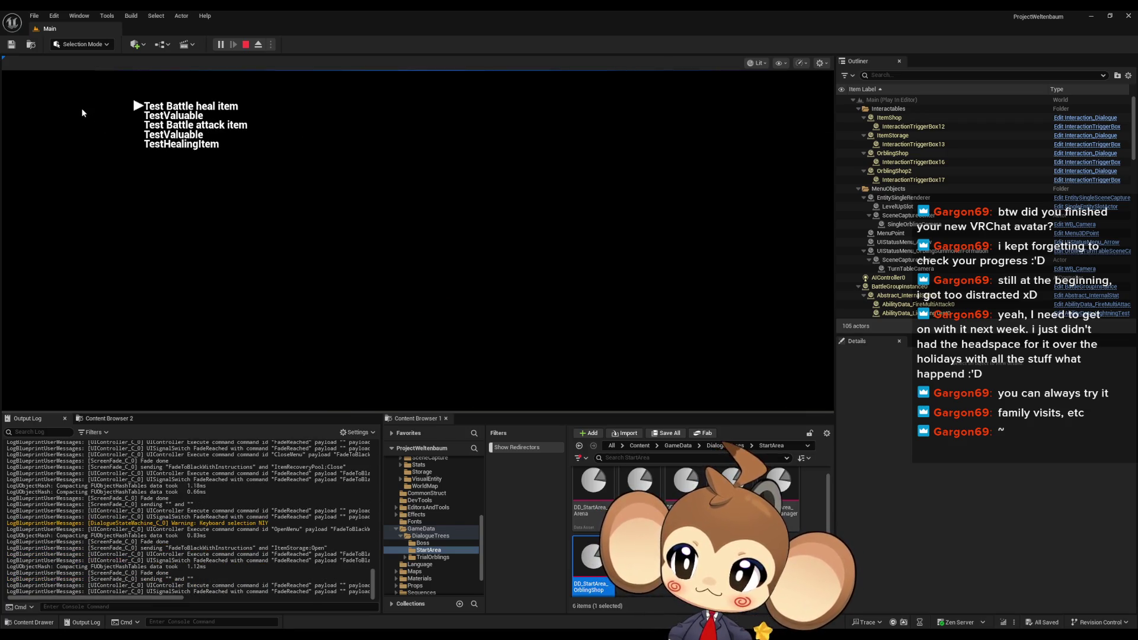
key(Escape)
key(Escape)
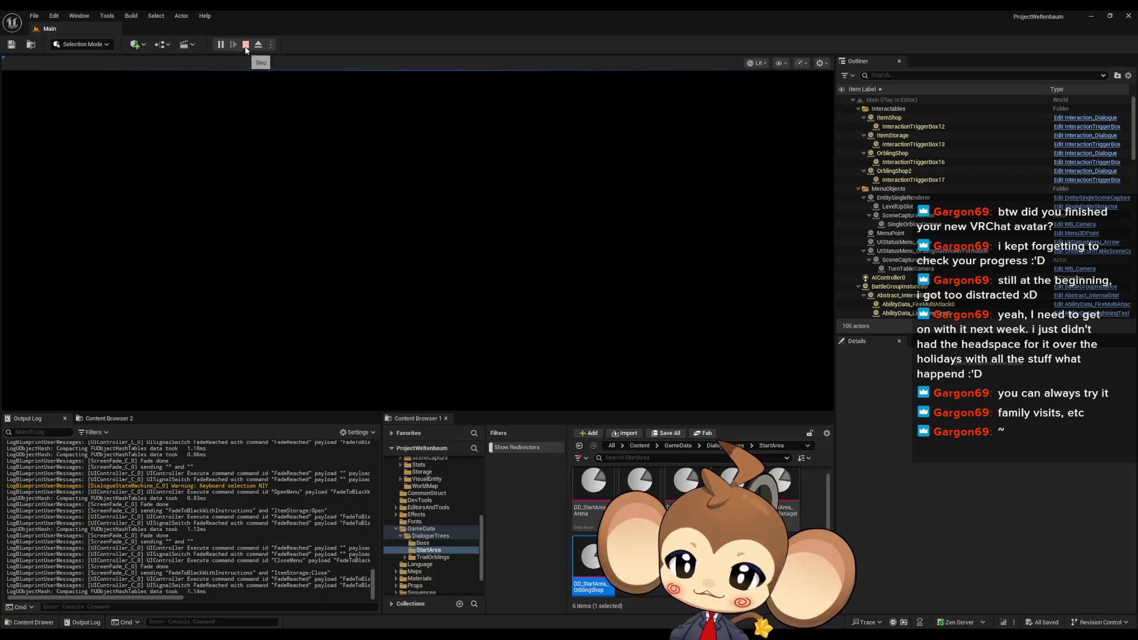
click(245, 45)
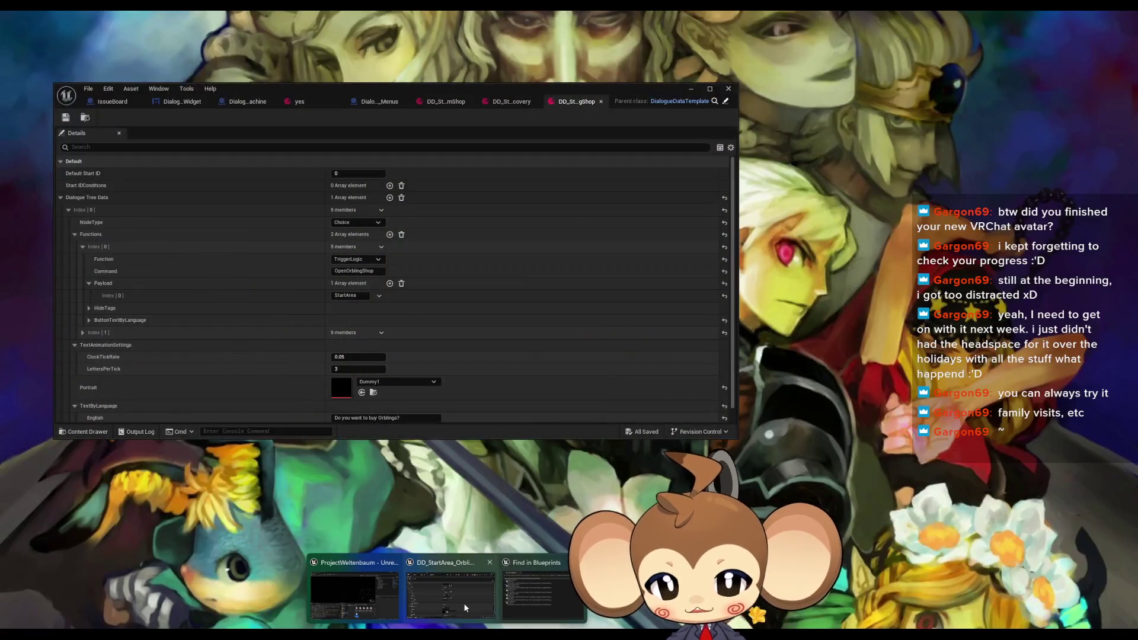
Bring the dialogue asset editor forward, maximize it, and Save All modified assets
click(464, 603)
mouse_move(314, 87)
mouse_down()
mouse_move(480, 161)
mouse_move(682, 2)
mouse_up()
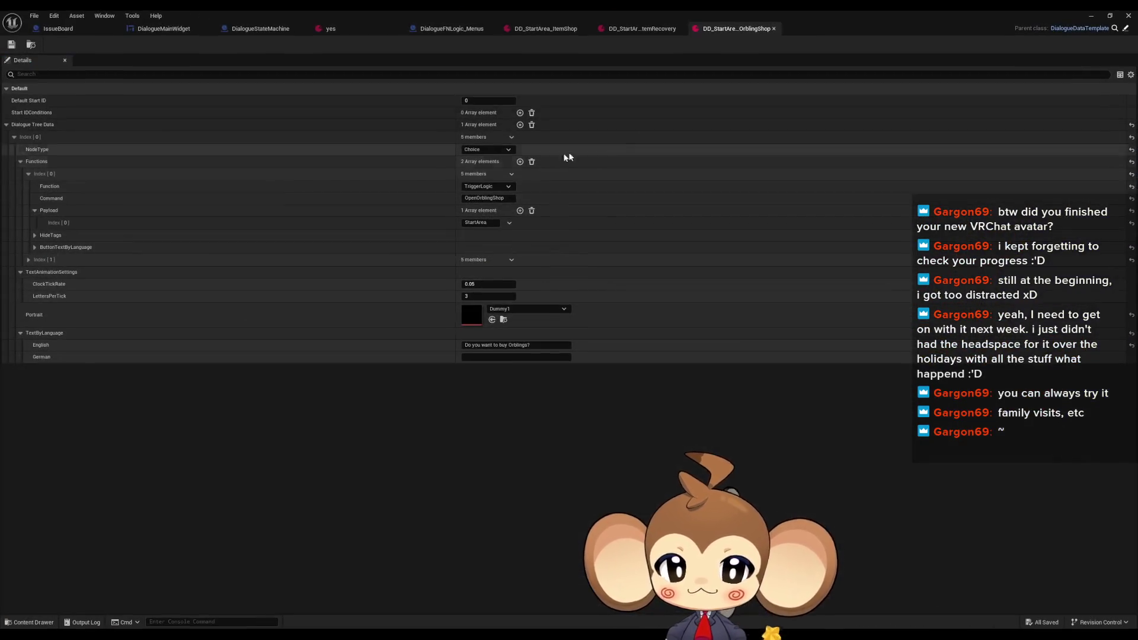
click(33, 16)
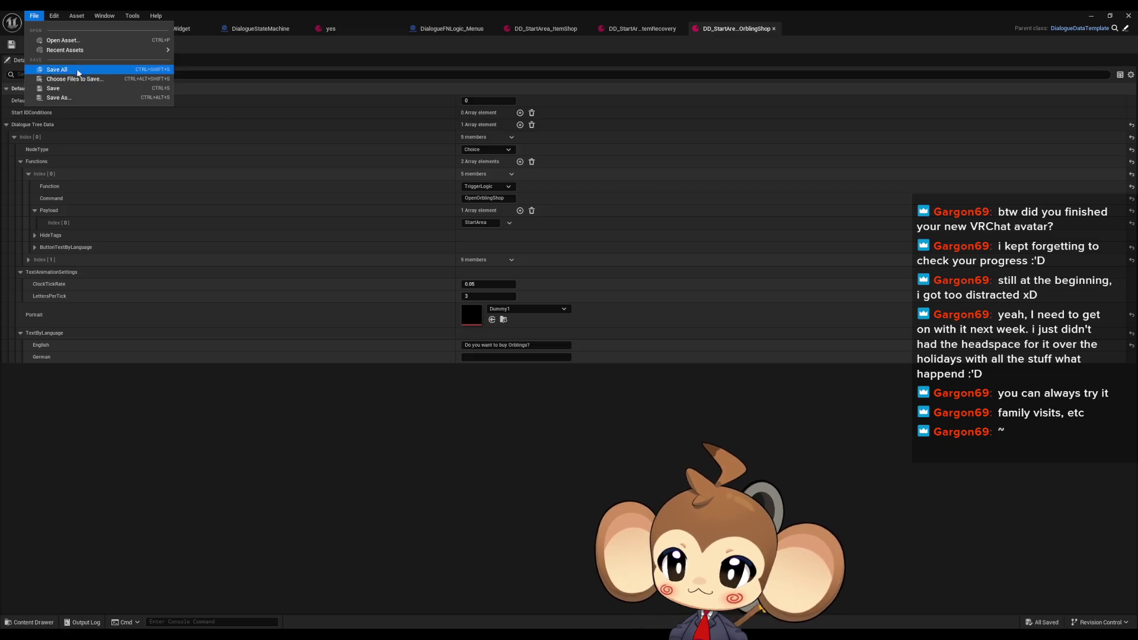
click(69, 70)
Close the Orbling shop, item recovery and item shop dialogue tabs and show the IssueBoard graph
click(774, 28)
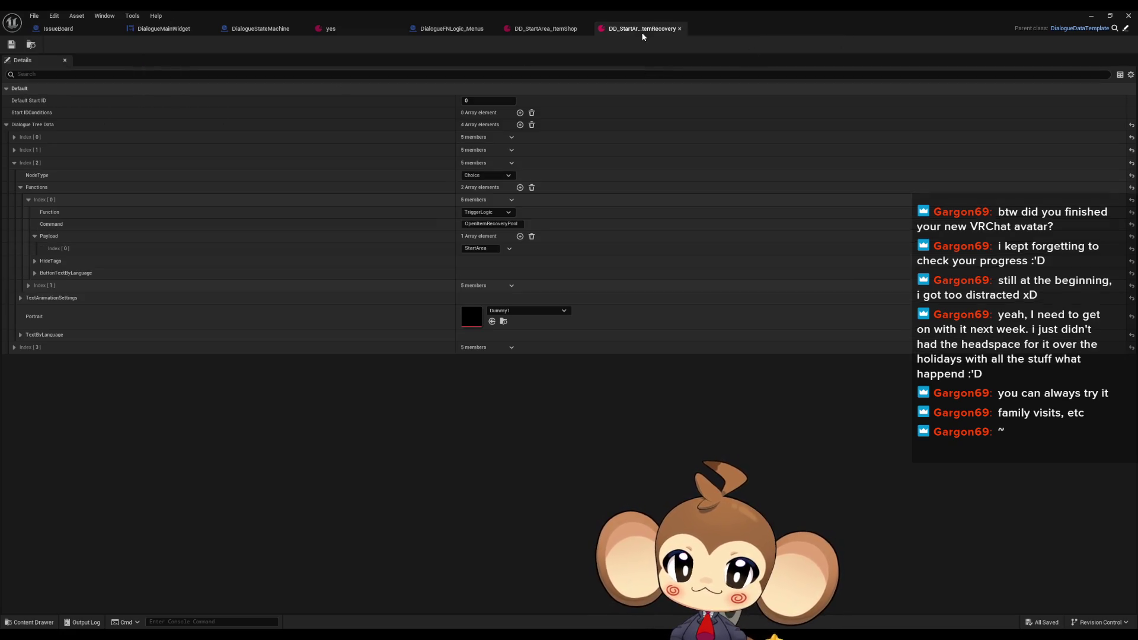
click(681, 29)
click(586, 29)
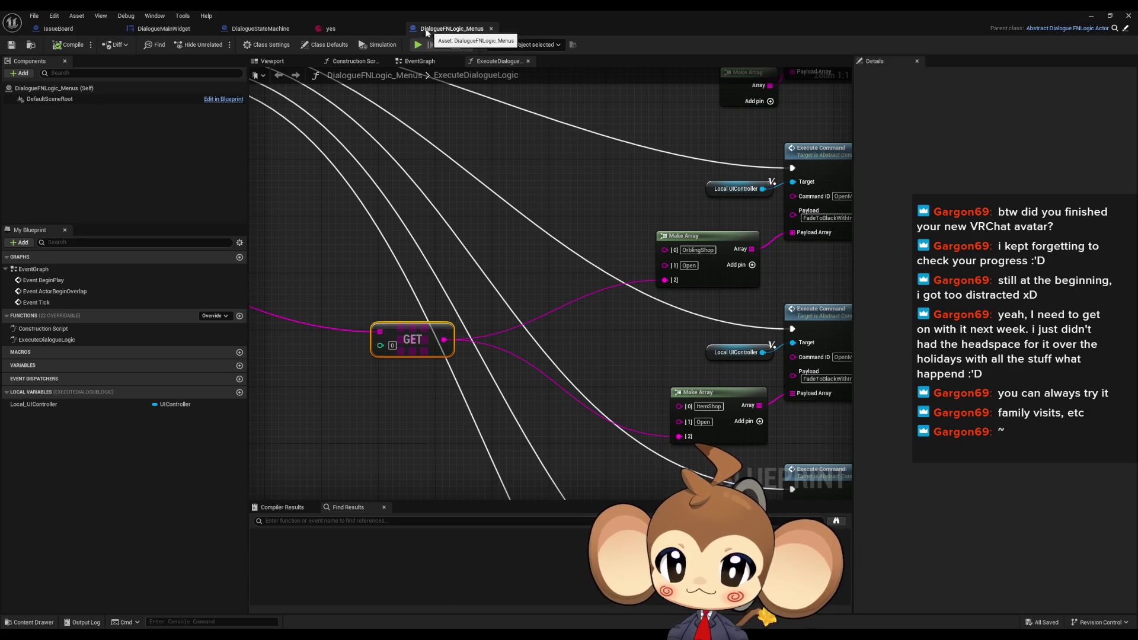
click(79, 28)
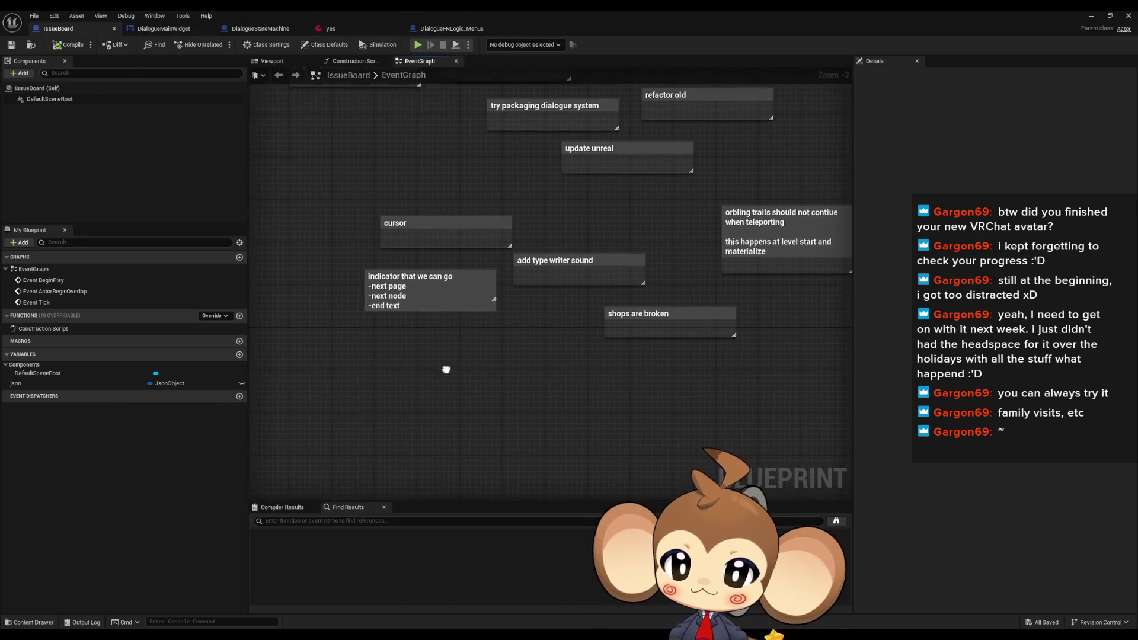
Delete the 'shops are broken' note and look over the remaining IssueBoard notes
key(Delete)
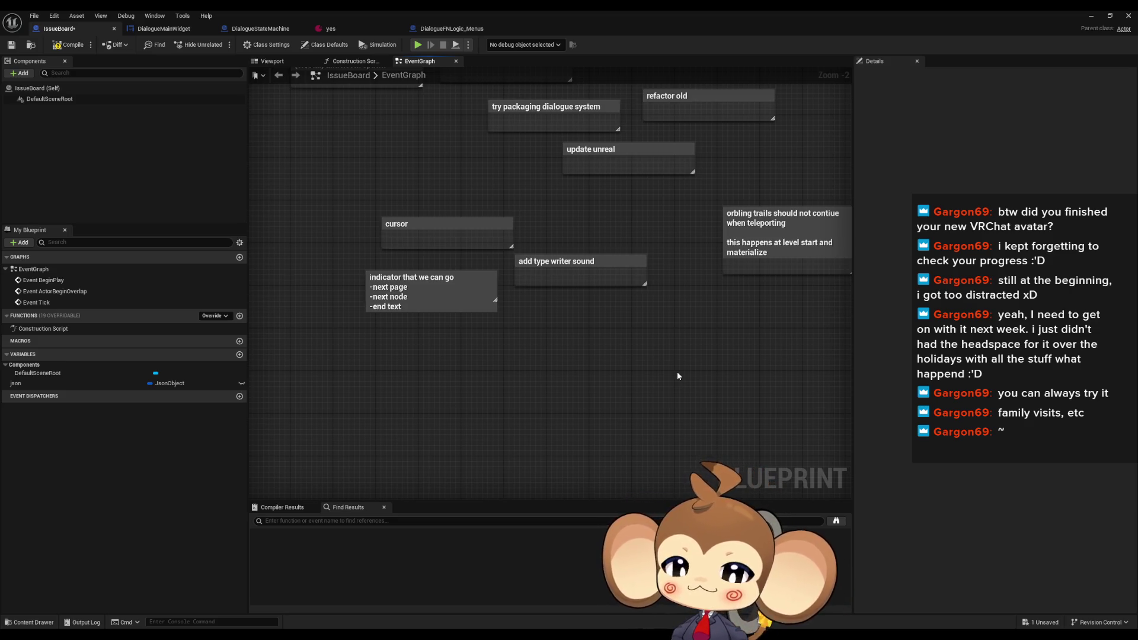
scroll(672, 372, down, 2)
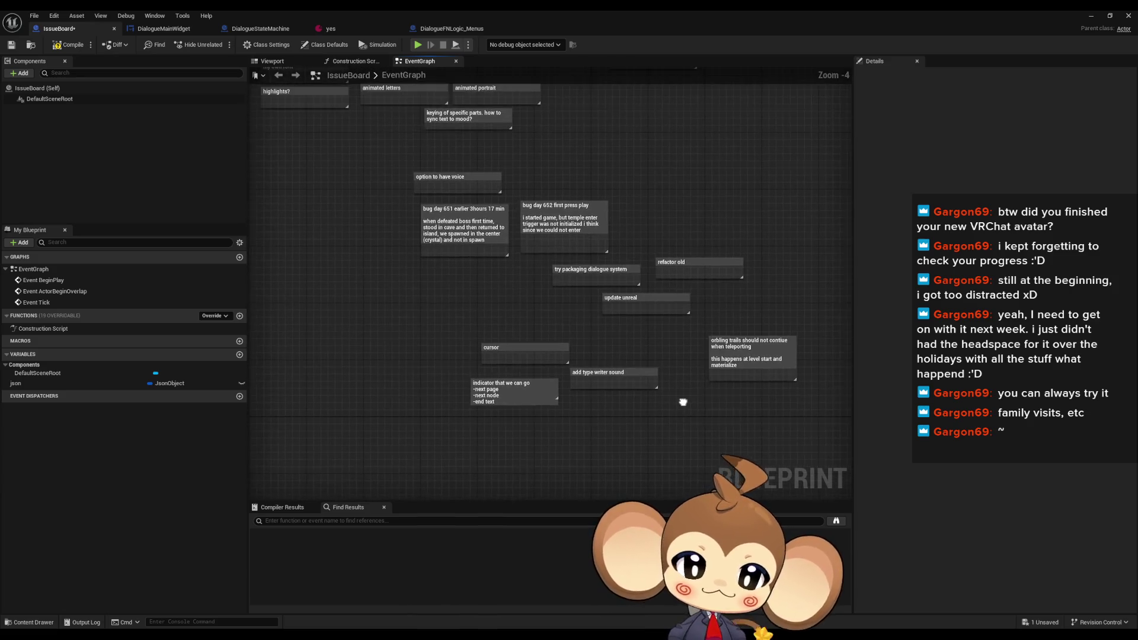
drag(506, 251, 503, 271)
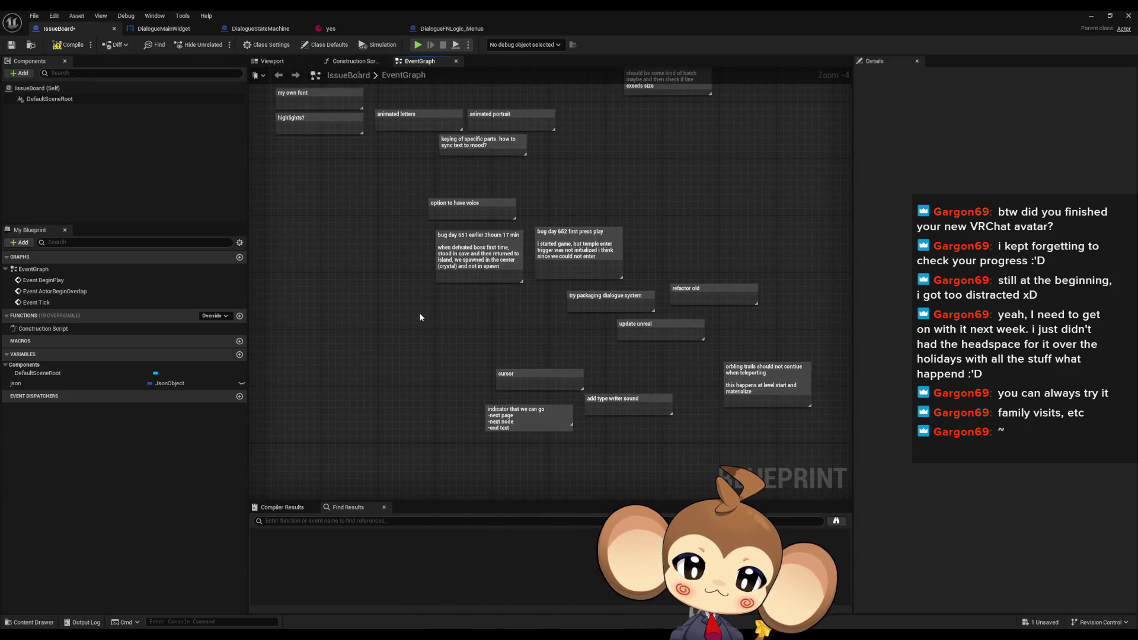
scroll(581, 300, up, 3)
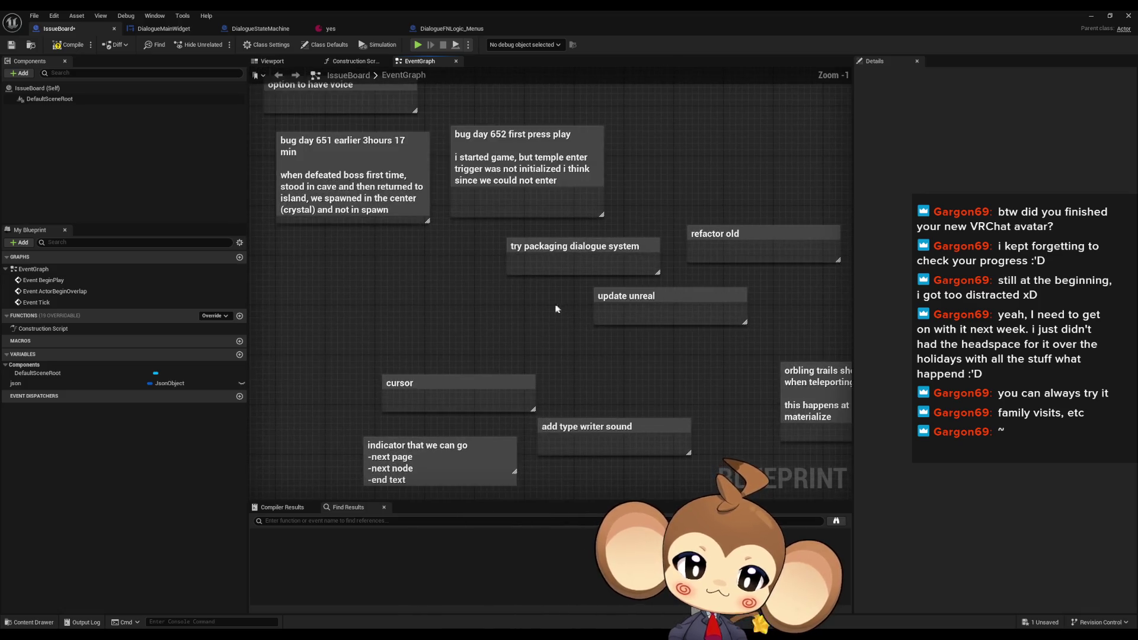
mouse_move(557, 309)
mouse_down()
mouse_move(421, 289)
mouse_move(418, 184)
mouse_up()
Select the 'add type writer sound' note, then return to the main level editor
click(582, 324)
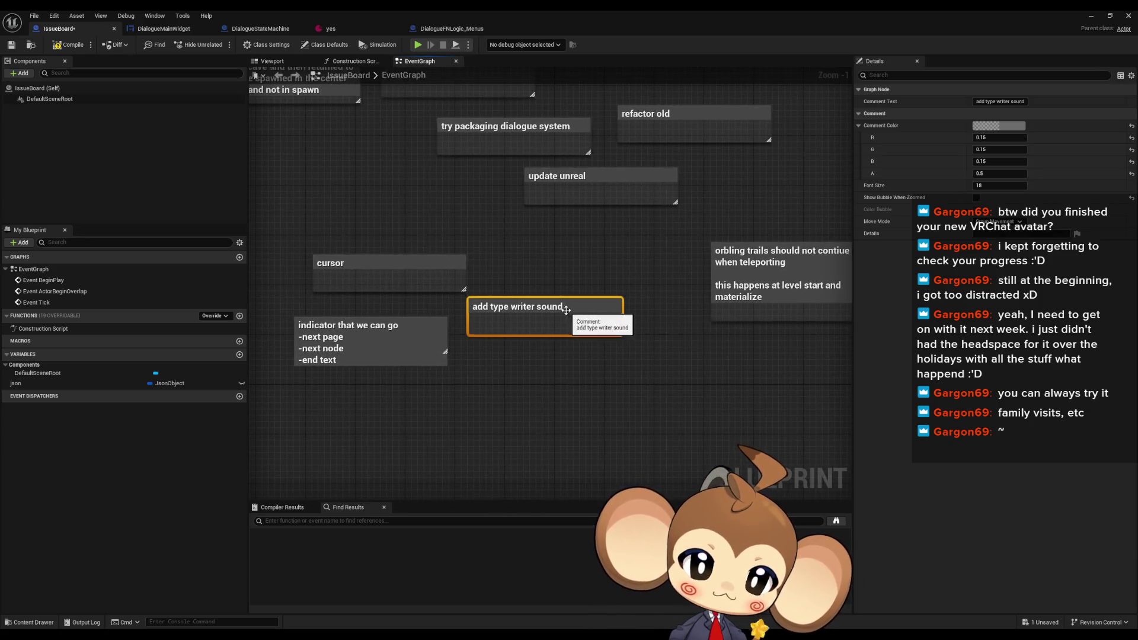
mouse_move(518, 229)
mouse_down()
mouse_move(638, 277)
mouse_move(584, 205)
mouse_move(585, 181)
mouse_up()
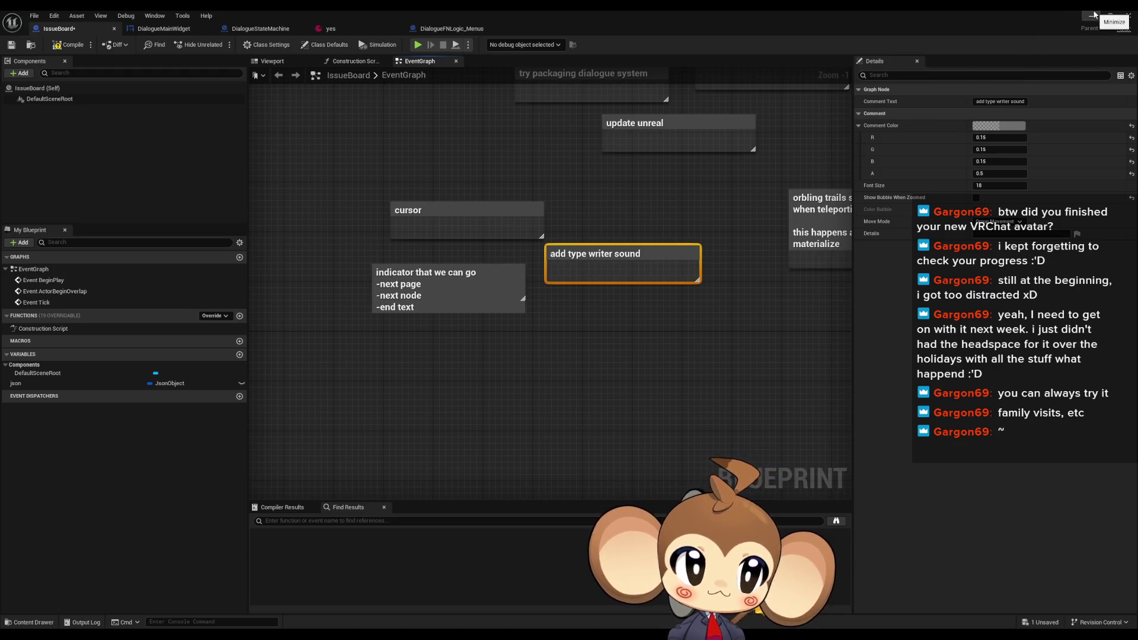
click(1094, 15)
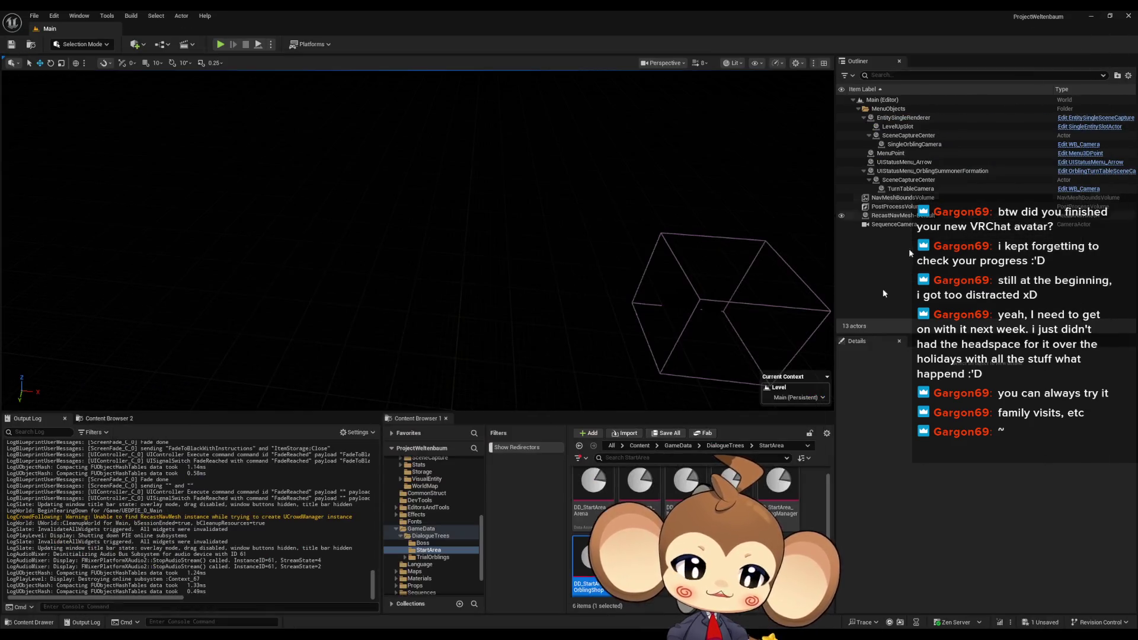
Navigate the Content Browser to the GameData/DialogueTrees folder
click(678, 445)
click(640, 446)
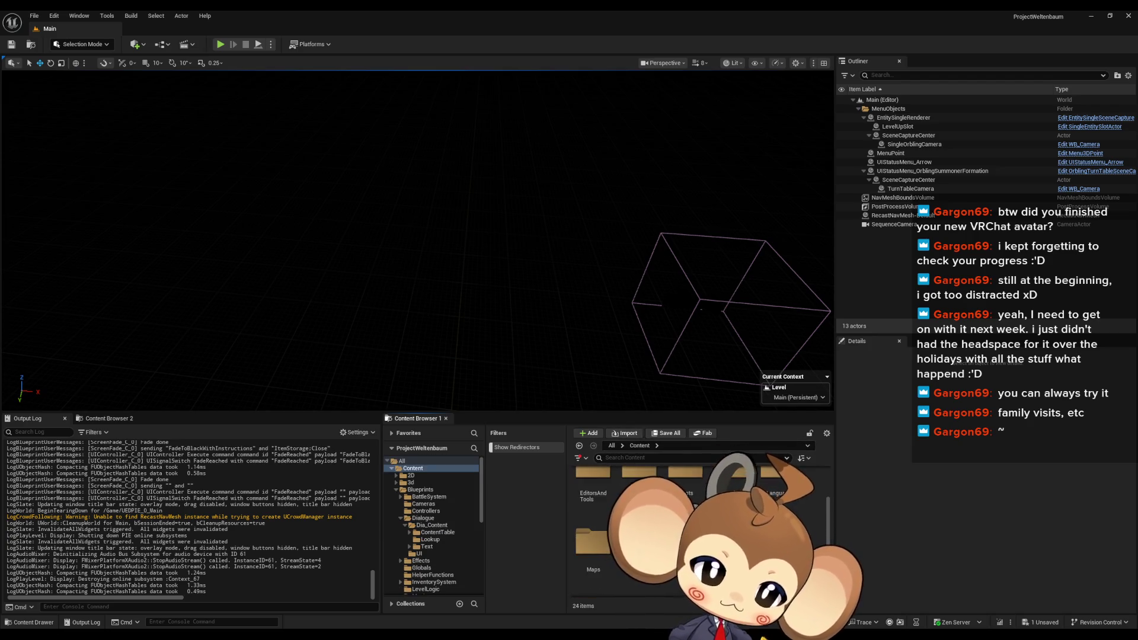
key(Return)
double_click(589, 501)
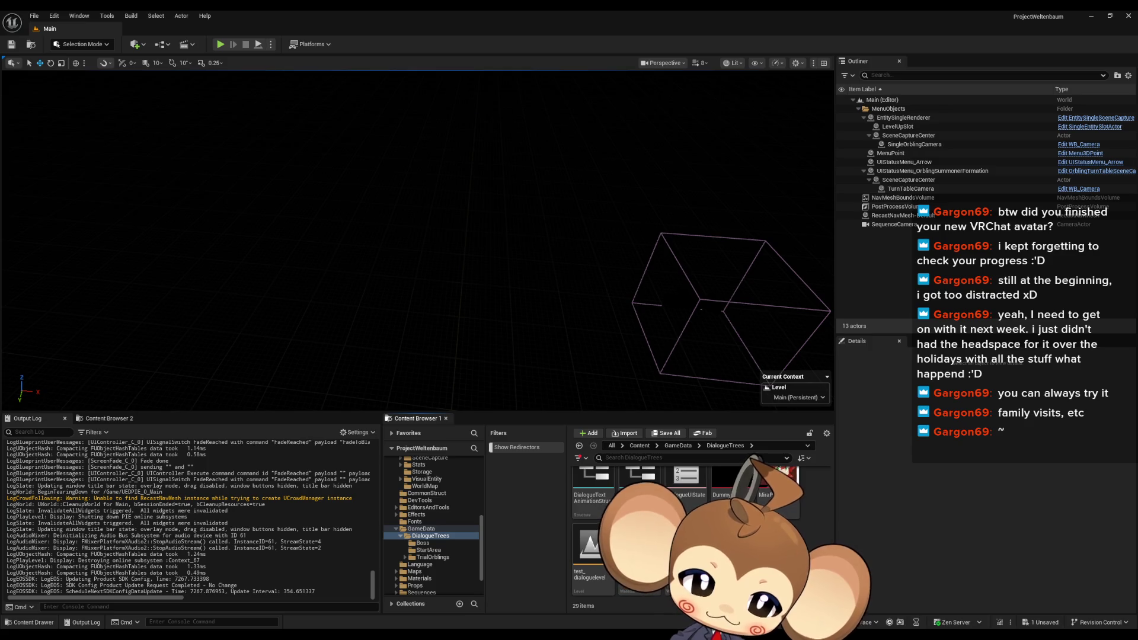
Create a MetaSound Source named test_dialogue_typewritersound and open it for editing
right_click(773, 540)
text(meta)
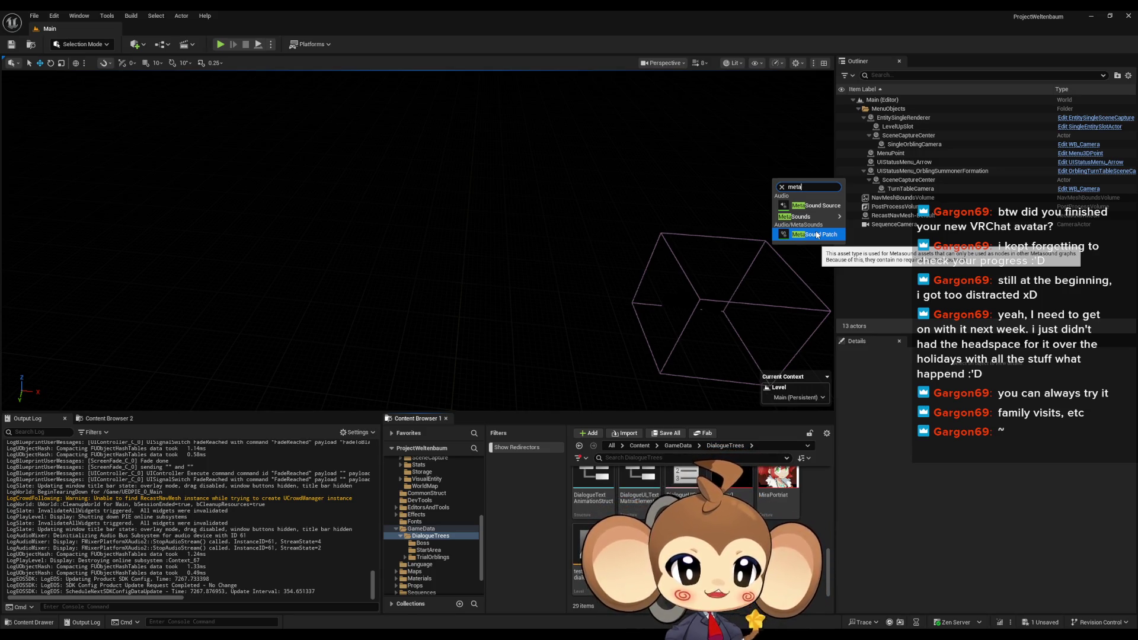
click(817, 205)
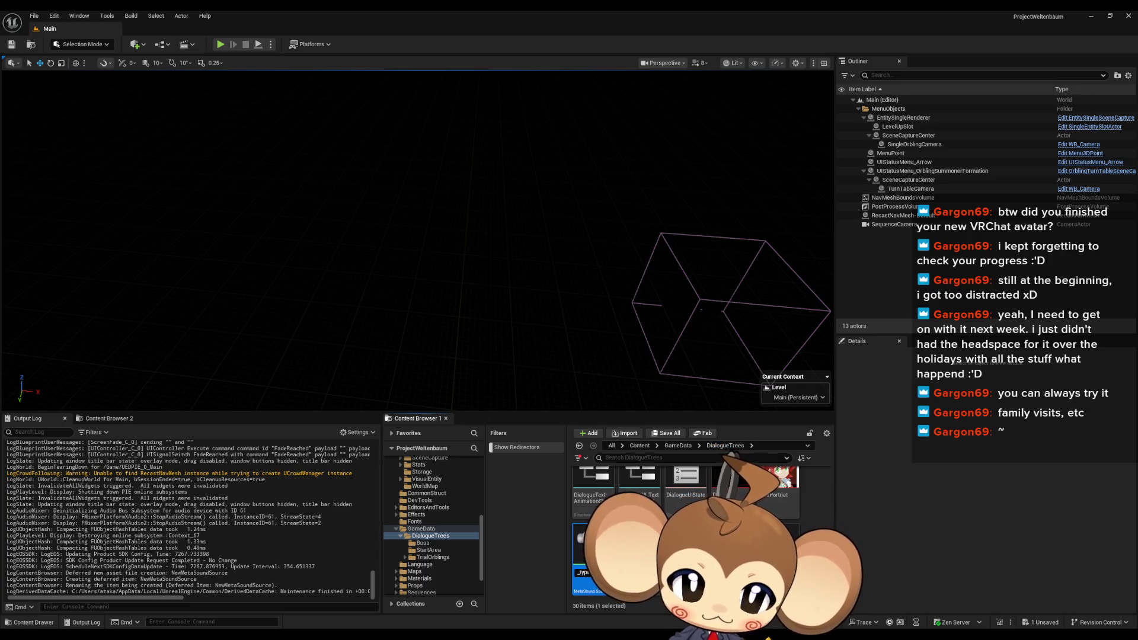
key(Return)
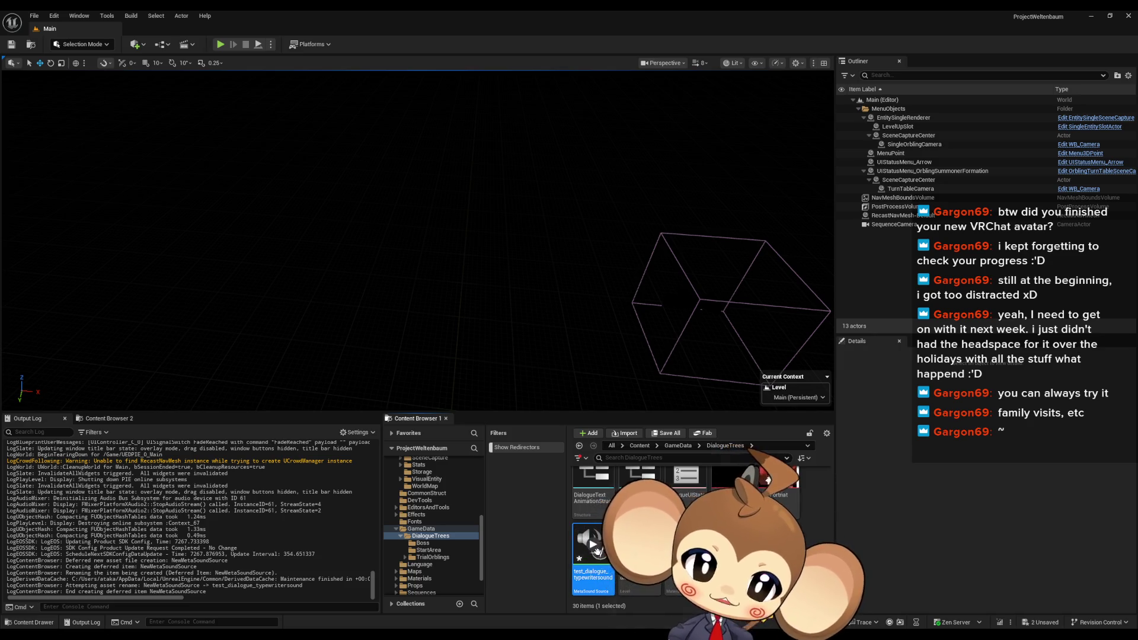
double_click(595, 549)
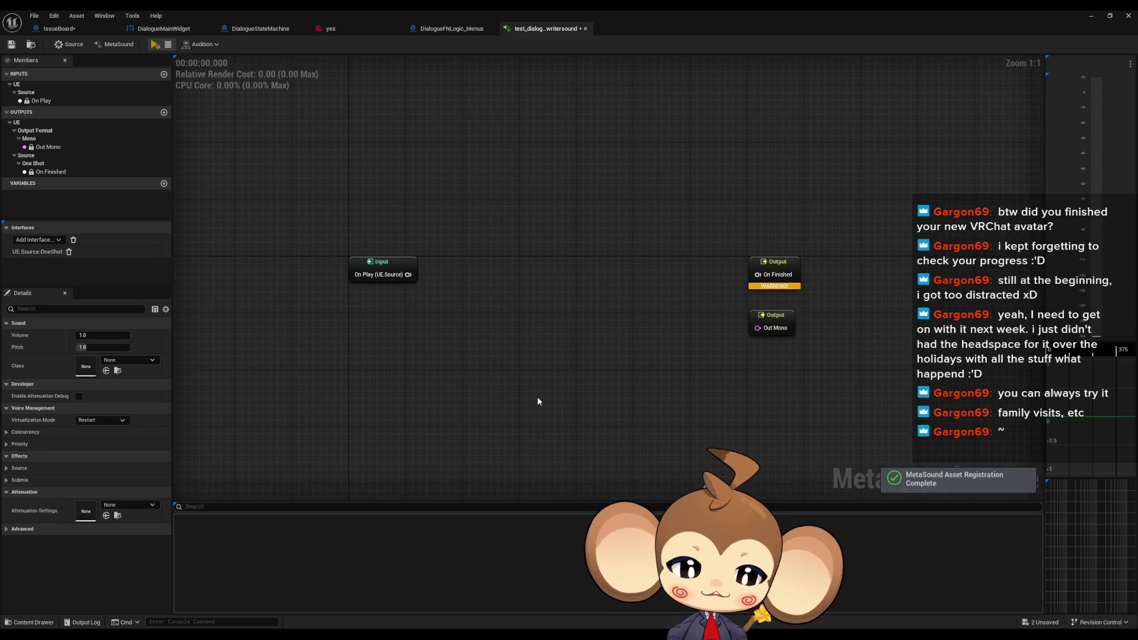
Add a Triangle oscillator node to the MetaSound graph, found by searching 'tri'
right_click(537, 398)
text(genera)
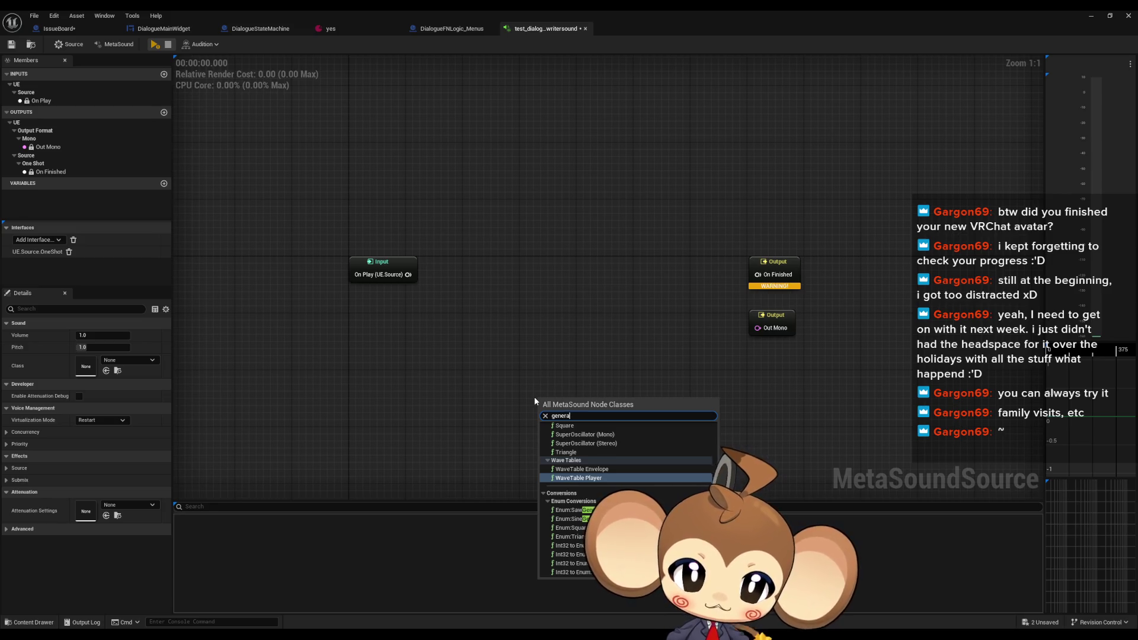
text(tor)
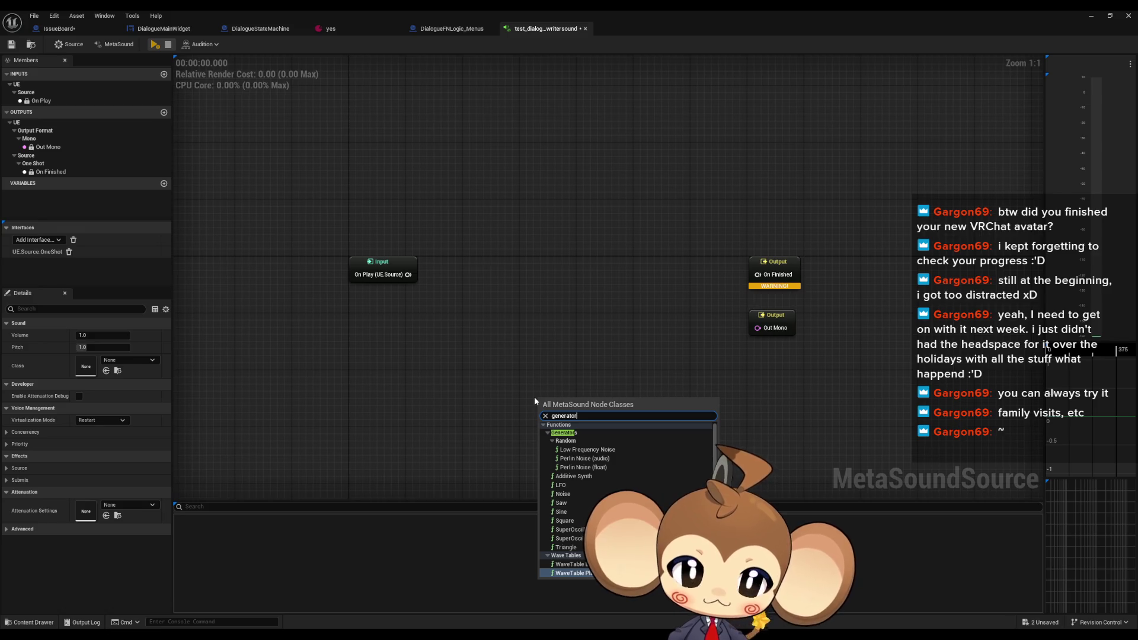
key(ctrl+a)
text(tri)
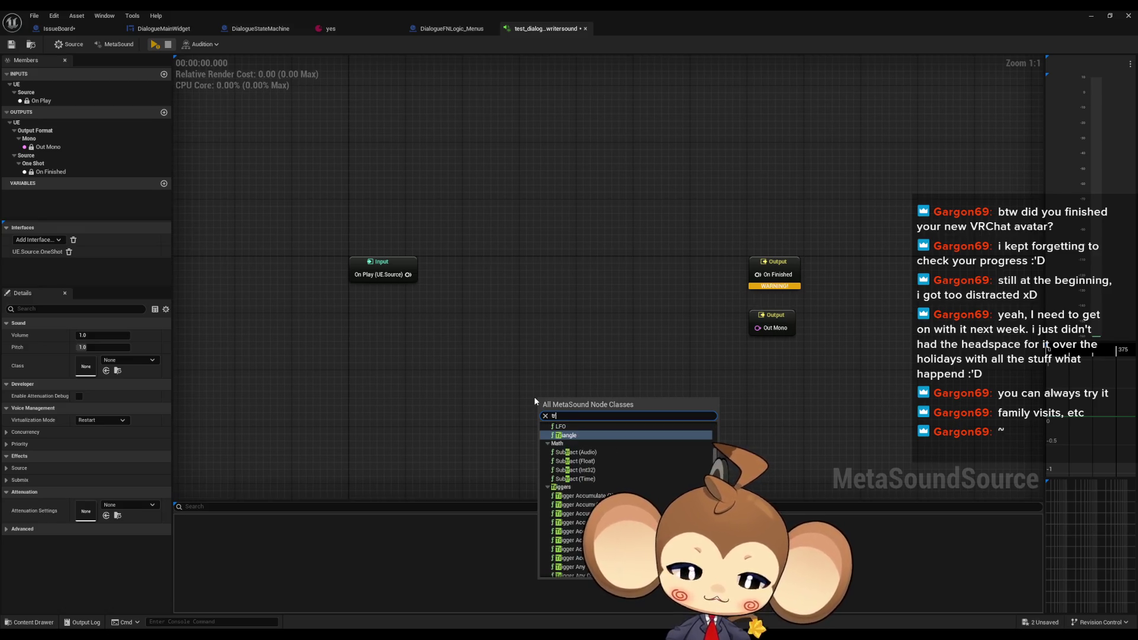
key(Return)
Position the Triangle beside the Input node feeding Out Mono and audition its 440 Hz tone
drag(600, 402, 541, 259)
mouse_move(679, 253)
mouse_down()
mouse_move(635, 256)
mouse_move(605, 279)
mouse_move(596, 311)
mouse_up()
mouse_move(509, 272)
mouse_down()
mouse_move(508, 308)
mouse_move(693, 342)
mouse_up()
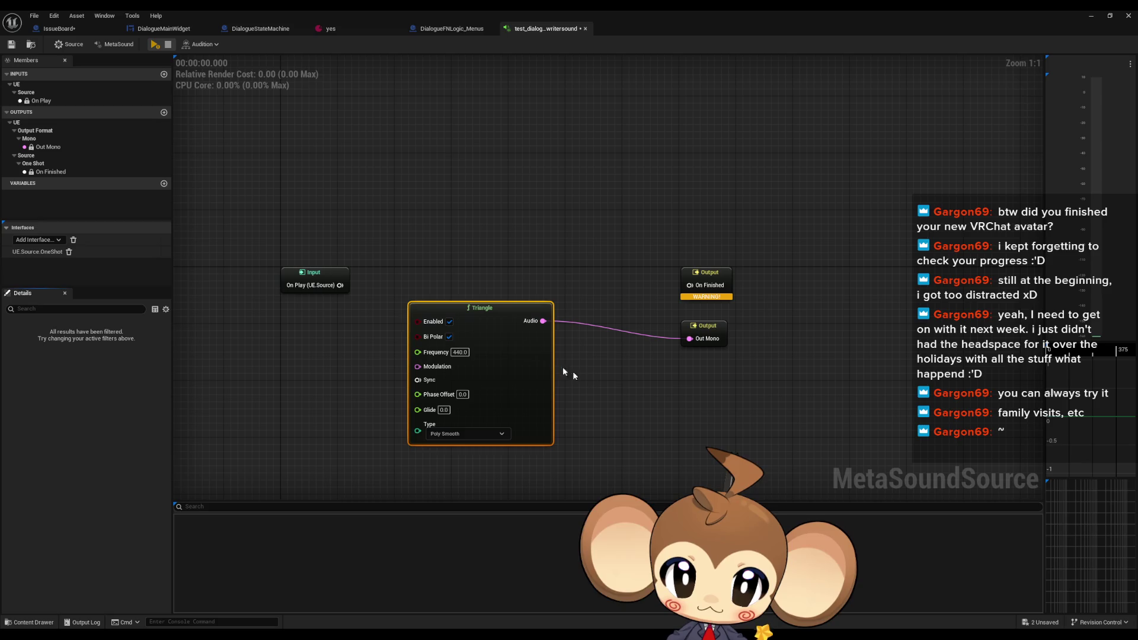
mouse_move(500, 318)
mouse_down()
mouse_move(549, 325)
mouse_move(556, 339)
mouse_up()
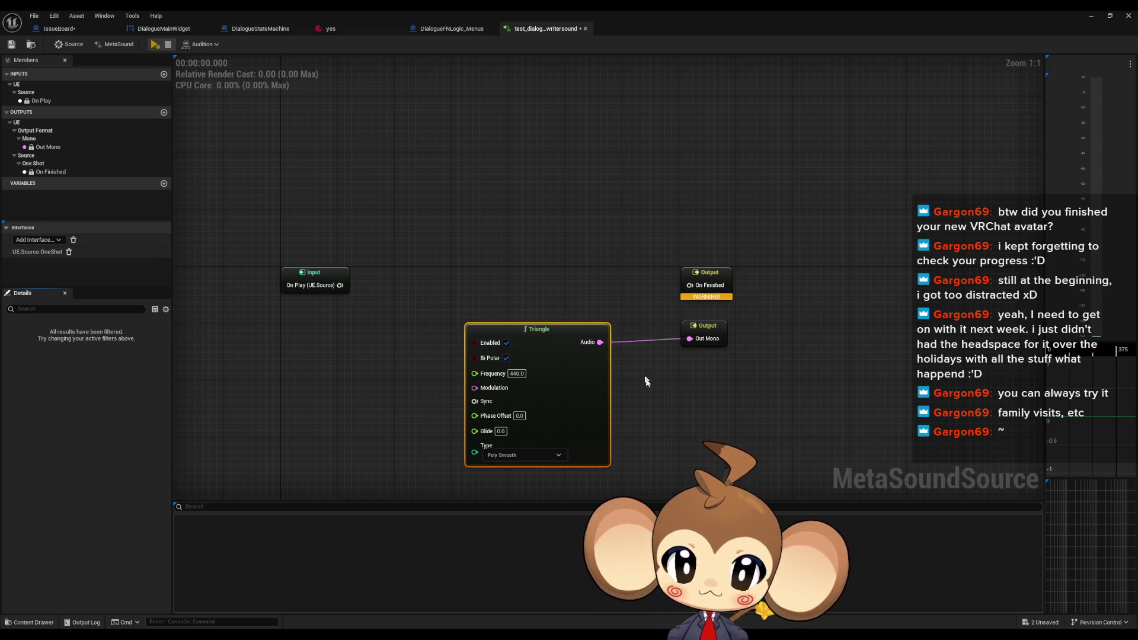
drag(635, 348, 625, 309)
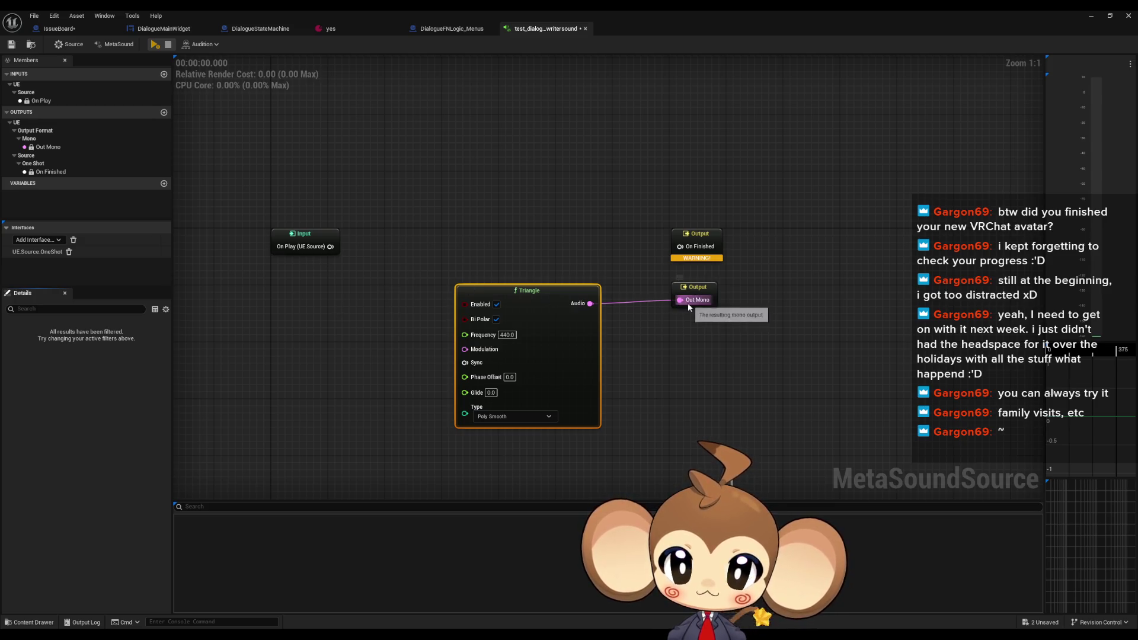
click(155, 46)
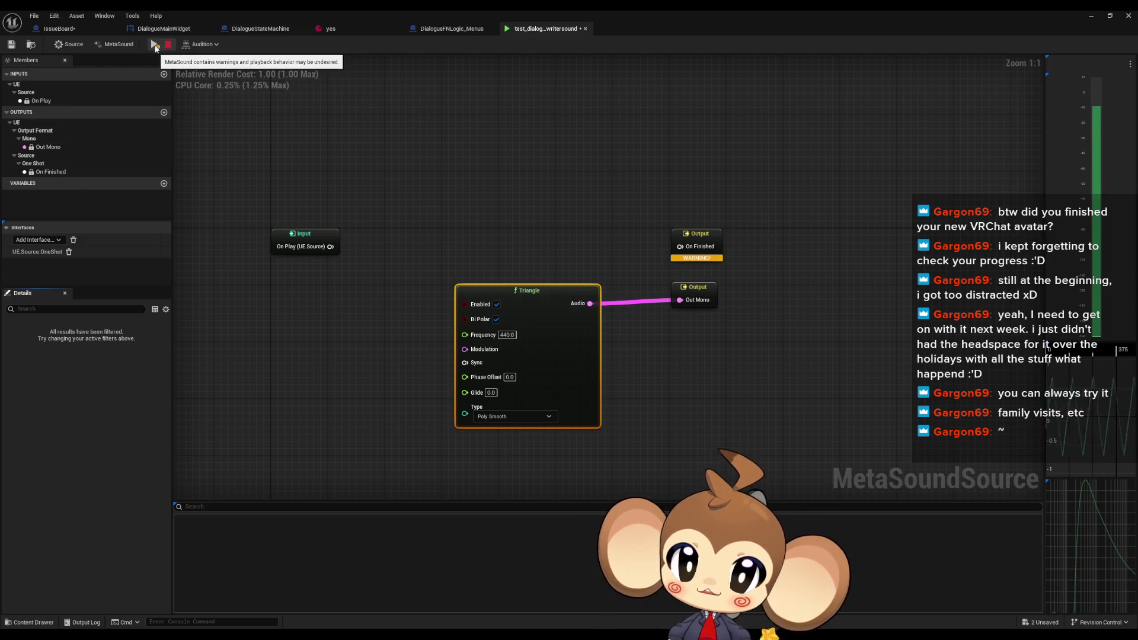
click(168, 45)
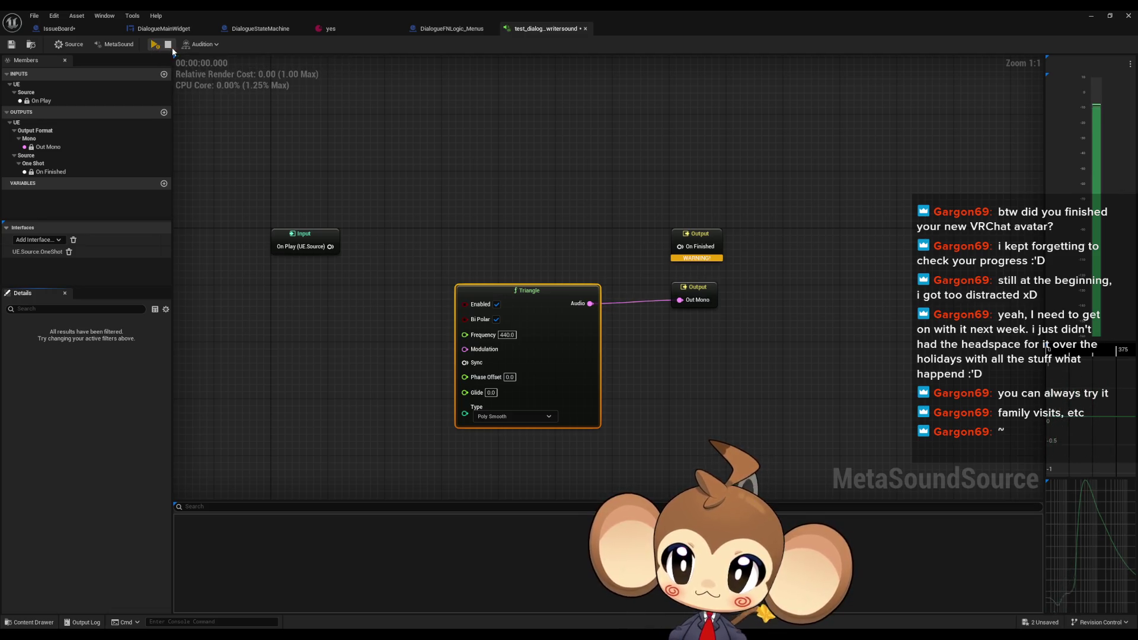
drag(540, 296, 504, 317)
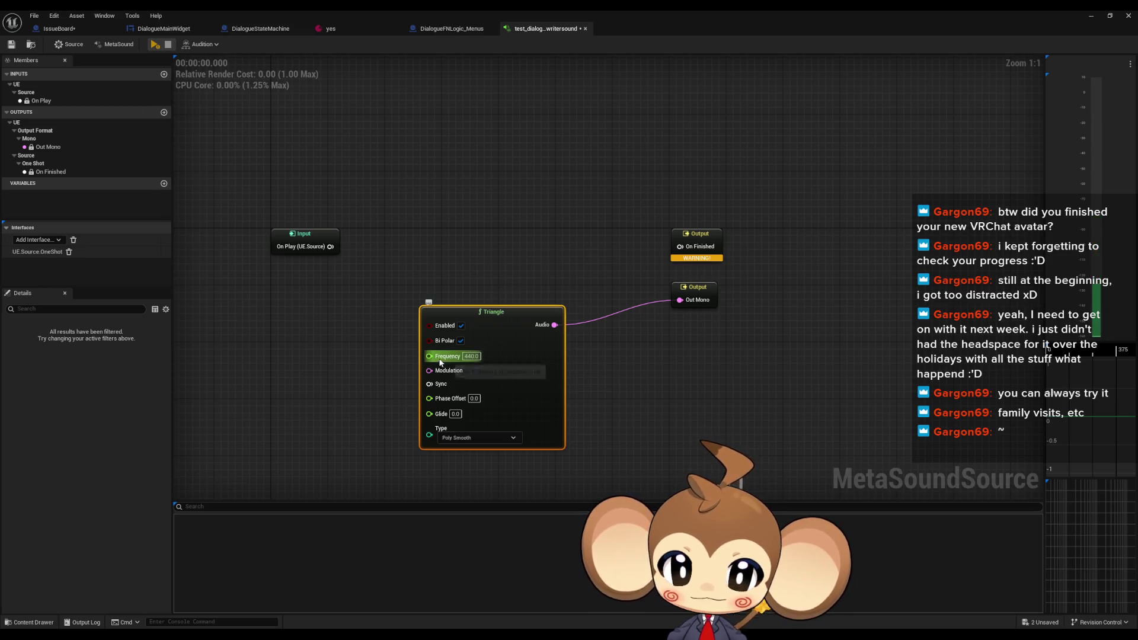
Promote the Triangle's Frequency to a graph input and play, lowering it from 440 to about 310
drag(429, 356, 318, 367)
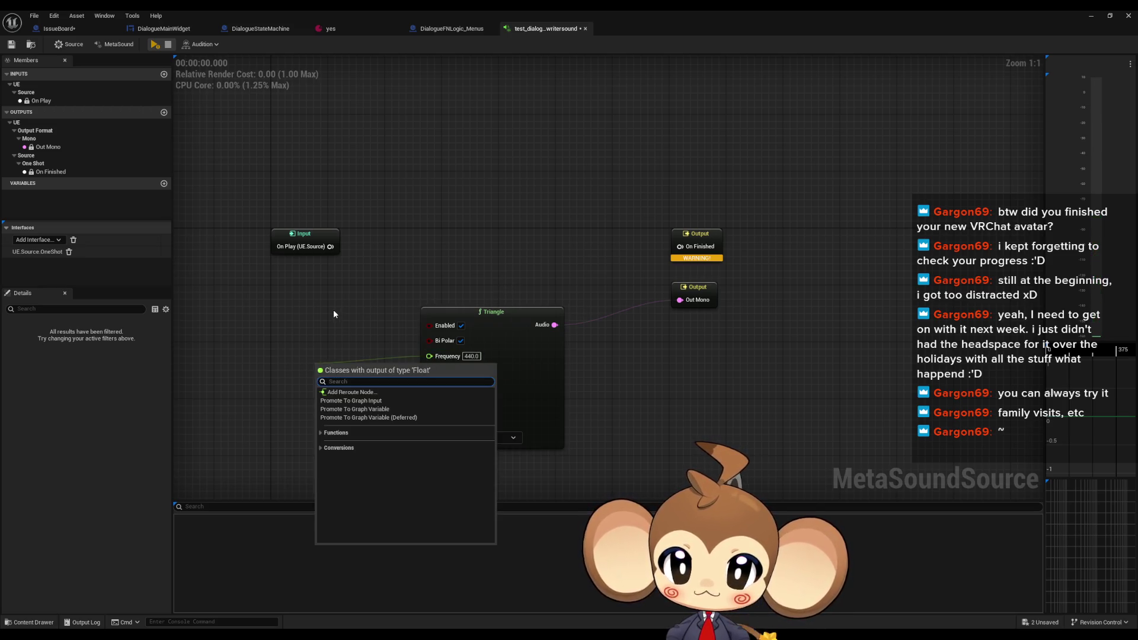
click(395, 401)
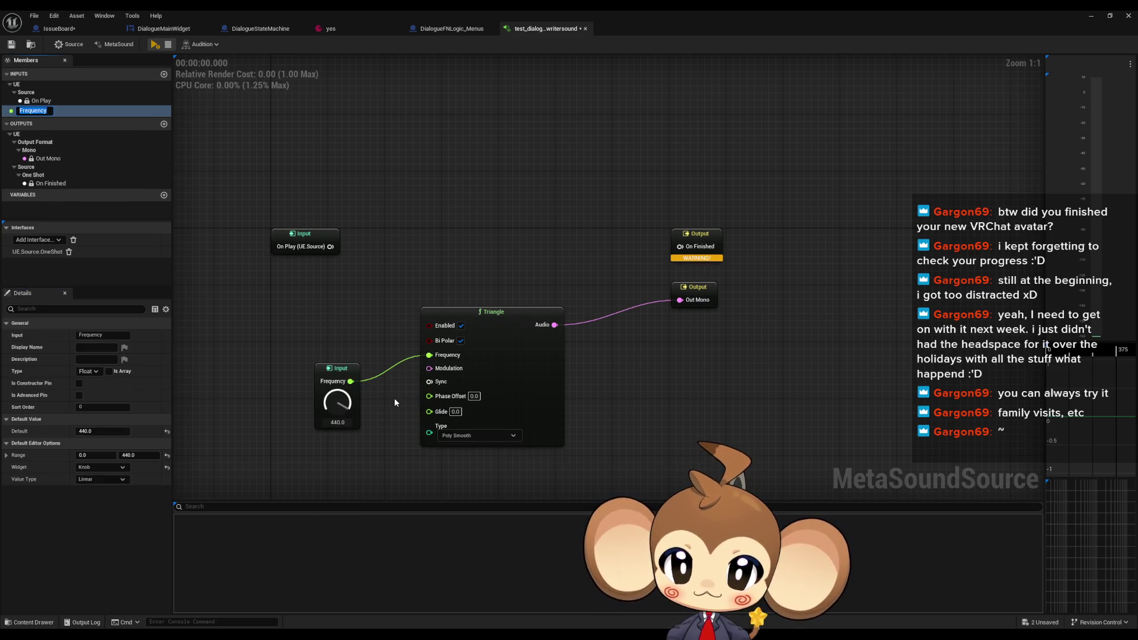
click(155, 45)
mouse_move(341, 386)
mouse_down()
mouse_move(325, 415)
mouse_move(251, 414)
mouse_move(300, 420)
mouse_up()
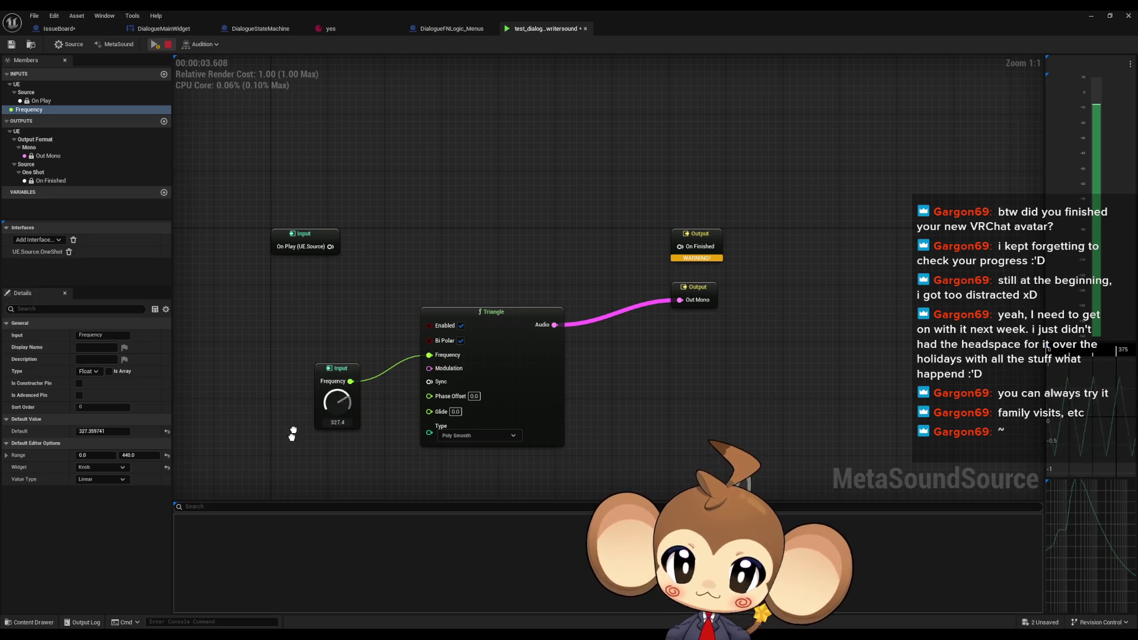
Delete the Frequency input node, stop the preview, and tidy the graph layout
click(335, 368)
key(Delete)
click(168, 44)
drag(344, 381, 367, 352)
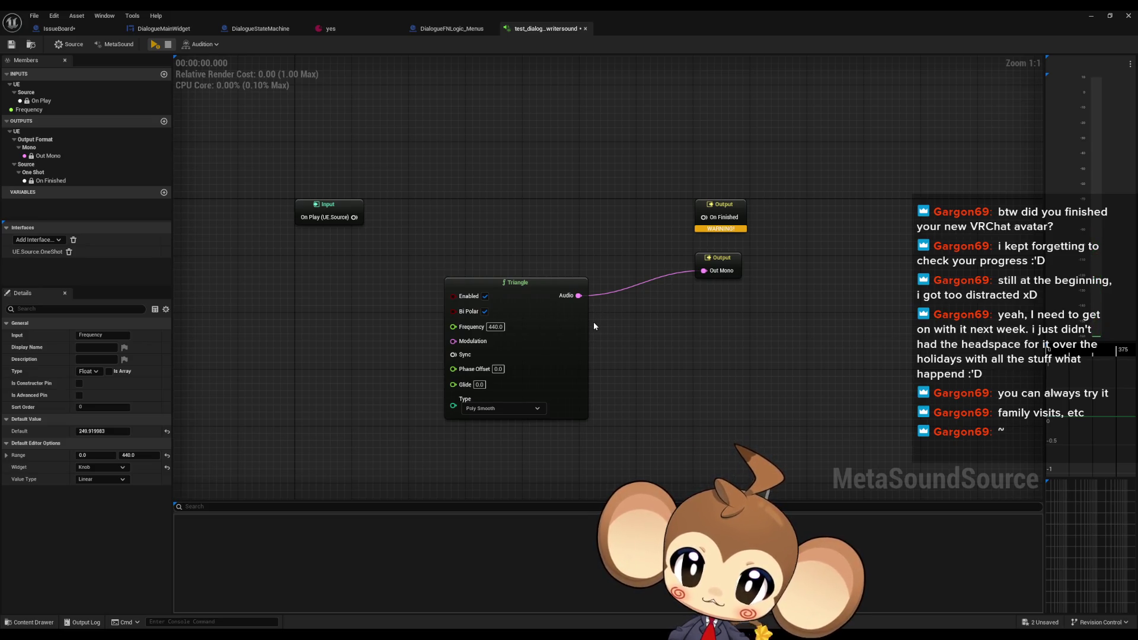
drag(531, 251, 533, 308)
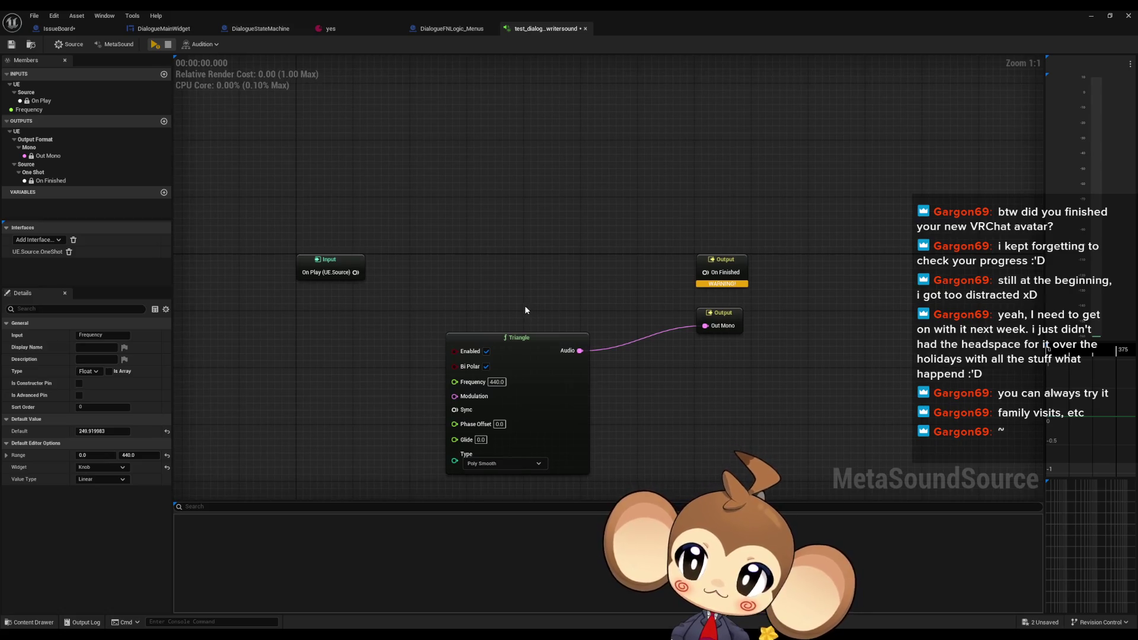
drag(527, 346, 513, 382)
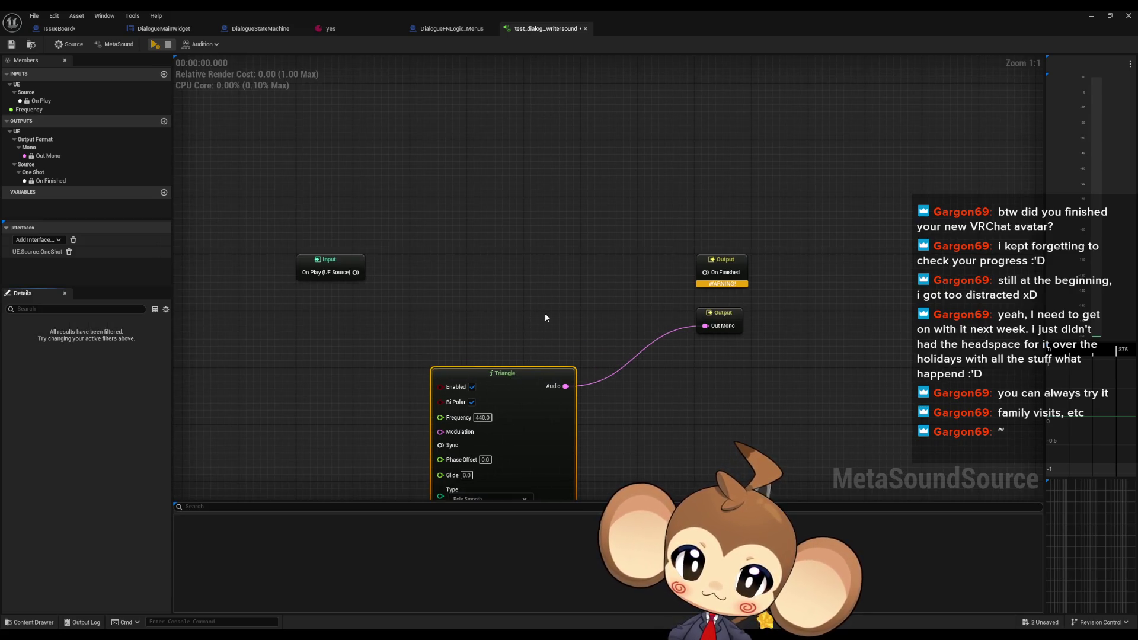
drag(517, 287, 522, 204)
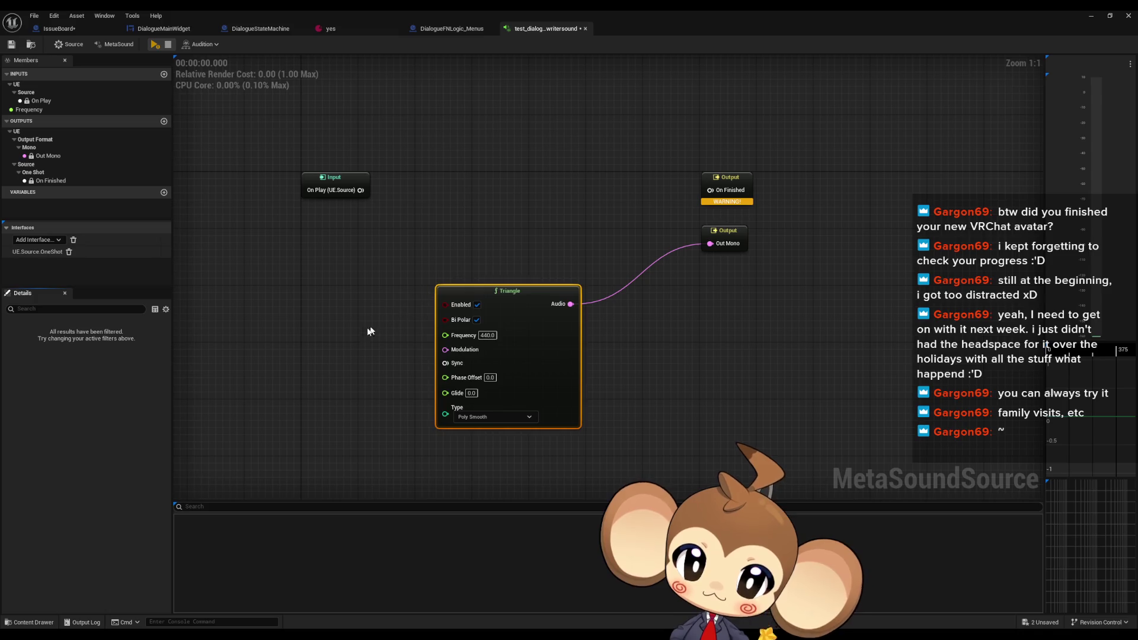
Add an AD Envelope (Audio), wiring On Play to its Trigger and On Done to On Finished
right_click(279, 326)
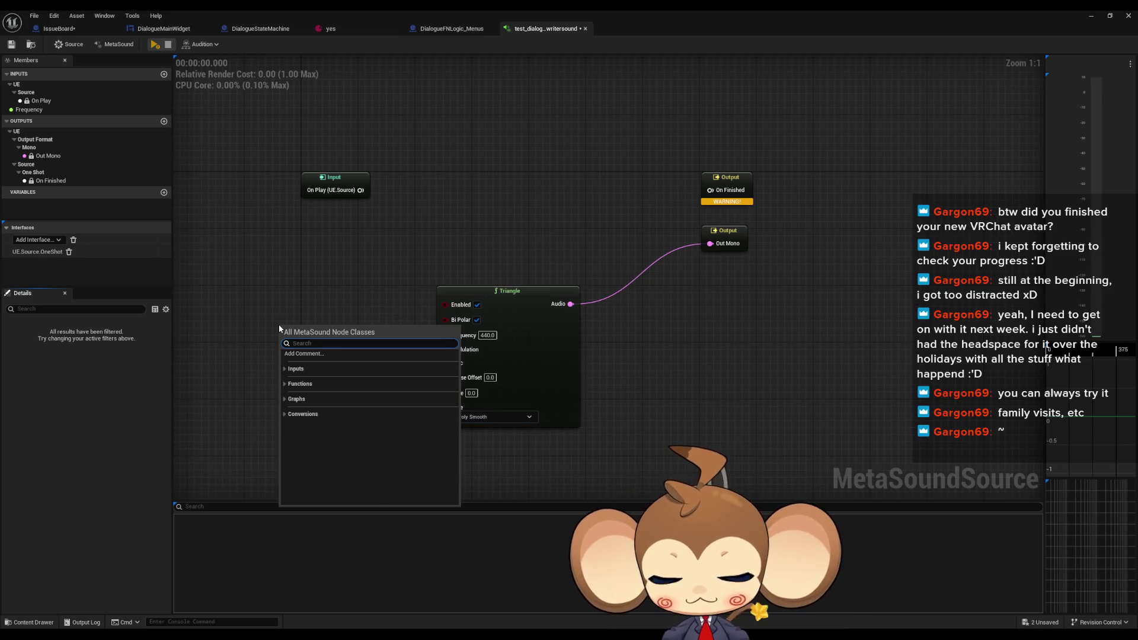
text(envelo)
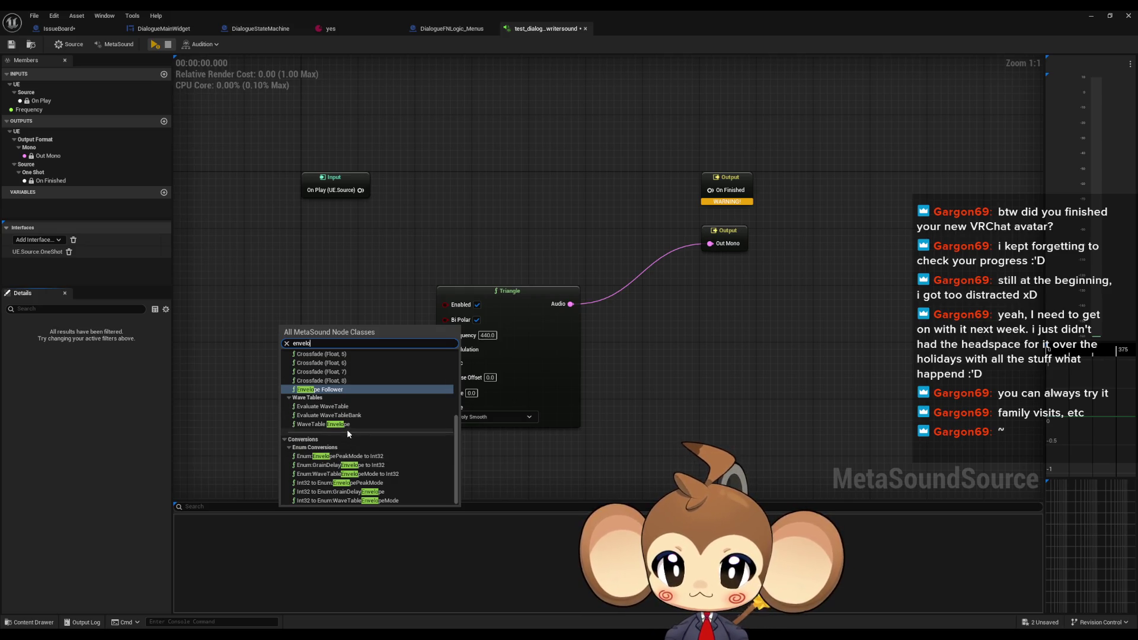
scroll(353, 422, up, 5)
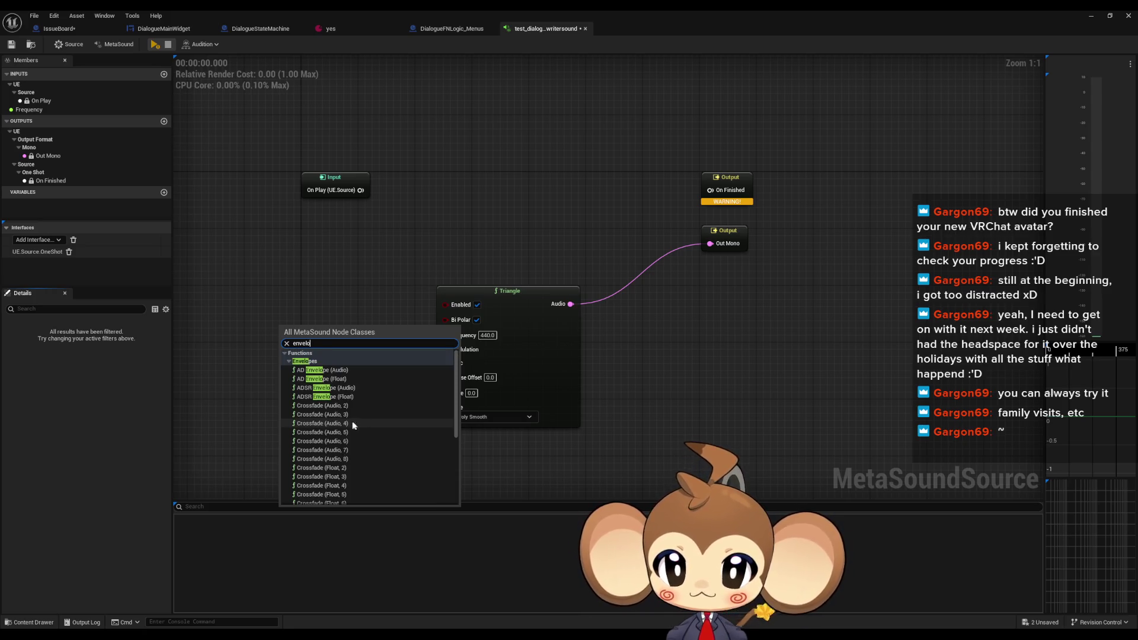
click(358, 370)
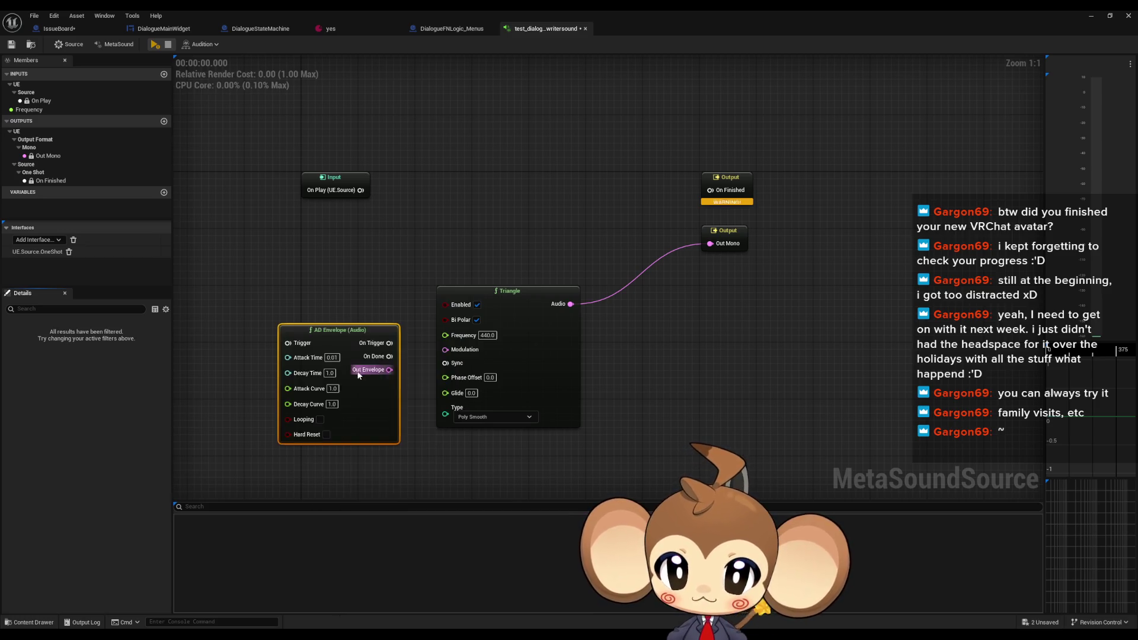
mouse_move(352, 336)
mouse_down()
mouse_move(499, 166)
mouse_move(524, 105)
mouse_move(511, 152)
mouse_move(518, 234)
mouse_up()
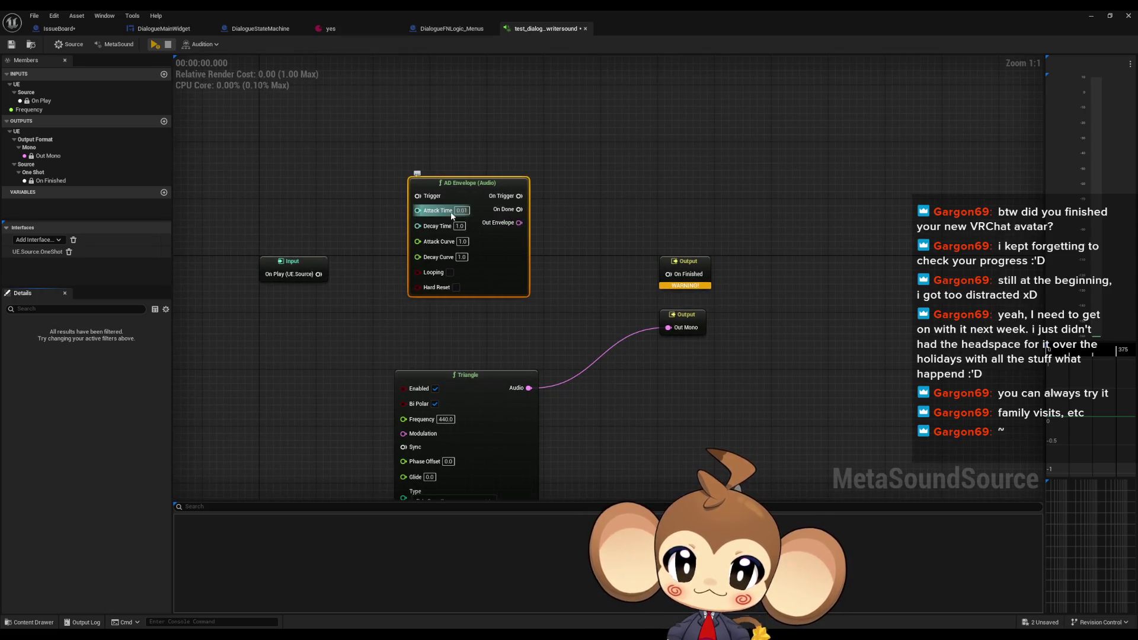
drag(320, 273, 418, 196)
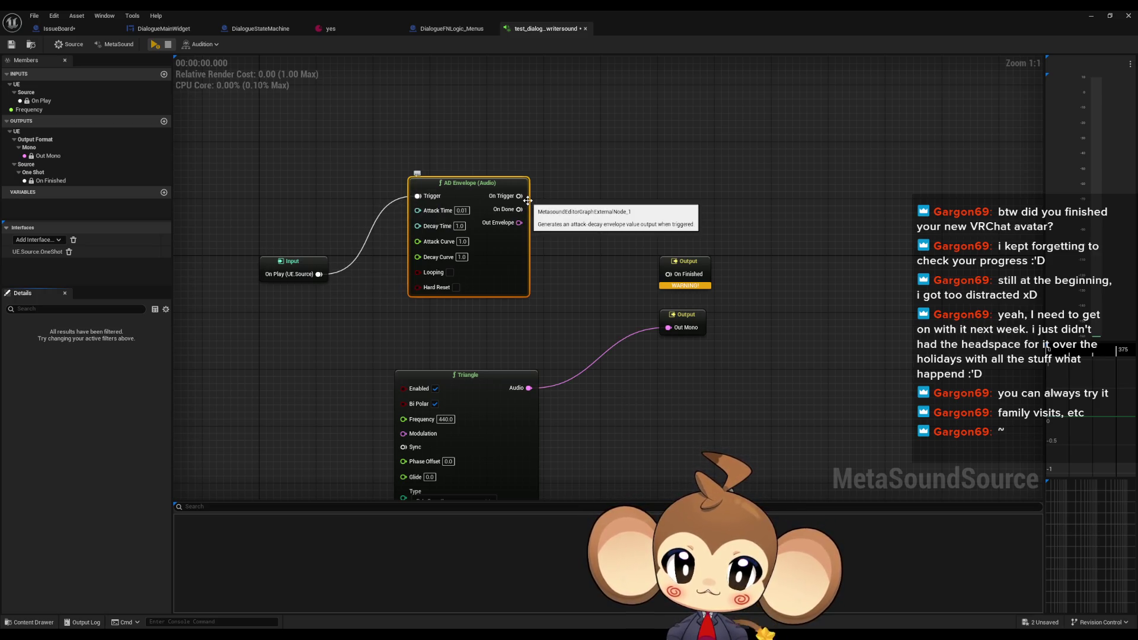
drag(519, 209, 669, 274)
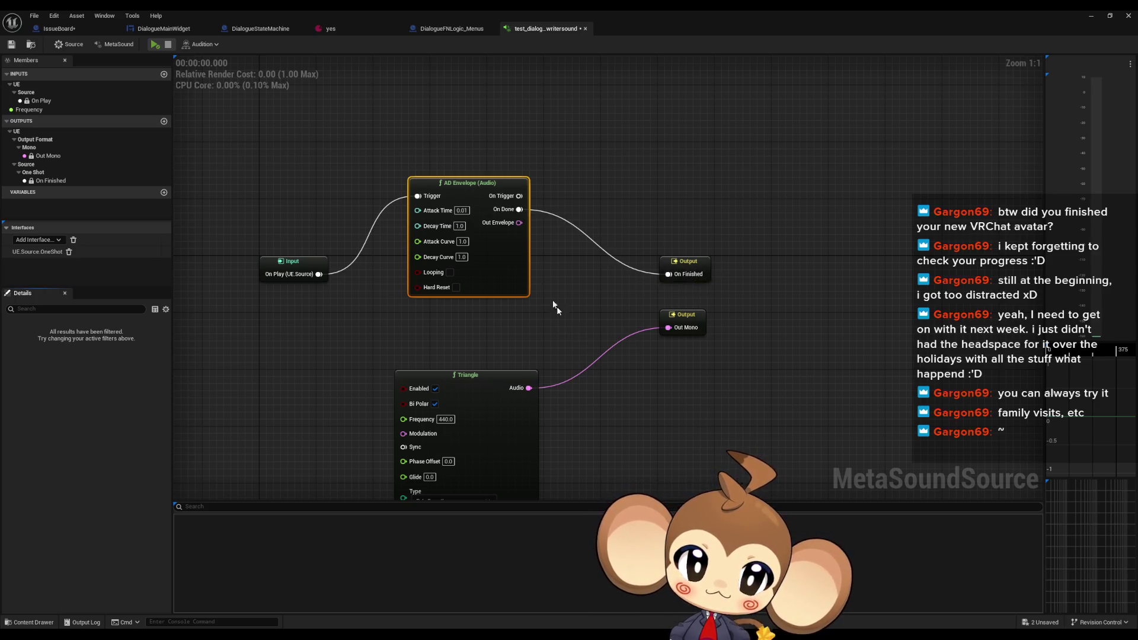
Multiply the envelope with the Triangle audio into Out Mono and audition the result
mouse_move(517, 261)
mouse_down()
mouse_move(538, 297)
mouse_move(481, 269)
mouse_move(584, 343)
mouse_move(589, 332)
mouse_up()
text(multiply)
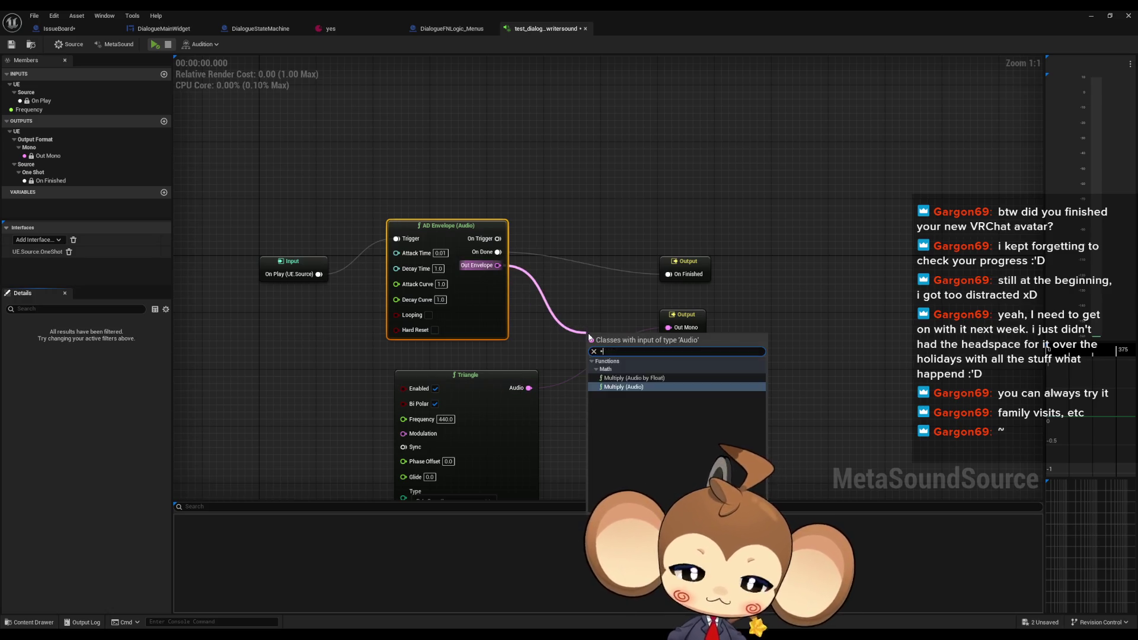
key(Return)
drag(629, 345, 669, 327)
drag(482, 290, 509, 304)
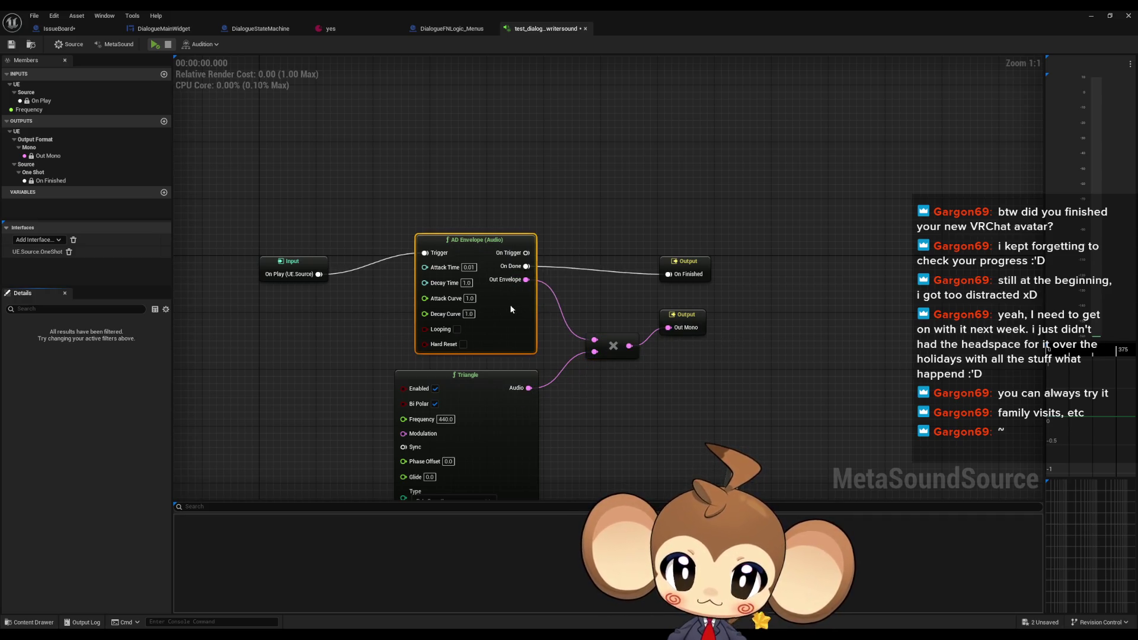
click(155, 45)
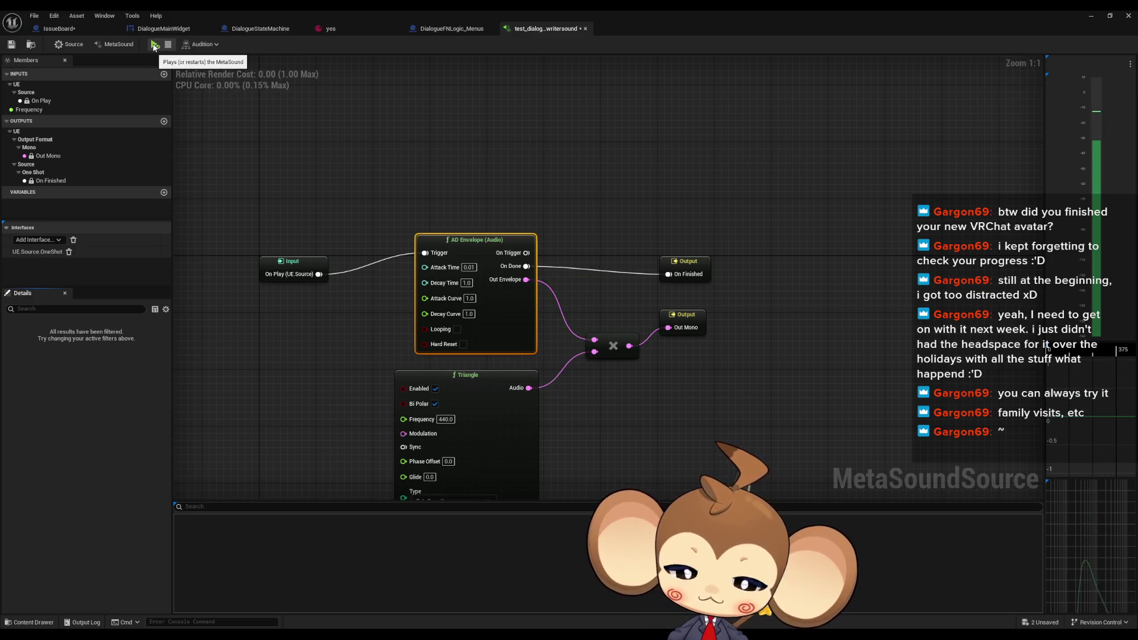
Set the AD Envelope's Decay Time to 0.1 for a short blip
mouse_move(501, 224)
mouse_down()
mouse_move(477, 129)
mouse_move(449, 184)
mouse_up()
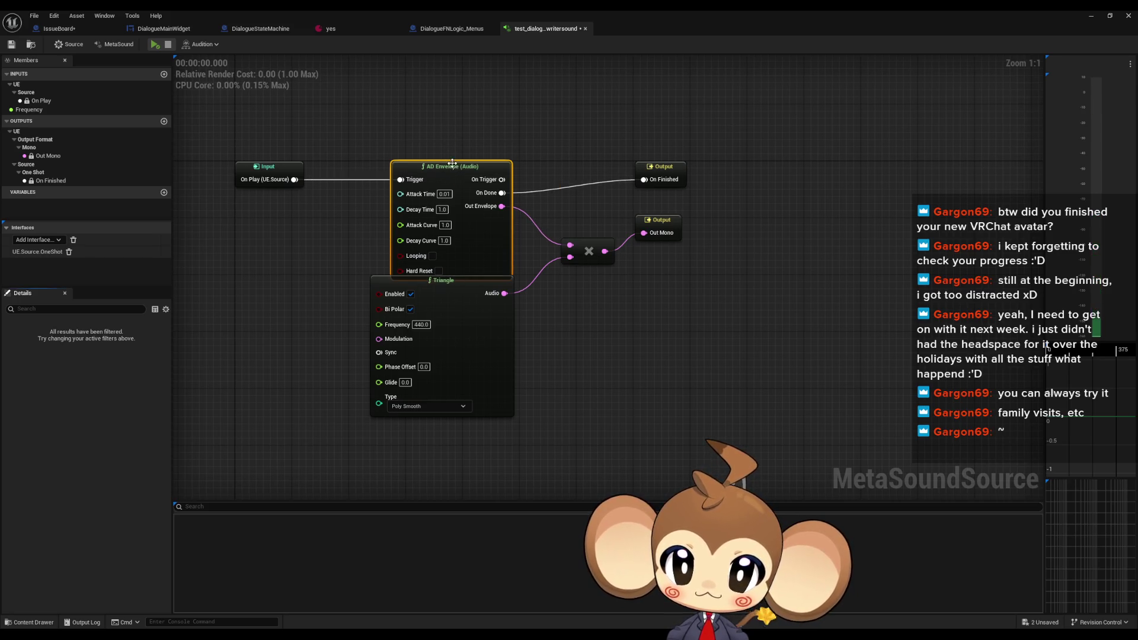
drag(482, 328, 482, 349)
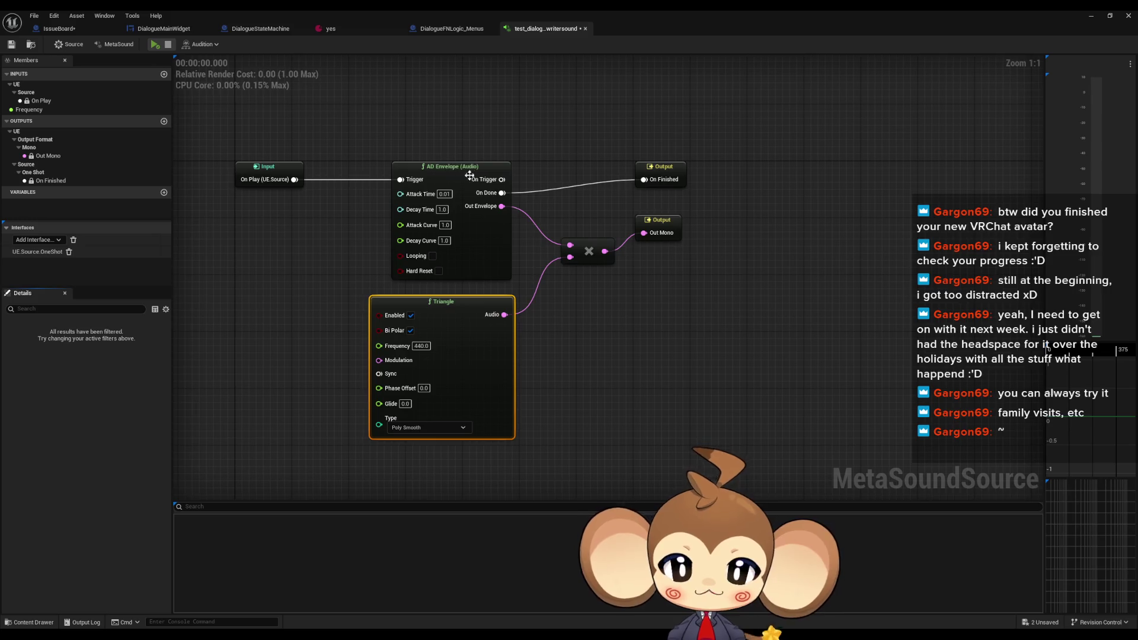
click(442, 210)
text(0.1)
key(Return)
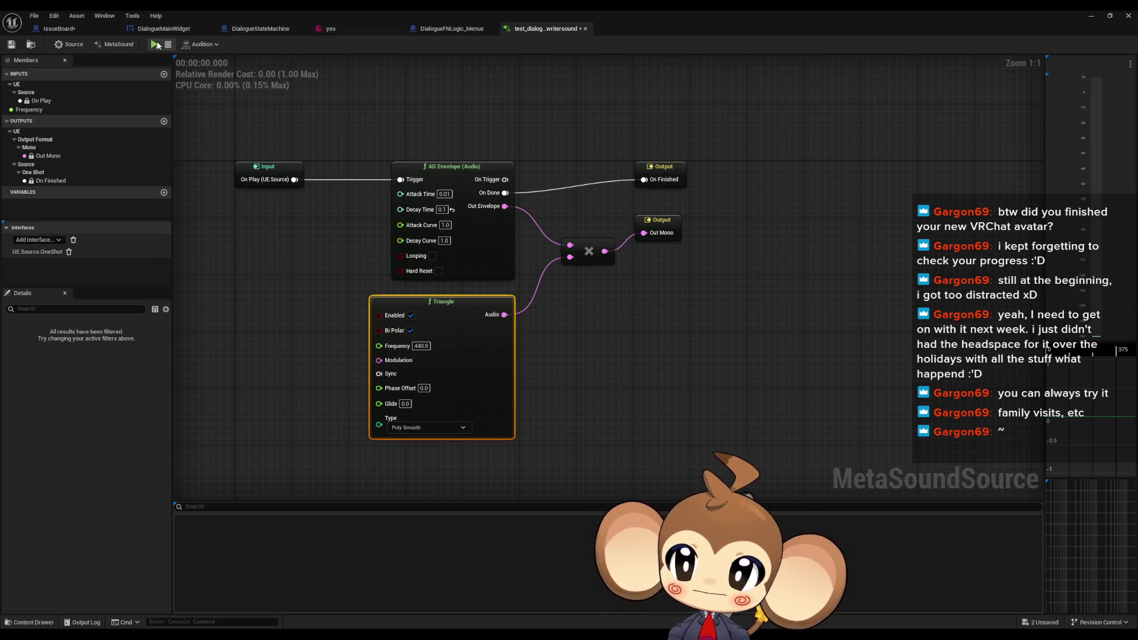
Audition the short blip several times, then tuck the MetaSound editor away
click(158, 45)
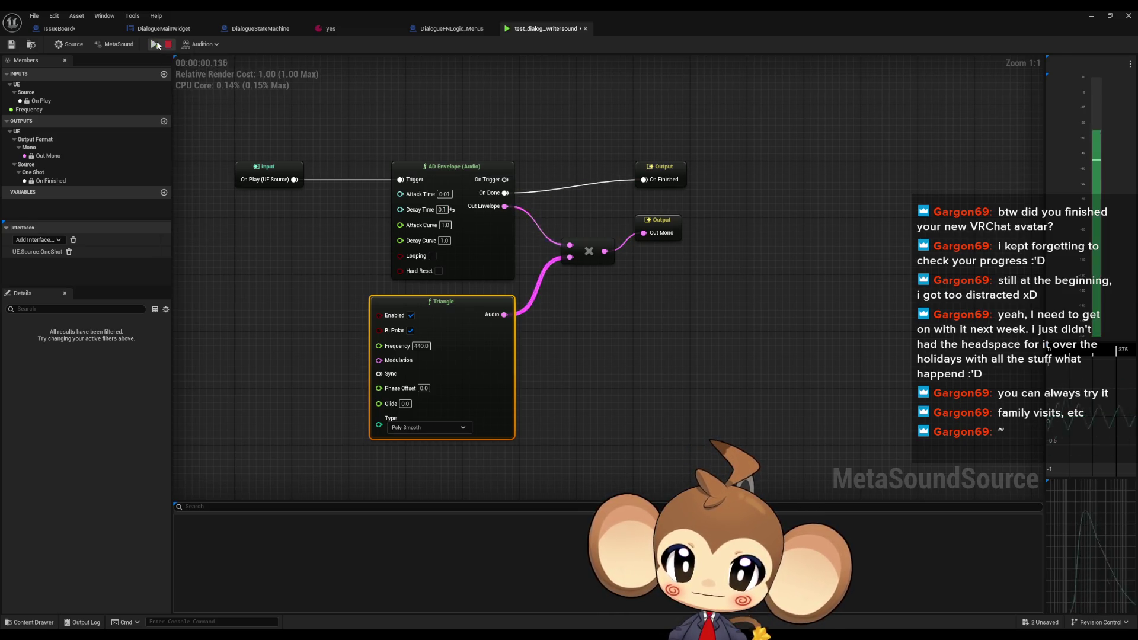
click(158, 45)
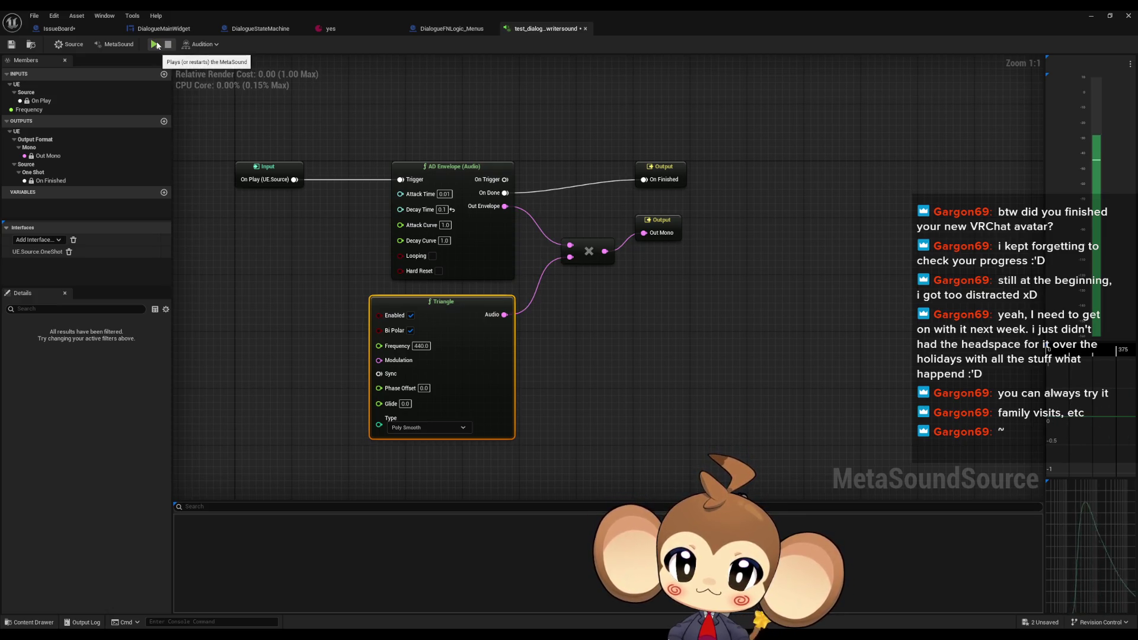
click(157, 45)
click(157, 45)
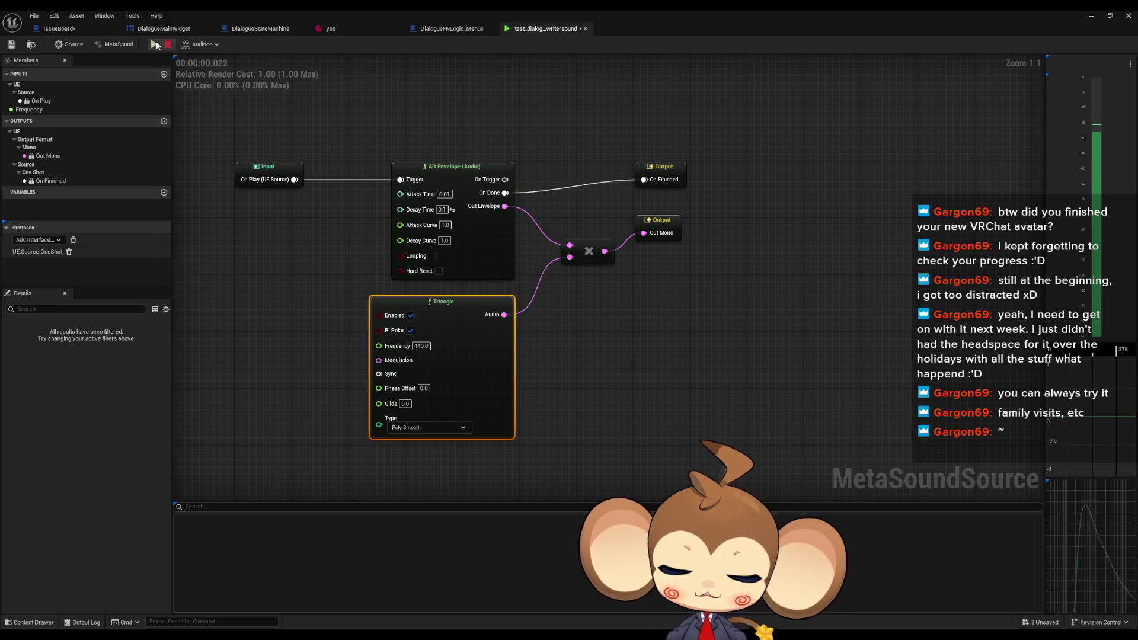
click(157, 45)
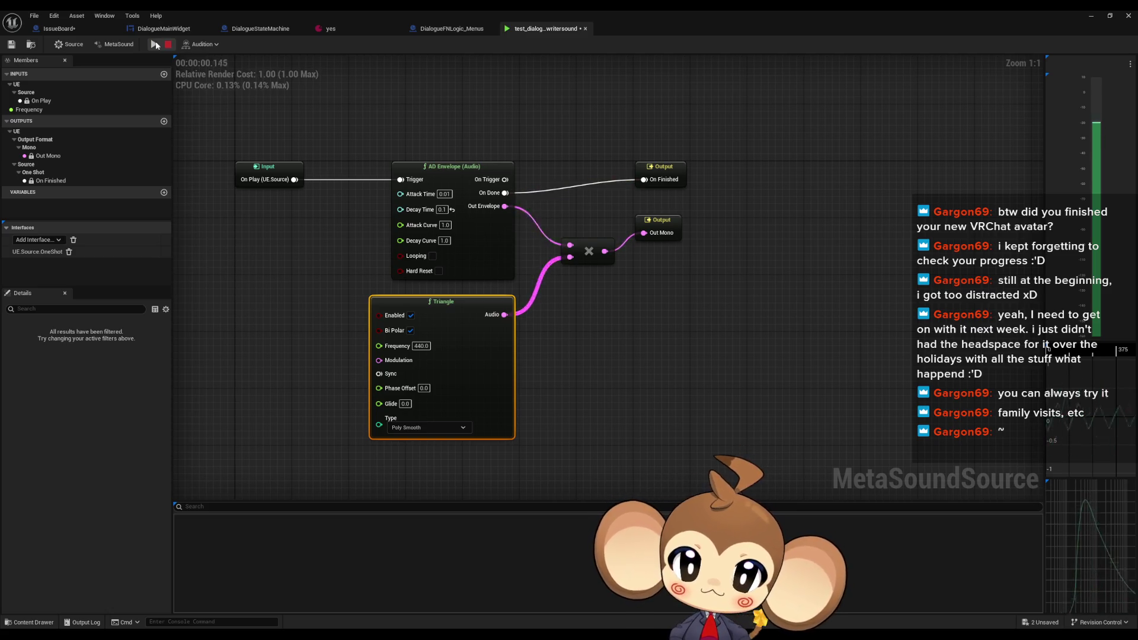
click(157, 45)
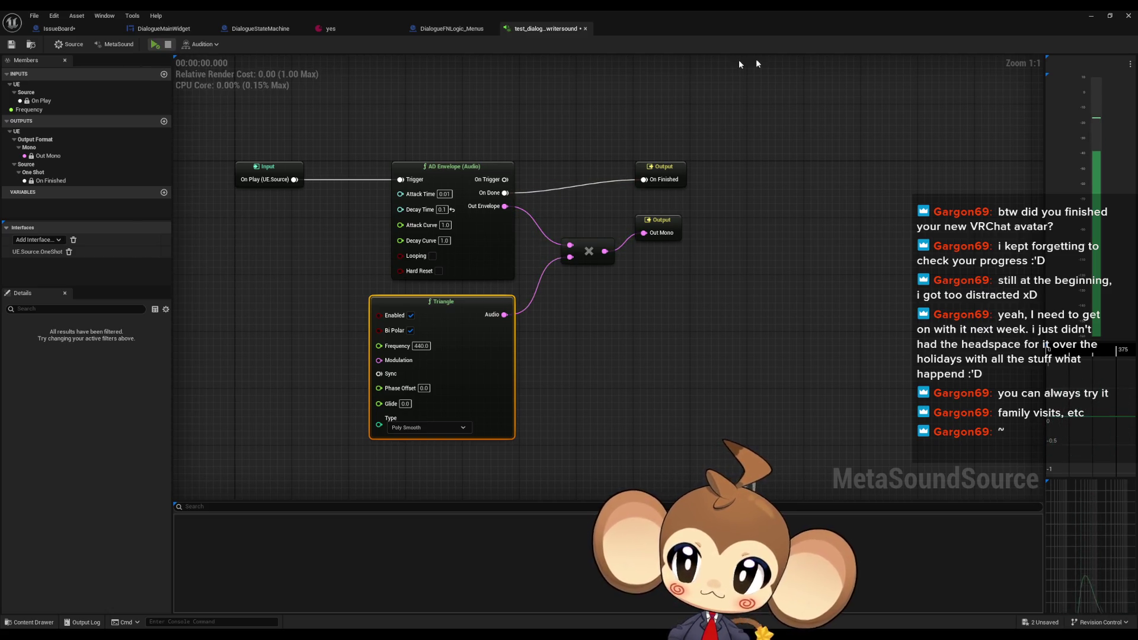
click(1110, 15)
click(1042, 80)
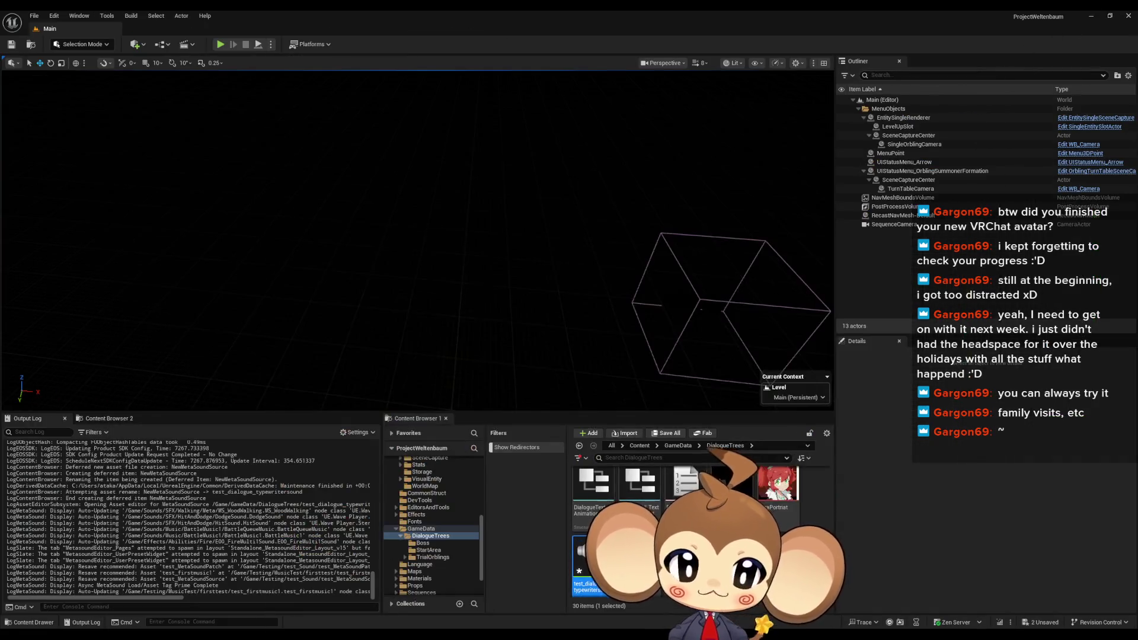
Open the DialogueMainWidget blueprint to its AddNextCharacterToText function
scroll(682, 522, down, 5)
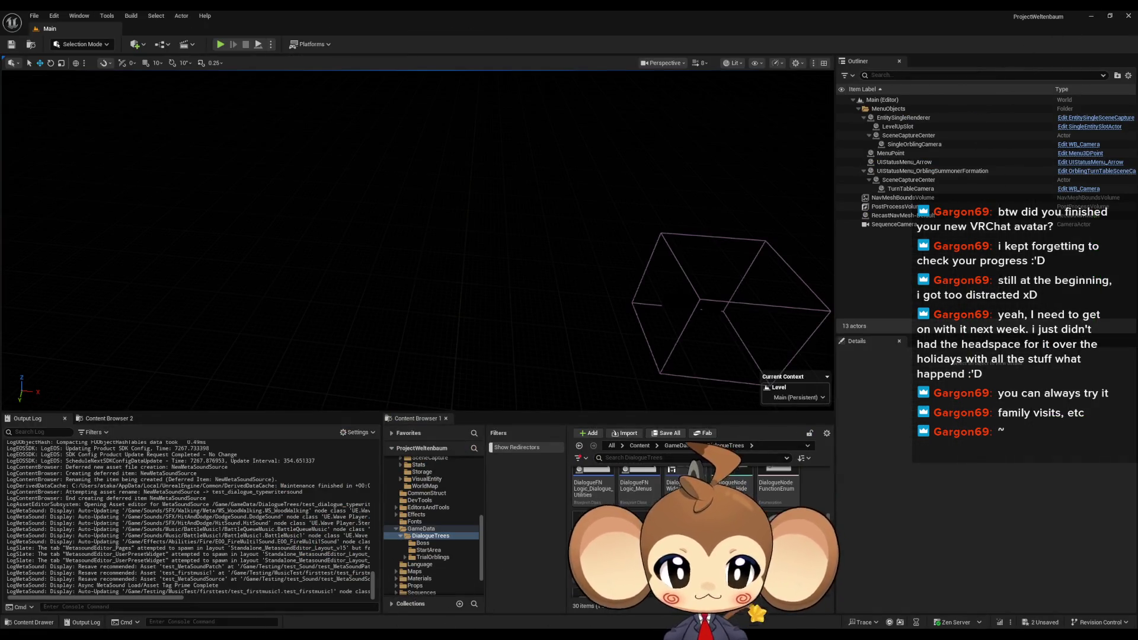
scroll(682, 522, up, 5)
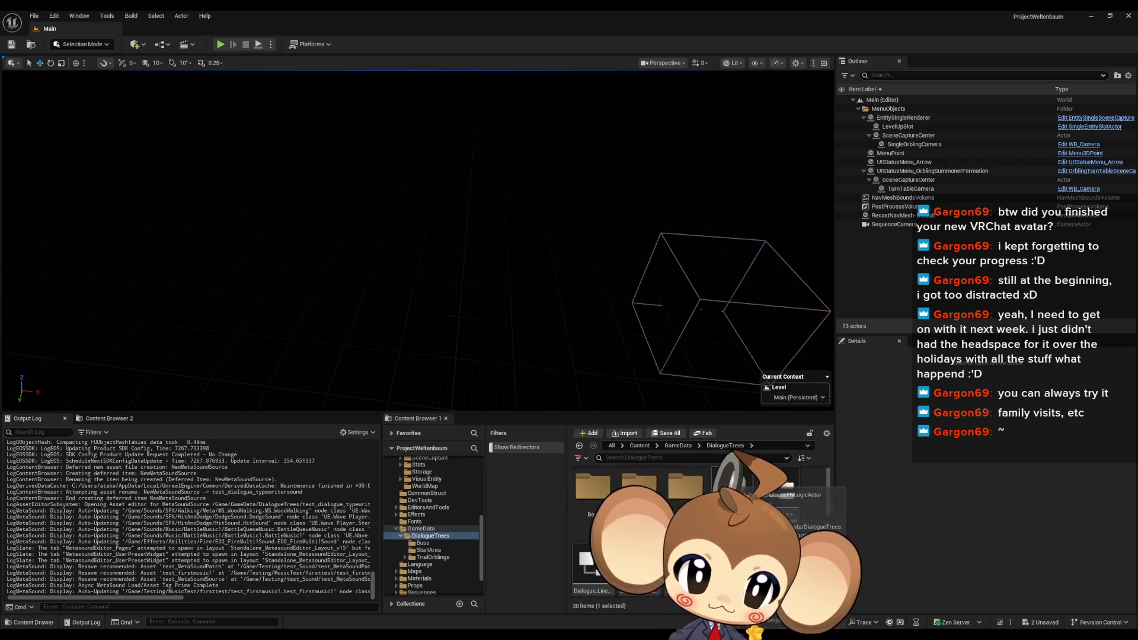
double_click(641, 522)
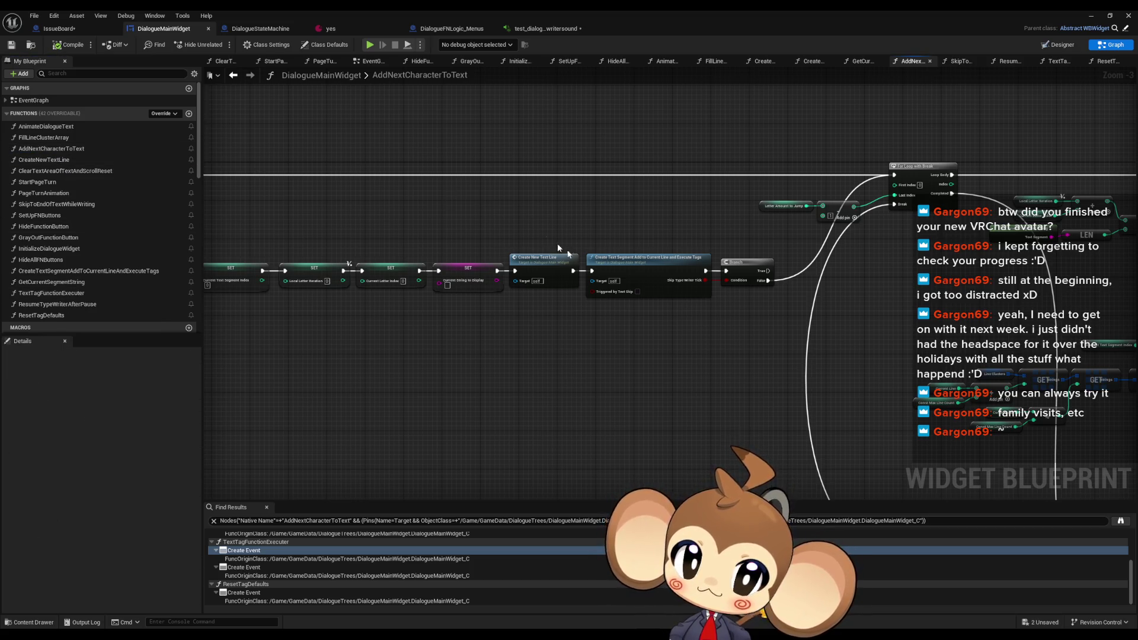
scroll(545, 235, down, 5)
scroll(646, 297, up, 6)
scroll(756, 293, up, 3)
Add a Play Sound 2D node playing test_dialogue_typewritersound after the SET node, then start a play session
right_click(525, 366)
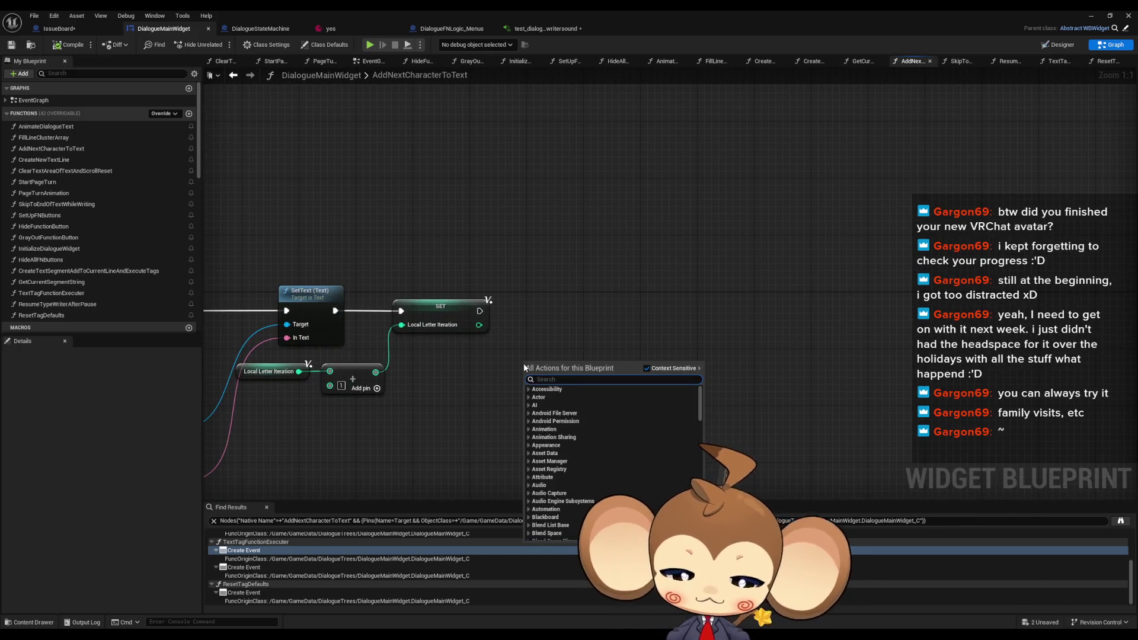
text(play sound)
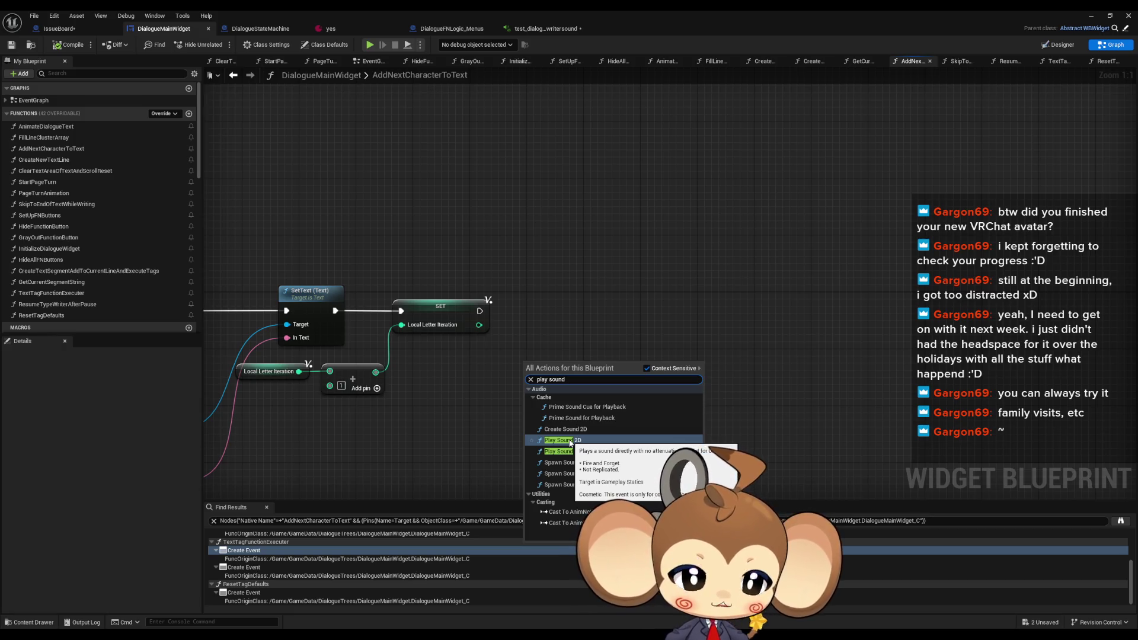
click(571, 443)
drag(555, 403, 606, 360)
click(604, 355)
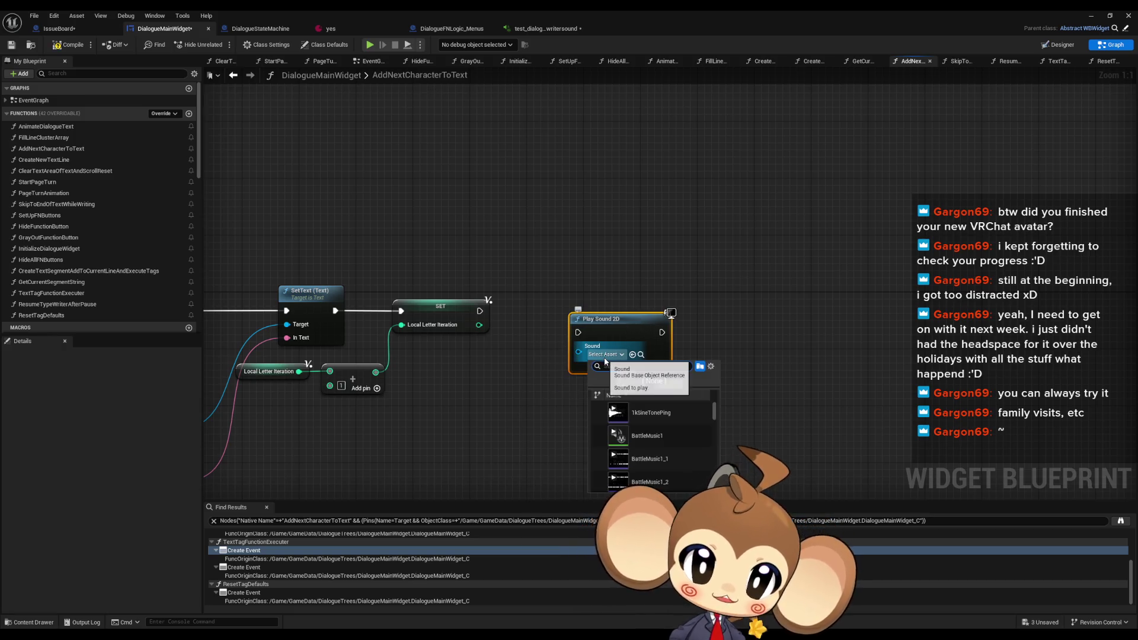
text(test)
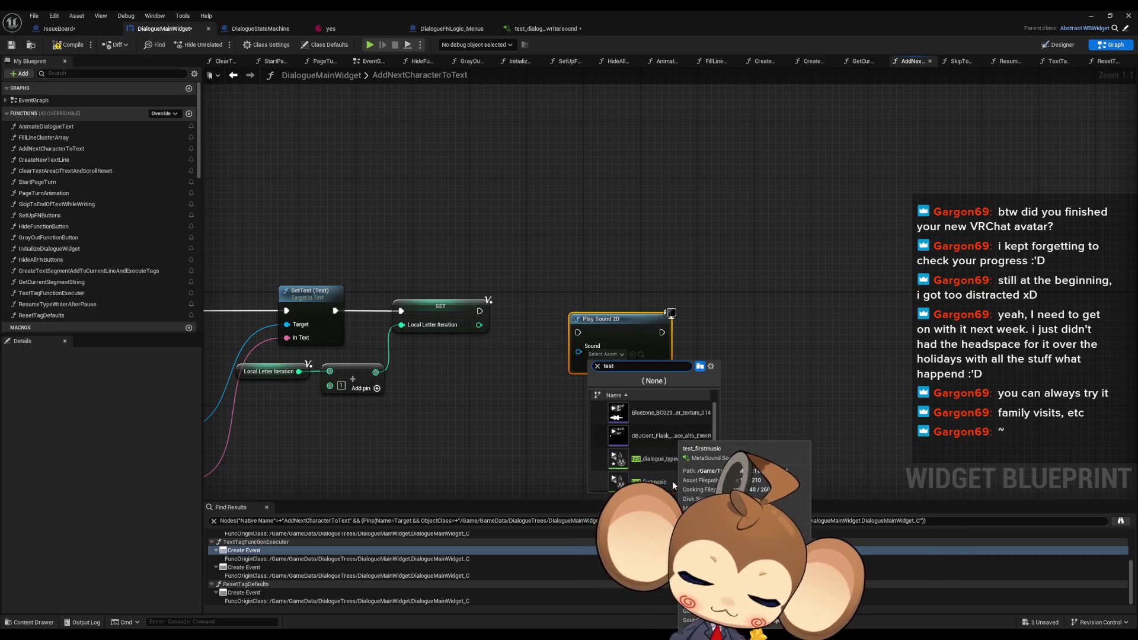
text( di)
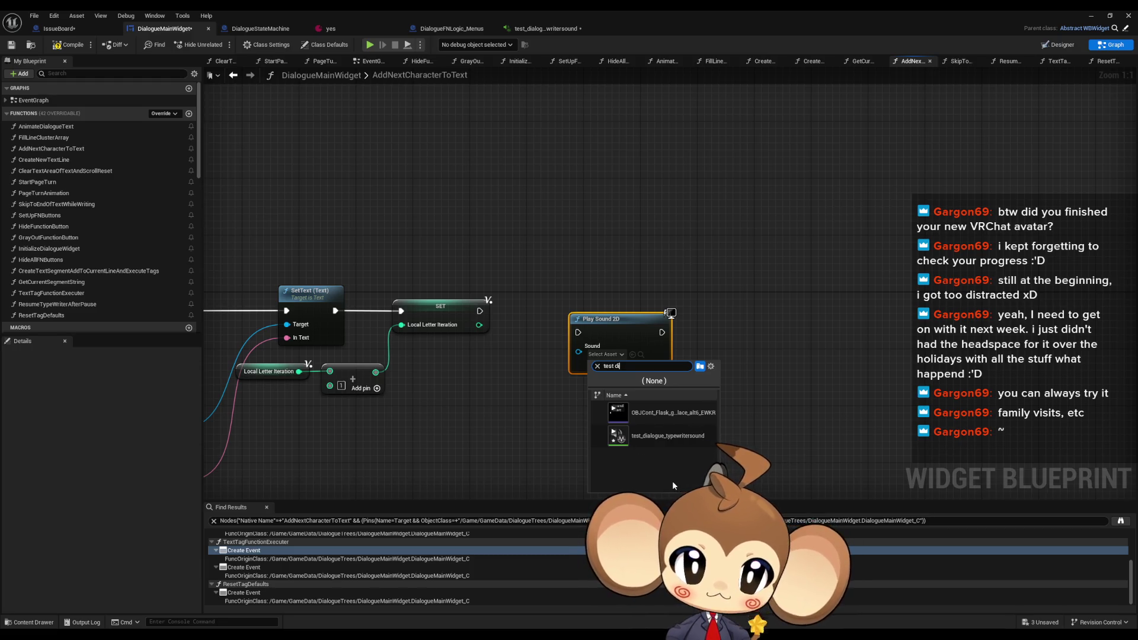
click(668, 436)
drag(628, 328, 536, 311)
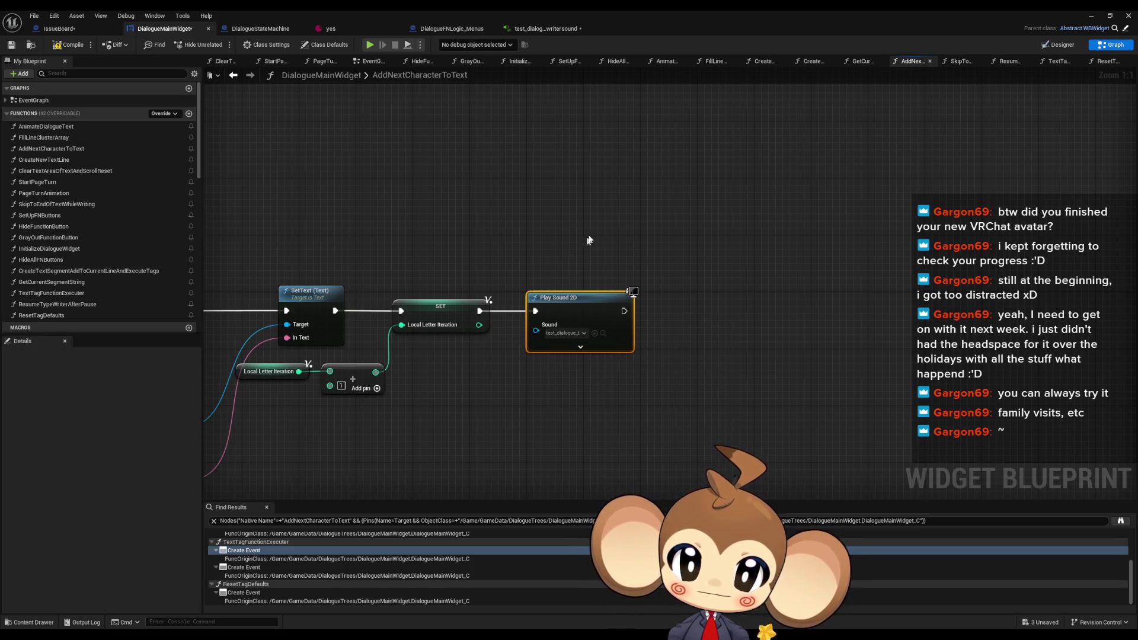
click(1098, 14)
key(alt+p)
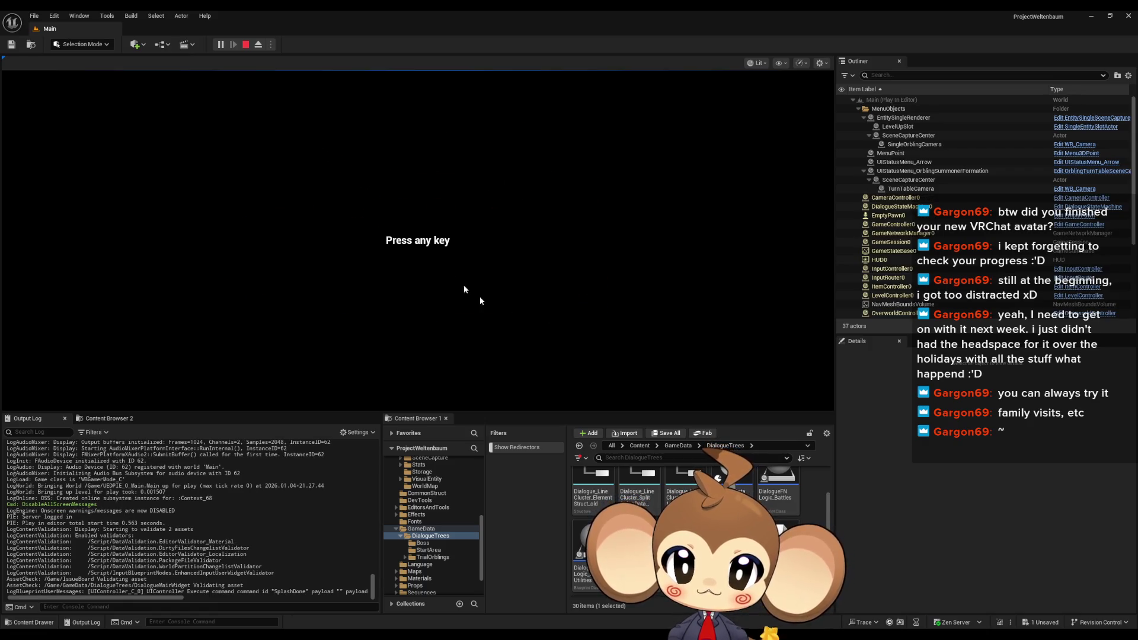
Load the saved game, advance the dialogue to hear the typewriter blips, then end the session
click(462, 285)
key(Down)
key(Return)
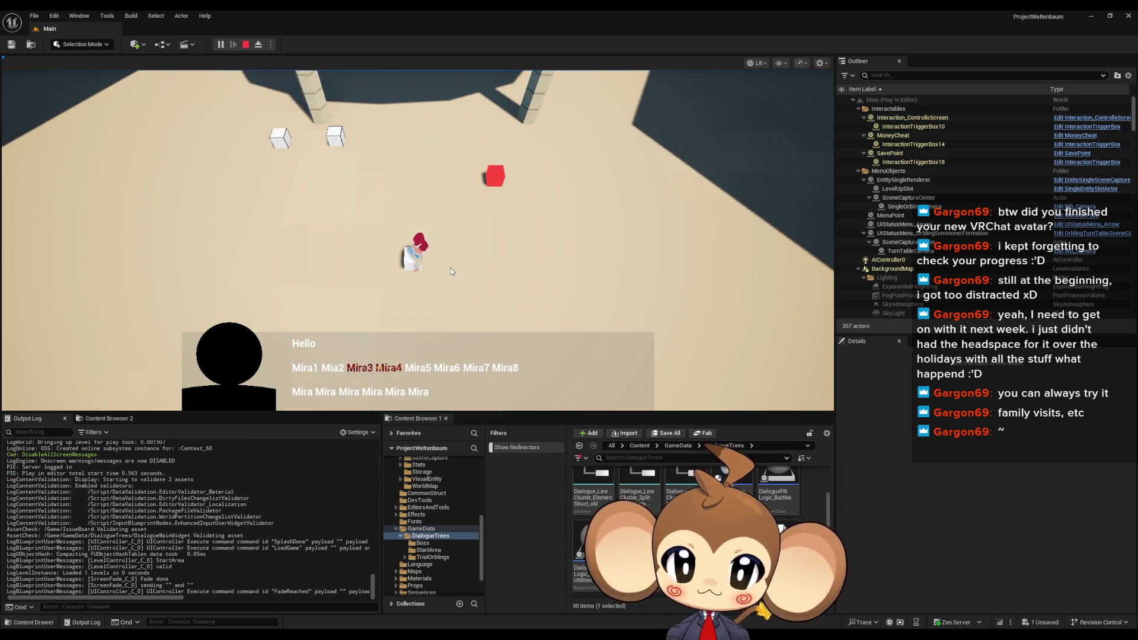
key(Return)
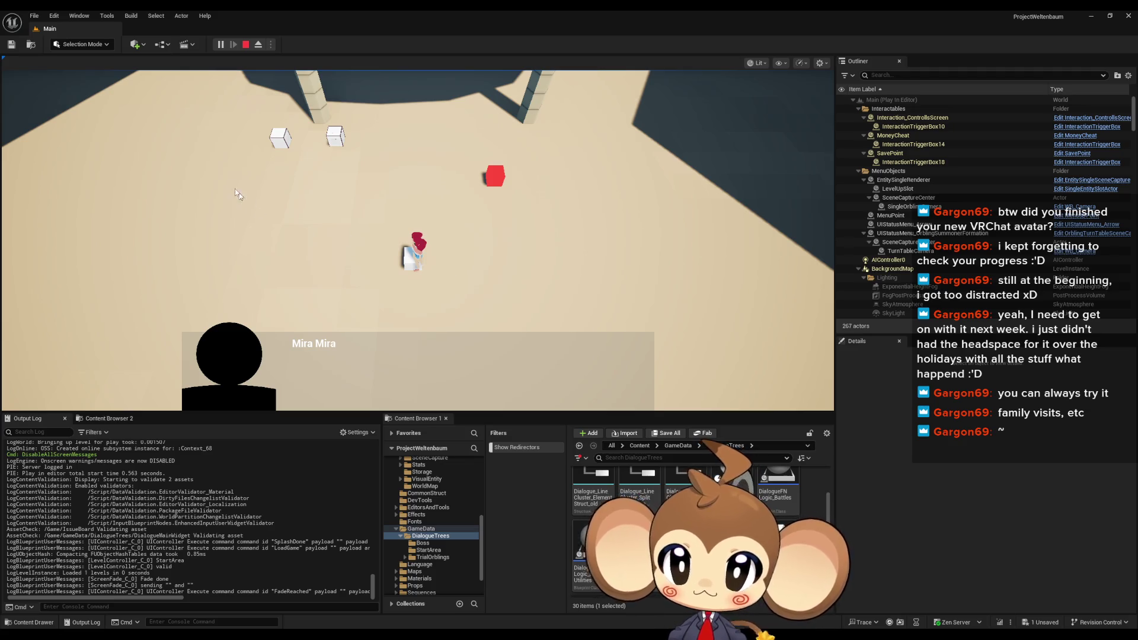
key(Escape)
mouse_move(449, 635)
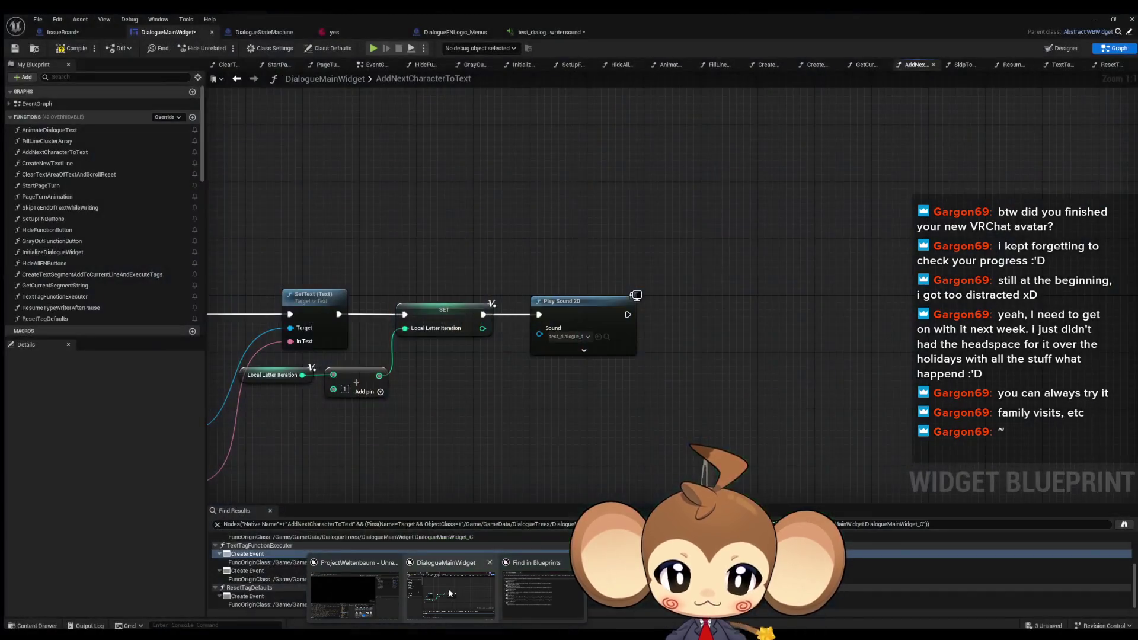
In the typewriter MetaSound, set the AD Envelope Attack Time to 0.0
click(448, 589)
click(546, 30)
click(444, 194)
text(0)
key(Return)
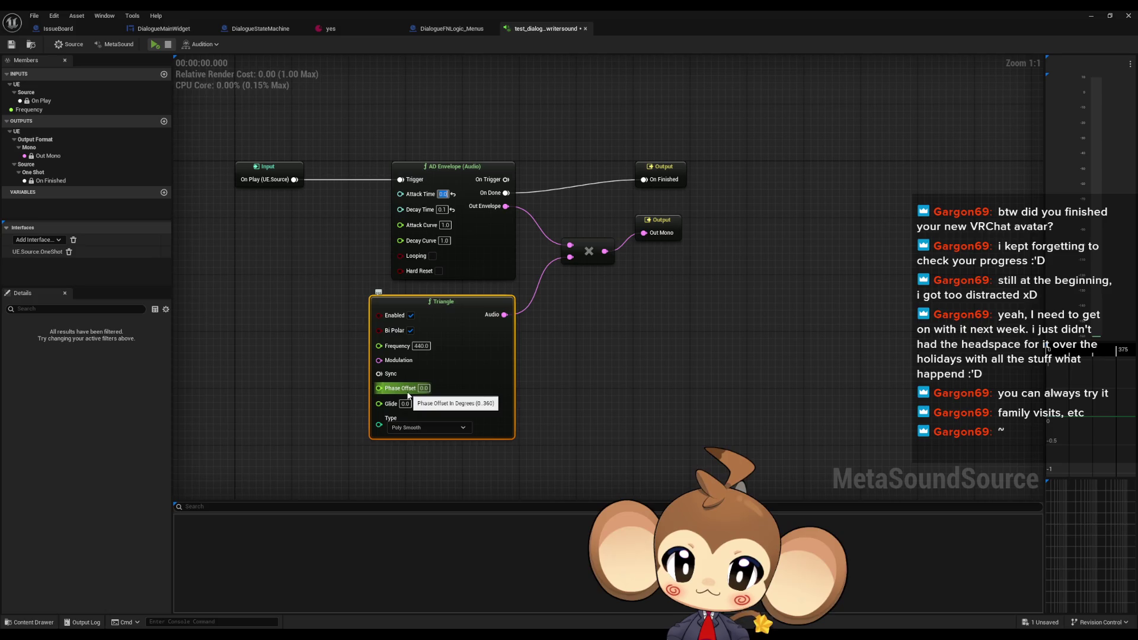
Pan the graph and search the MetaSound node list for 'gain'
click(619, 370)
drag(619, 370, 558, 354)
right_click(558, 355)
text(gain)
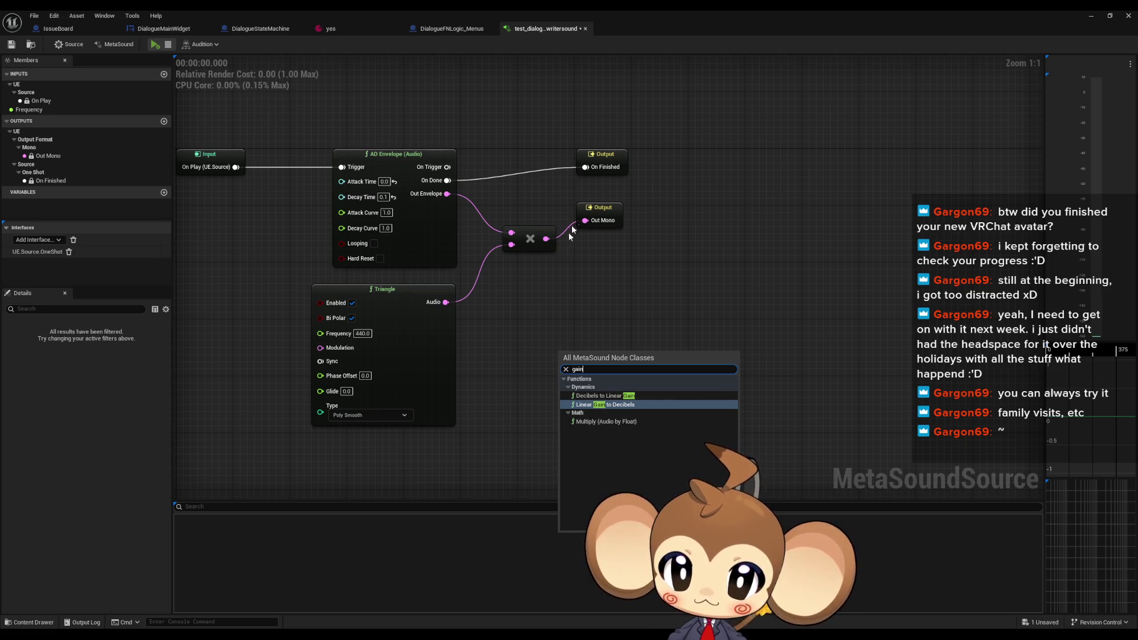
Add a second Multiply node fed by the first multiply's output
right_click(584, 316)
drag(585, 316, 624, 319)
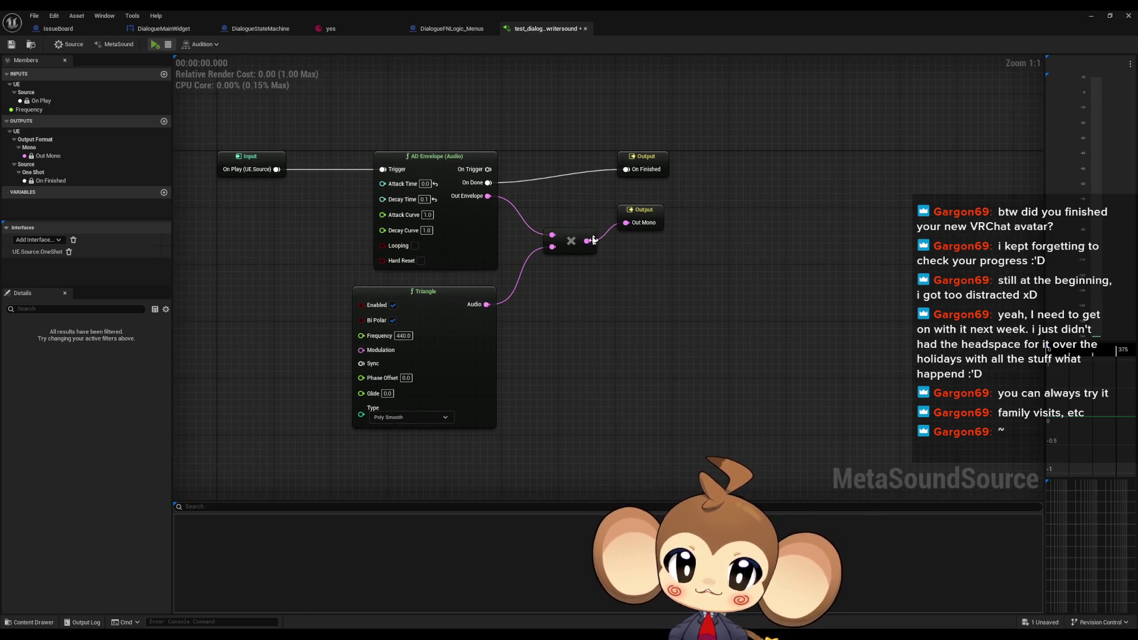
drag(587, 242, 611, 285)
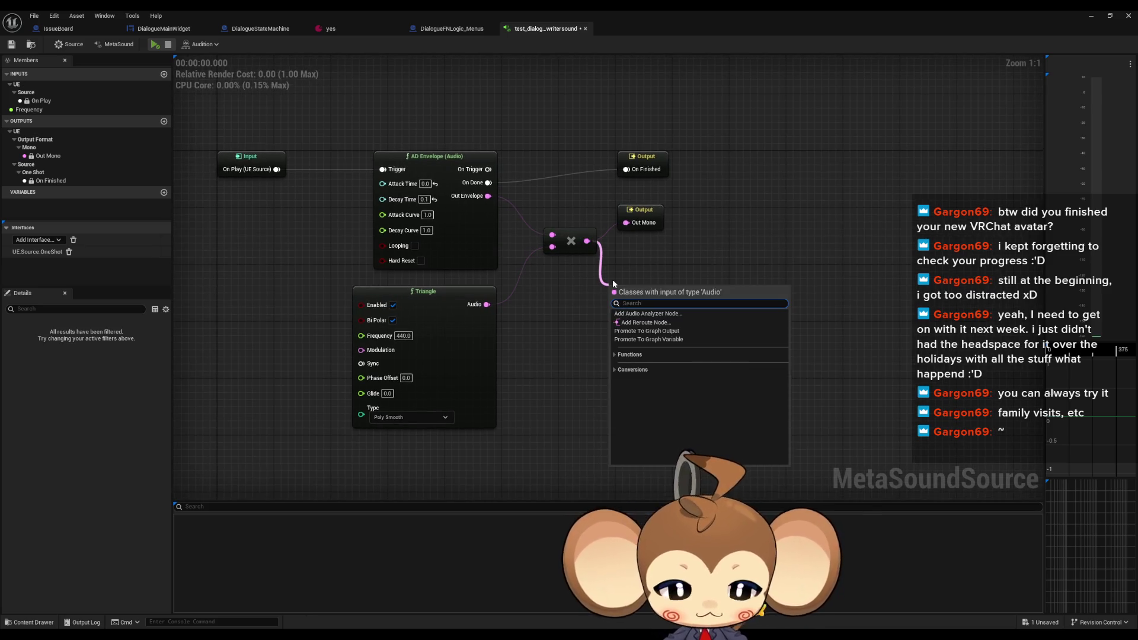
text(mult)
key(Return)
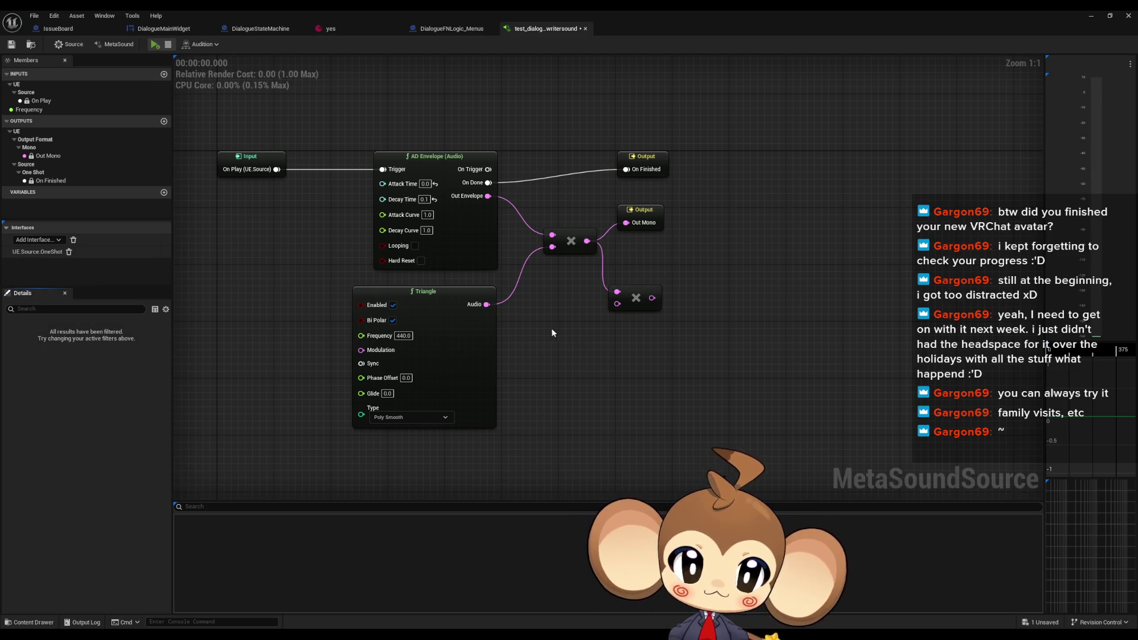
Try promoting the new Multiply's input, deleting the unwanted AdditionalOperands graph input
right_click(544, 332)
drag(618, 304, 545, 328)
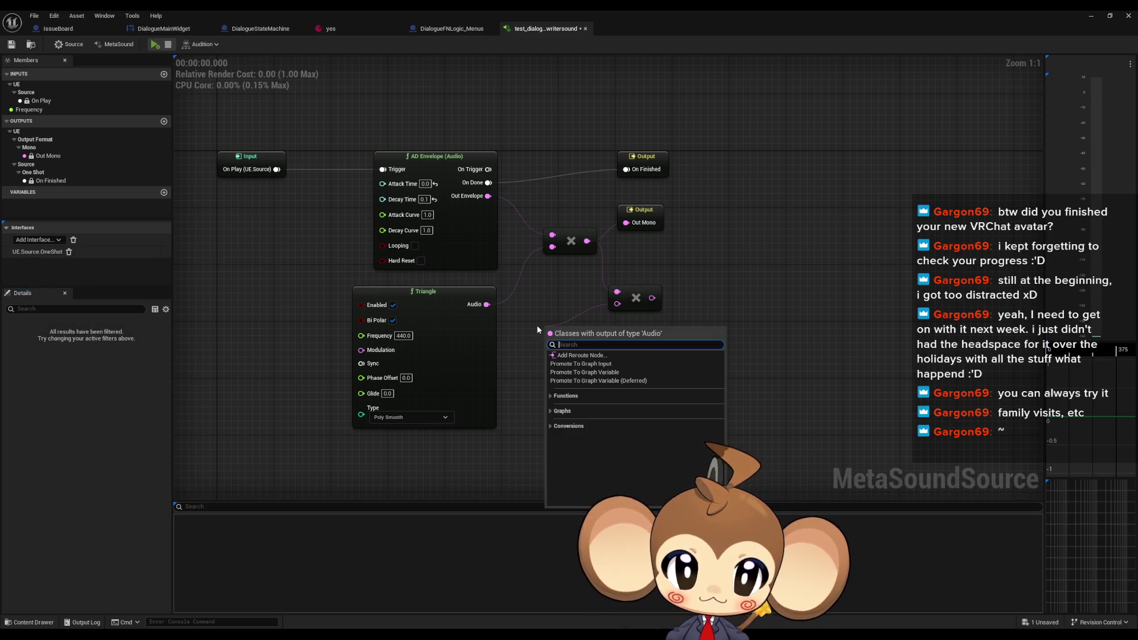
click(584, 364)
click(593, 332)
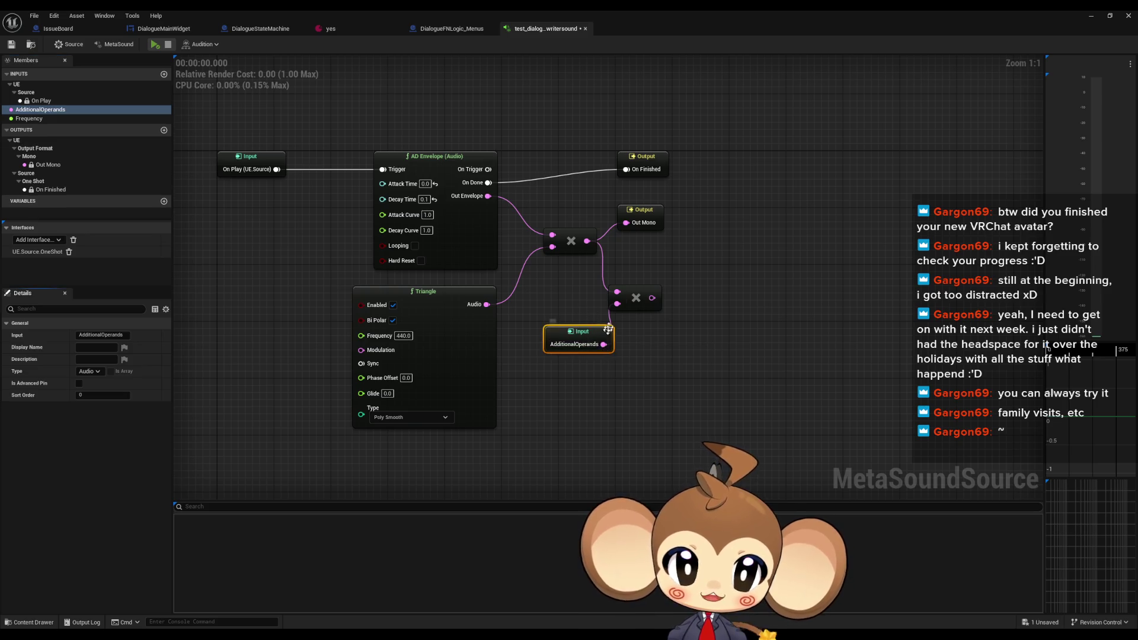
key(Delete)
click(40, 109)
key(Delete)
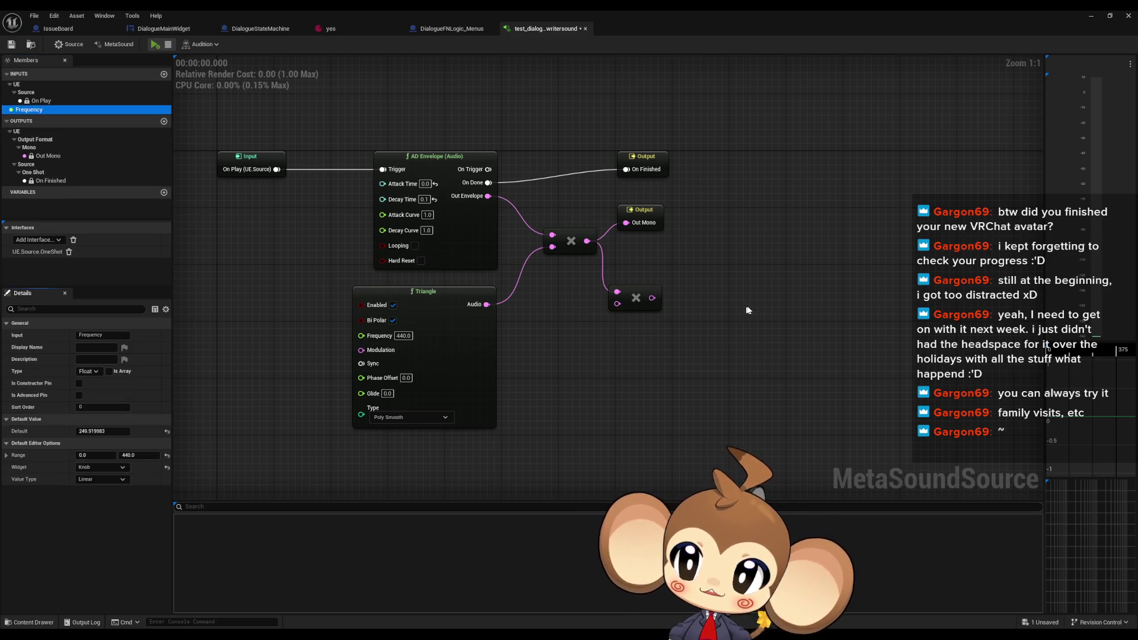
drag(616, 304, 552, 336)
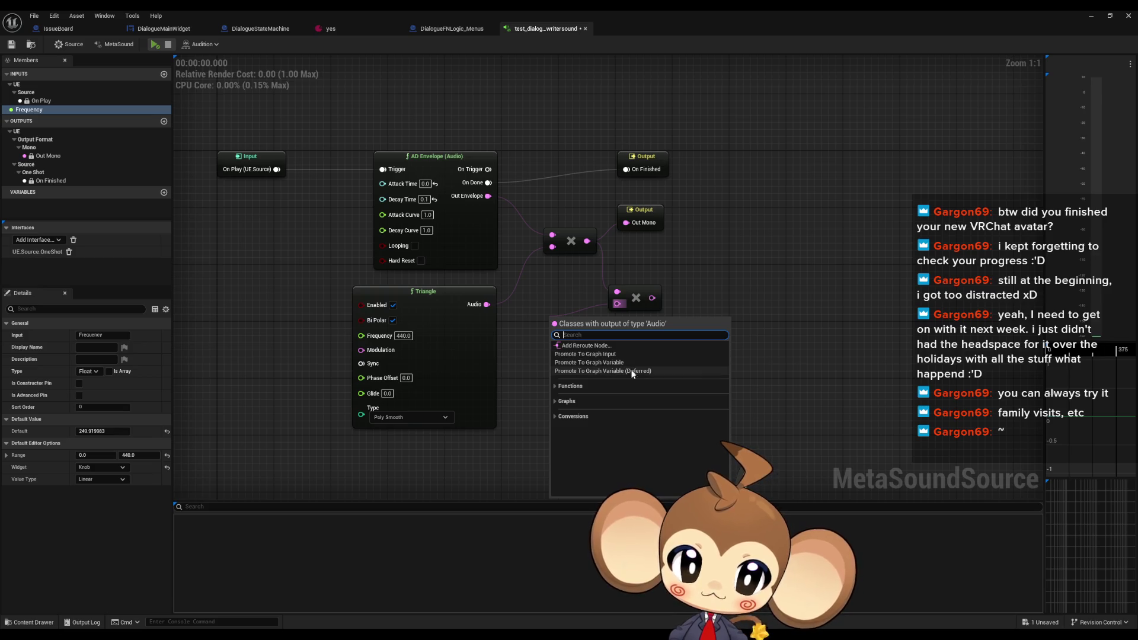
click(589, 362)
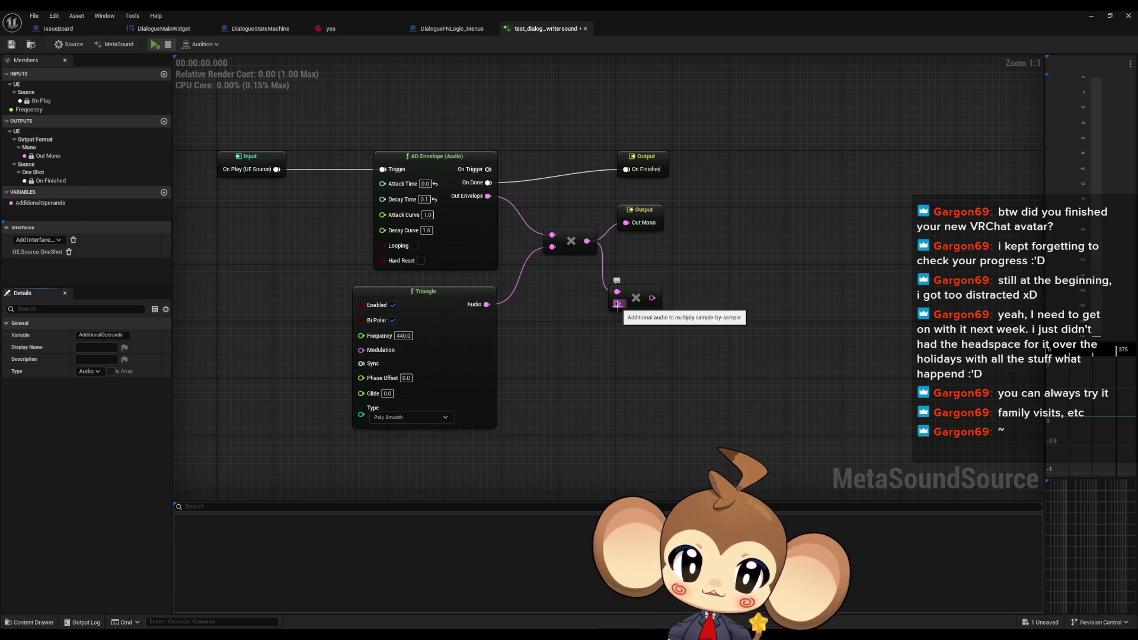
Feed the Multiply from a Float To Audio node with graph input 'In', outputting to Out Mono
drag(617, 304, 570, 336)
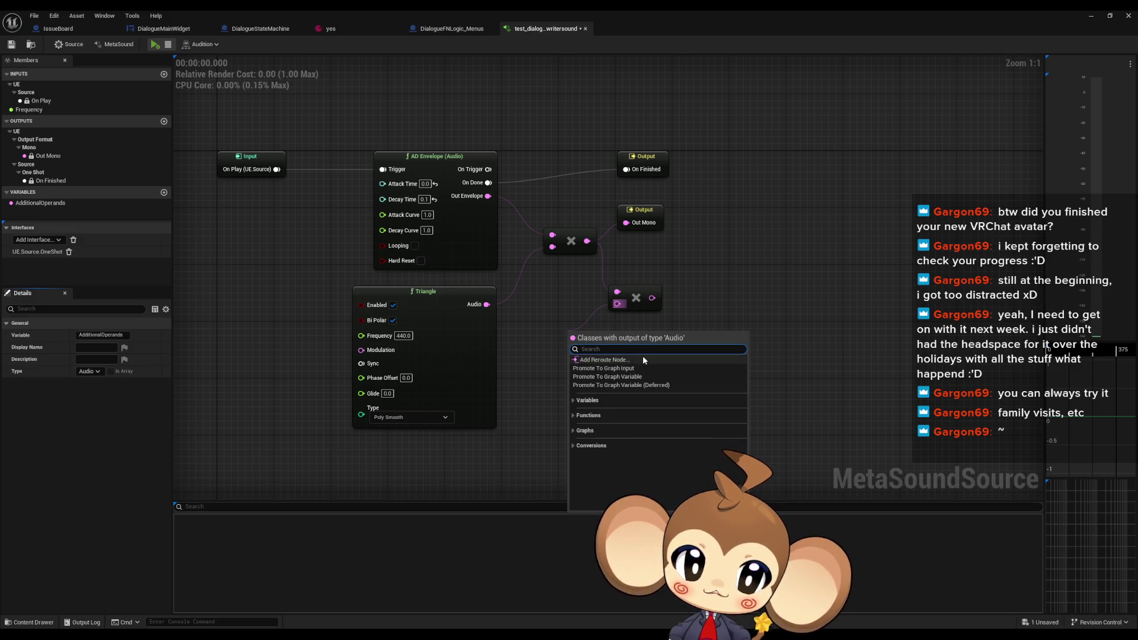
click(568, 319)
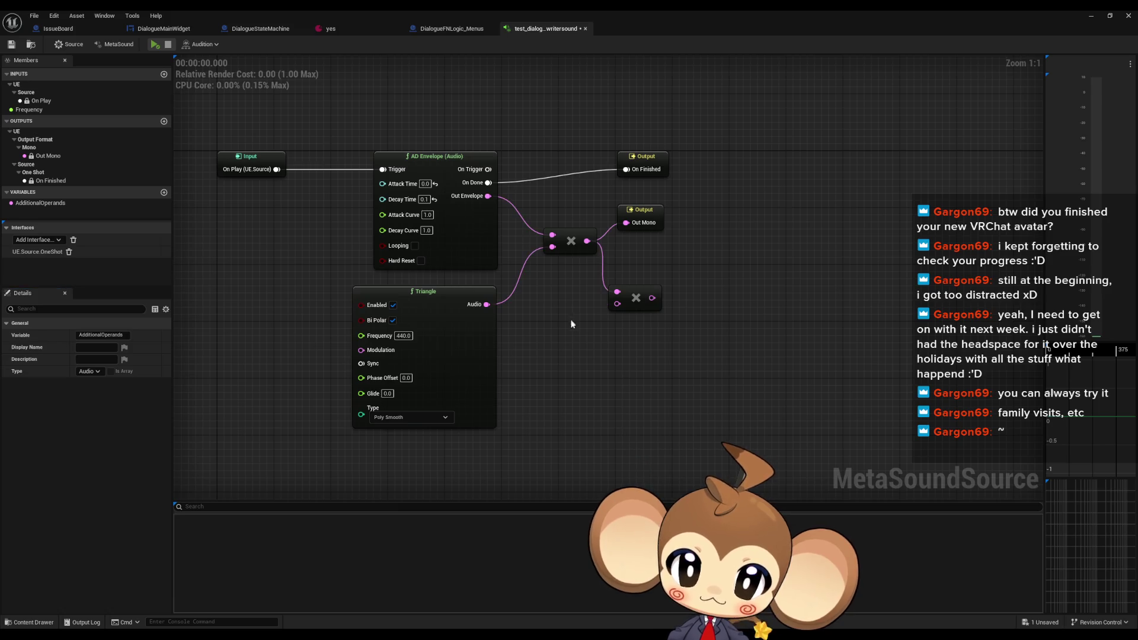
mouse_move(619, 304)
mouse_down()
mouse_move(593, 303)
mouse_move(554, 330)
mouse_up()
text(to)
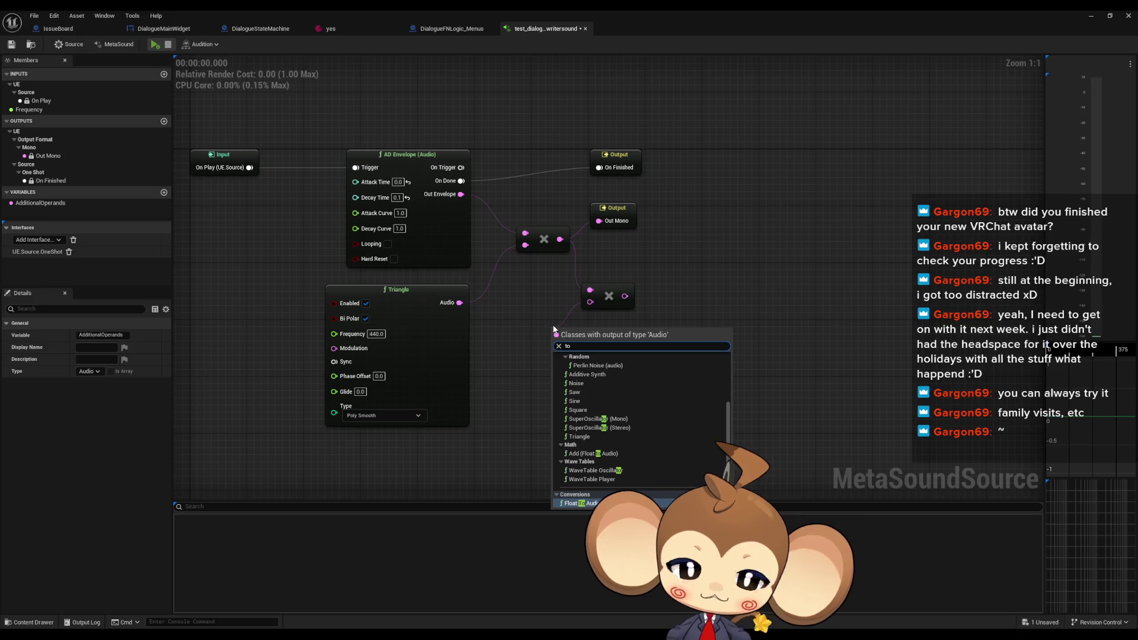
text( float)
key(Return)
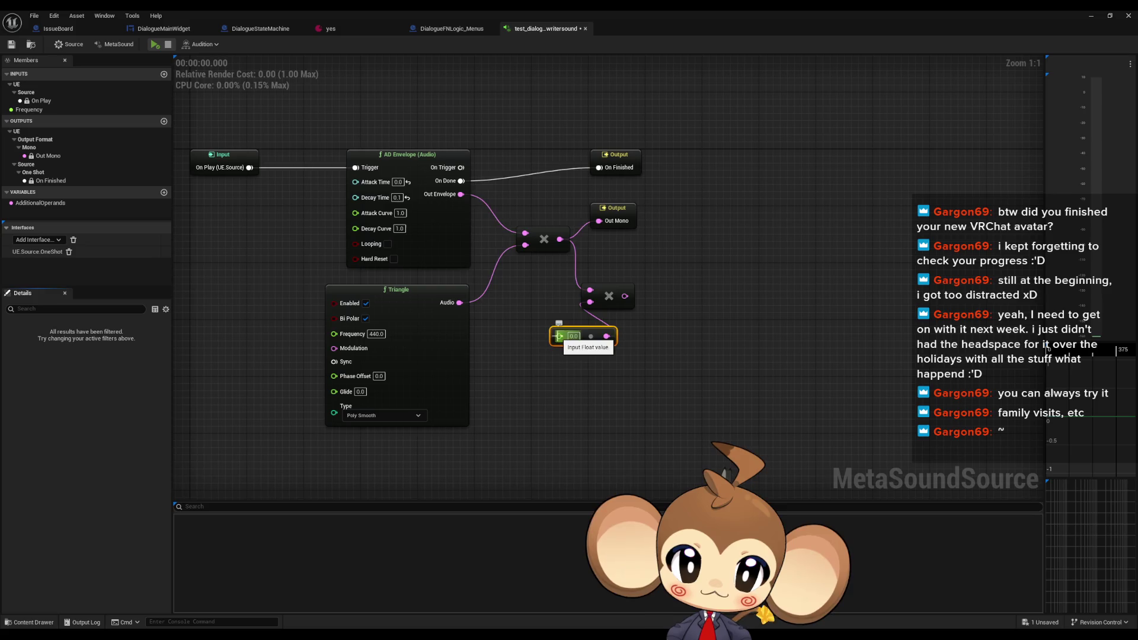
drag(558, 336, 516, 377)
click(556, 411)
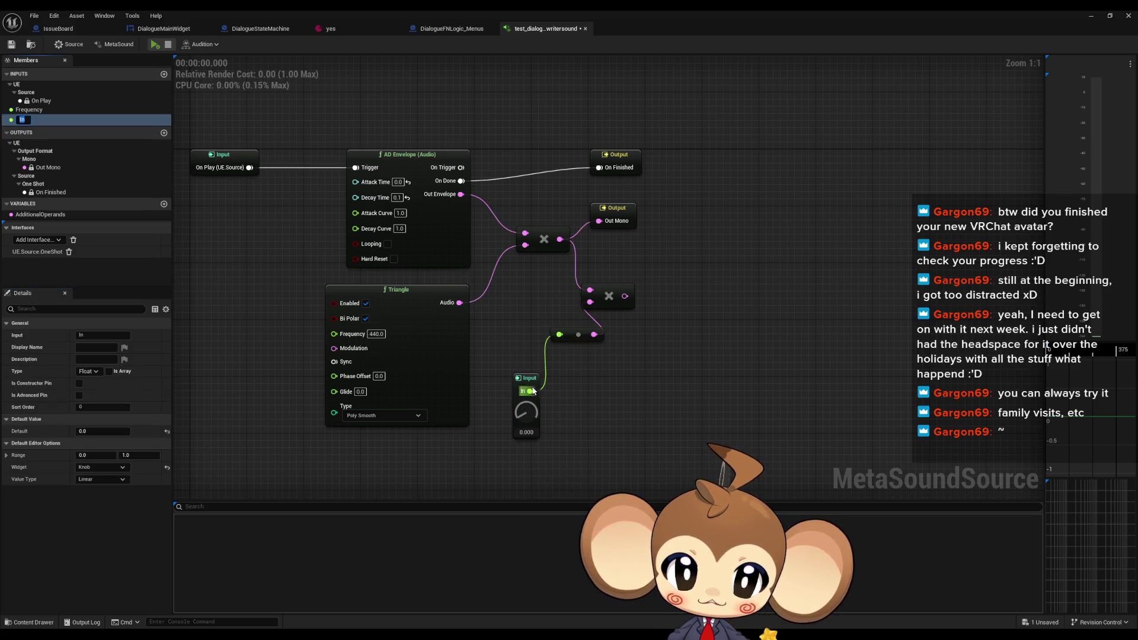
drag(625, 296, 599, 220)
Audition the blip repeatedly, then save the MetaSound asset
click(156, 45)
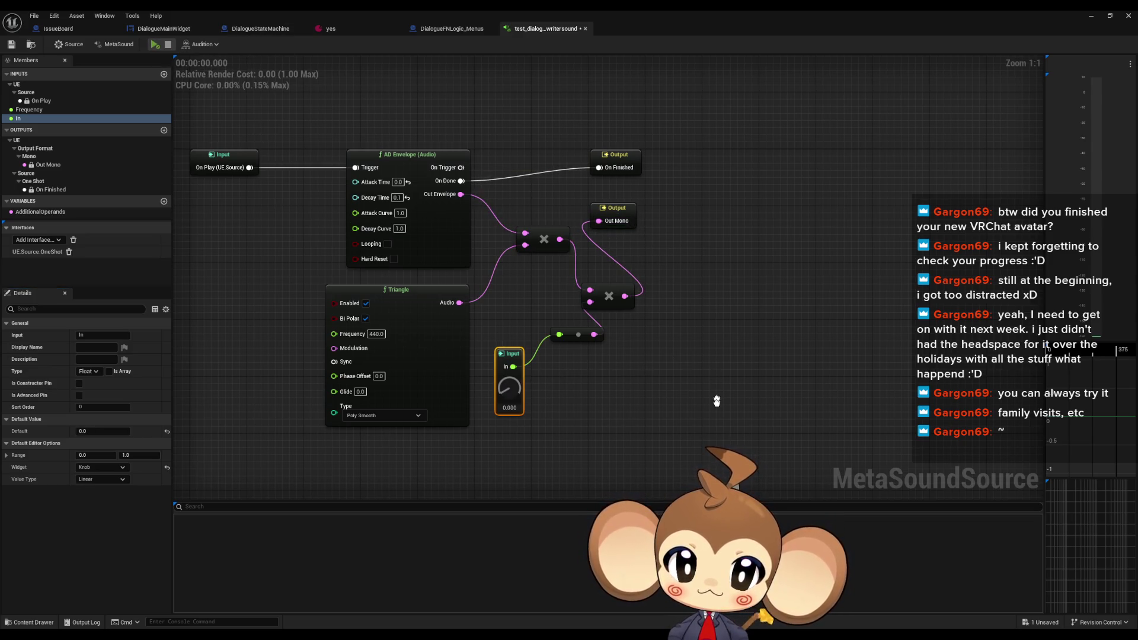
click(153, 46)
click(153, 46)
click(153, 46)
click(153, 46)
click(153, 46)
click(153, 46)
click(153, 46)
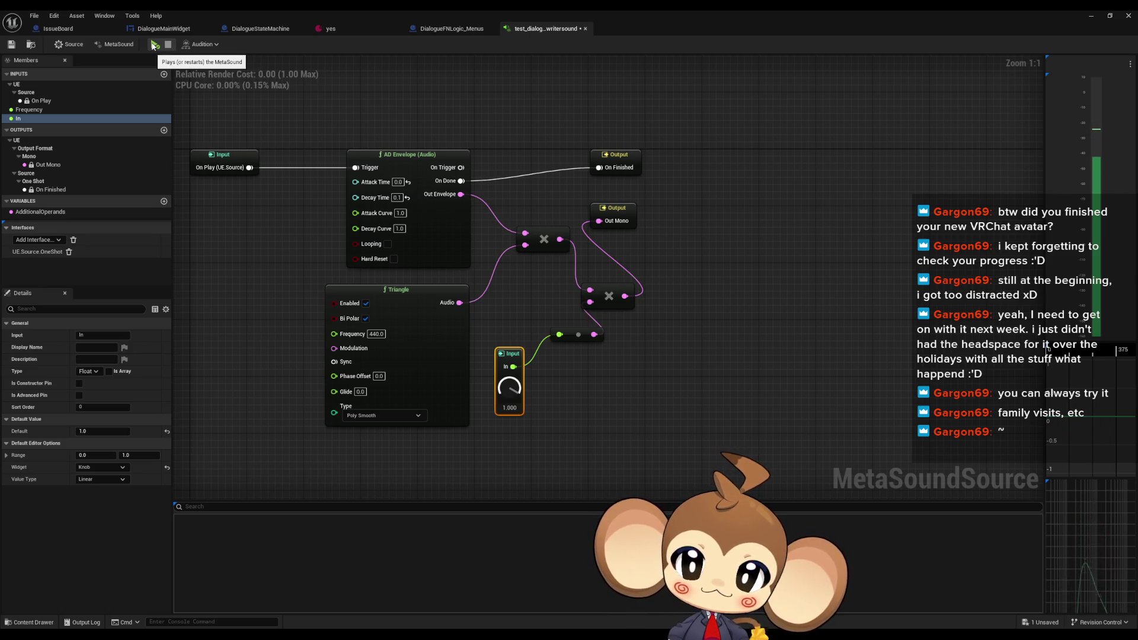
click(153, 45)
click(153, 45)
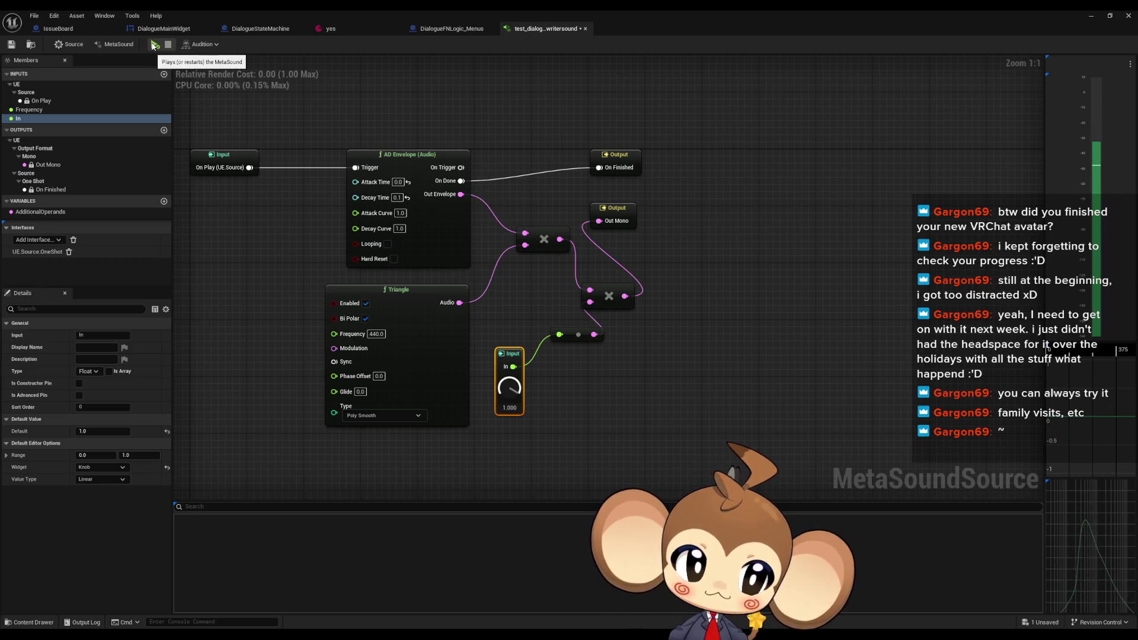
click(153, 46)
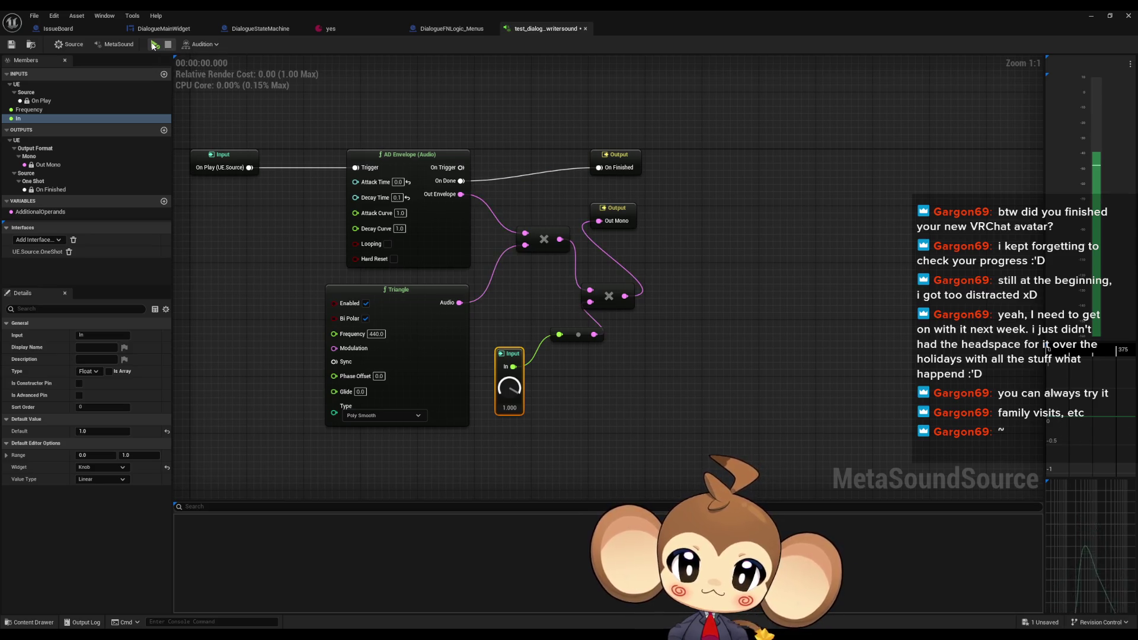
click(153, 45)
click(153, 46)
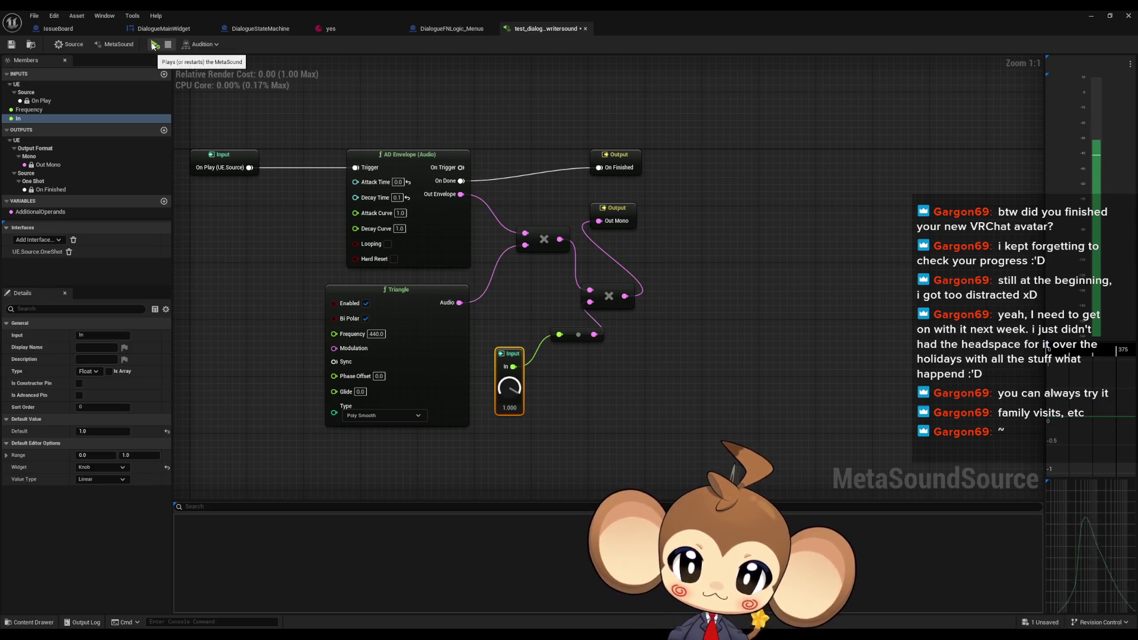
click(153, 46)
click(152, 46)
click(153, 46)
click(153, 45)
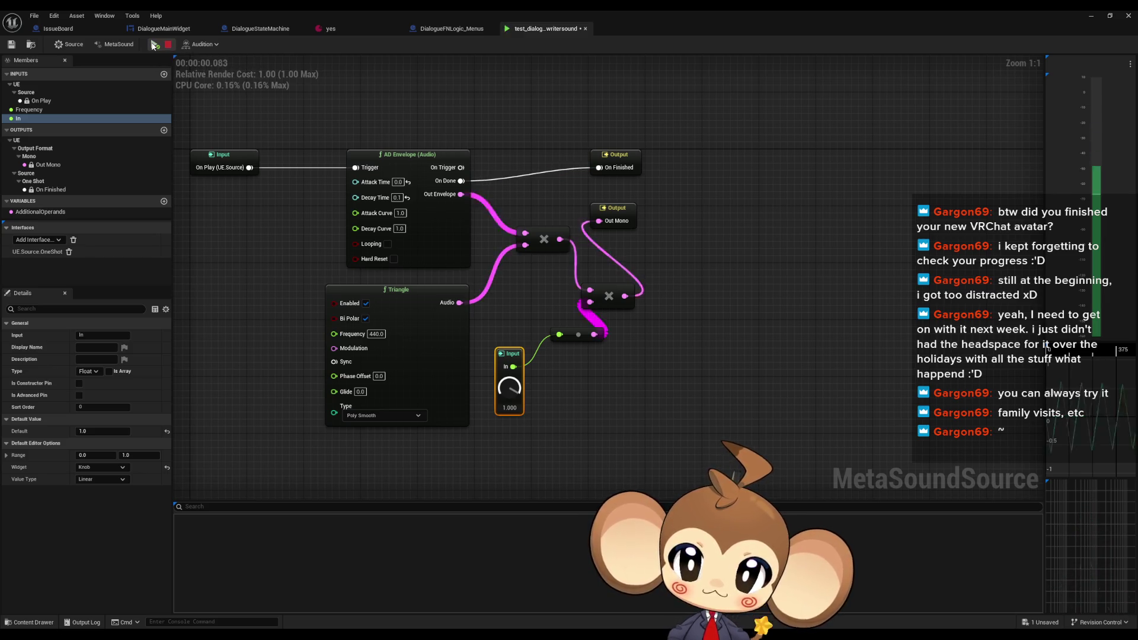
click(153, 46)
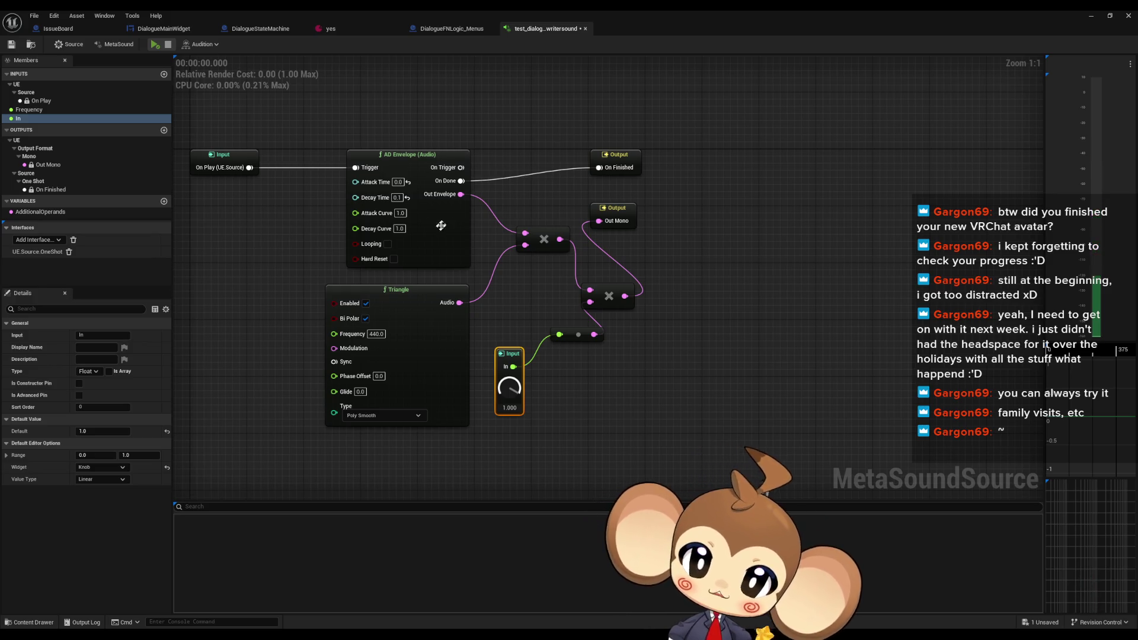
key(ctrl+s)
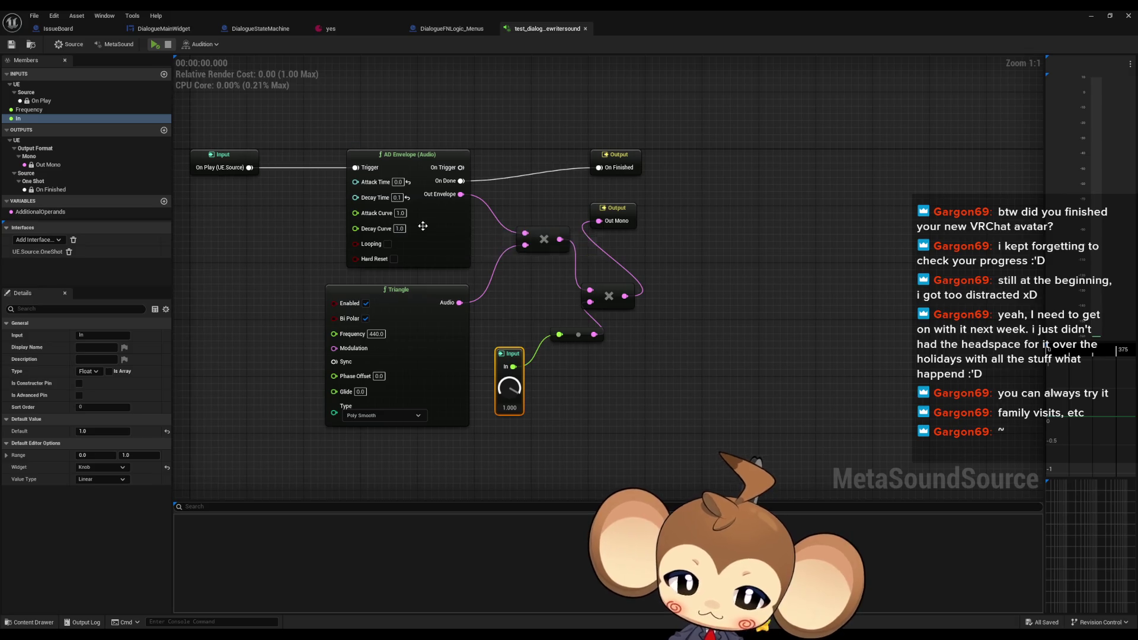
Set the AD Envelope Attack Curve to 0.0 and audition it
click(401, 229)
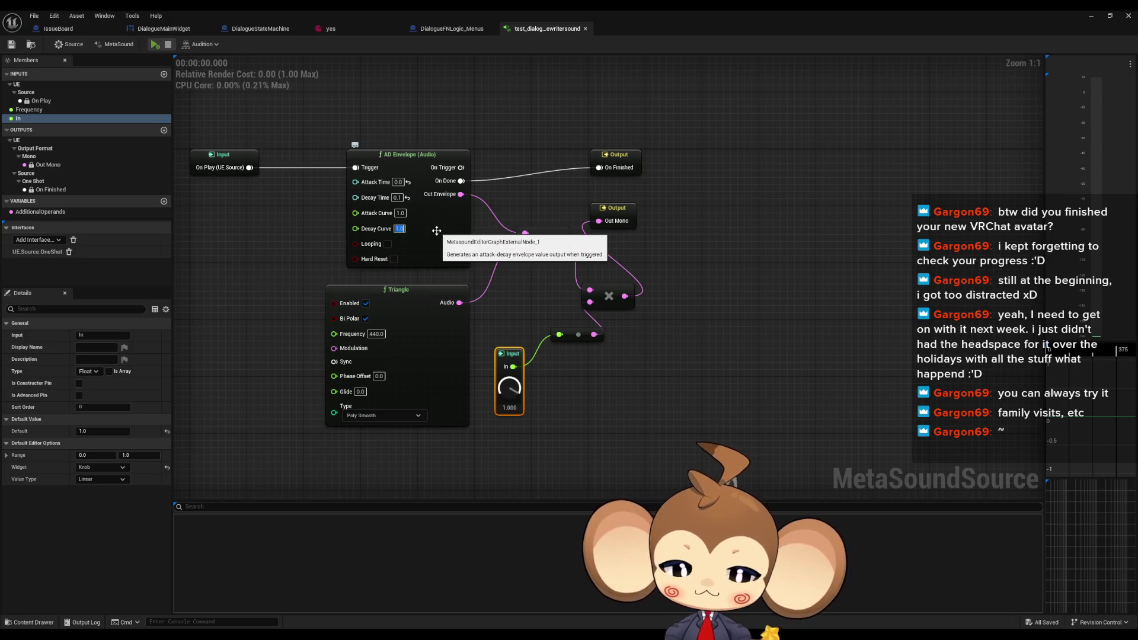
text(0.1)
key(Return)
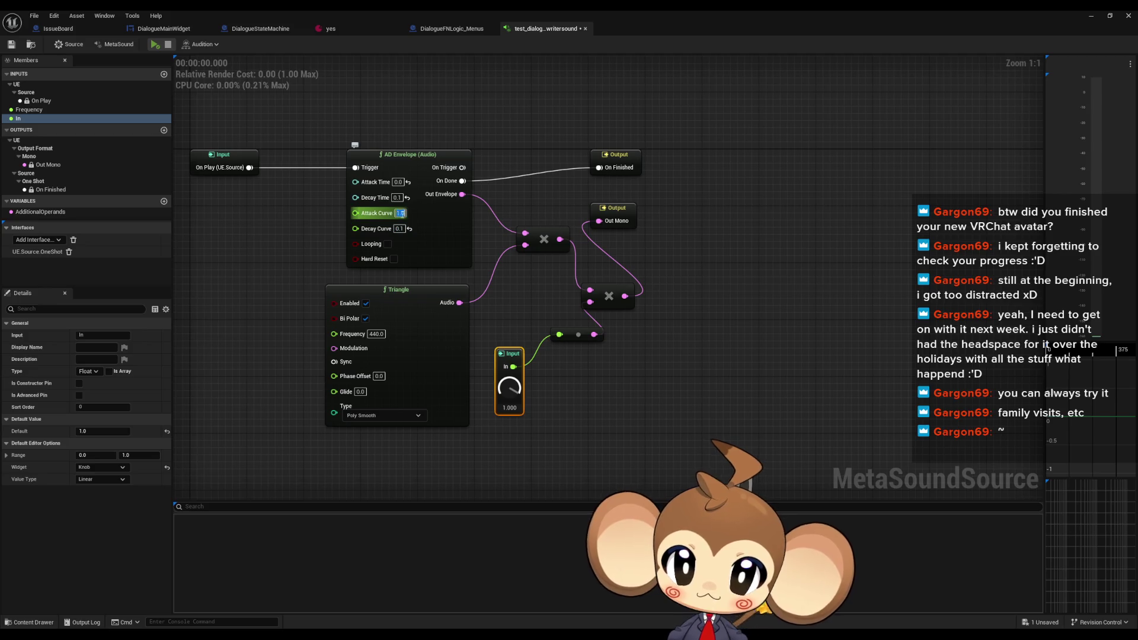
click(156, 46)
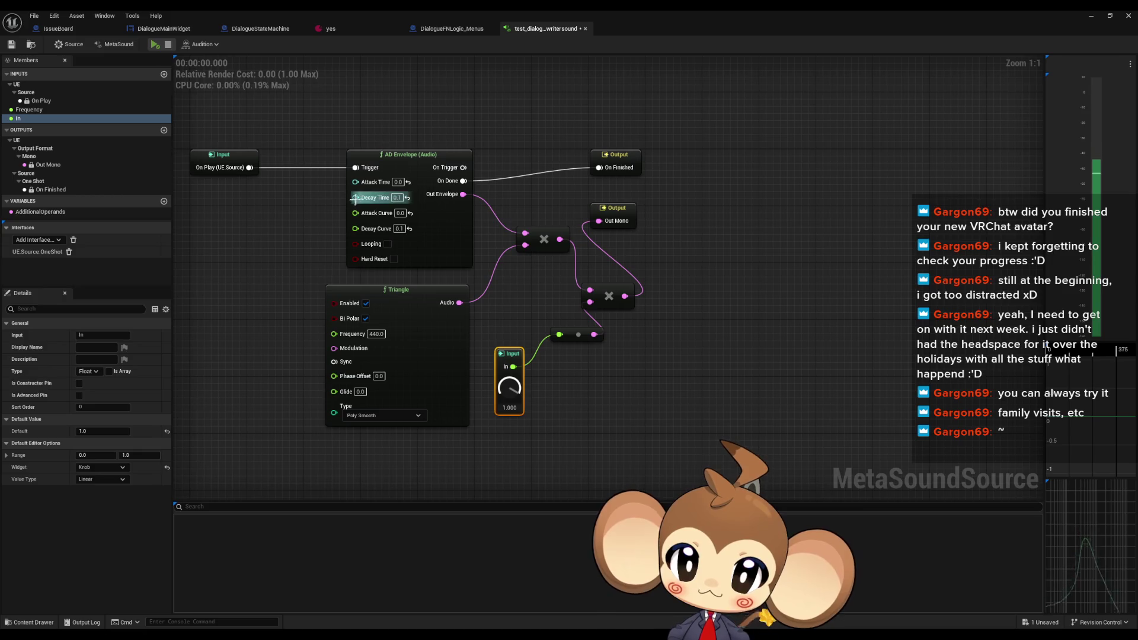
Try a Decay Curve of 0.5, then reset it to the default 1.0 and replay
text(5)
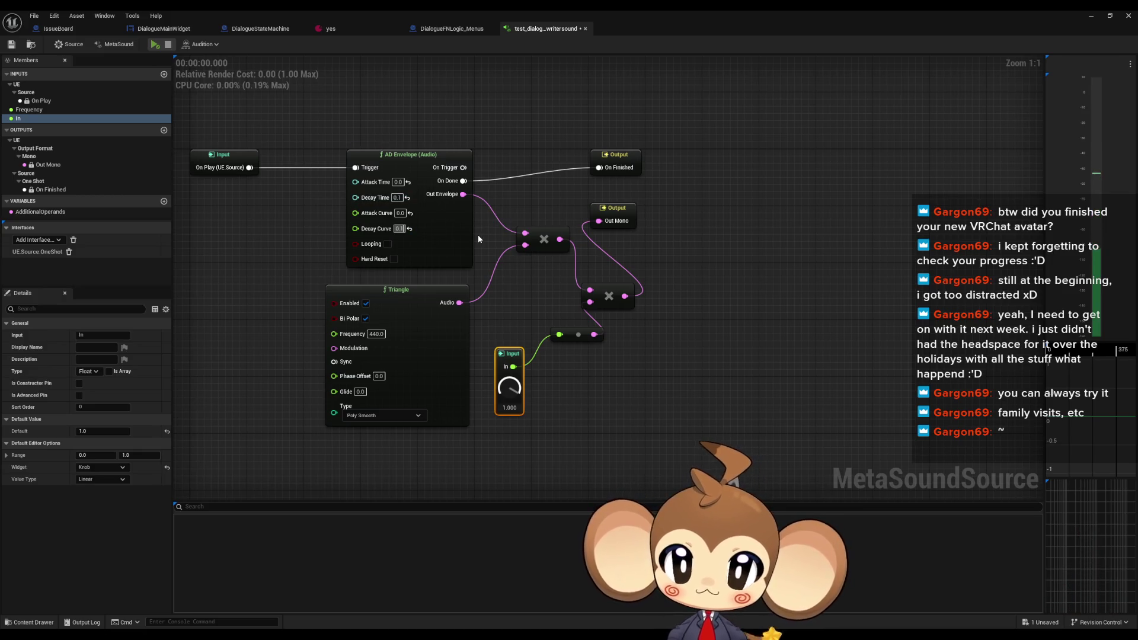
key(Return)
click(155, 46)
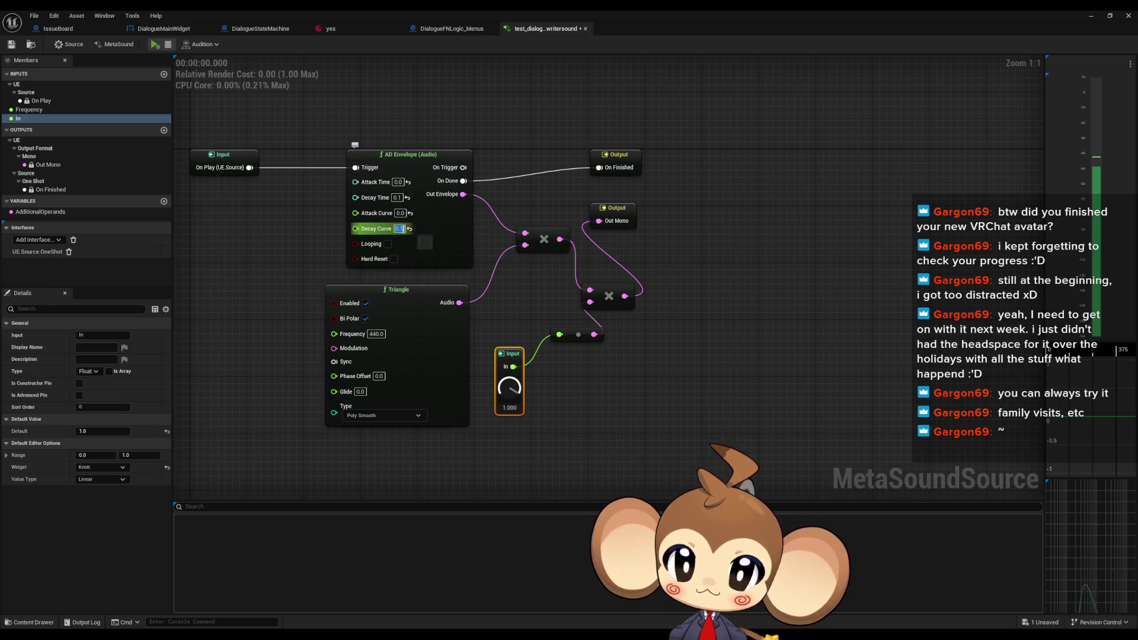
click(410, 229)
click(248, 61)
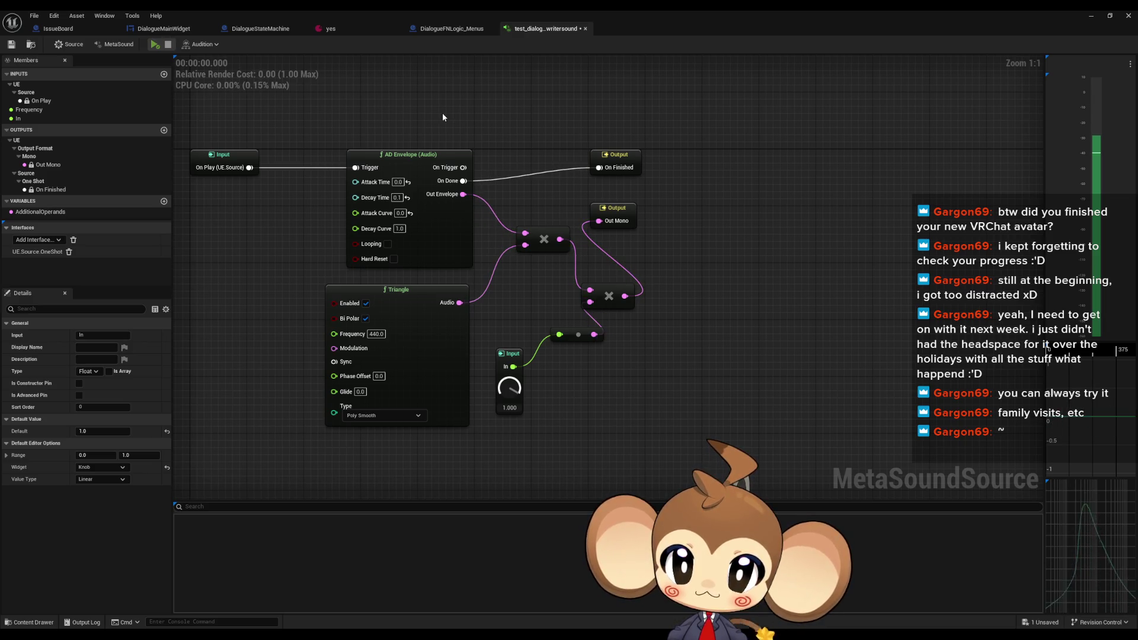
key(space)
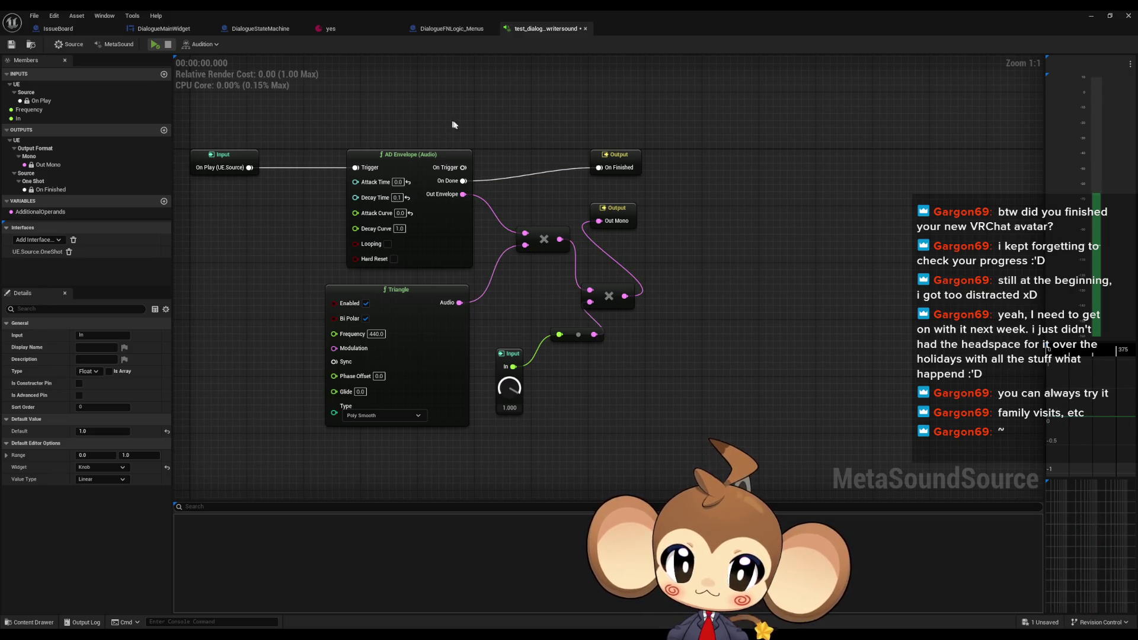
key(space)
key(space)
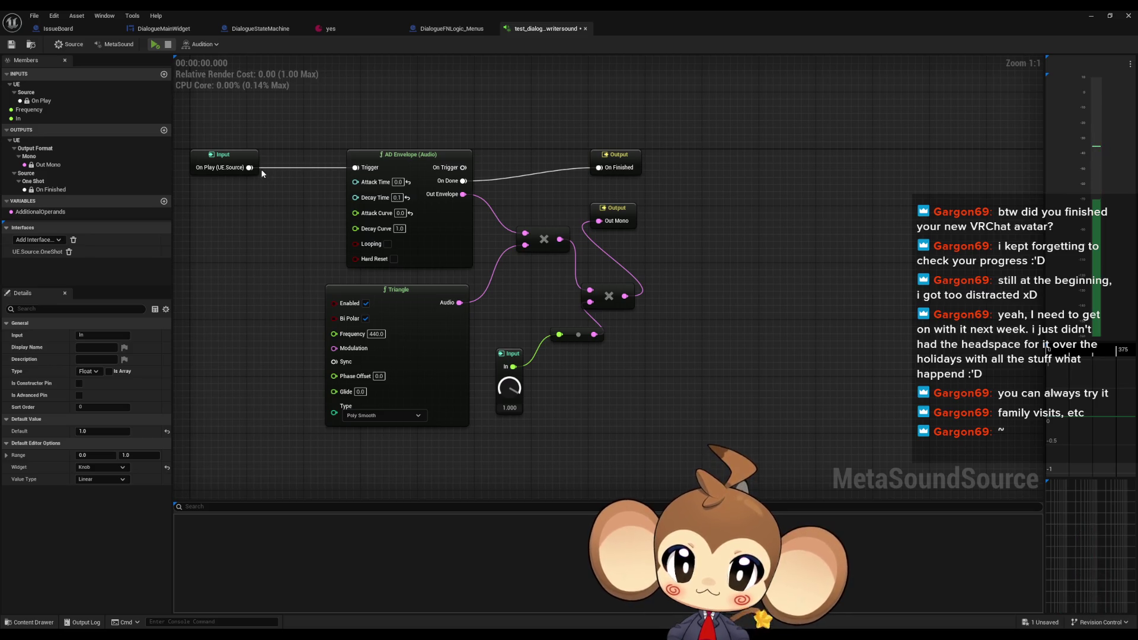
drag(250, 168, 602, 168)
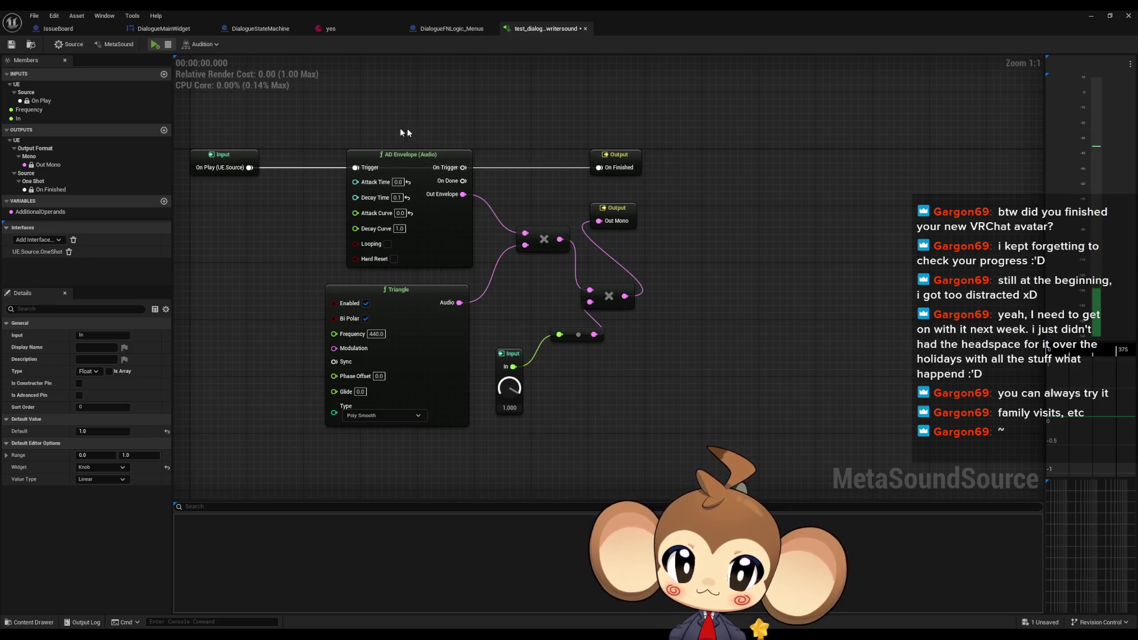
click(155, 45)
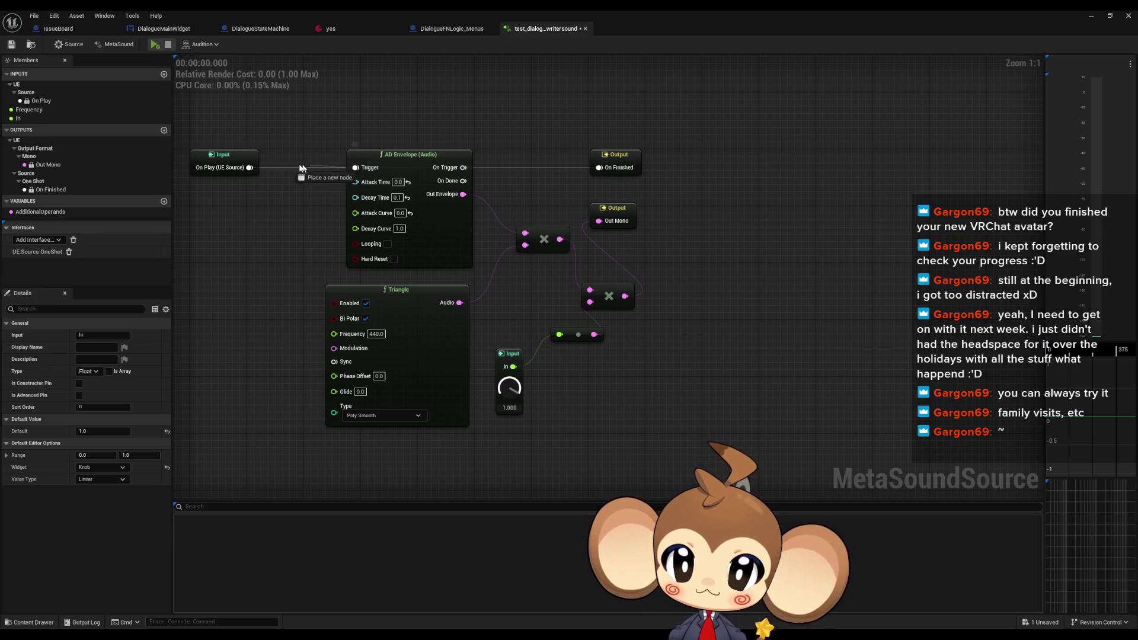
alt+click(598, 167)
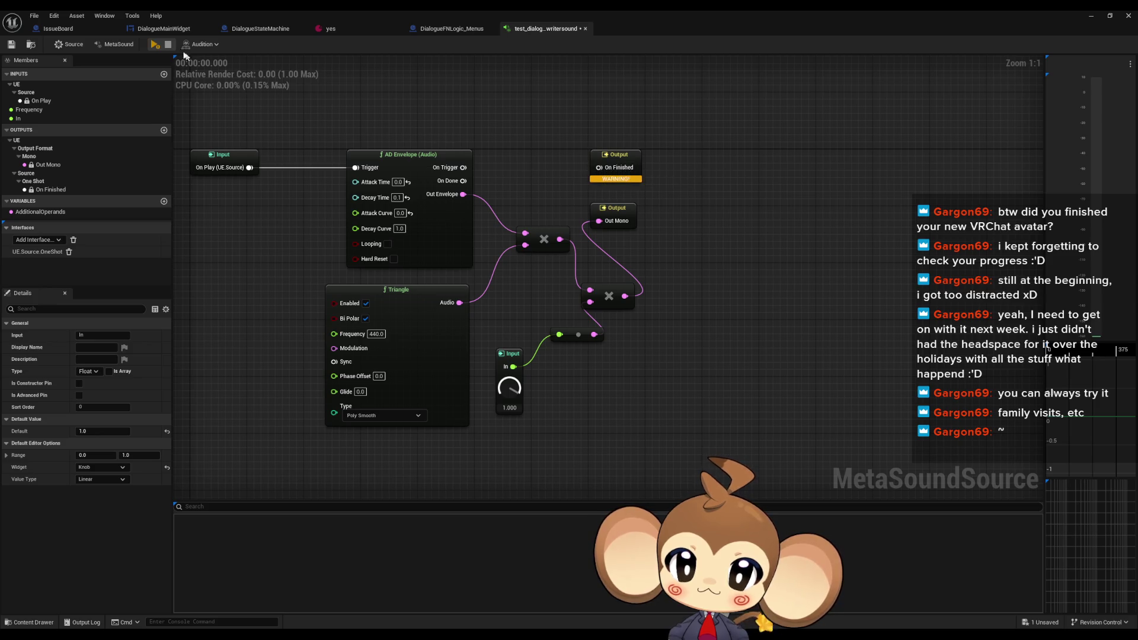
click(153, 46)
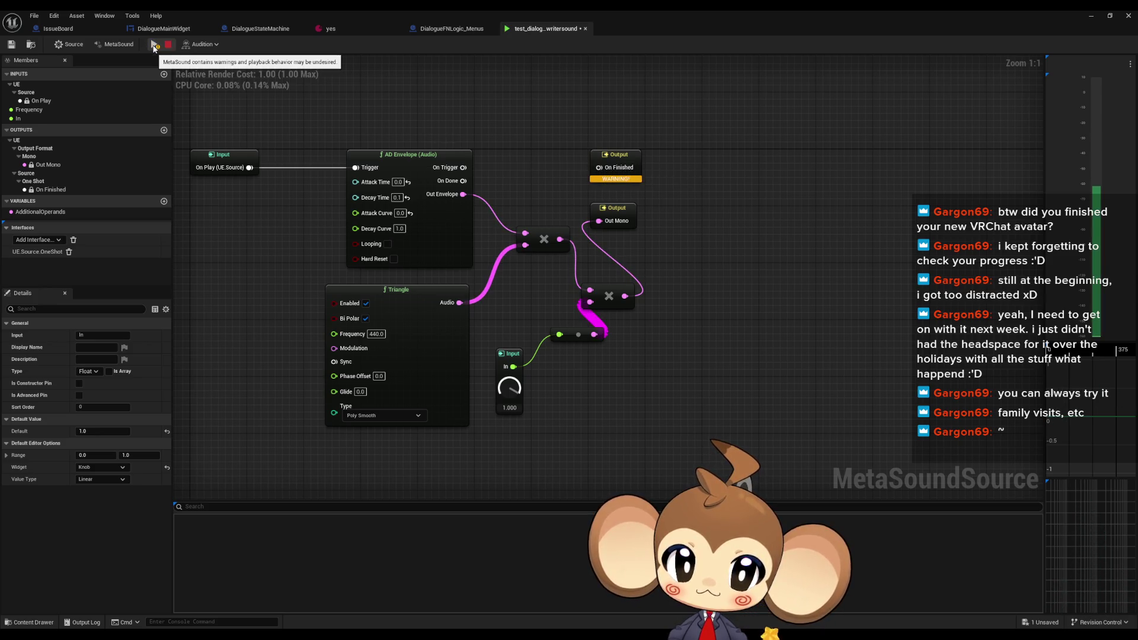
key(space)
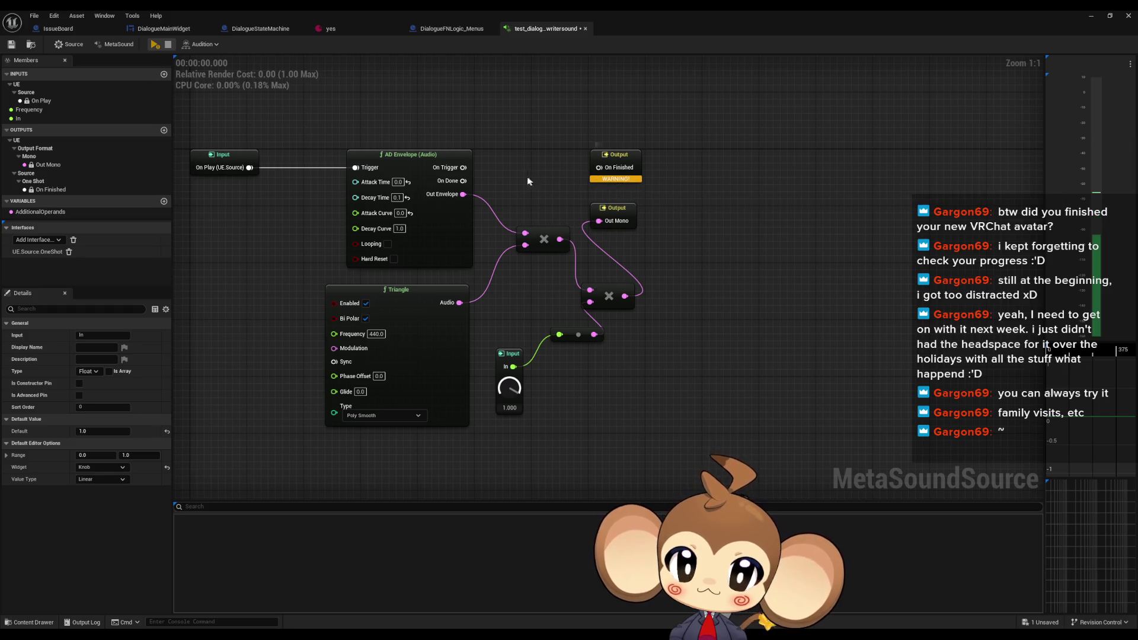
mouse_move(463, 167)
mouse_down()
mouse_move(595, 171)
mouse_move(542, 158)
mouse_up()
click(495, 130)
drag(464, 181, 600, 168)
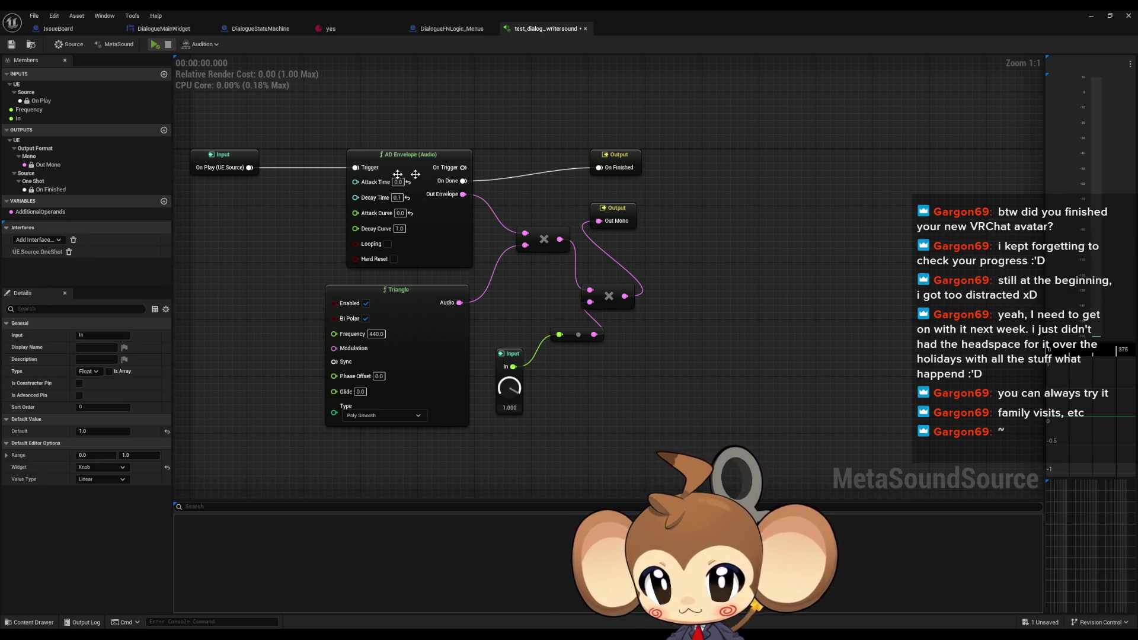
click(239, 173)
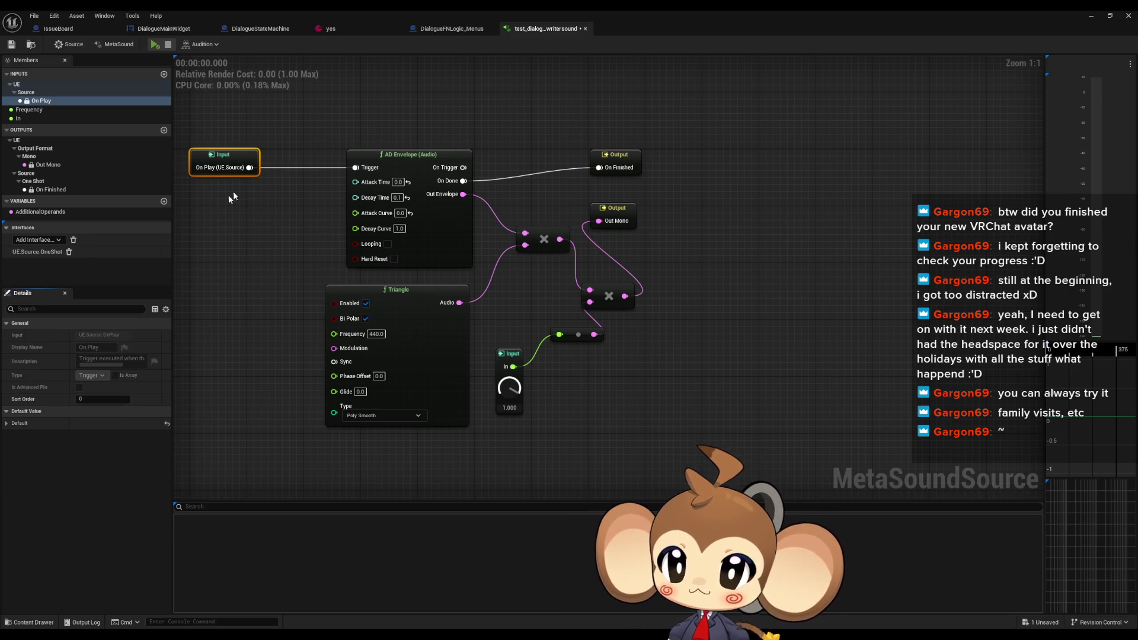
click(614, 156)
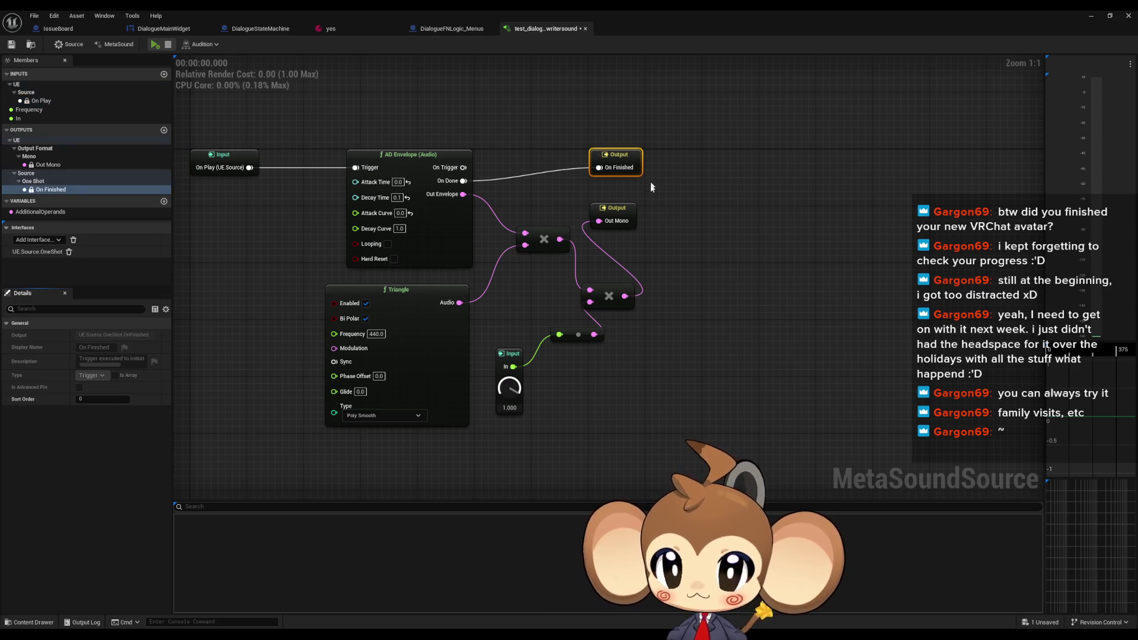
click(615, 209)
click(232, 279)
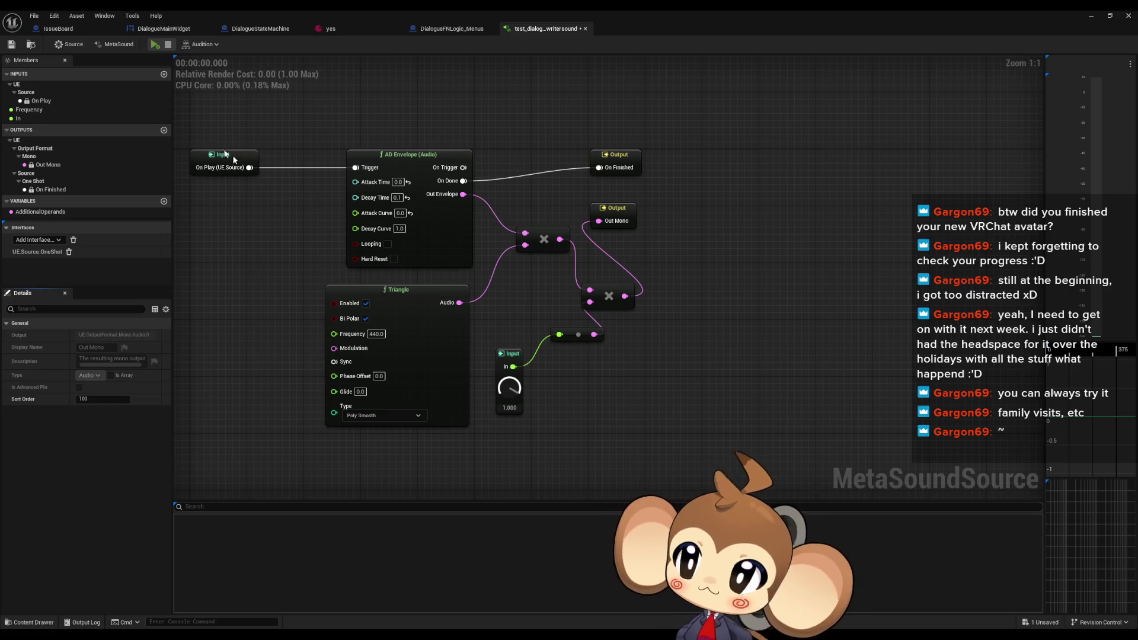
click(202, 45)
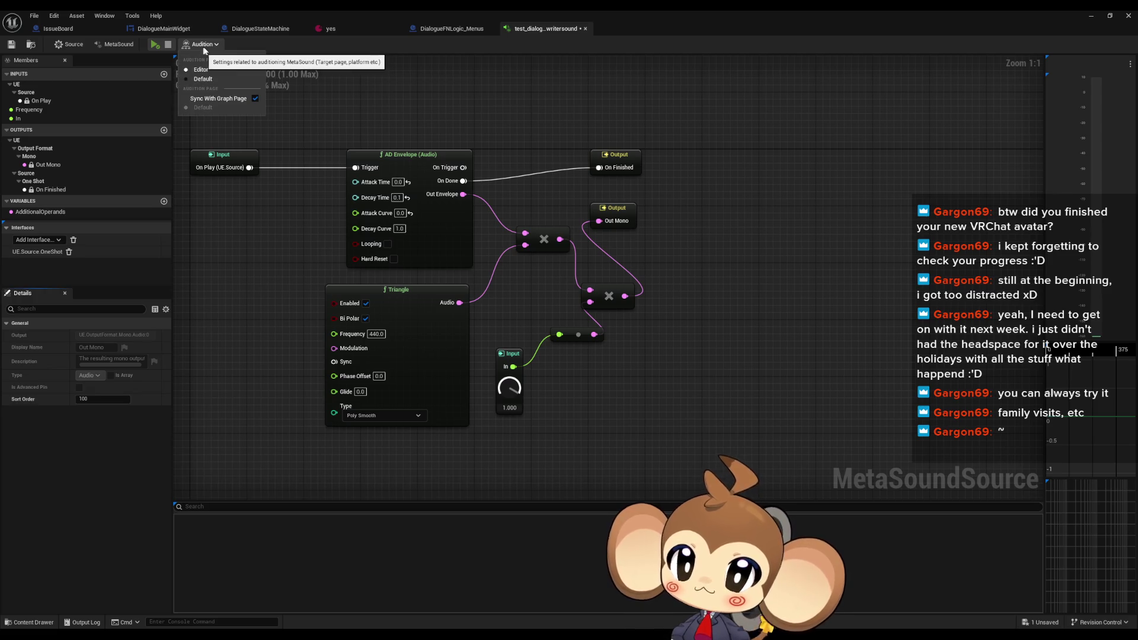
click(205, 45)
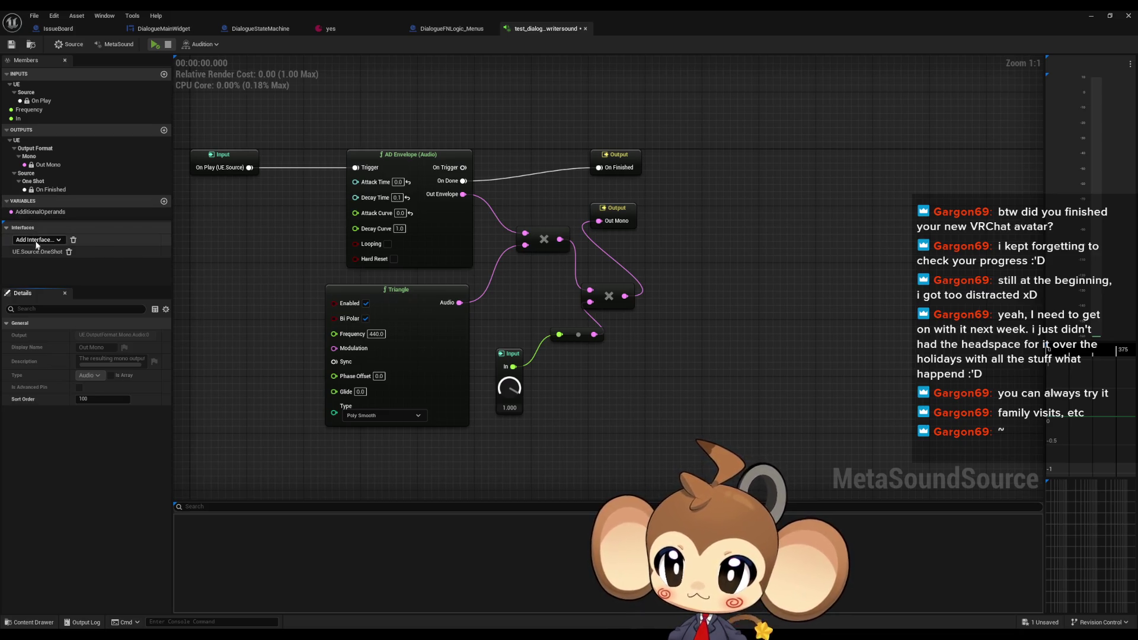
click(75, 45)
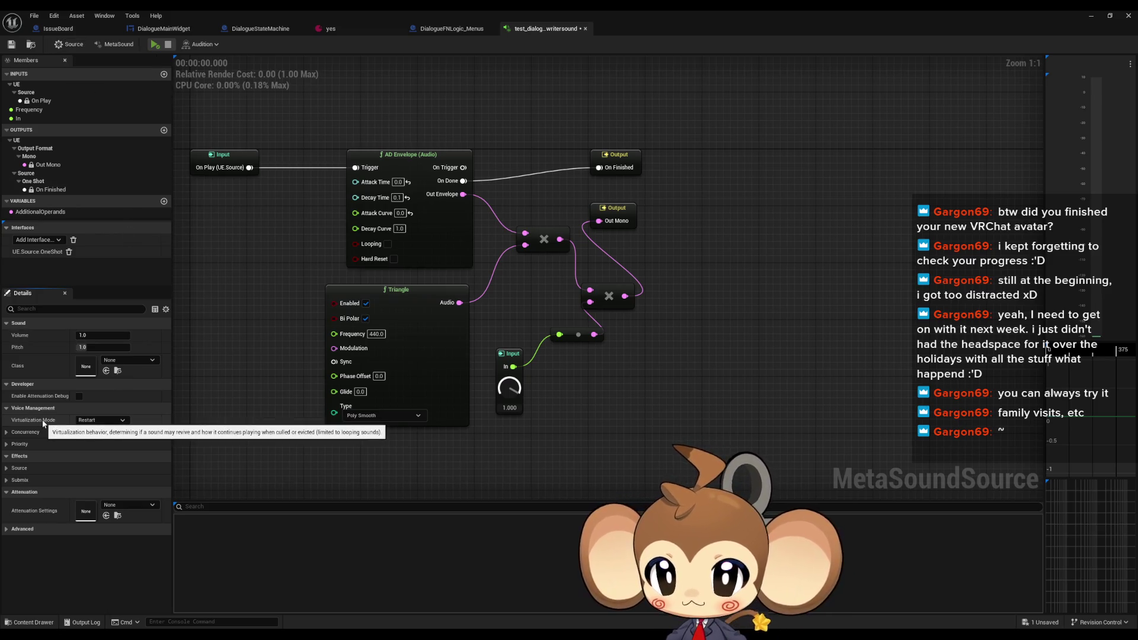
click(8, 445)
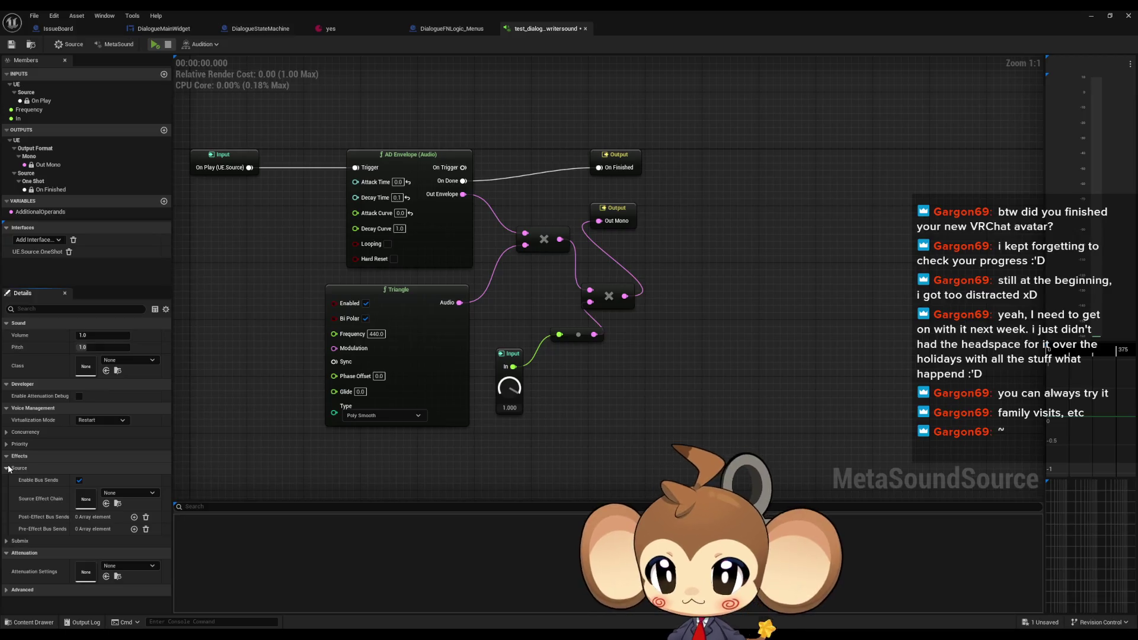
click(8, 445)
click(8, 478)
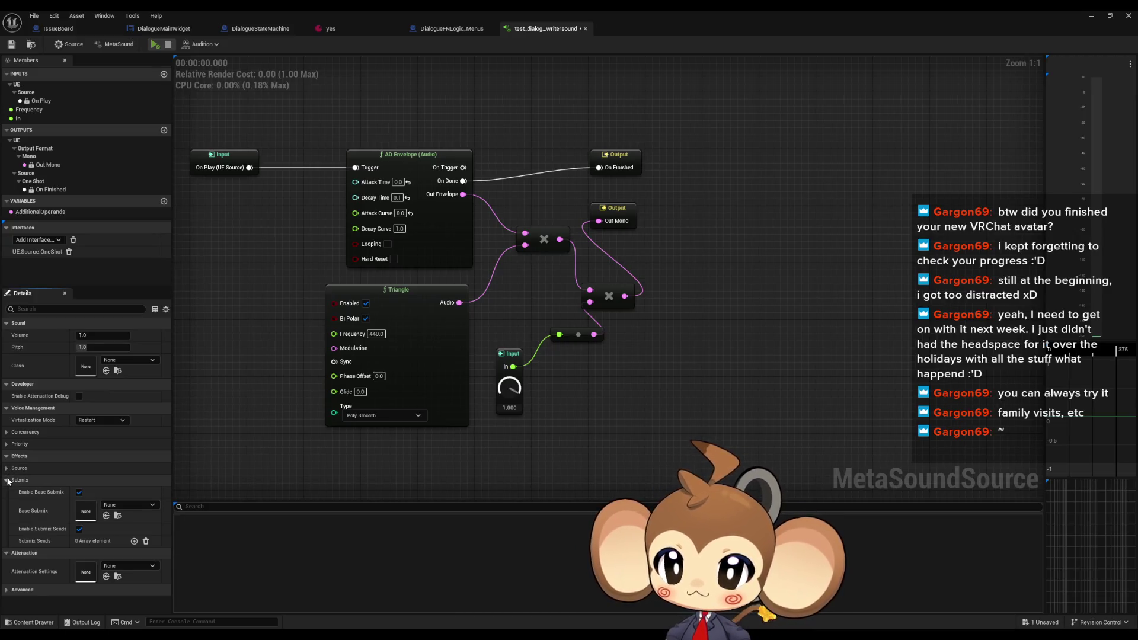
click(7, 481)
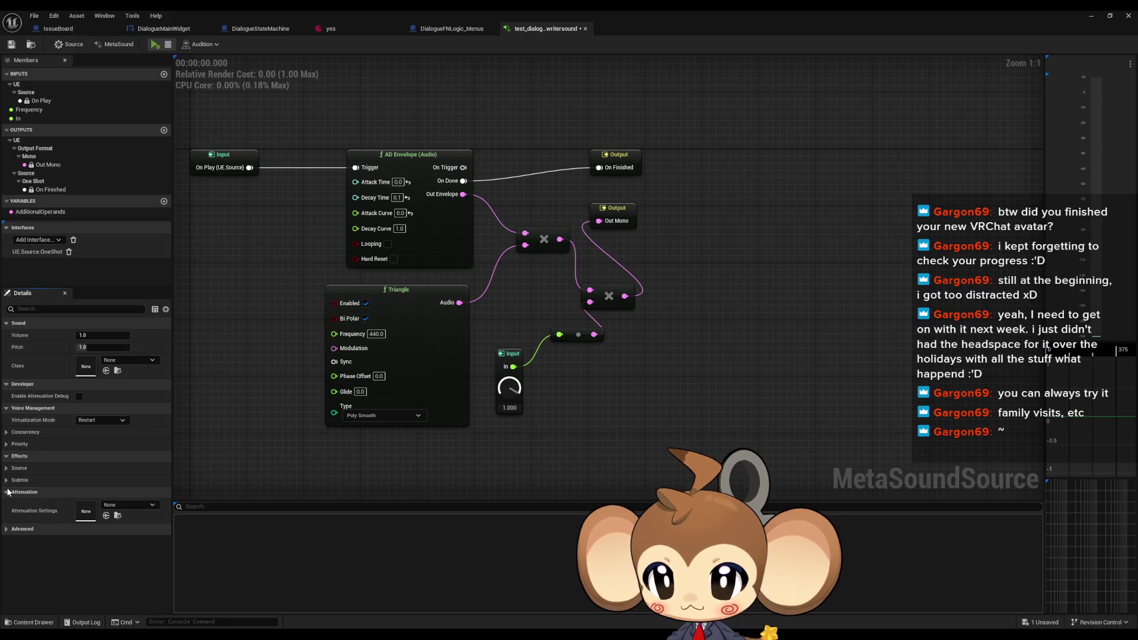
click(7, 530)
click(7, 529)
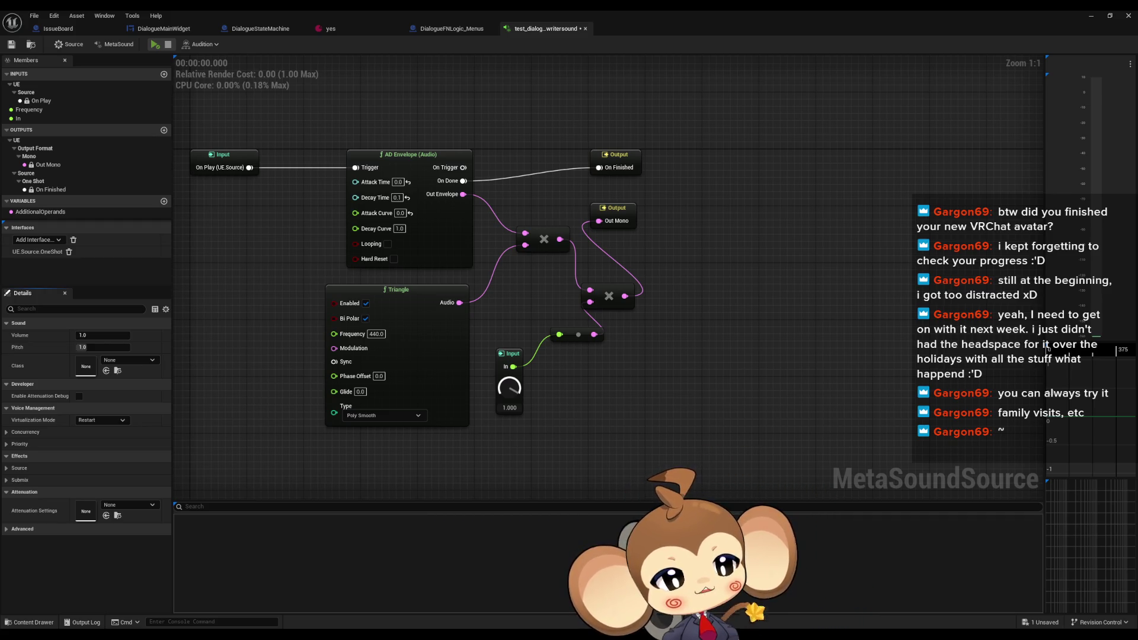
drag(647, 248, 705, 231)
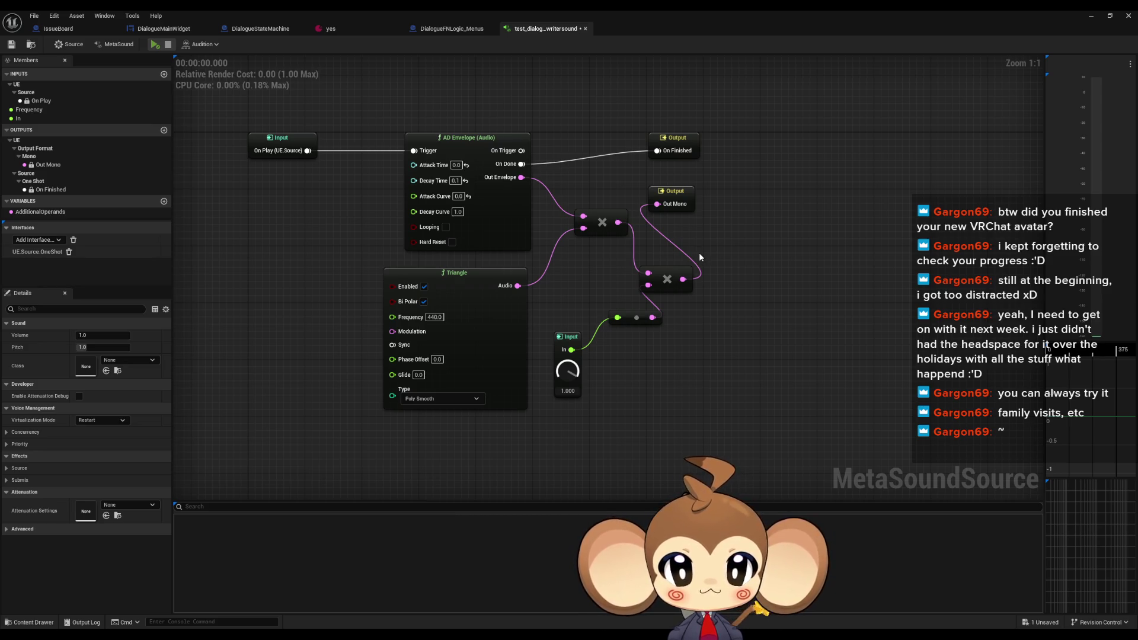
mouse_move(246, 241)
mouse_down()
mouse_move(294, 279)
mouse_move(380, 310)
mouse_up()
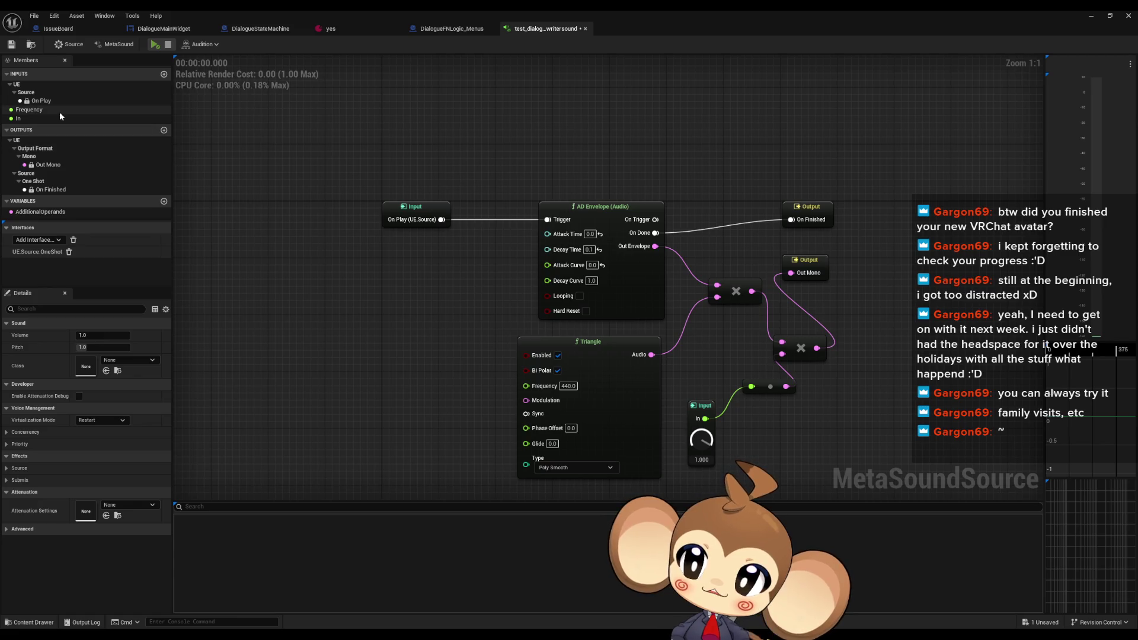
drag(548, 219, 421, 263)
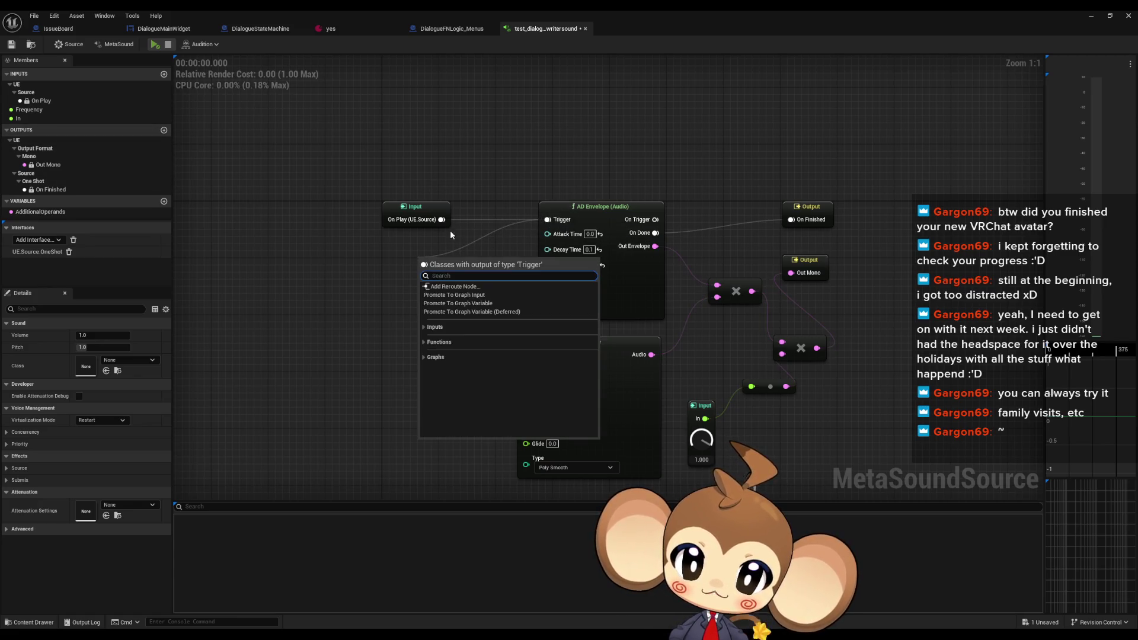
Promote the AD Envelope Trigger to a graph input named 'fire' and audition it
click(496, 294)
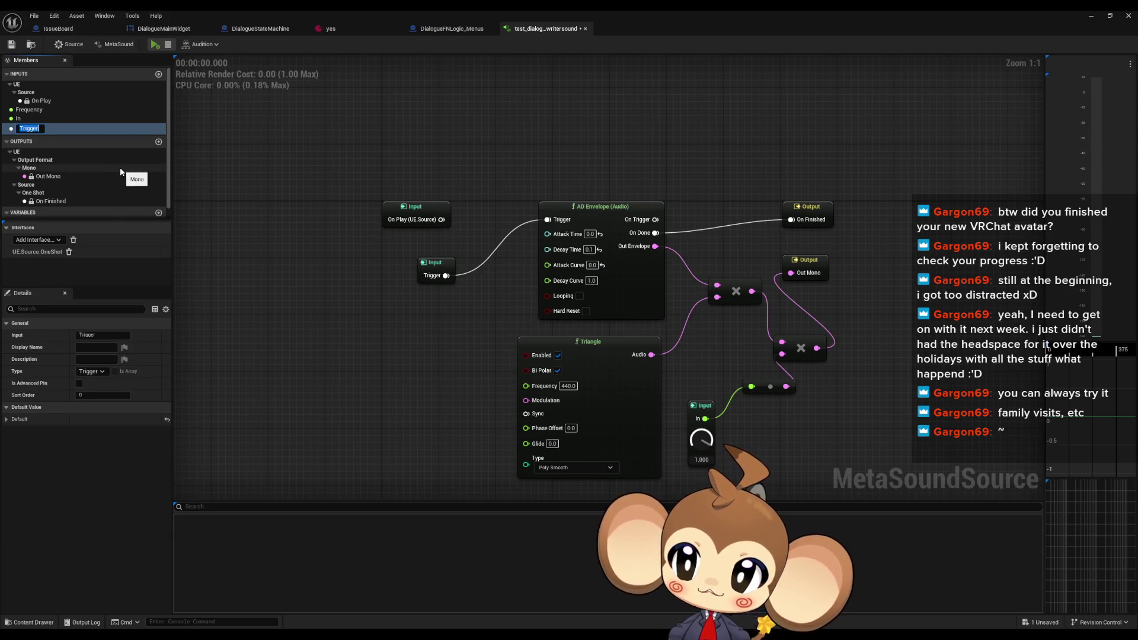
text(fire)
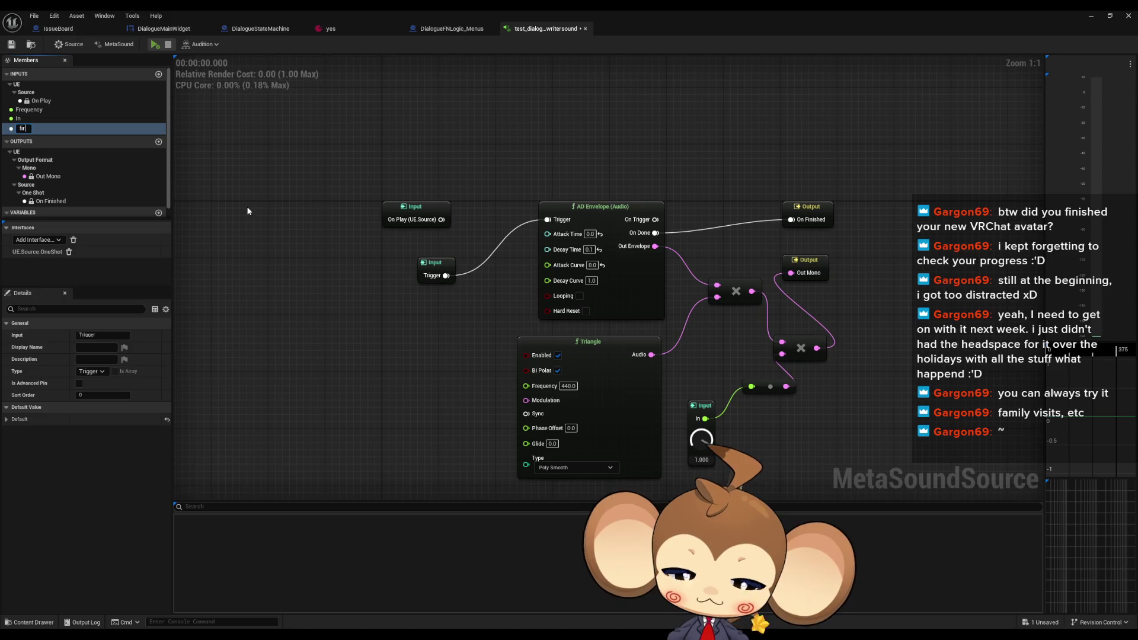
key(Return)
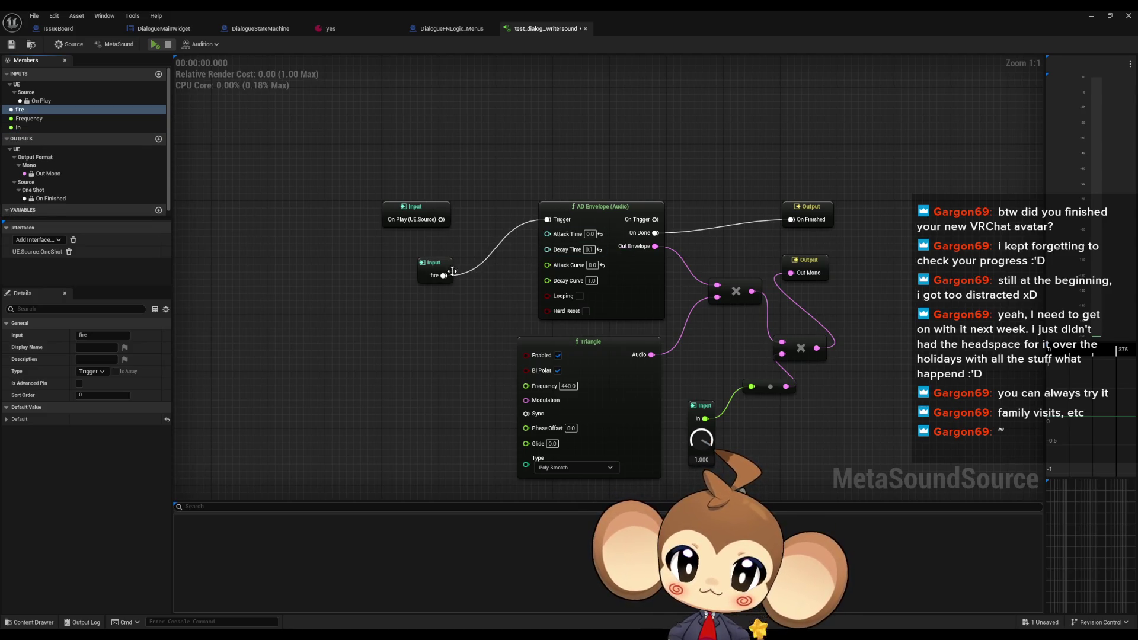
click(155, 44)
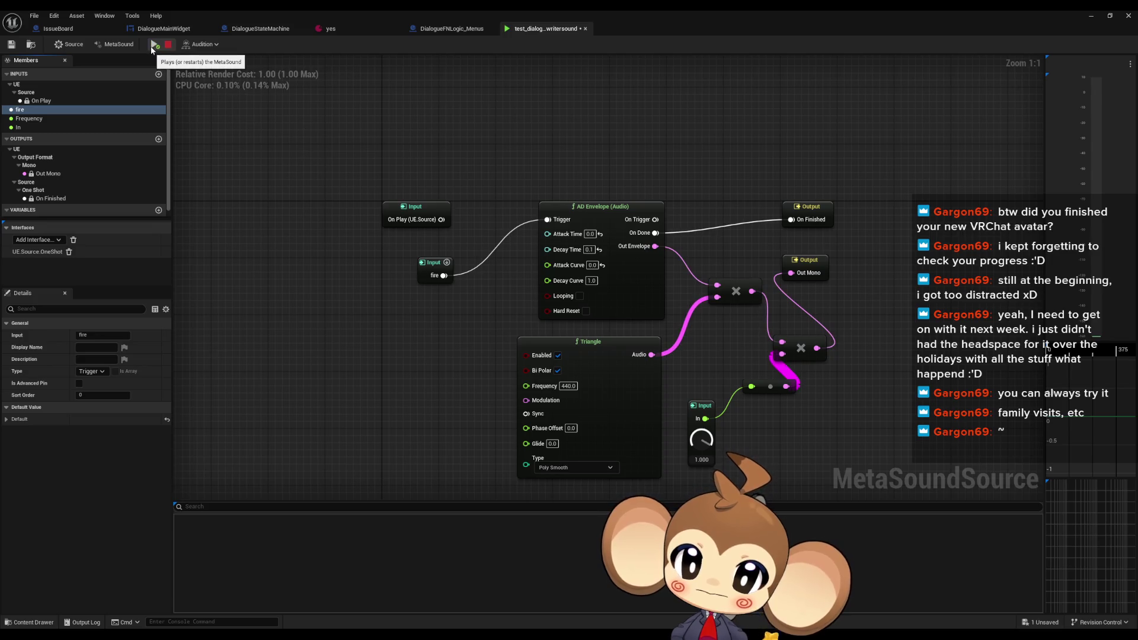
Inspect the fire input's actions, replay and stop the MetaSound, then open DialogueFNLogic_Menus
right_click(34, 111)
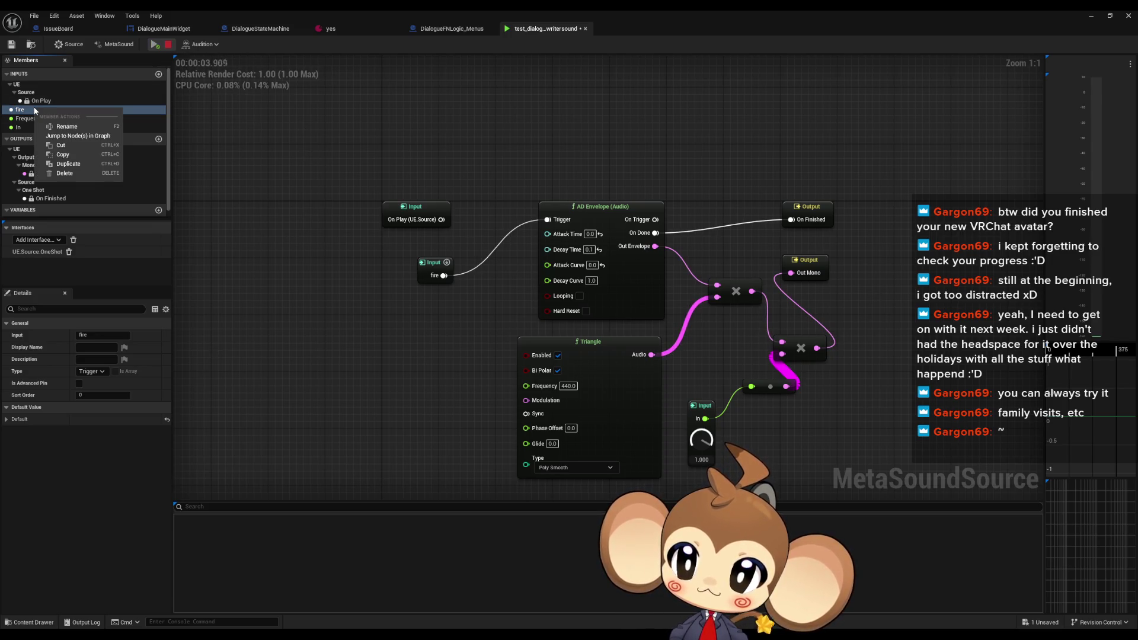
right_click(431, 262)
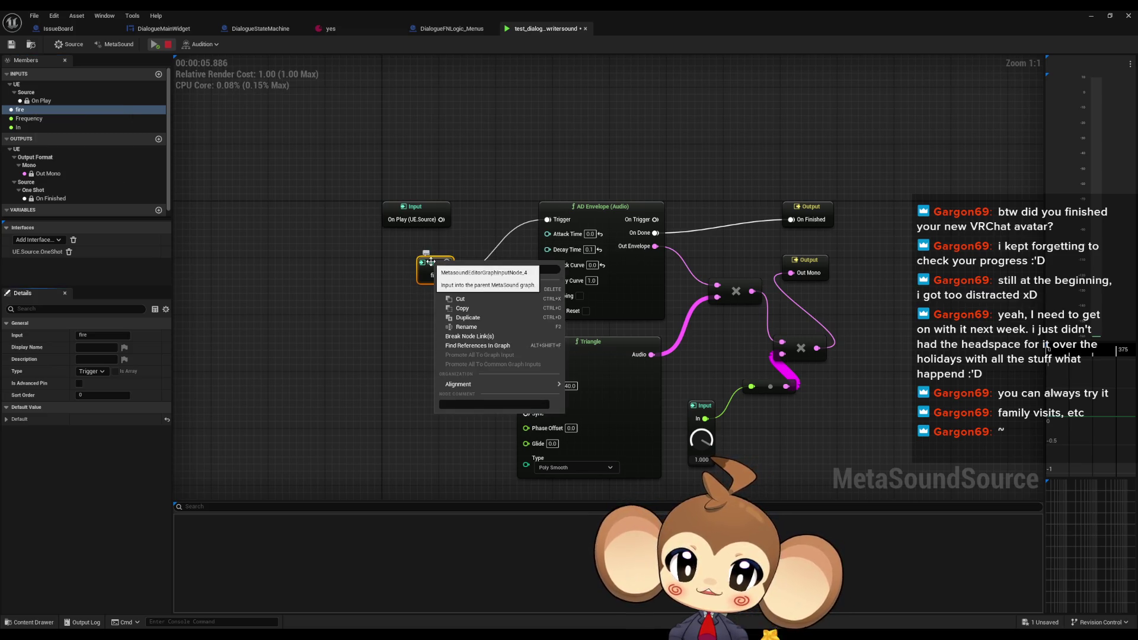
click(436, 294)
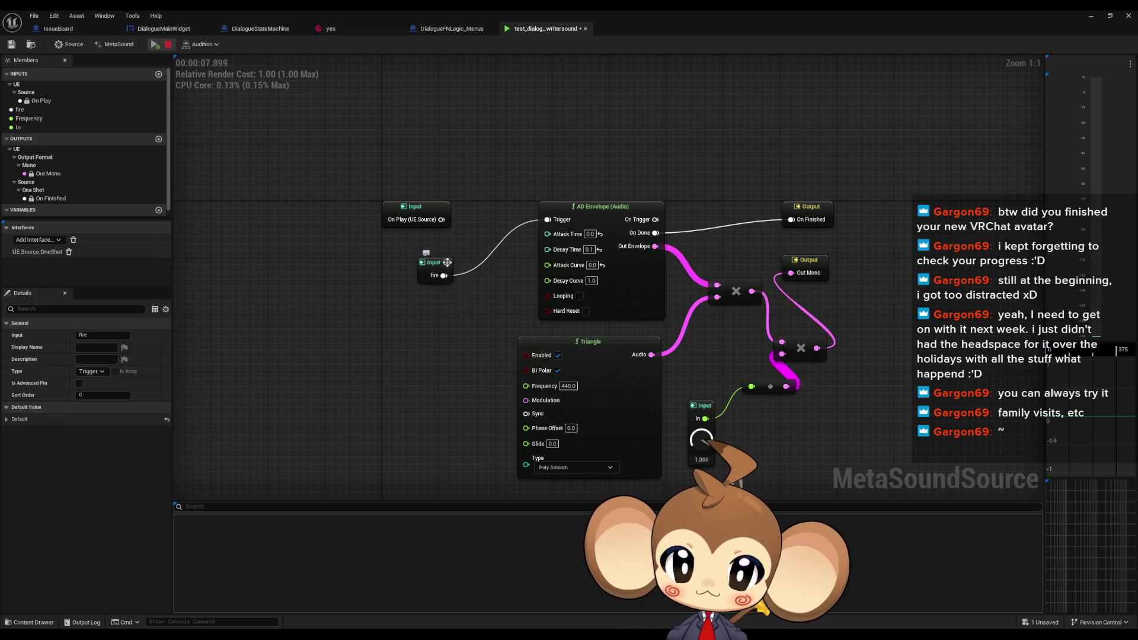
click(448, 262)
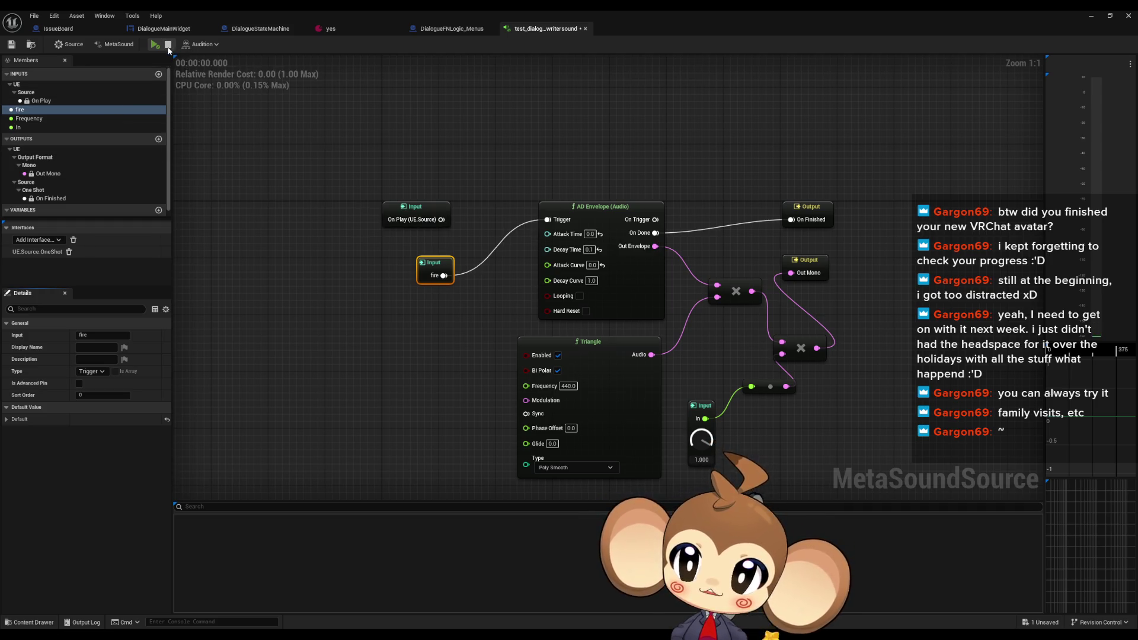
click(156, 45)
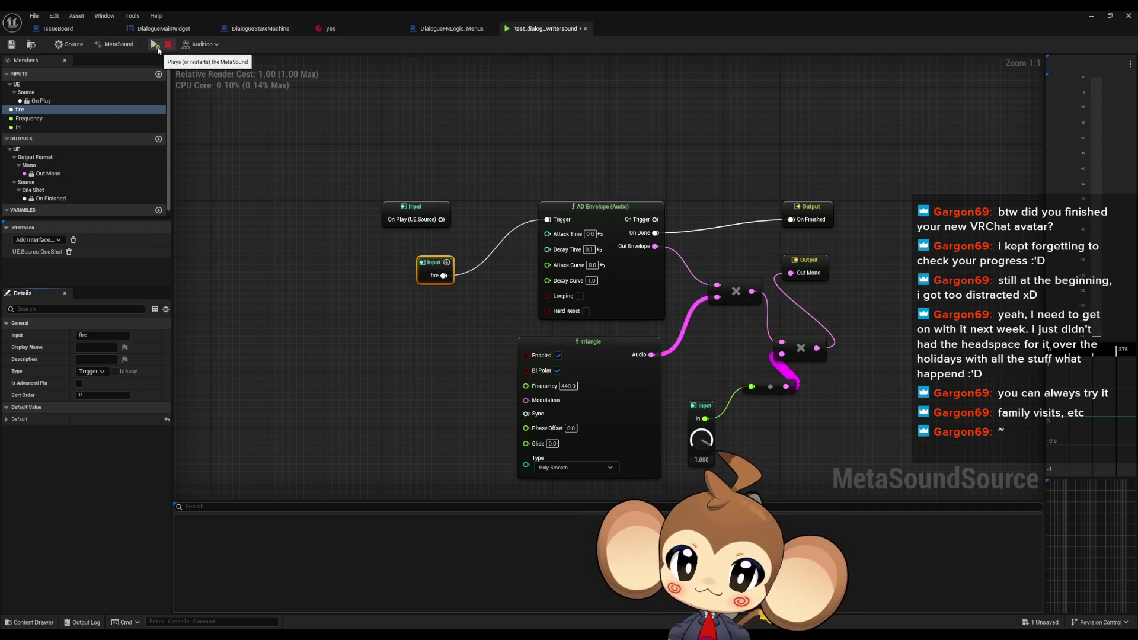
right_click(435, 268)
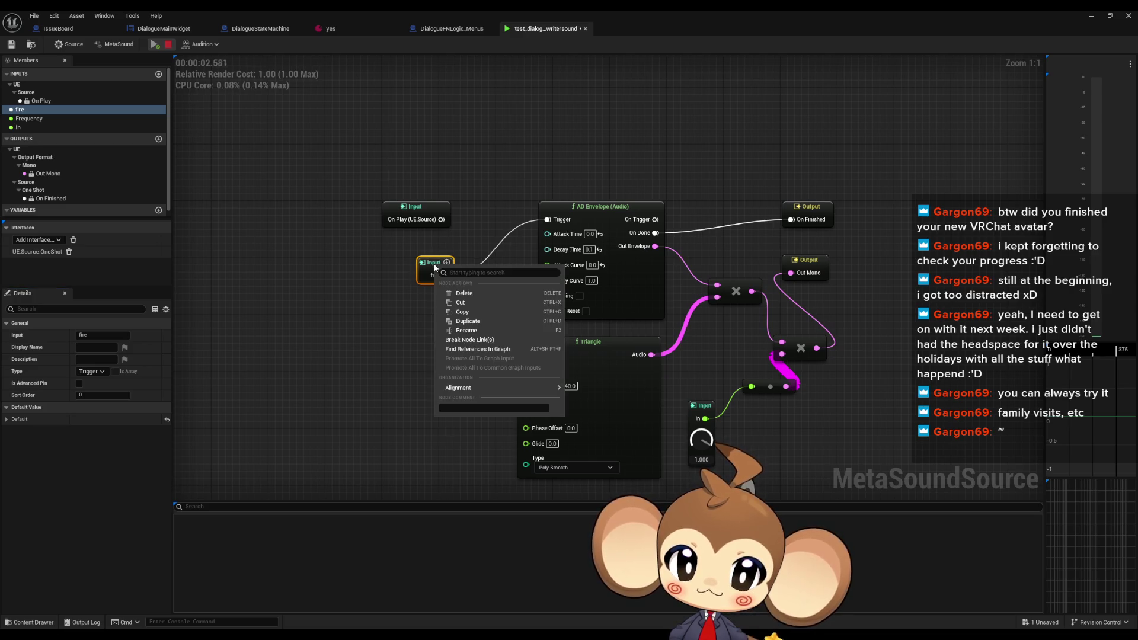
click(355, 266)
right_click(34, 112)
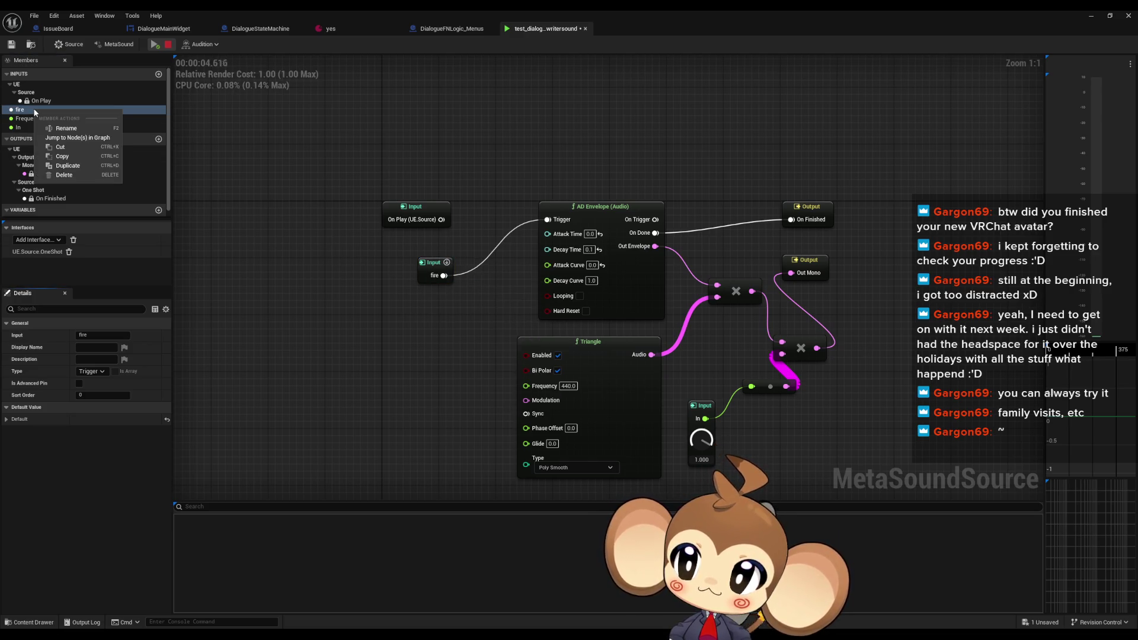
key(Escape)
click(168, 45)
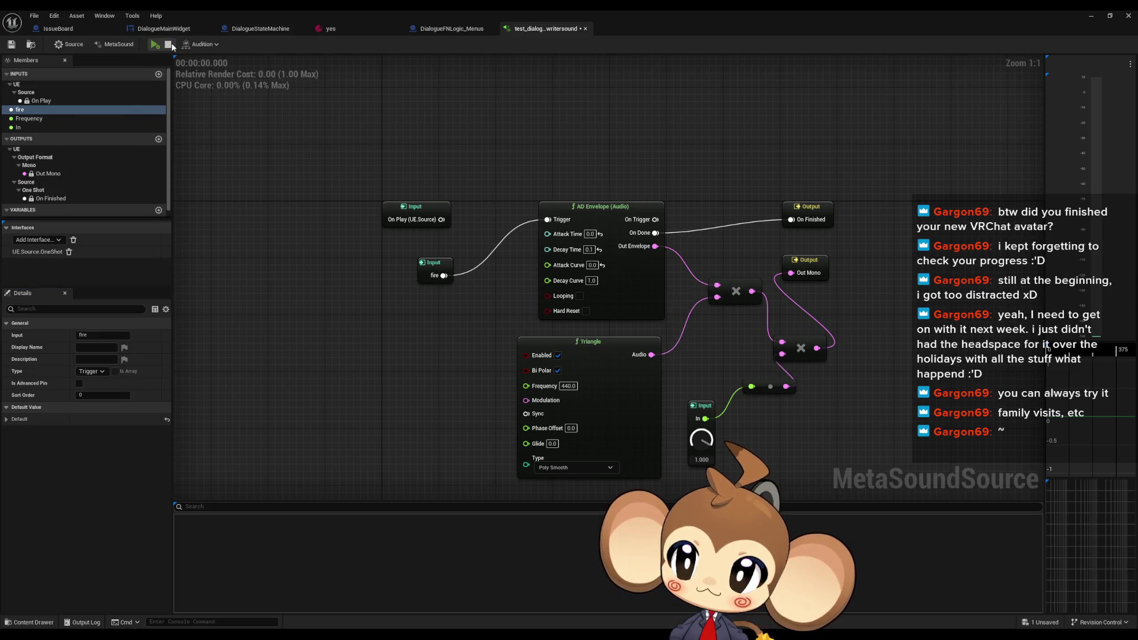
key(space)
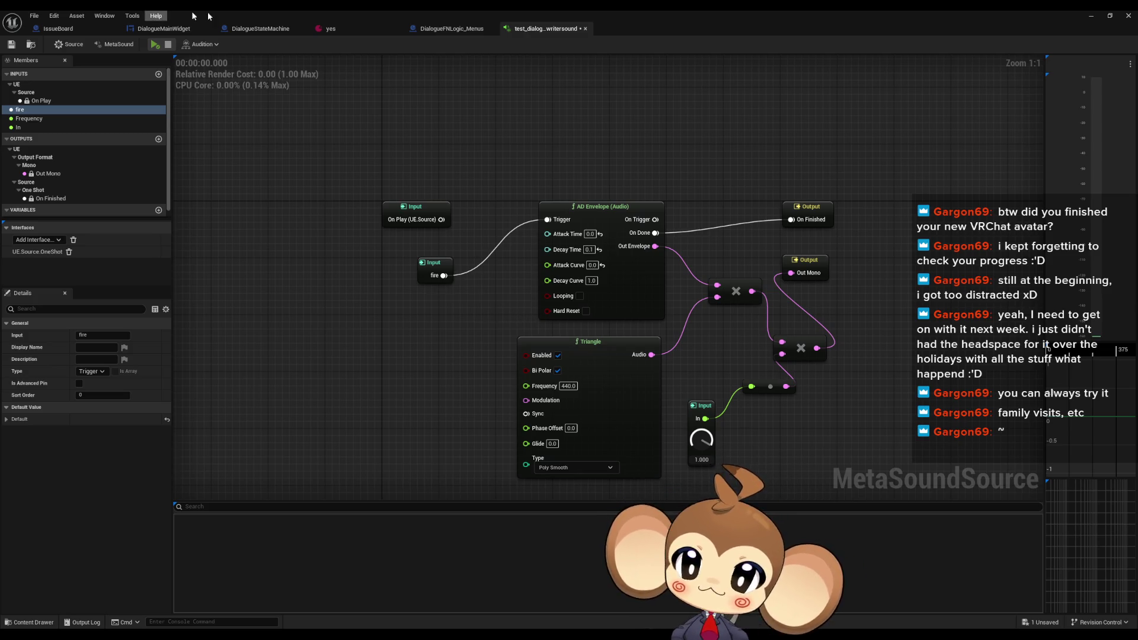
click(468, 35)
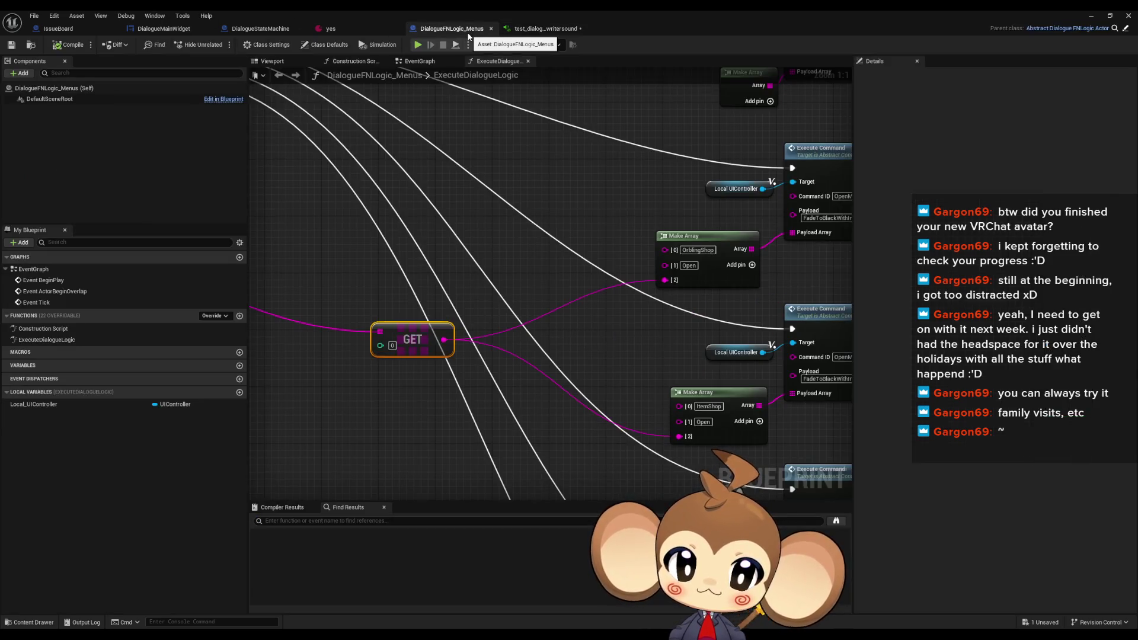
In DialogueMainWidget, add a Create MetaSound Generator Handle node, then delete it
click(245, 29)
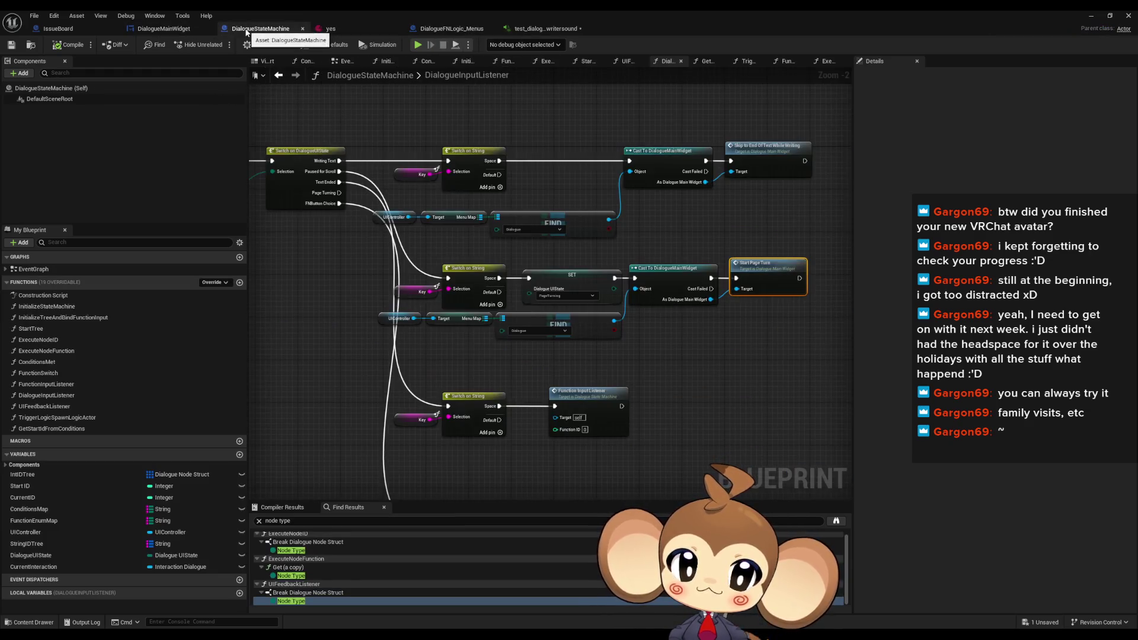
click(163, 29)
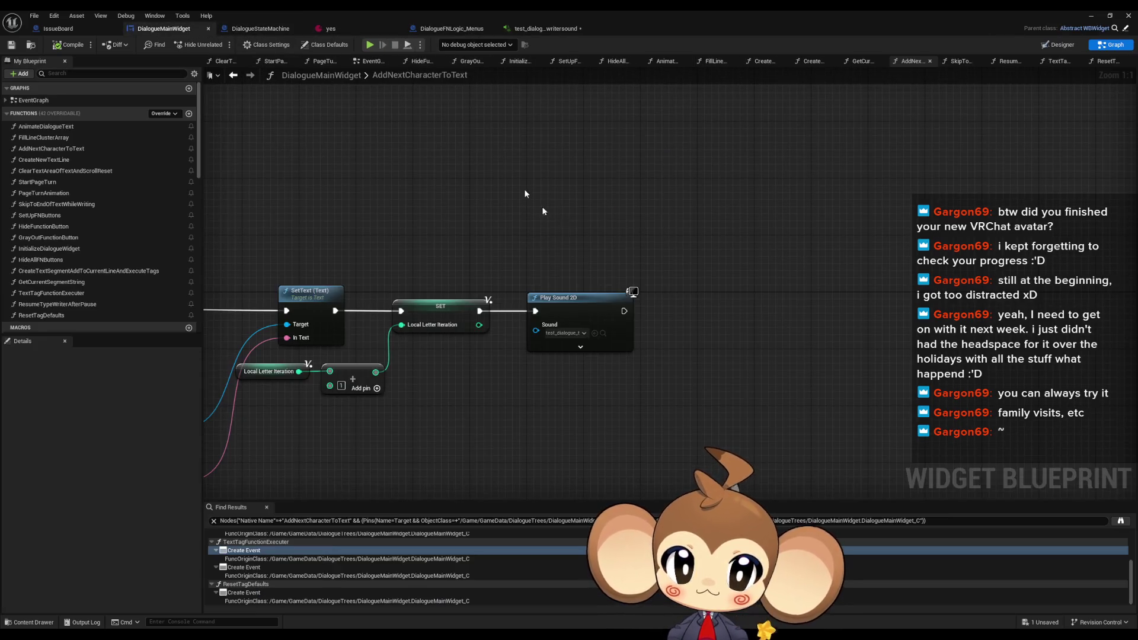
right_click(539, 411)
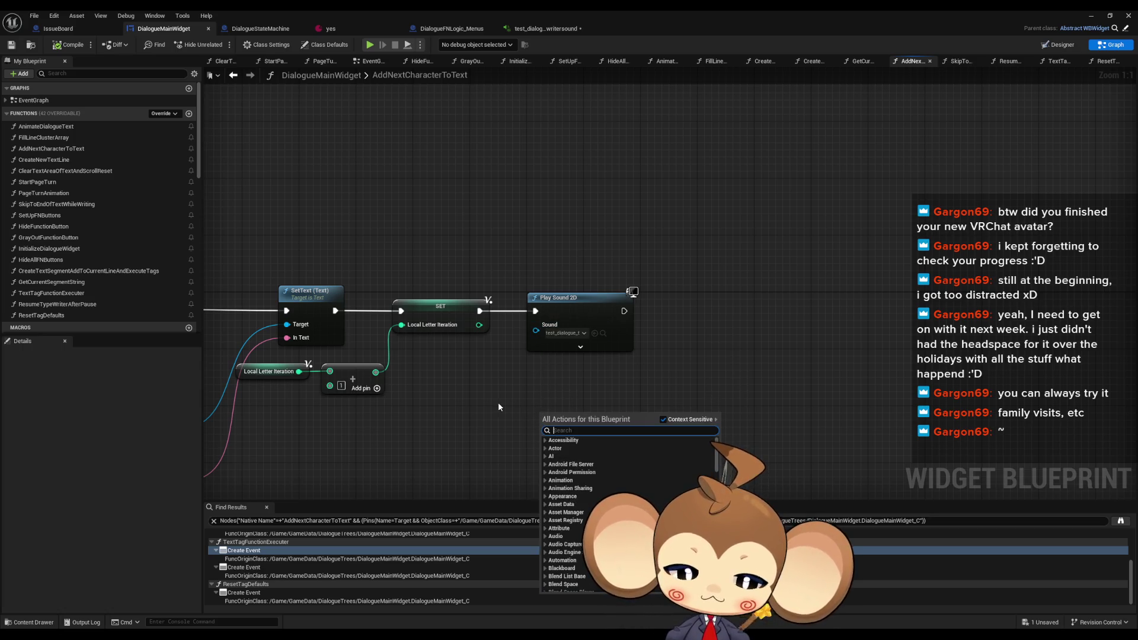
text(metasoun)
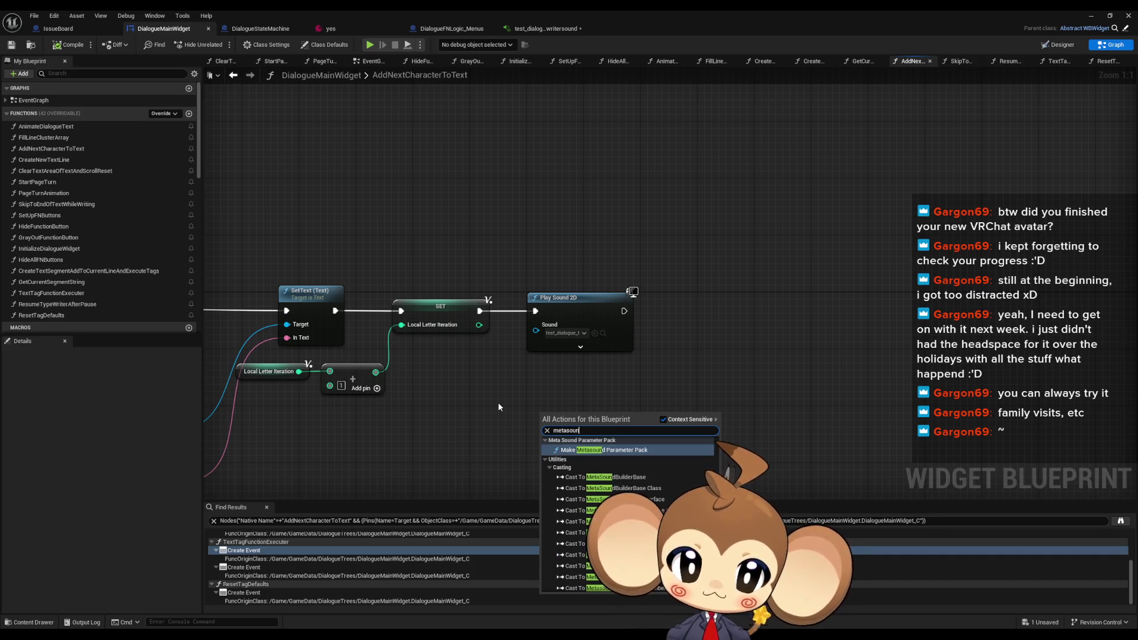
key(BackSpace)
key(BackSpace)
key(BackSpace)
text(crea metas)
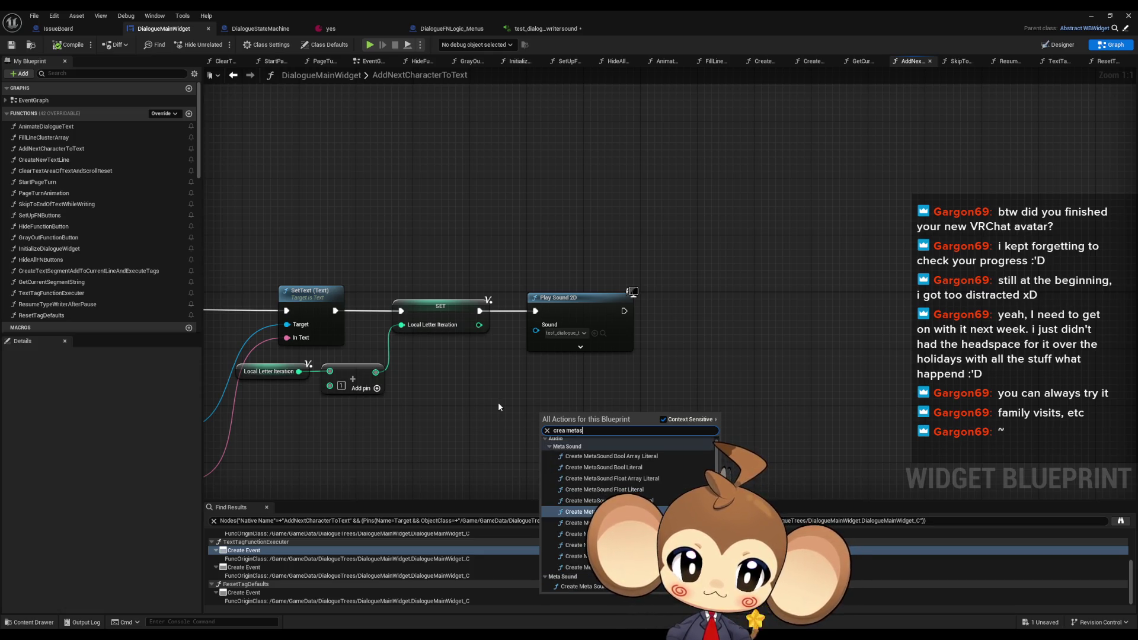
click(575, 586)
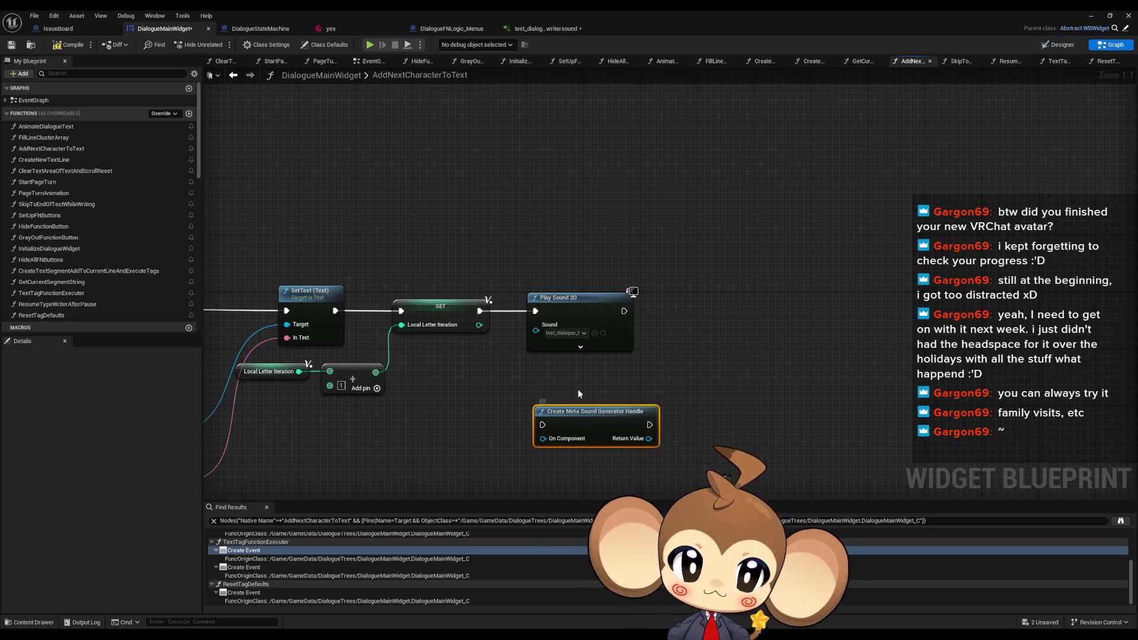
key(Delete)
Pan the graph to reveal the GET and To Text nodes feeding SetText
drag(605, 435, 639, 439)
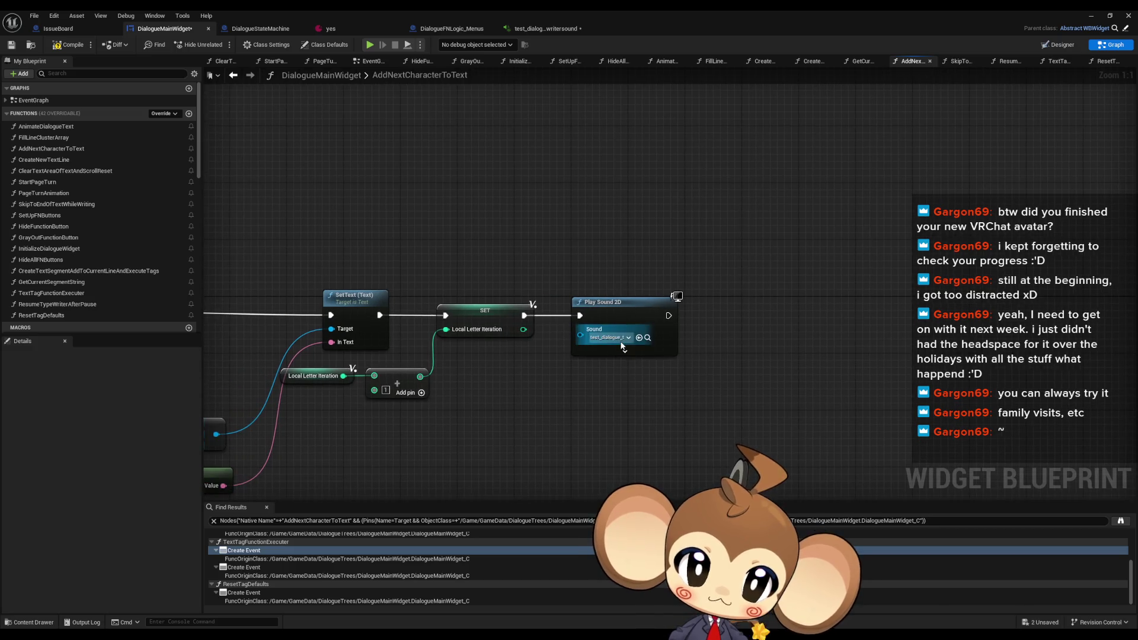
drag(560, 401, 721, 391)
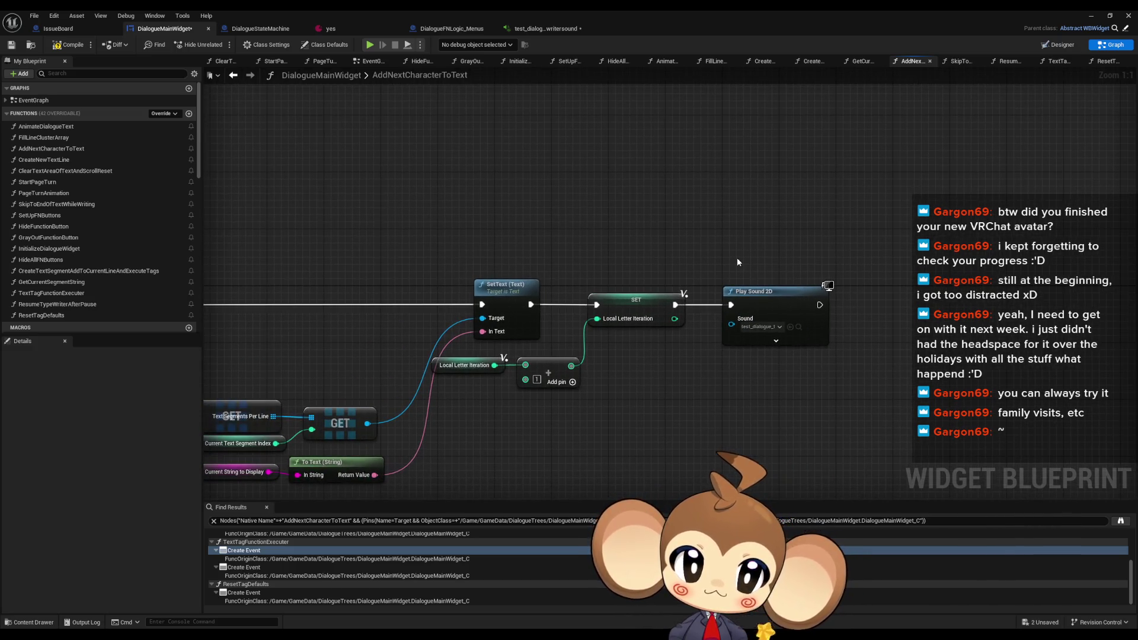
drag(738, 258, 633, 262)
scroll(58, 260, down, 2)
scroll(58, 261, down, 5)
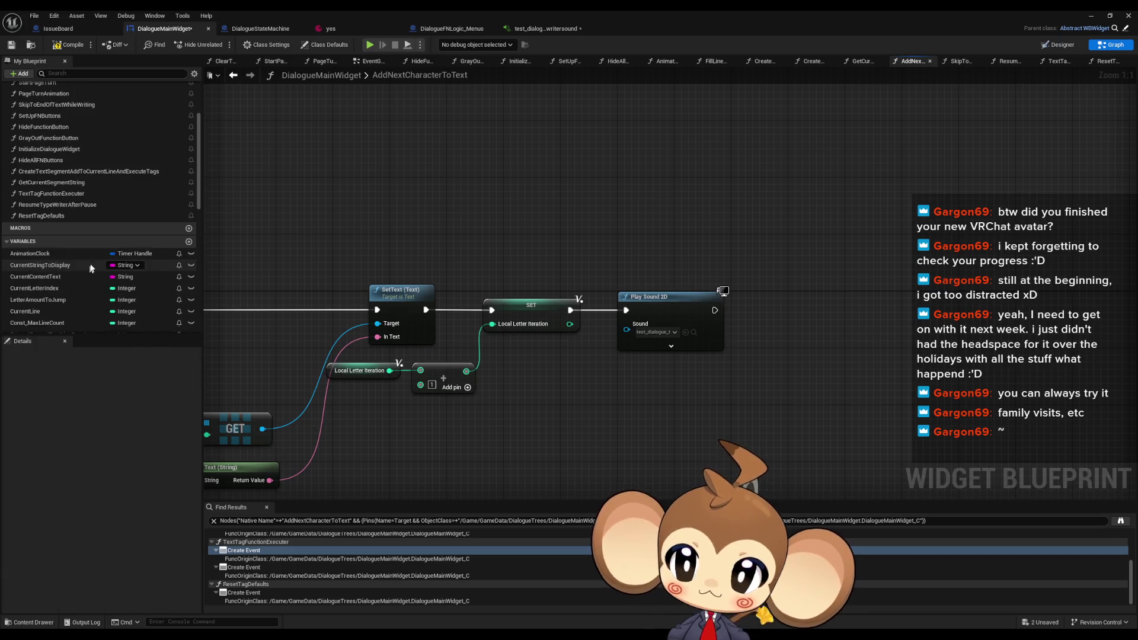
Add a new widget variable named 'Metasoundtest'
click(189, 175)
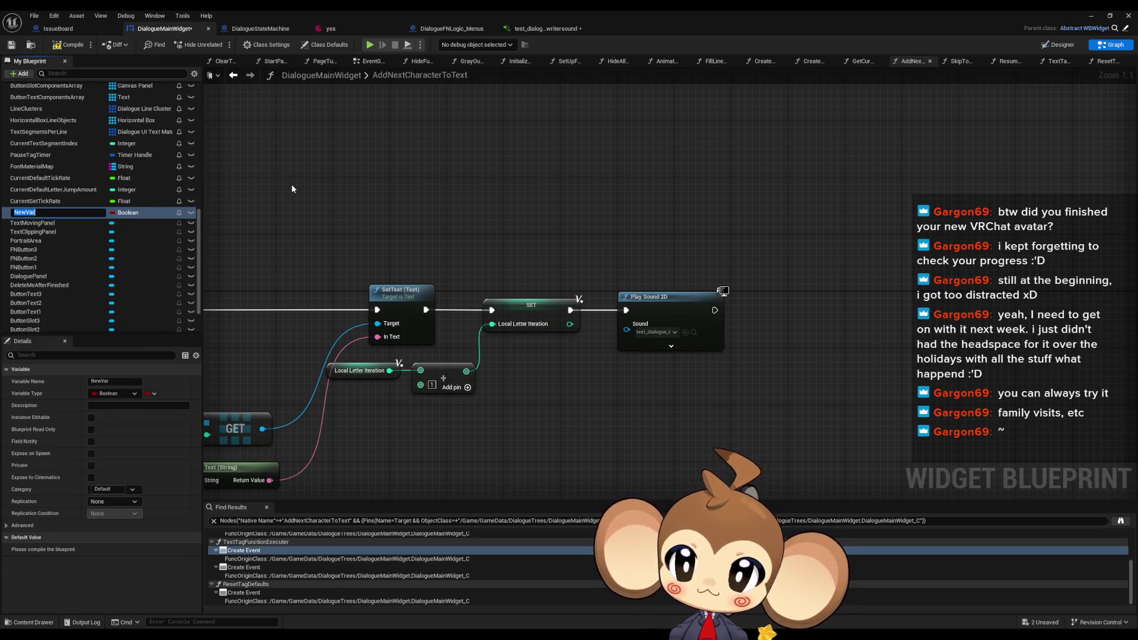
text(Met)
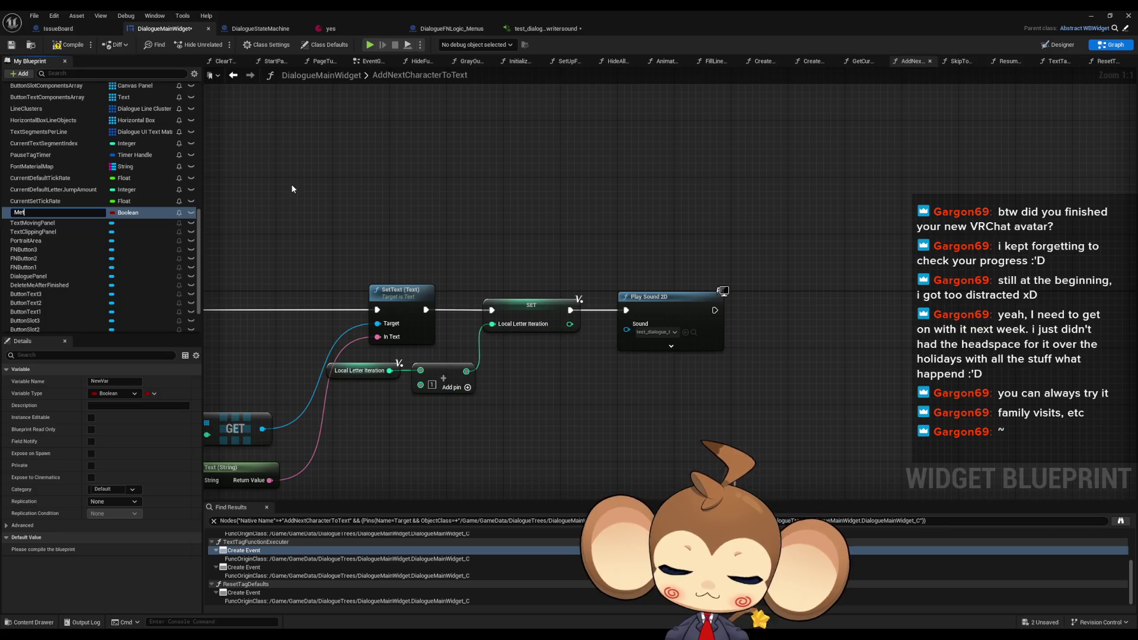
text(asoundtest)
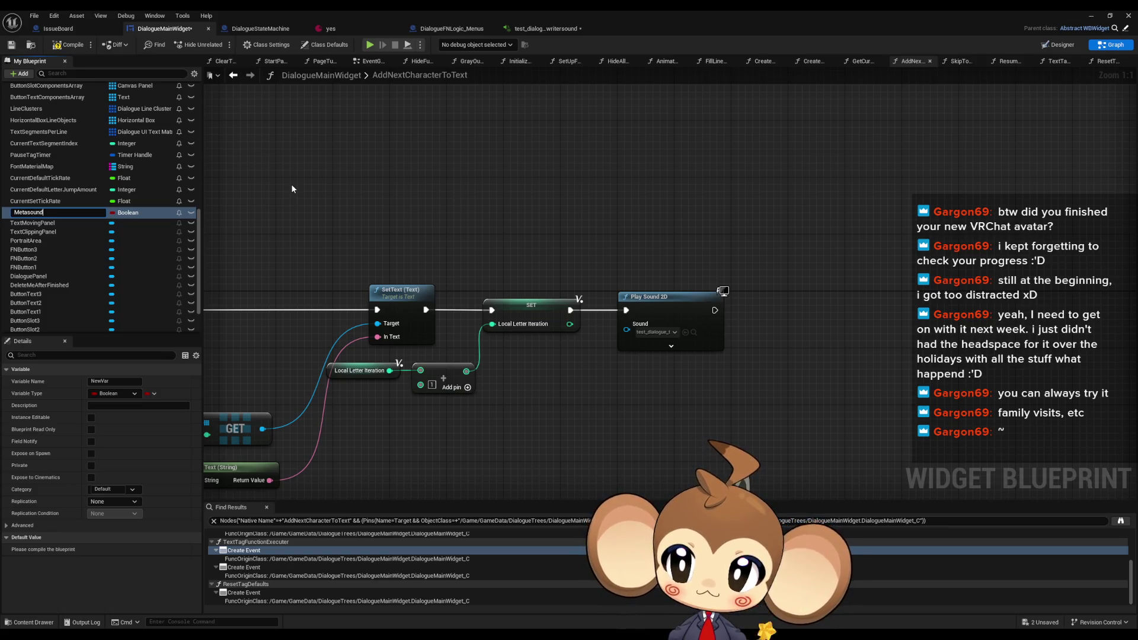
key(Return)
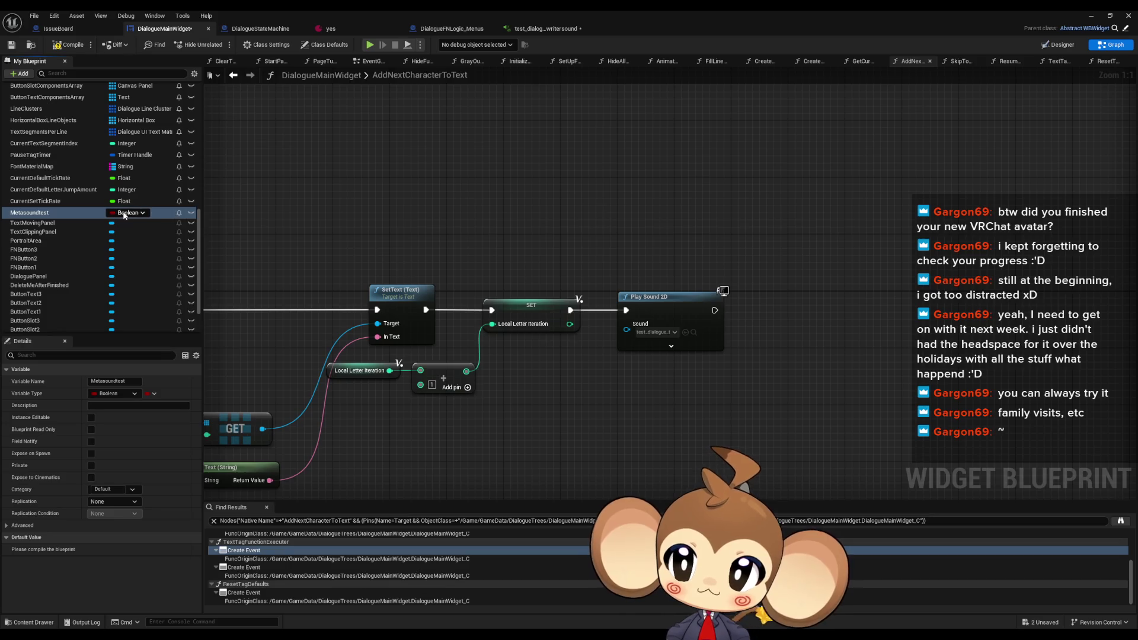
Change Metasoundtest's type from Boolean to MetaSound Source Object Reference
click(127, 213)
text(meta)
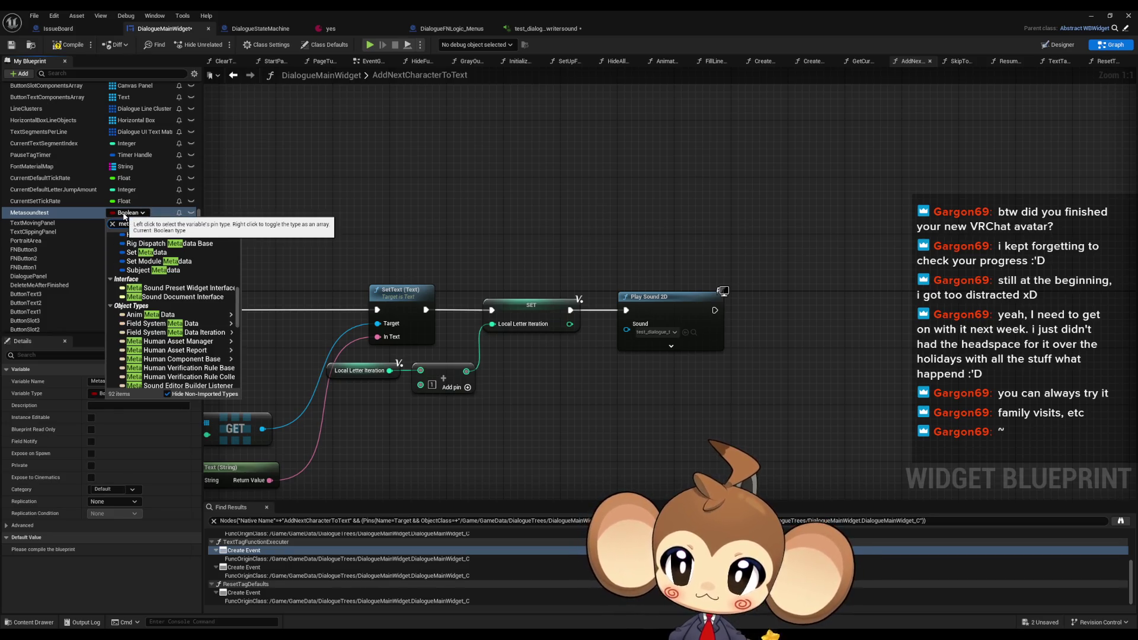
text(sound)
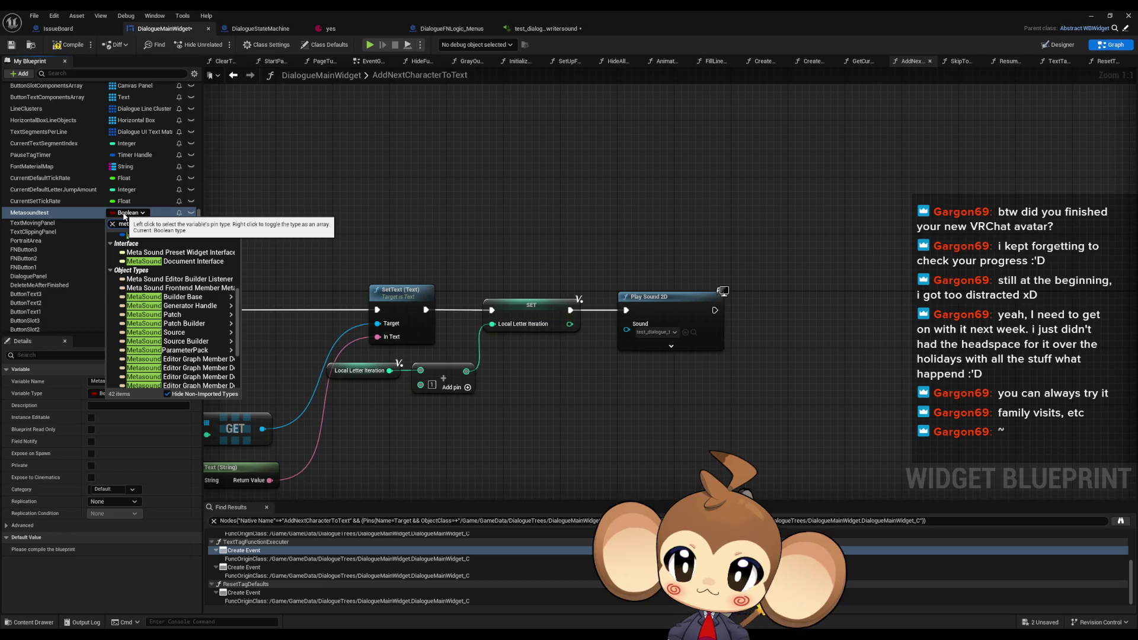
mouse_move(207, 332)
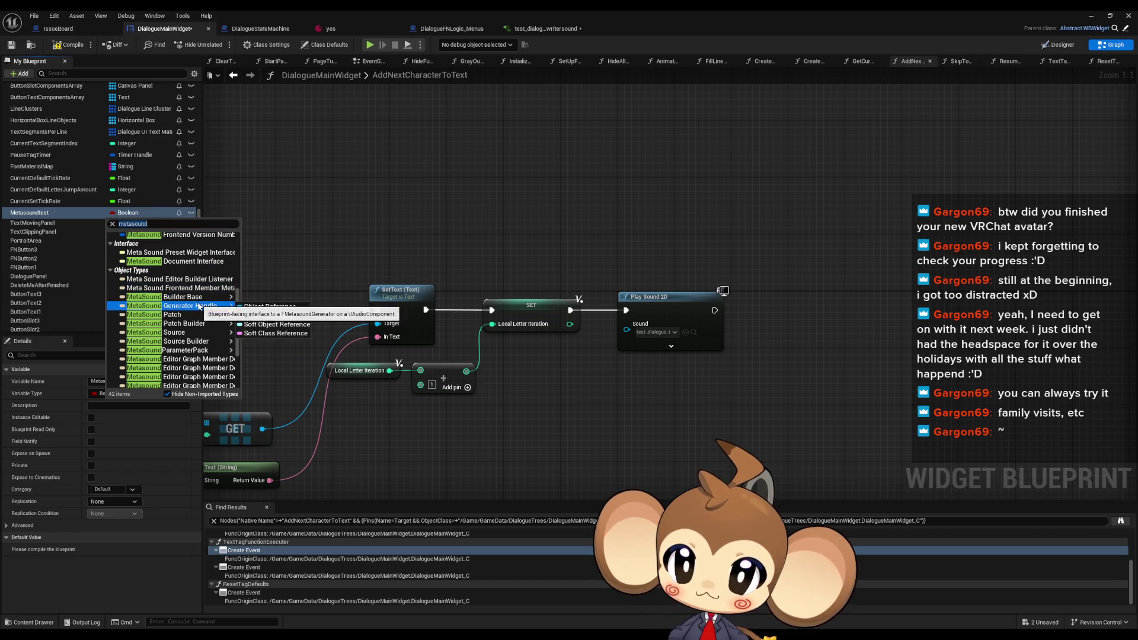
scroll(209, 307, down, 2)
scroll(209, 306, up, 5)
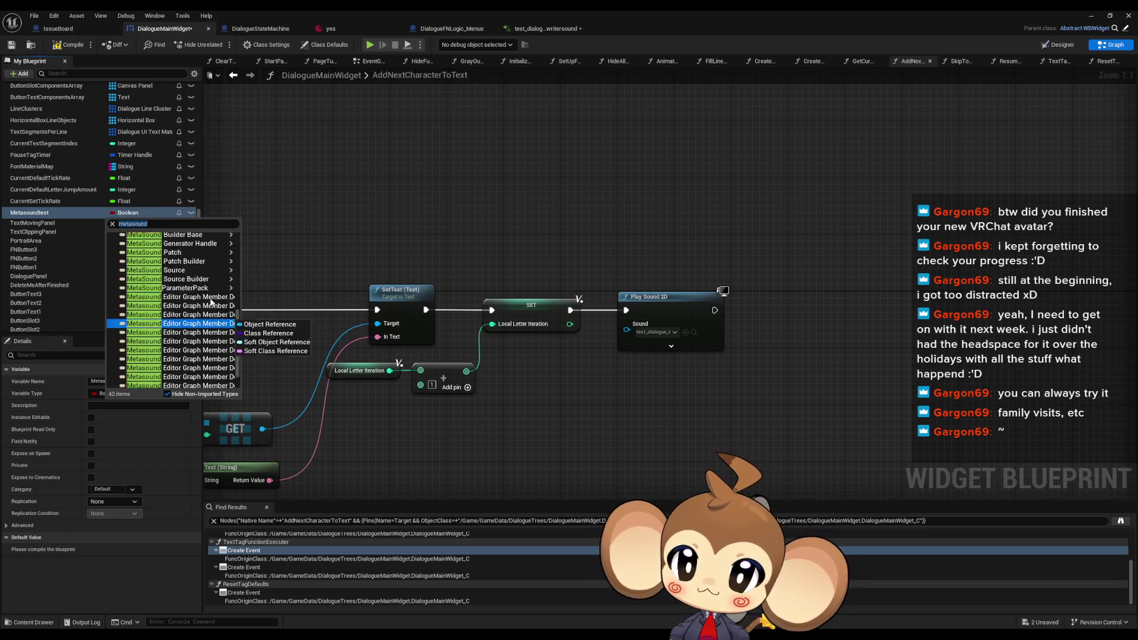
scroll(212, 302, up, 5)
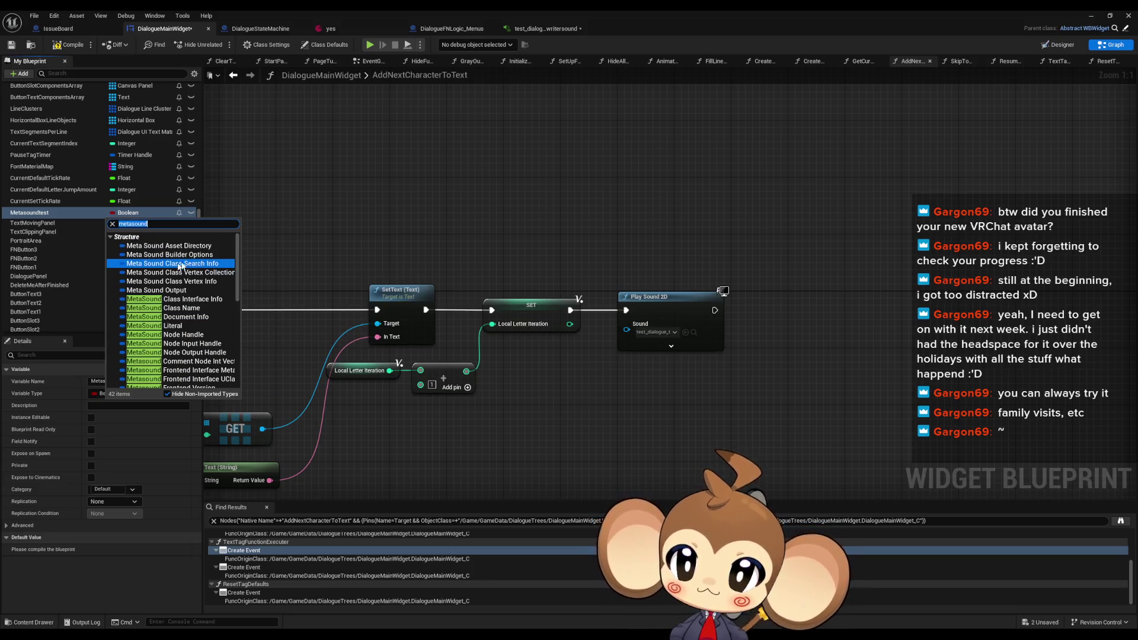
click(158, 223)
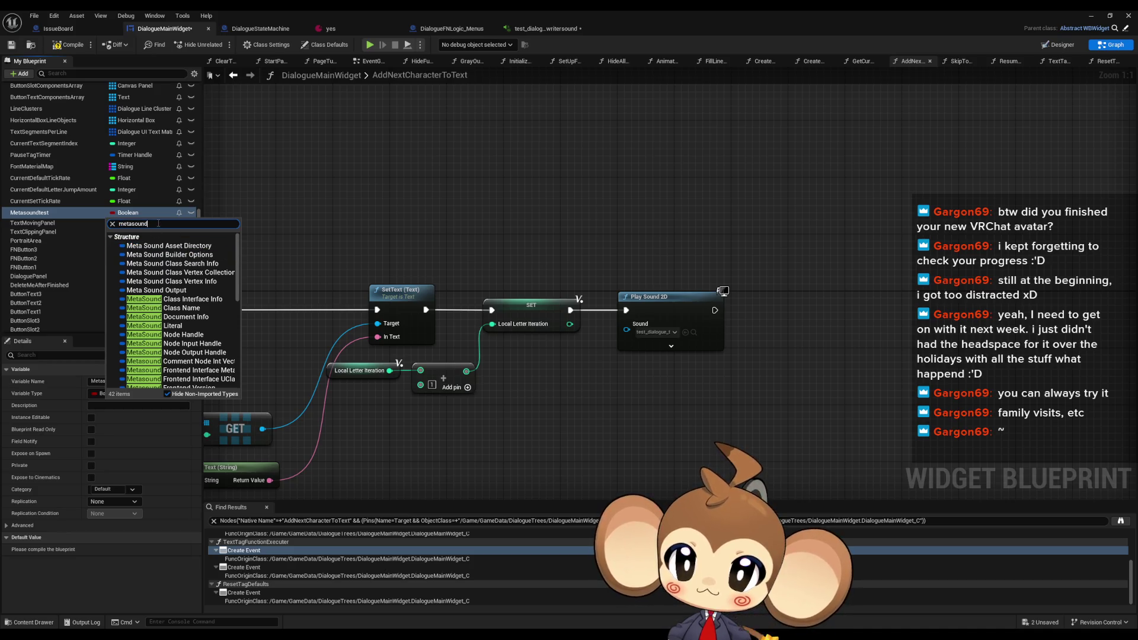
key(ctrl+a)
text(sound)
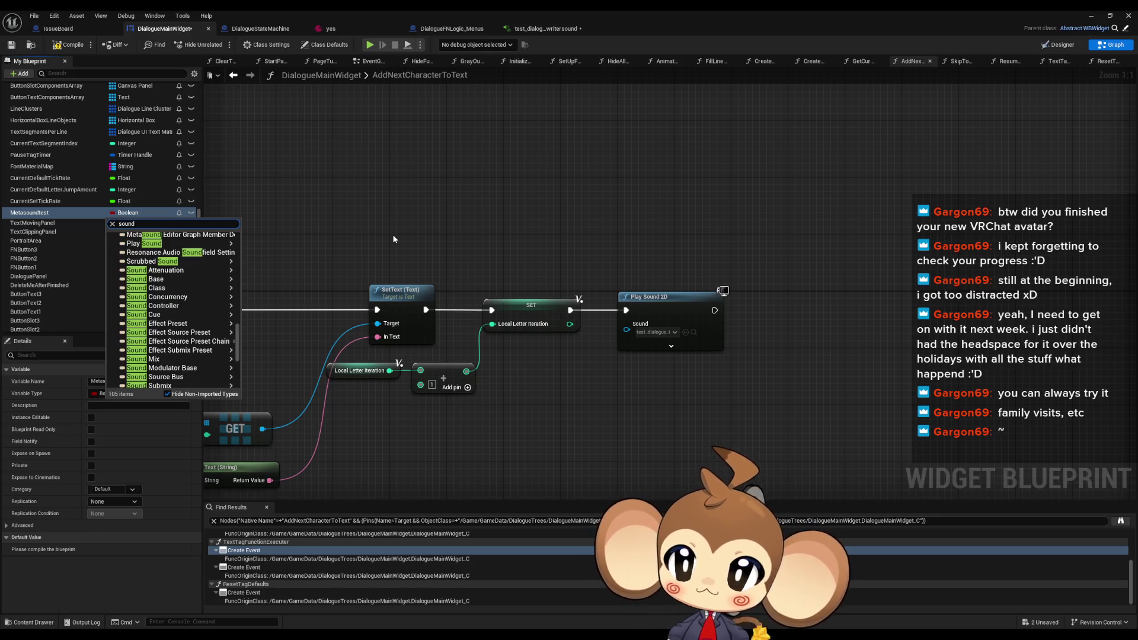
mouse_move(214, 290)
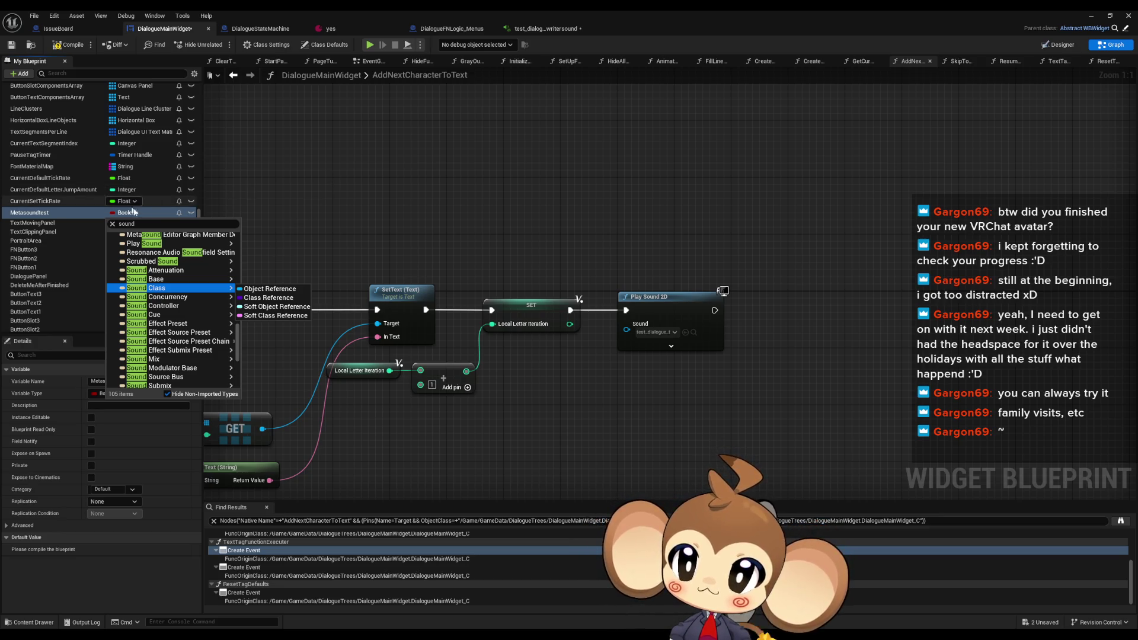
key(ctrl+a)
text(metasound)
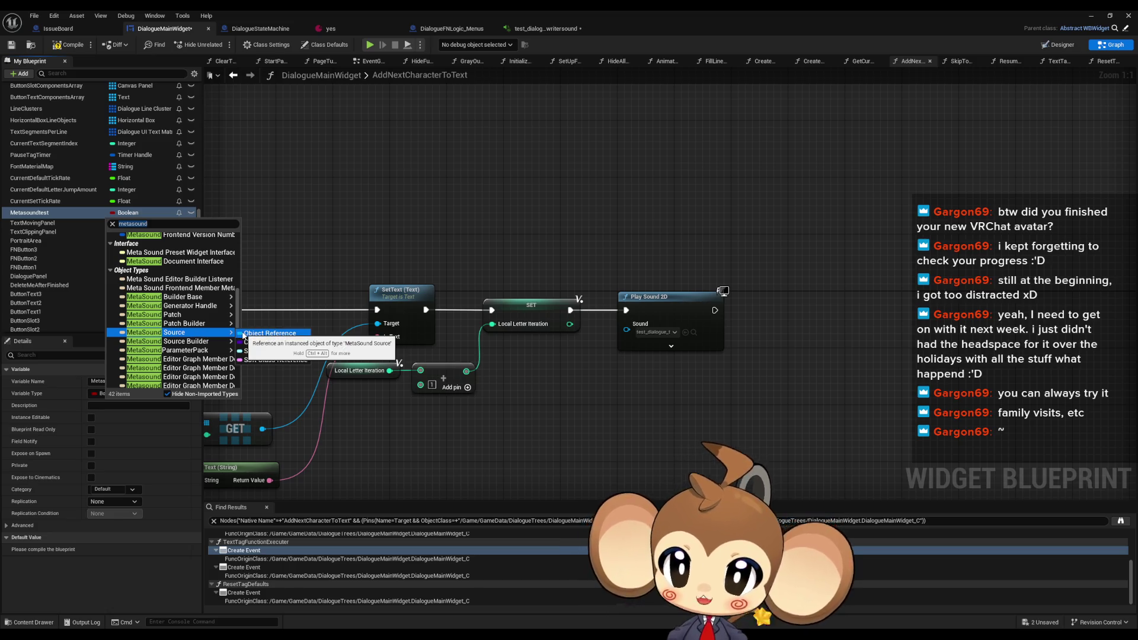
click(269, 333)
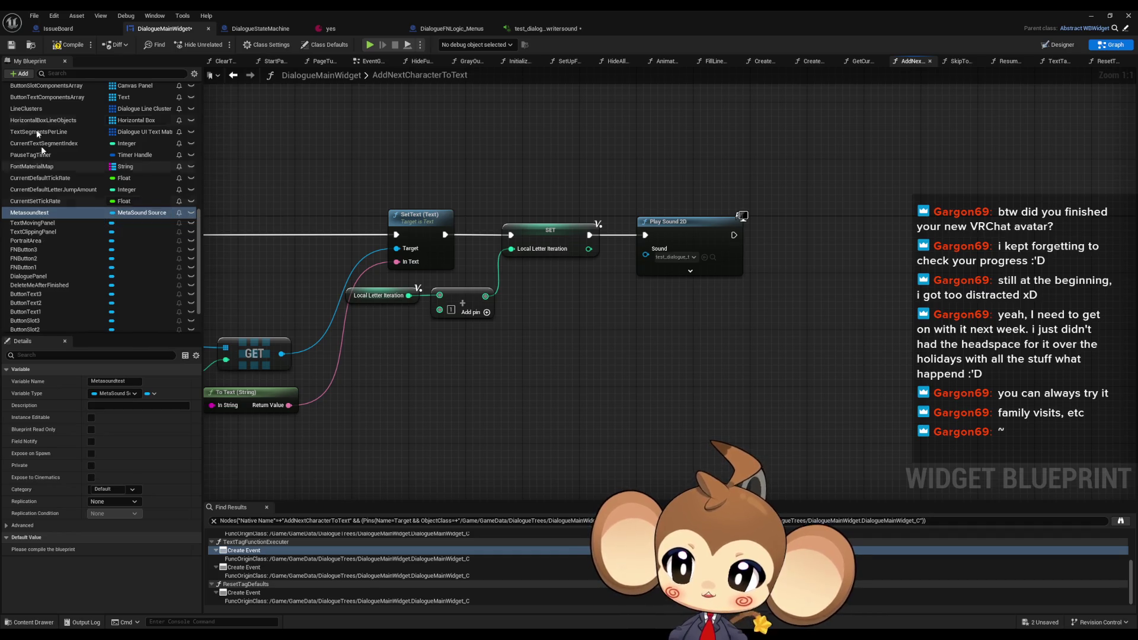
Compile and set Metasoundtest's default value to test_dialogue_typewritersound
click(61, 47)
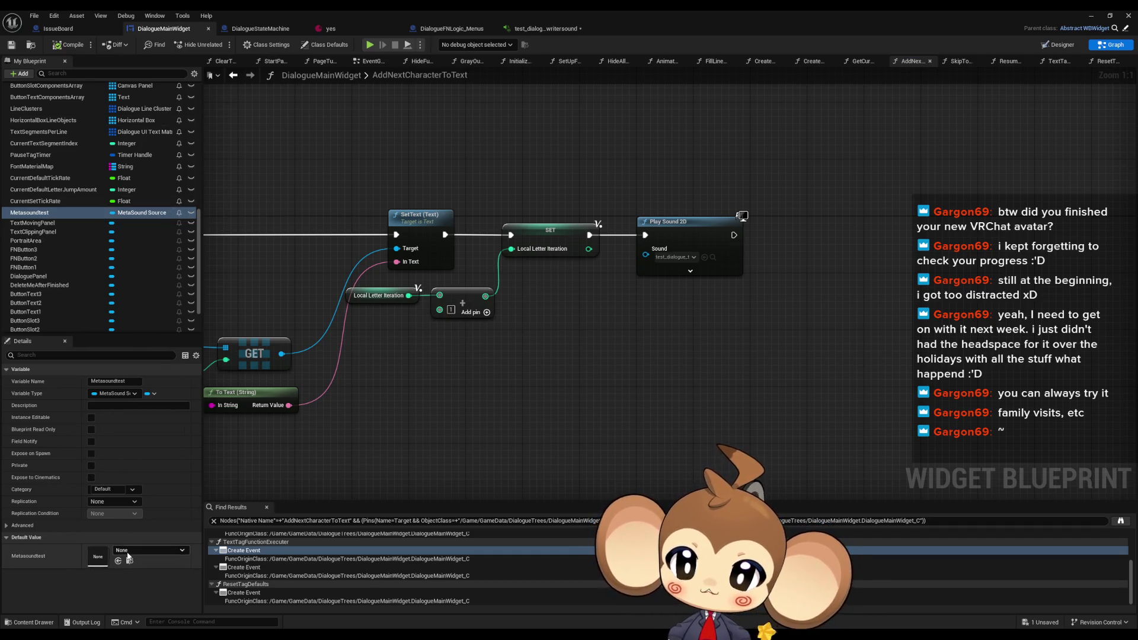
click(128, 553)
text(test)
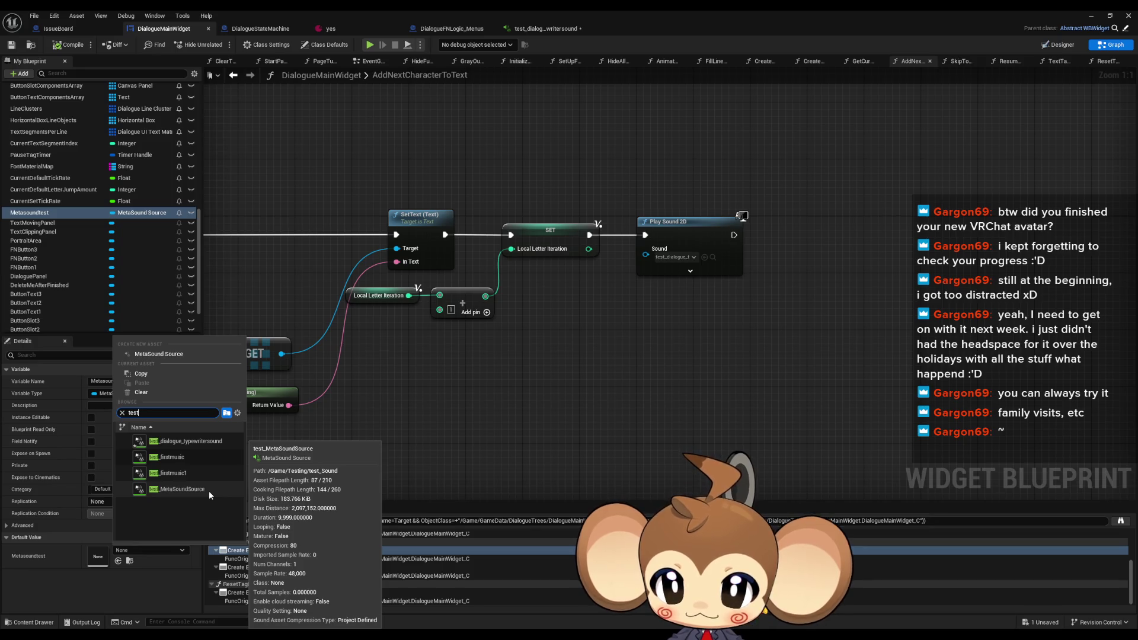
click(221, 442)
Plug a Metasoundtest getter into Play Sound 2D's Sound, save, and play the level
mouse_move(36, 212)
mouse_down()
mouse_move(570, 306)
mouse_move(645, 256)
mouse_up()
click(692, 350)
key(ctrl+s)
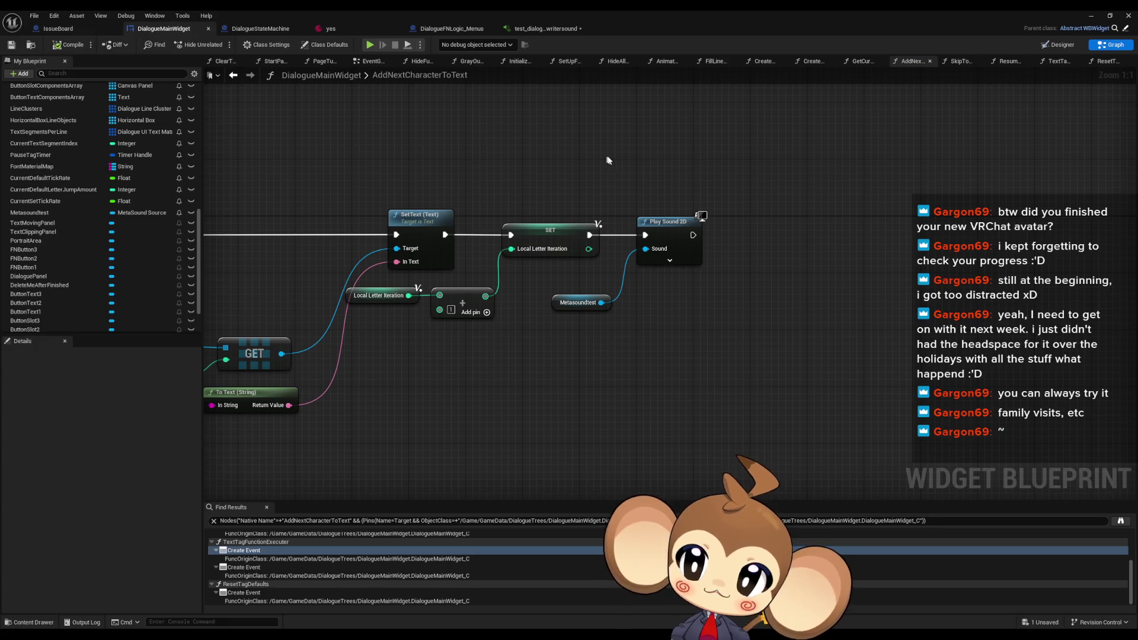
click(1092, 15)
click(220, 46)
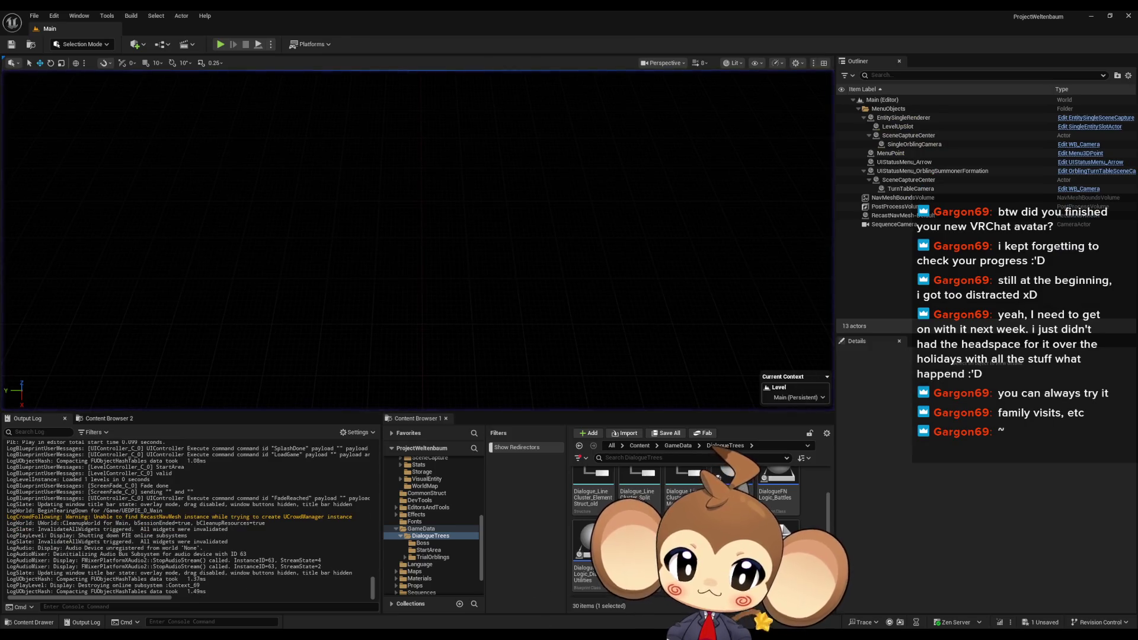
Back in DialogueMainWidget, reposition the Metasoundtest getter in the graph
mouse_move(451, 633)
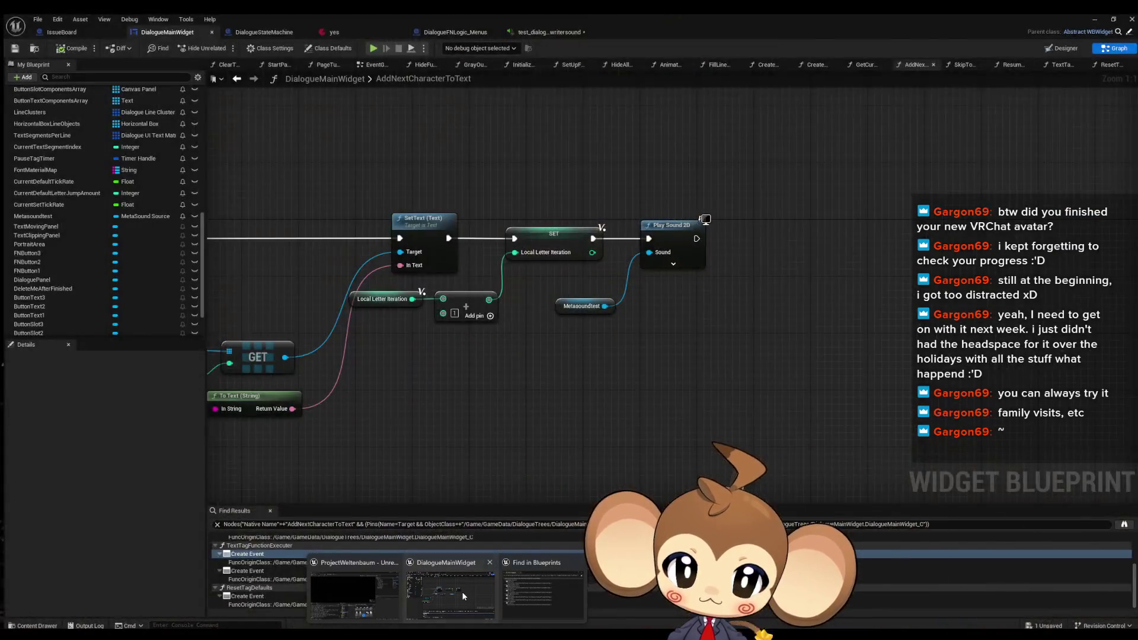
click(464, 596)
drag(658, 261, 600, 268)
drag(505, 315, 483, 326)
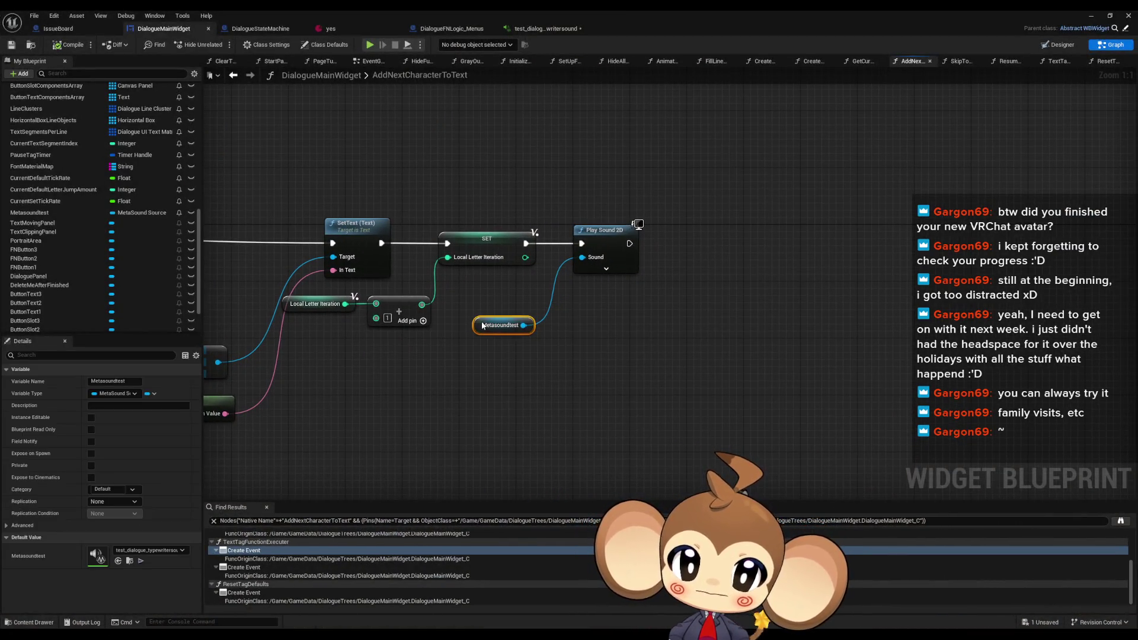
click(619, 334)
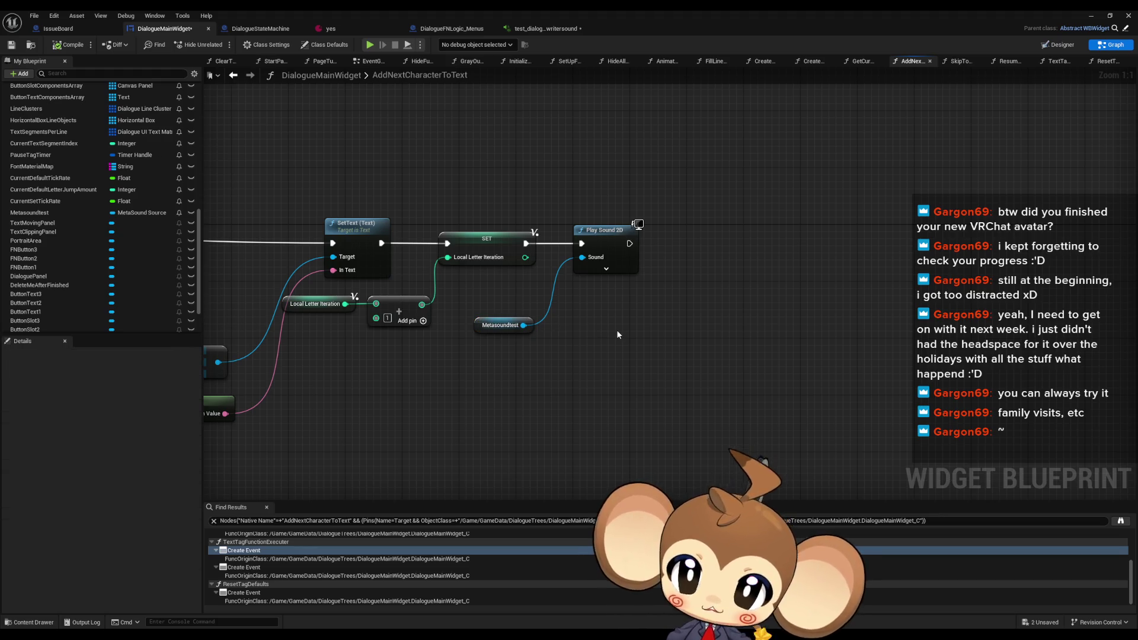
Add an Execute Trigger Parameter on Metasoundtest, executed right after Play Sound 2D
drag(524, 325, 587, 350)
text(fire)
text(trigger)
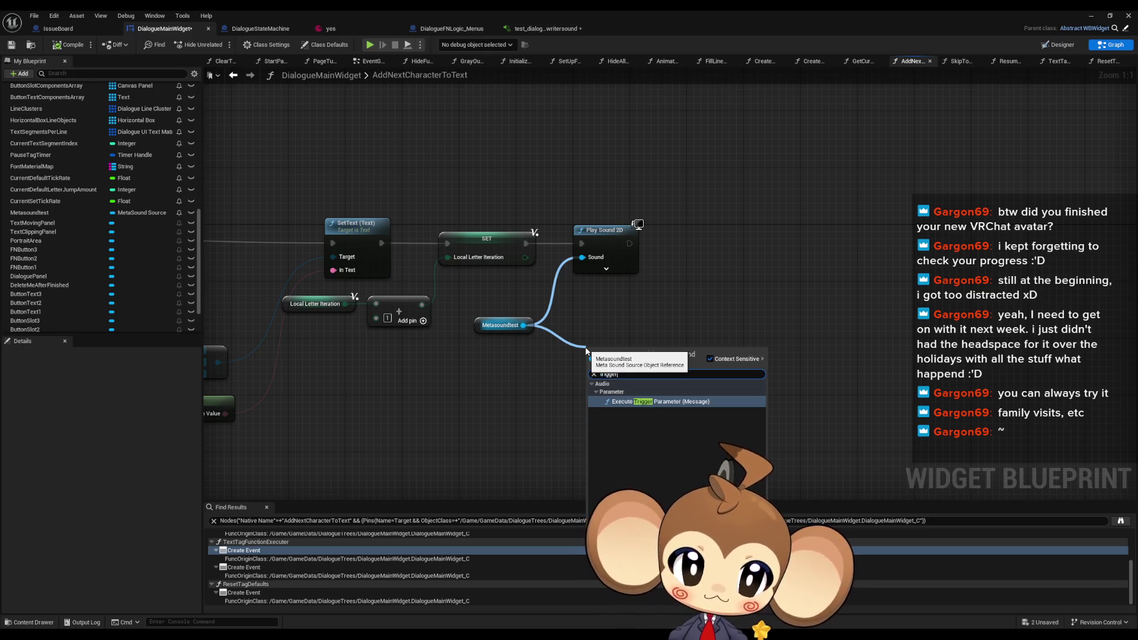
click(658, 401)
text(Fire)
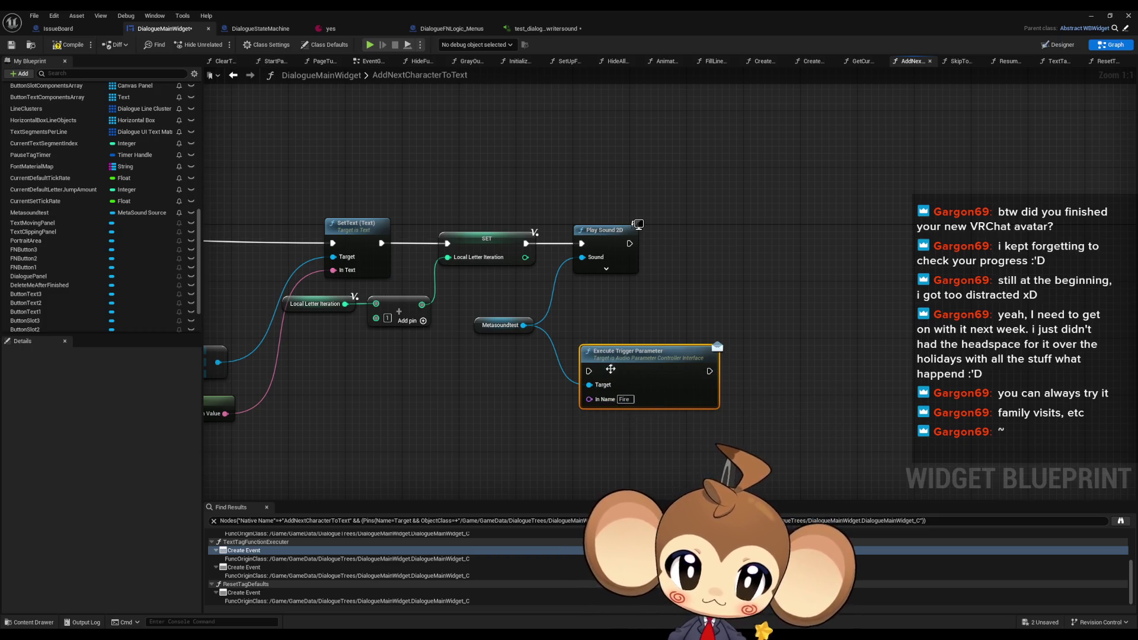
mouse_move(630, 243)
mouse_down()
mouse_move(578, 332)
mouse_move(589, 371)
mouse_up()
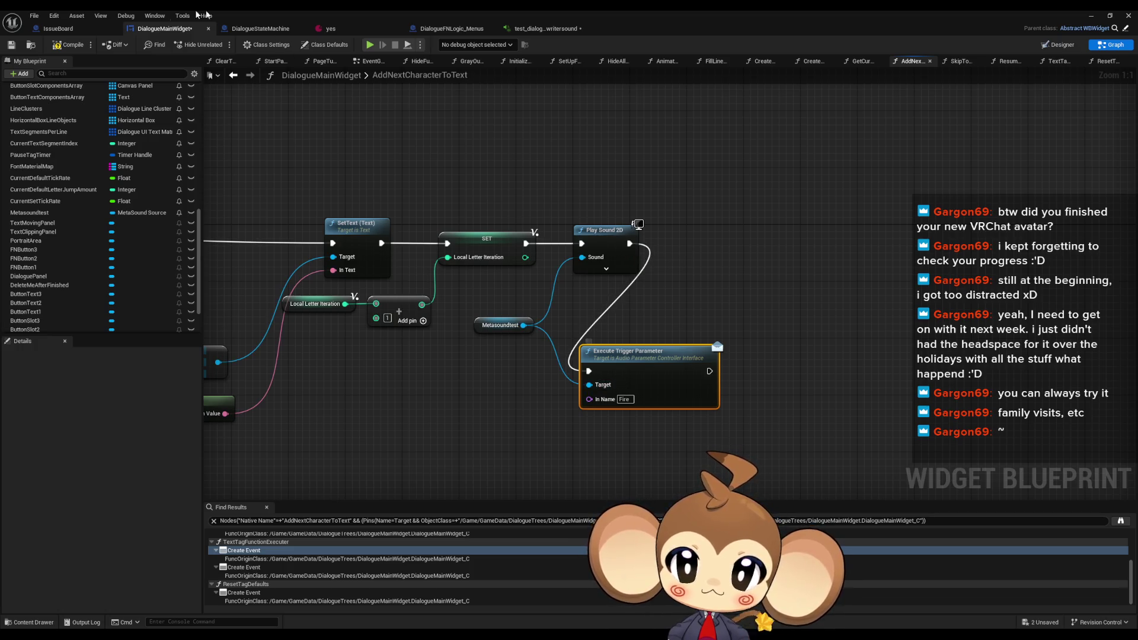
Check the MetaSound's trigger name and set the In Name to 'fire'
click(528, 29)
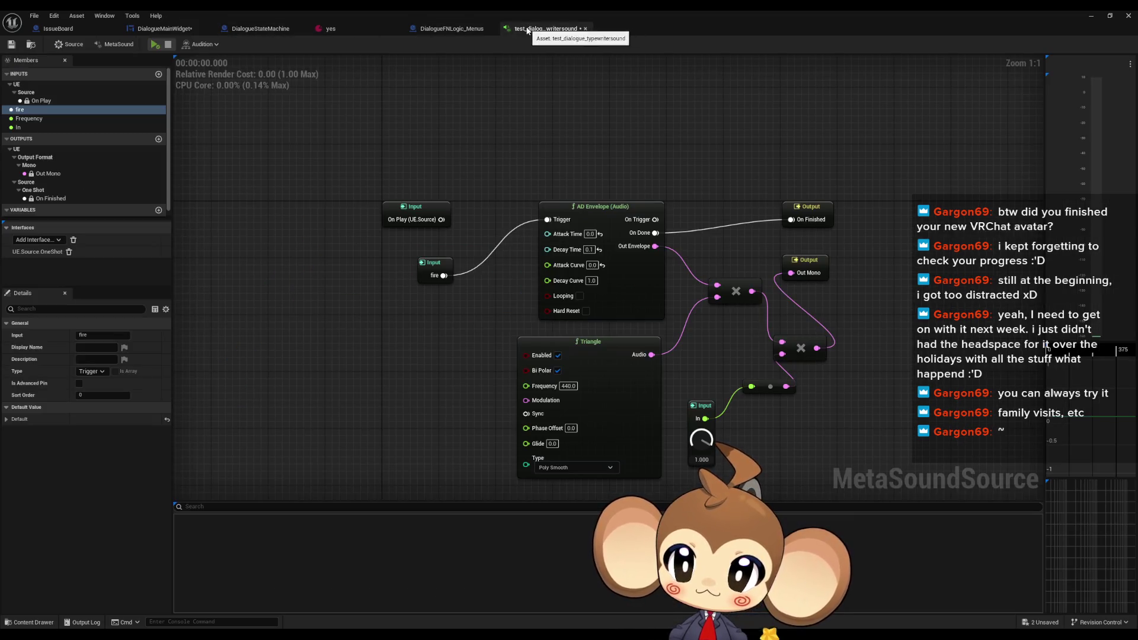
click(163, 28)
text(fiire)
key(Return)
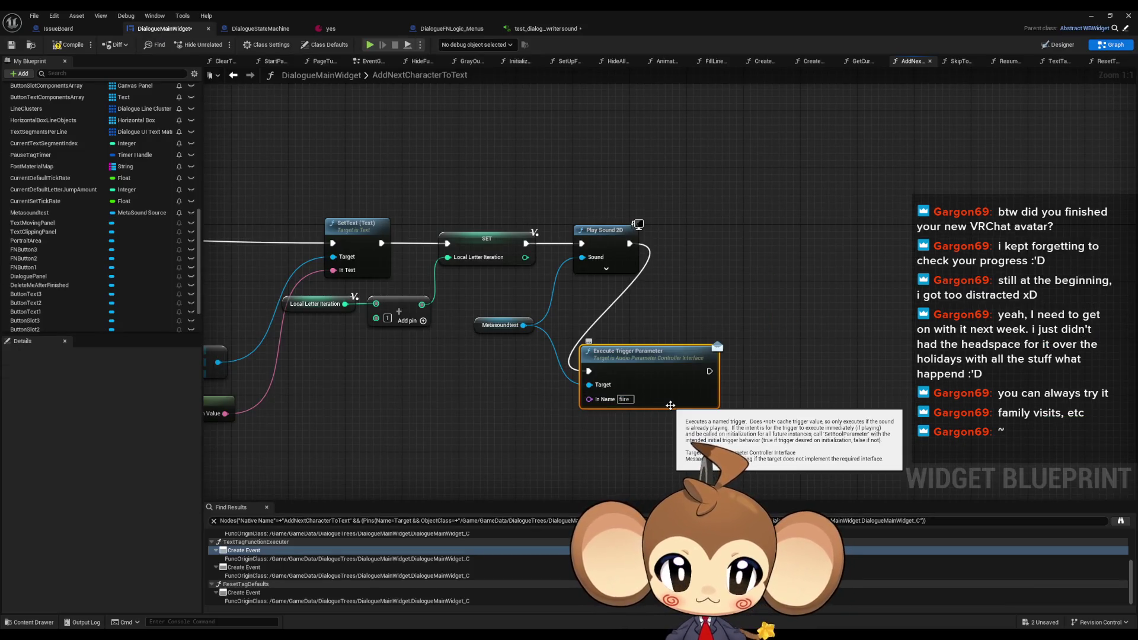
text(fire)
key(Return)
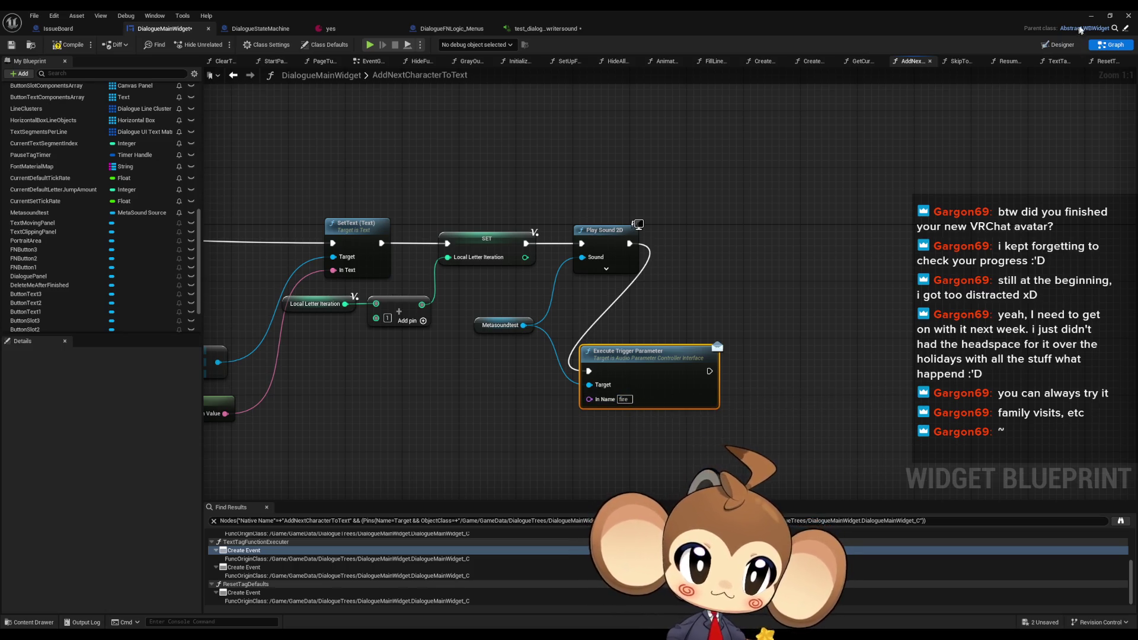
click(1091, 16)
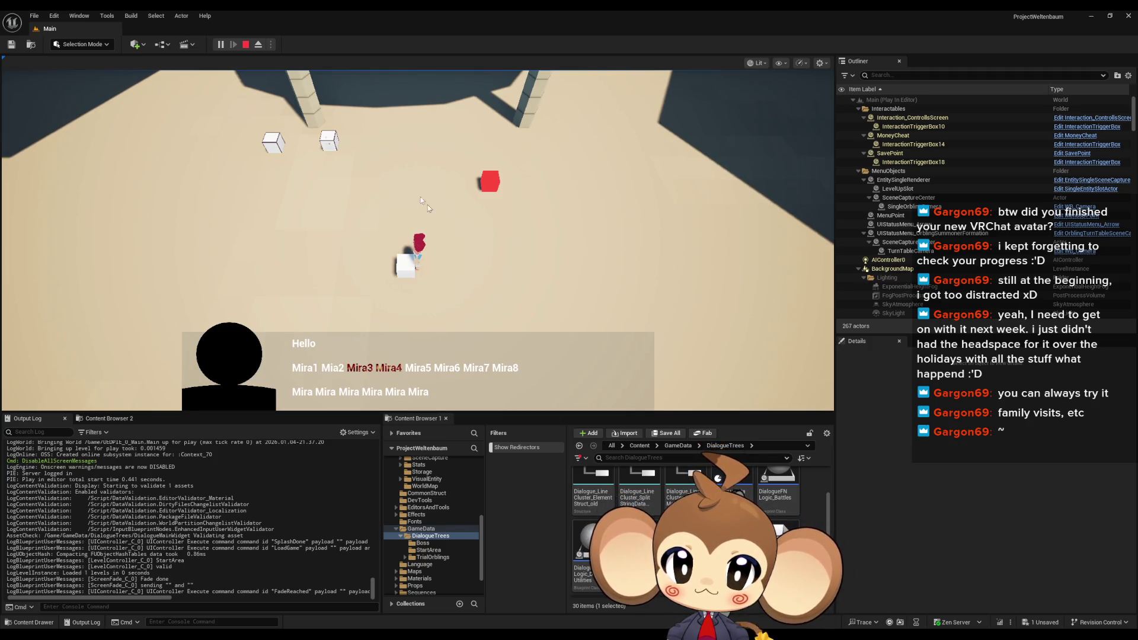
click(245, 44)
mouse_move(494, 614)
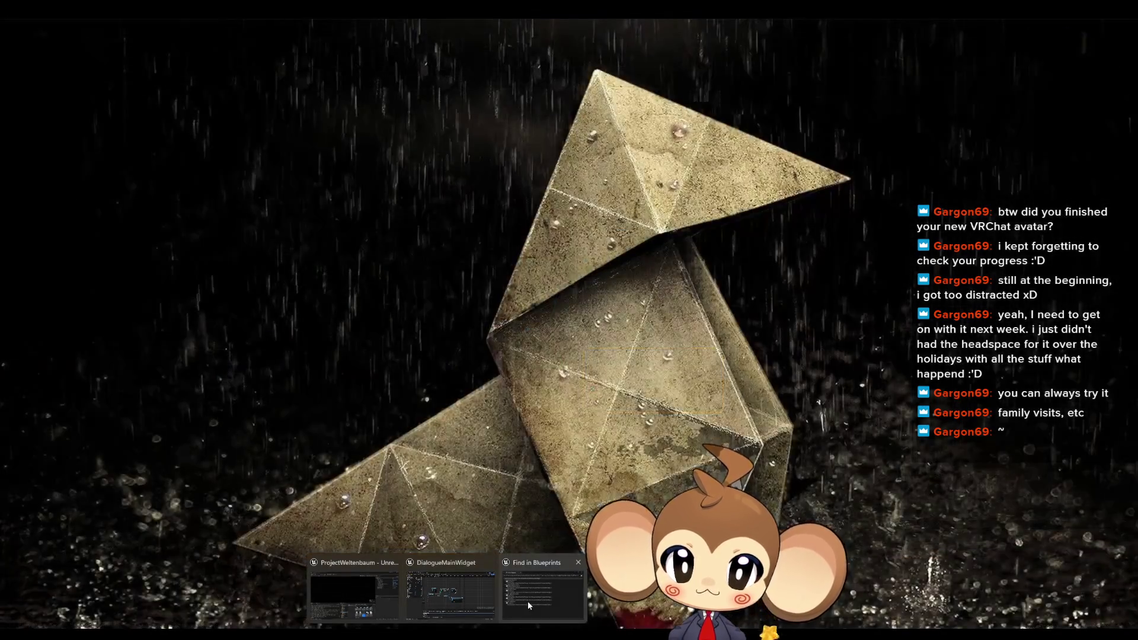
click(462, 596)
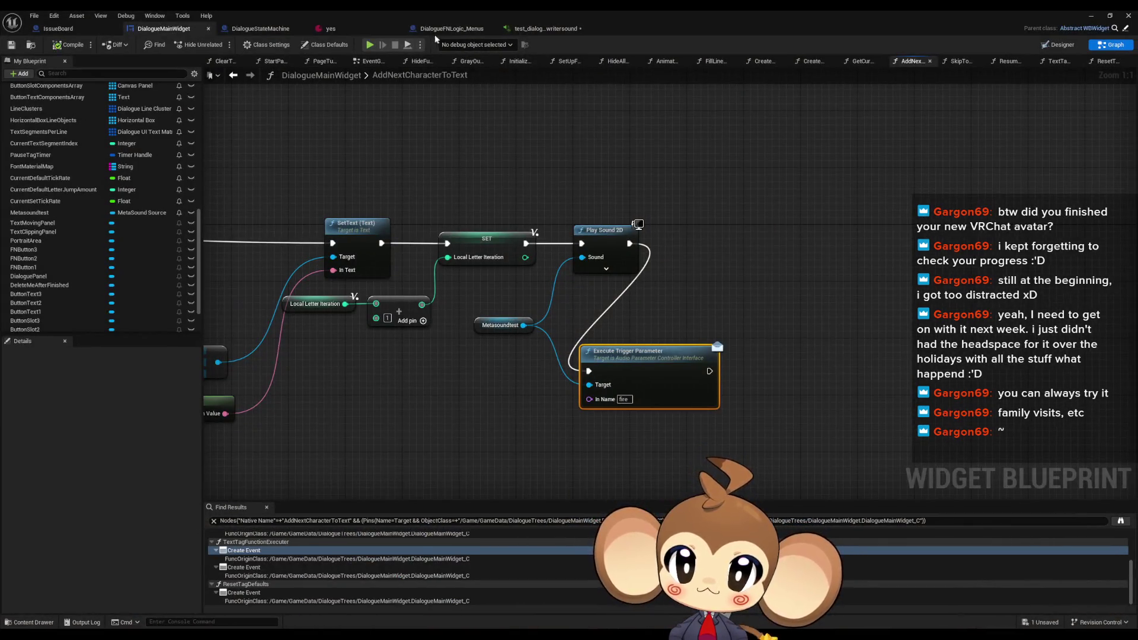
click(534, 32)
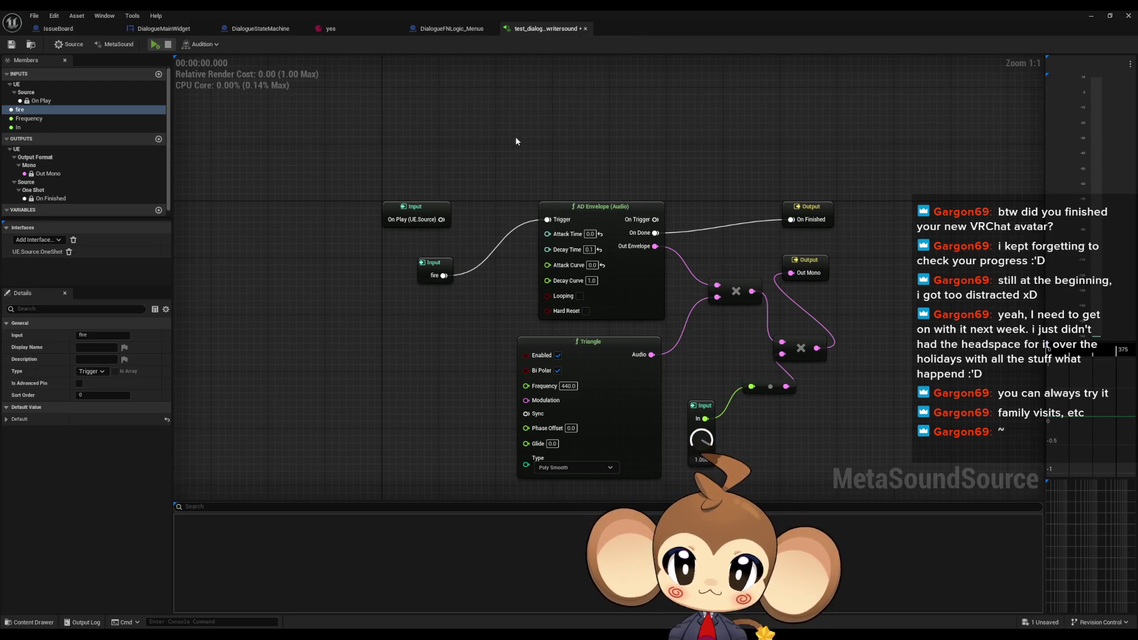
drag(516, 141, 491, 125)
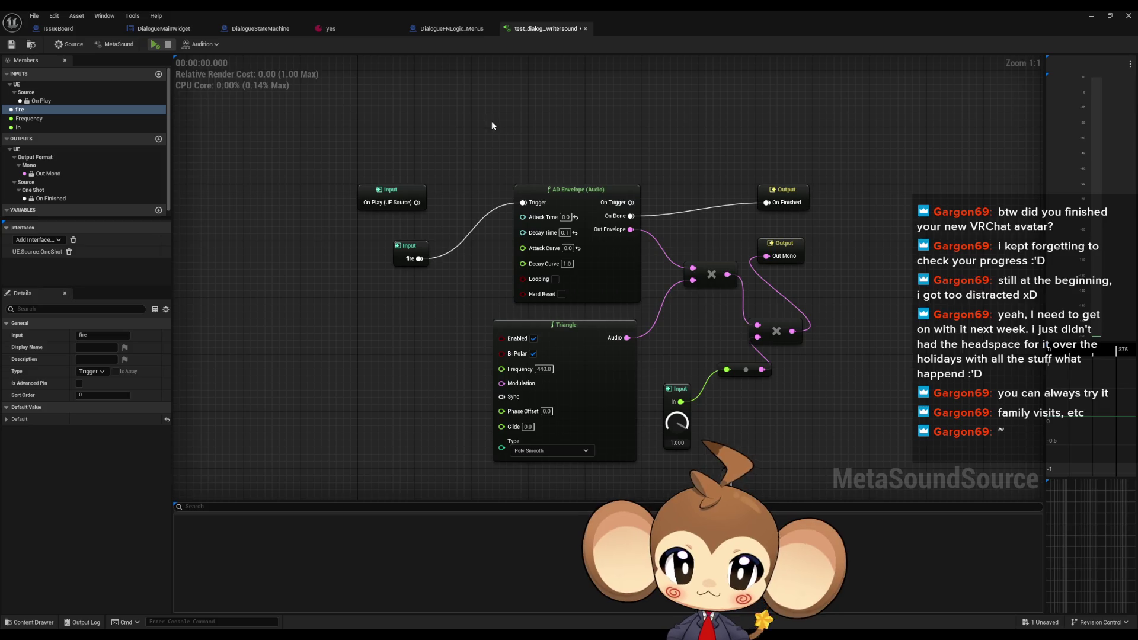
drag(417, 202, 514, 200)
click(155, 45)
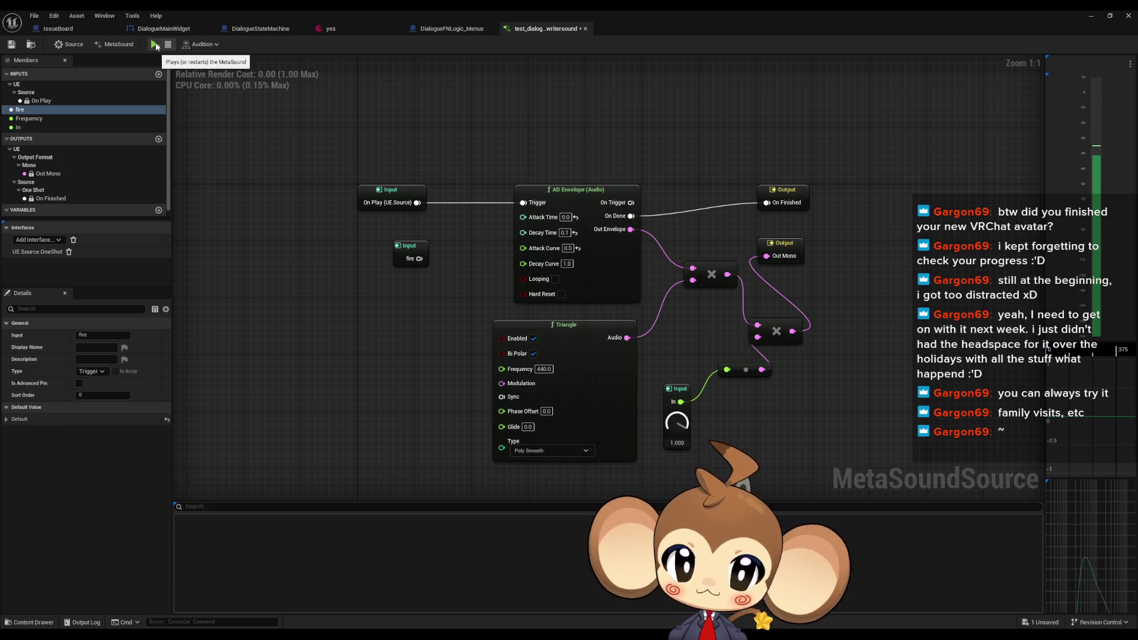
click(156, 46)
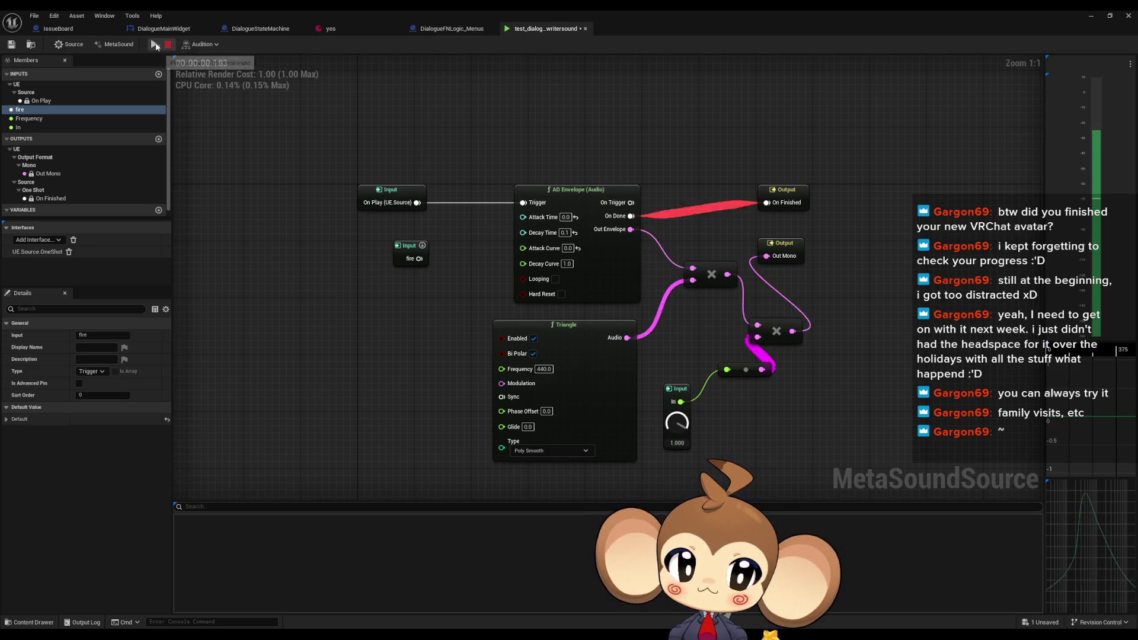
click(156, 46)
click(156, 47)
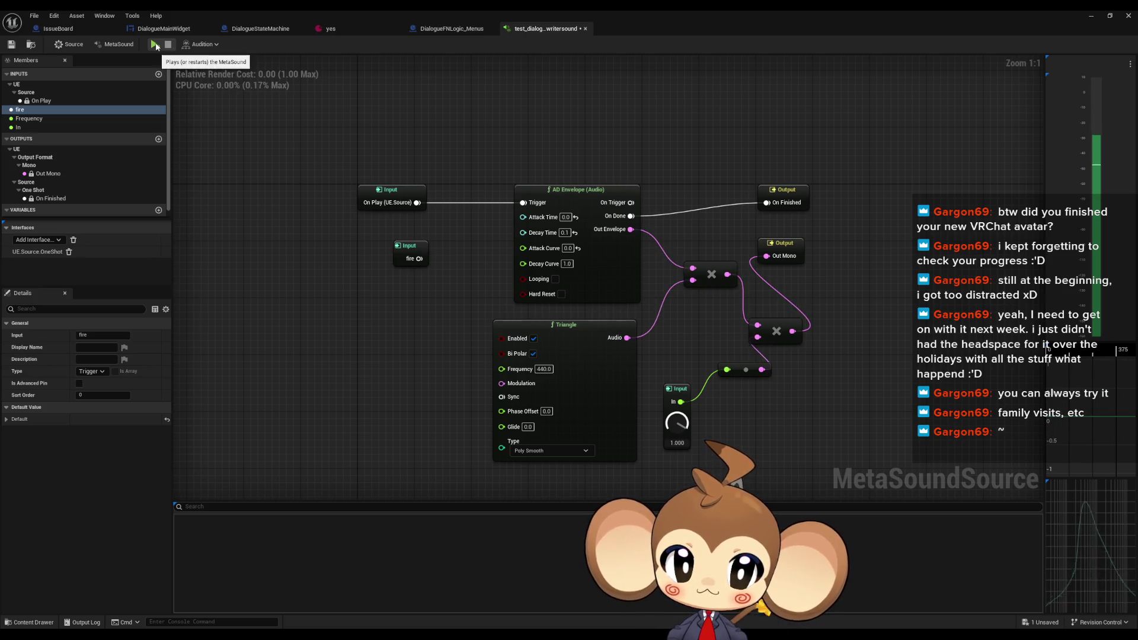
click(156, 46)
click(156, 46)
click(156, 46)
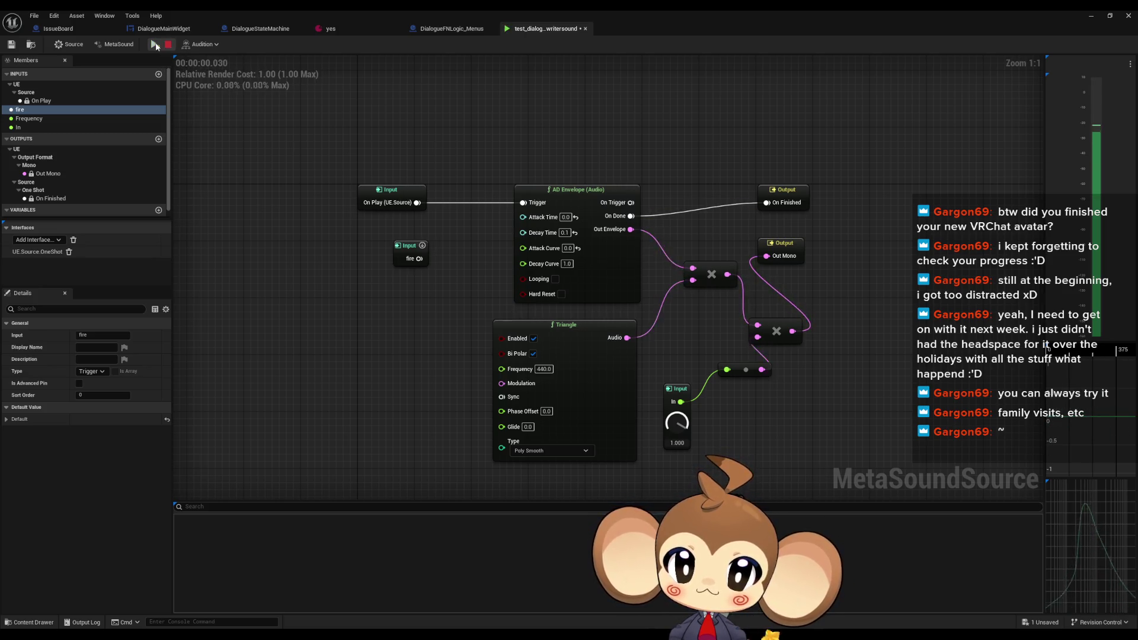
click(156, 46)
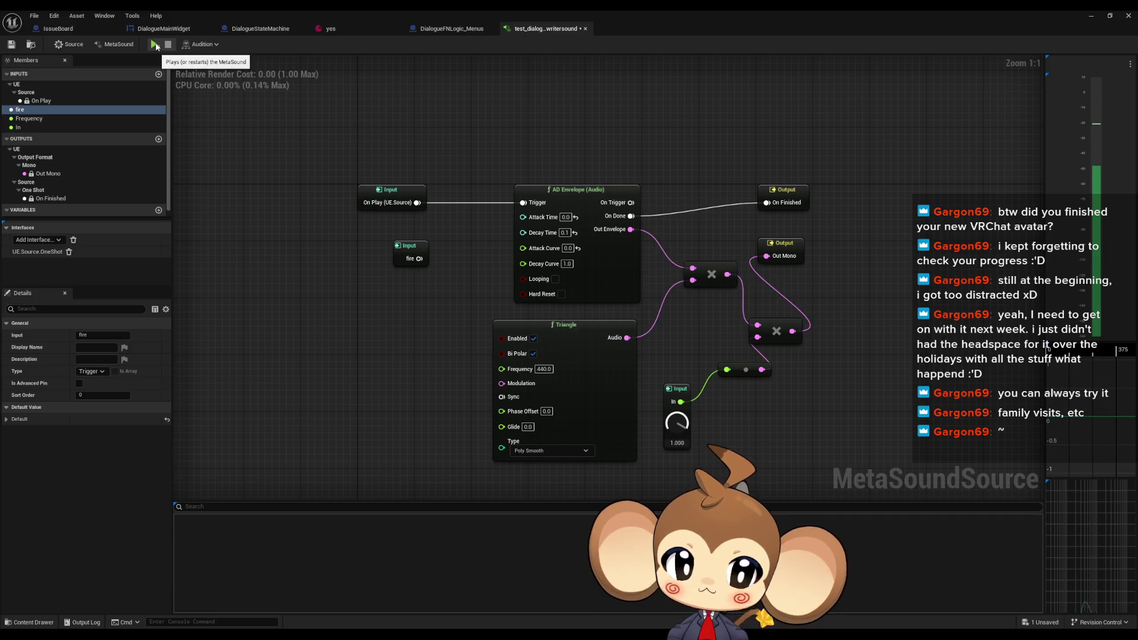
click(155, 46)
Connect the fire input to the AD Envelope Trigger, preview, then pull a wire from On Play
drag(419, 259, 523, 203)
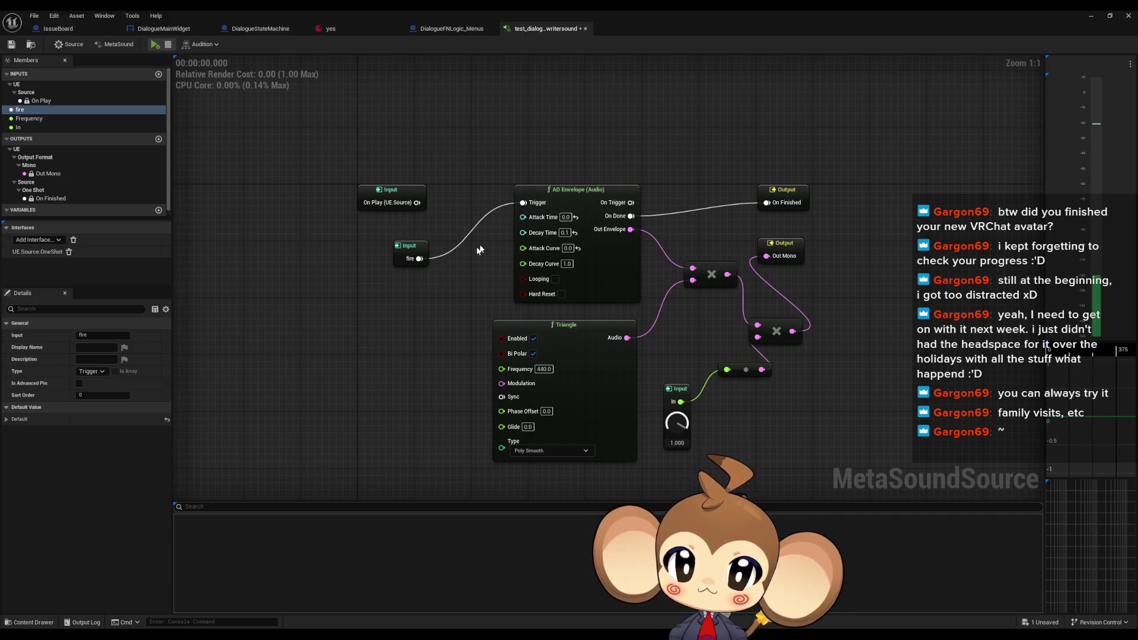
click(156, 47)
click(422, 246)
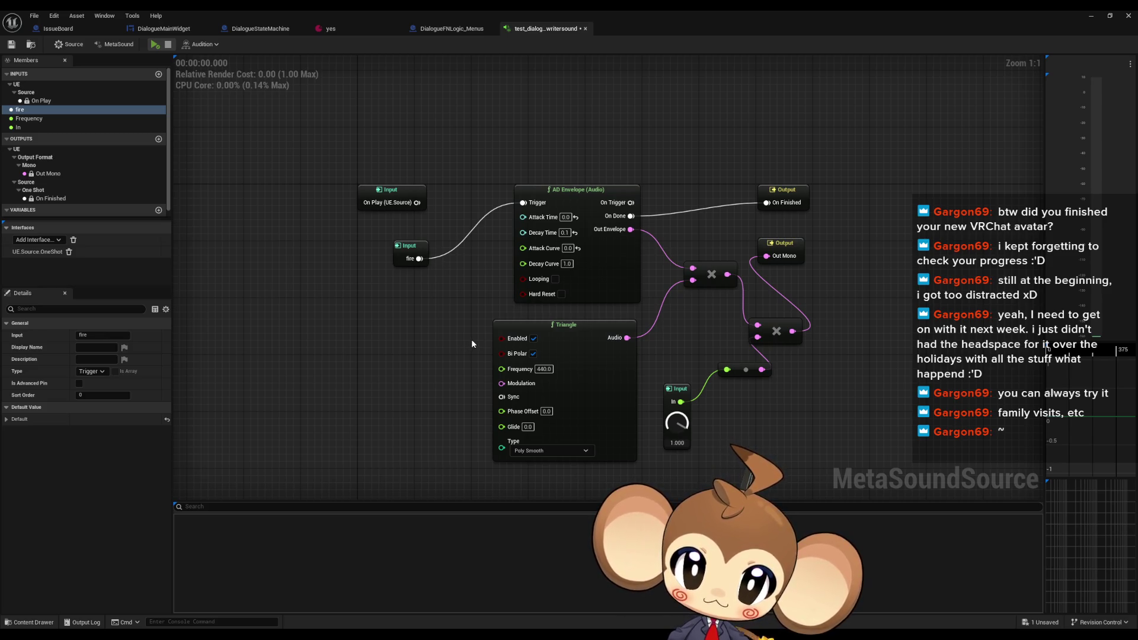
click(589, 200)
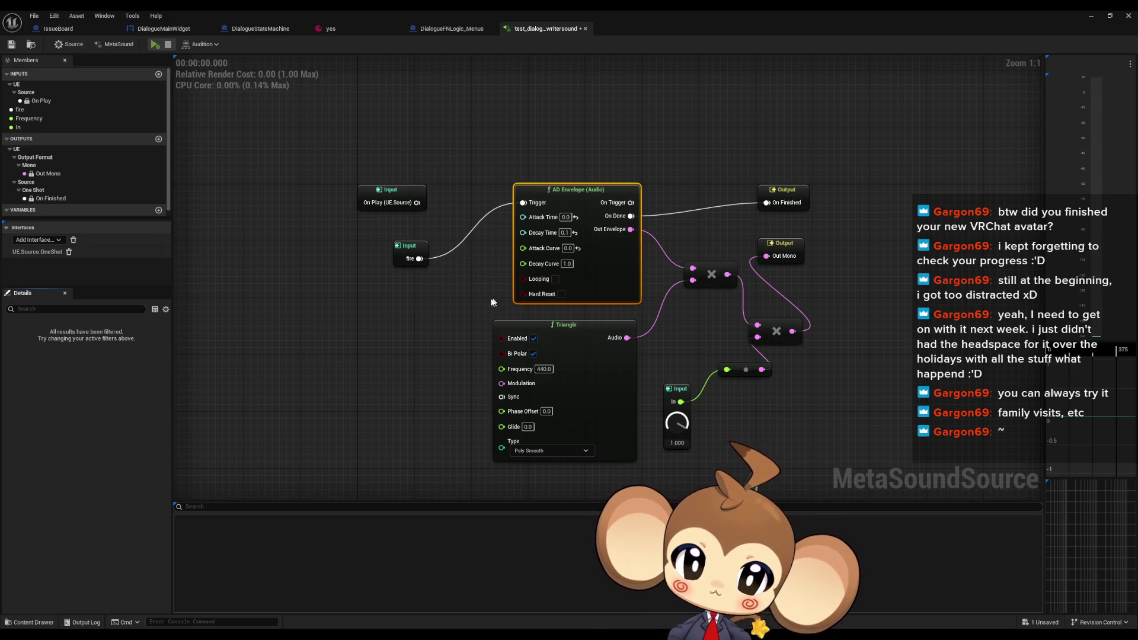
drag(490, 279, 475, 315)
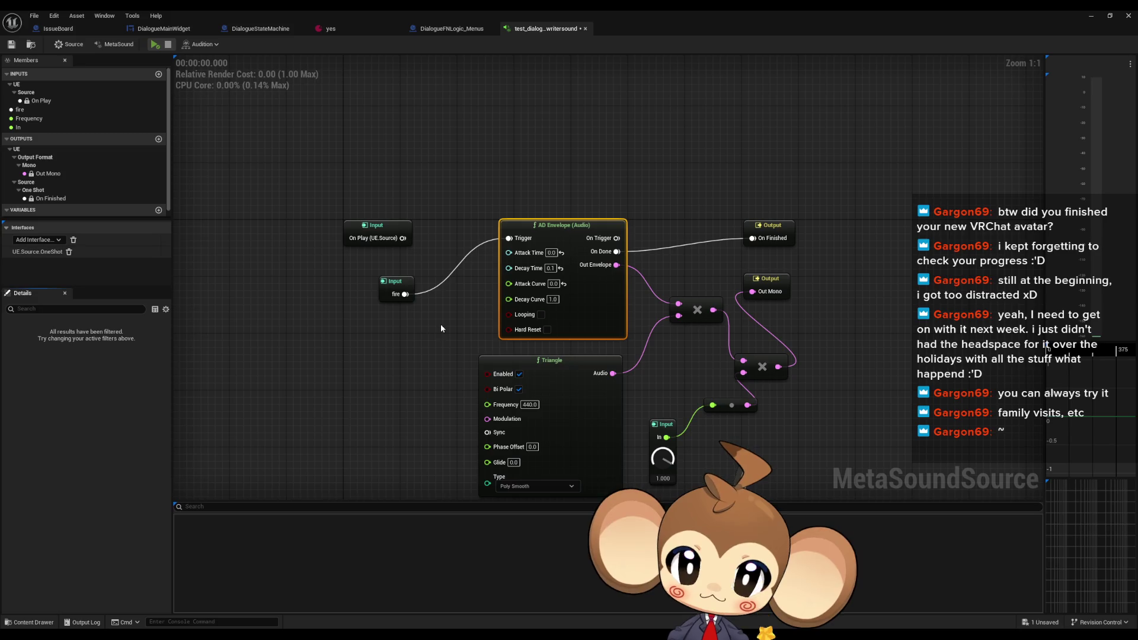
mouse_move(402, 238)
mouse_down()
mouse_move(758, 230)
mouse_move(562, 179)
mouse_move(548, 126)
mouse_up()
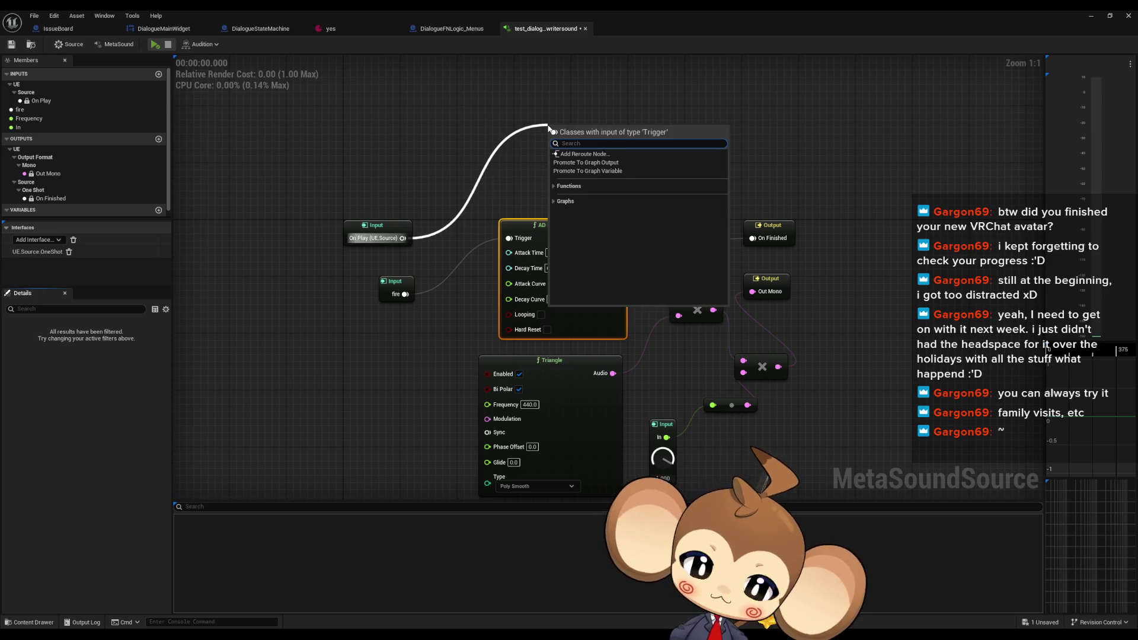
Add a Delay (Time) node after On Play and place it above the envelope
text(delay)
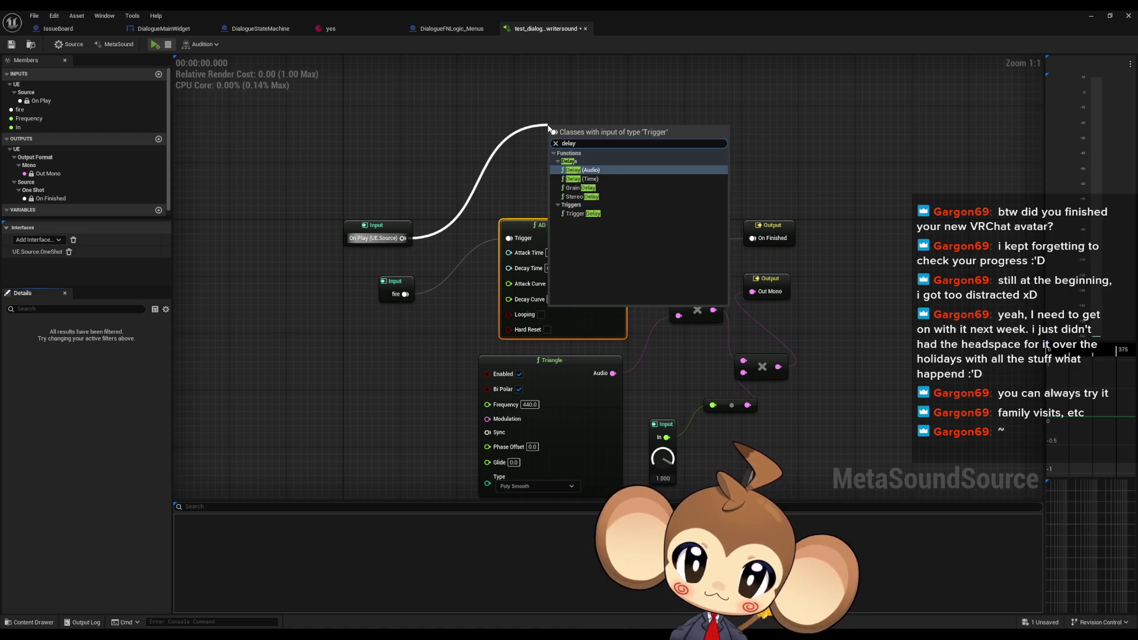
click(574, 178)
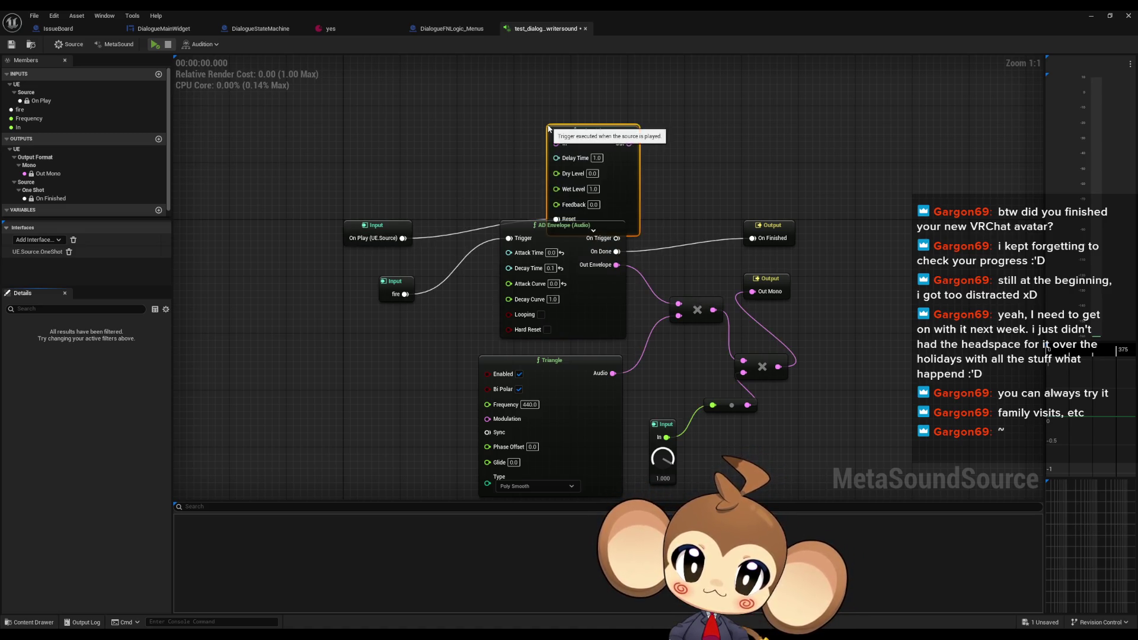
mouse_move(600, 150)
mouse_down()
mouse_move(581, 105)
mouse_move(574, 110)
mouse_up()
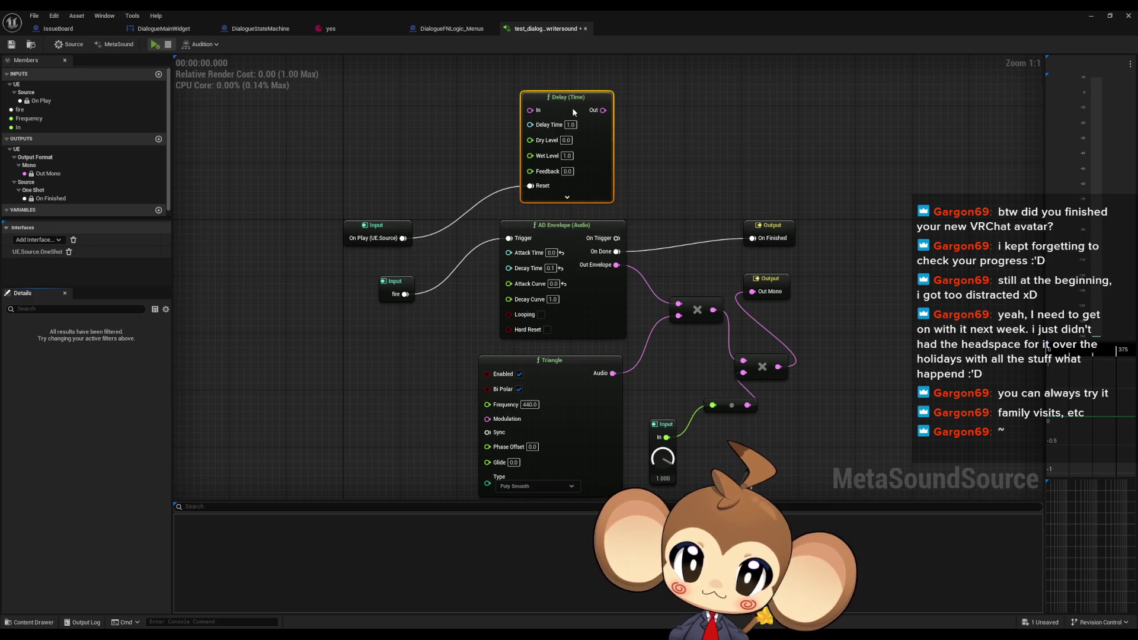
Add a Trigger Delay node wired from On Play
right_click(666, 131)
drag(402, 238, 413, 151)
text(delay)
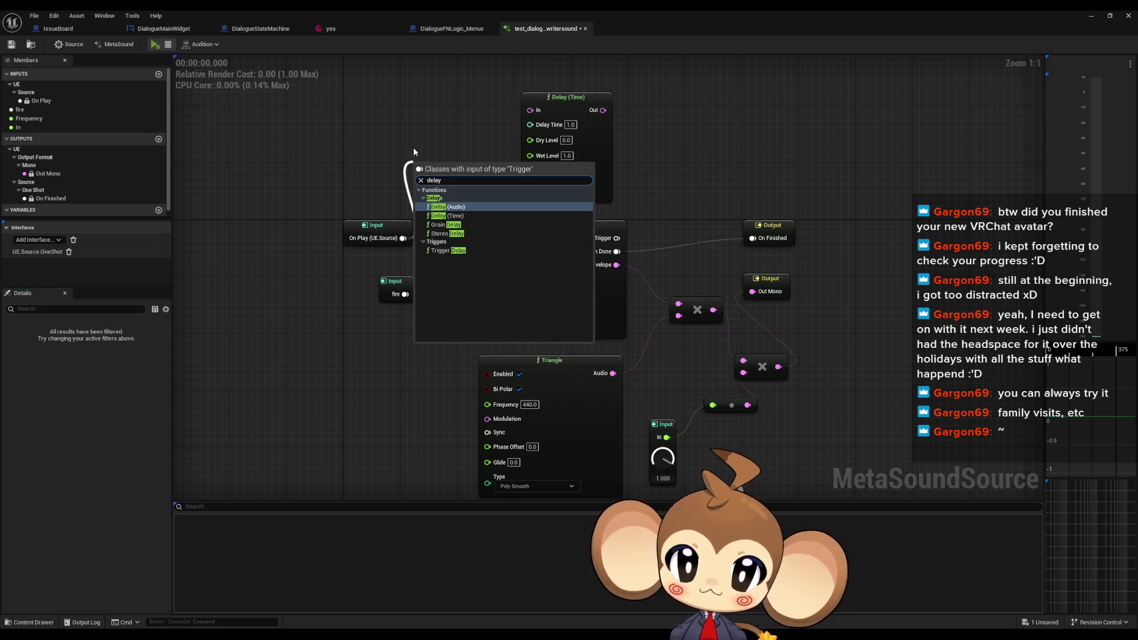
key(Down)
key(Down)
key(Down)
key(Escape)
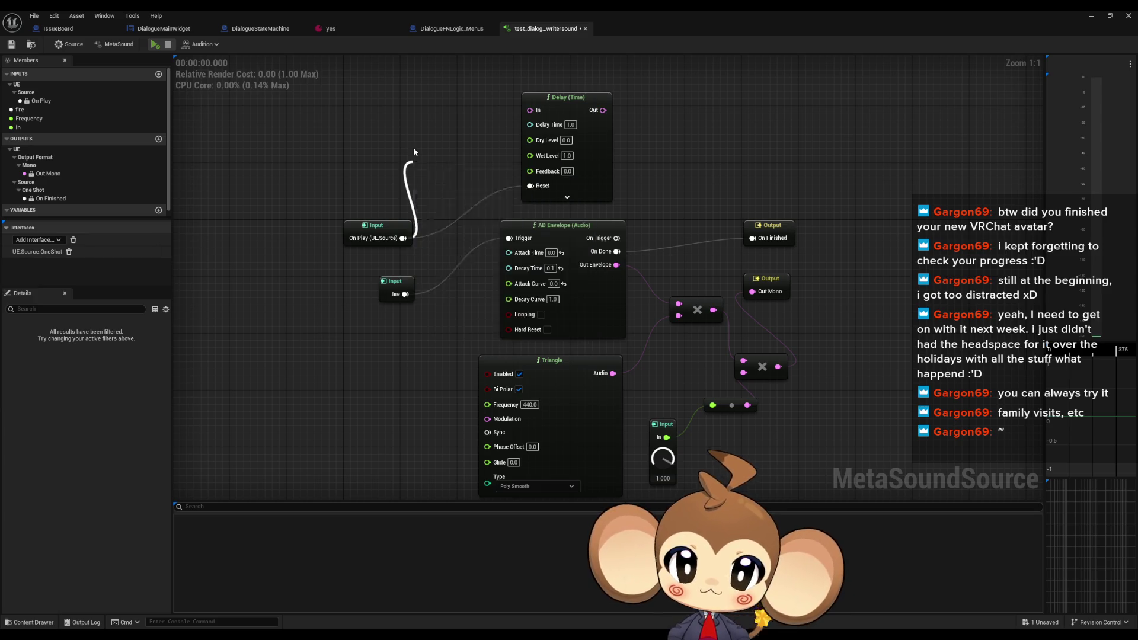
click(552, 125)
Delete the Delay (Time) node and wire Trigger Delay's output to On Finished
key(Delete)
click(480, 170)
mouse_move(480, 172)
mouse_down()
mouse_move(587, 150)
mouse_move(752, 237)
mouse_up()
click(624, 245)
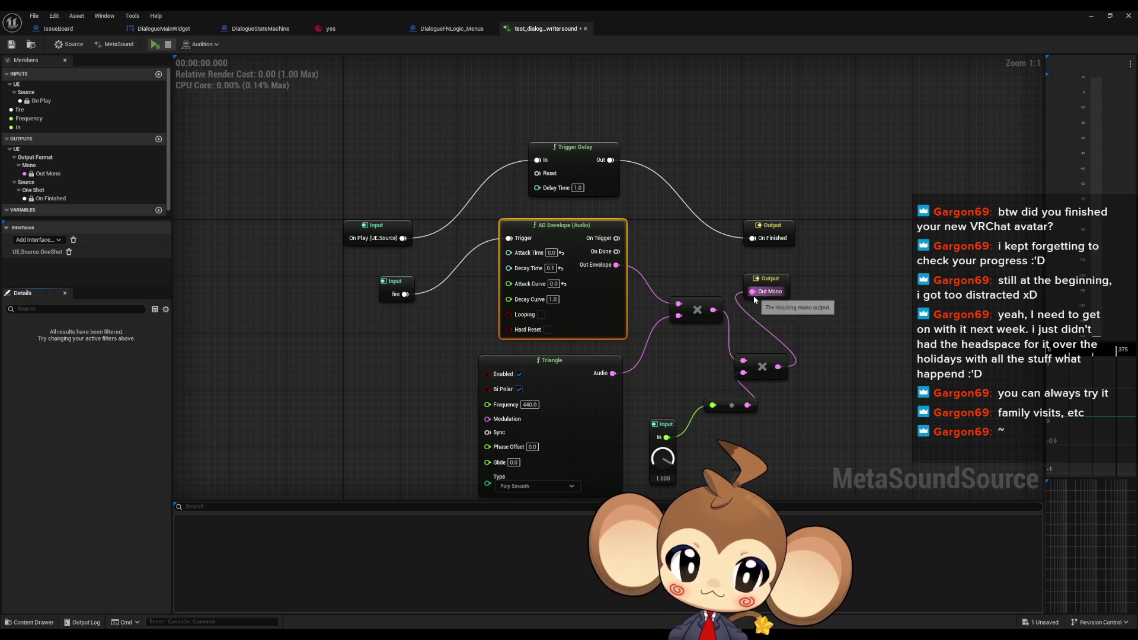
drag(752, 291, 613, 373)
Preview the rewired MetaSound, then set the Trigger Delay time to 0.1
click(154, 45)
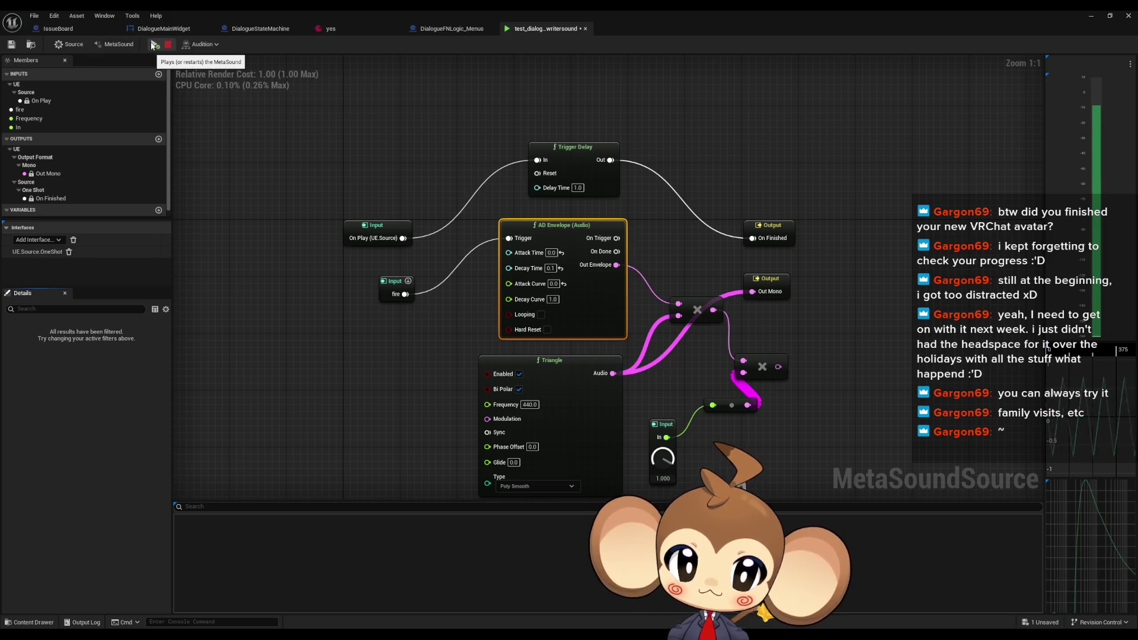
click(153, 46)
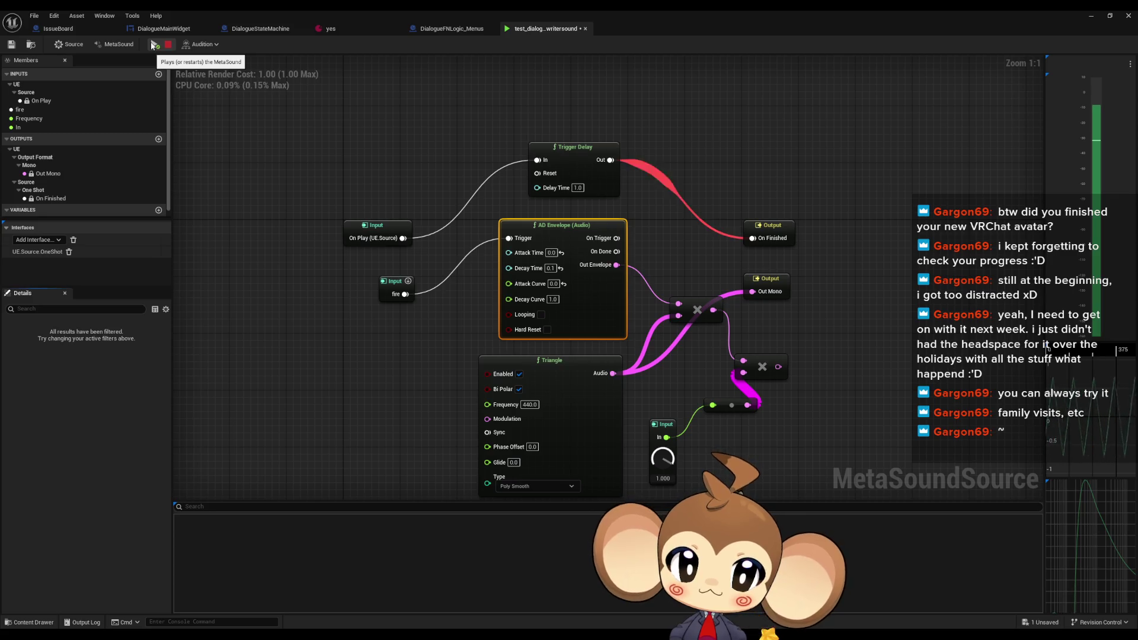
text(0.1)
key(Return)
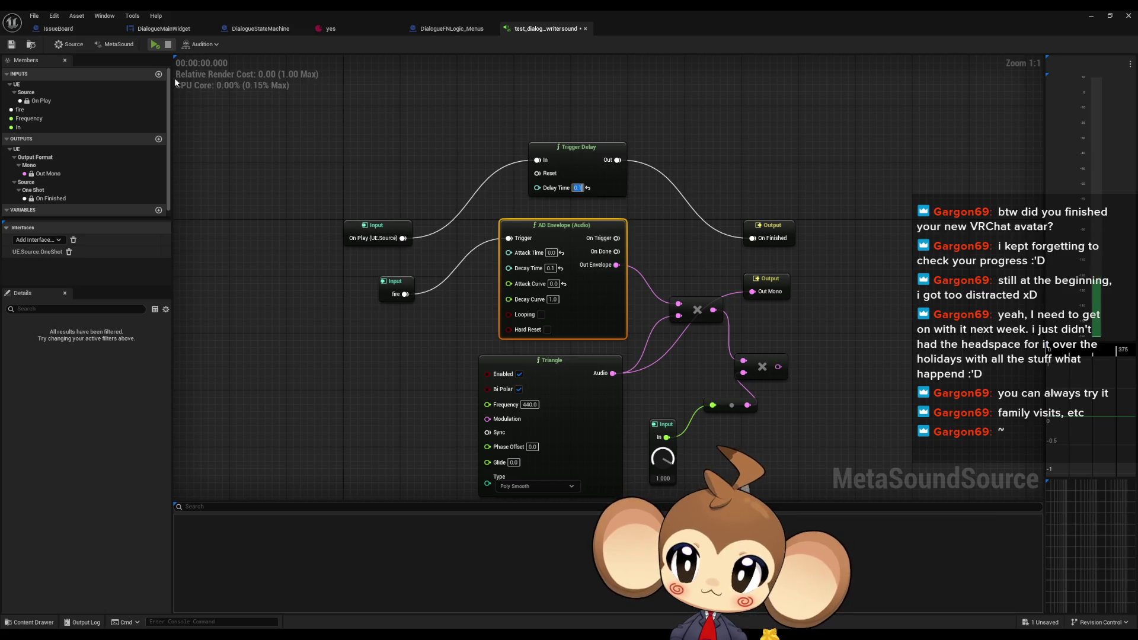
Audition the blip repeatedly with the 0.1-second delay and bring up the MetaSound settings
click(155, 45)
click(156, 45)
click(156, 46)
click(155, 46)
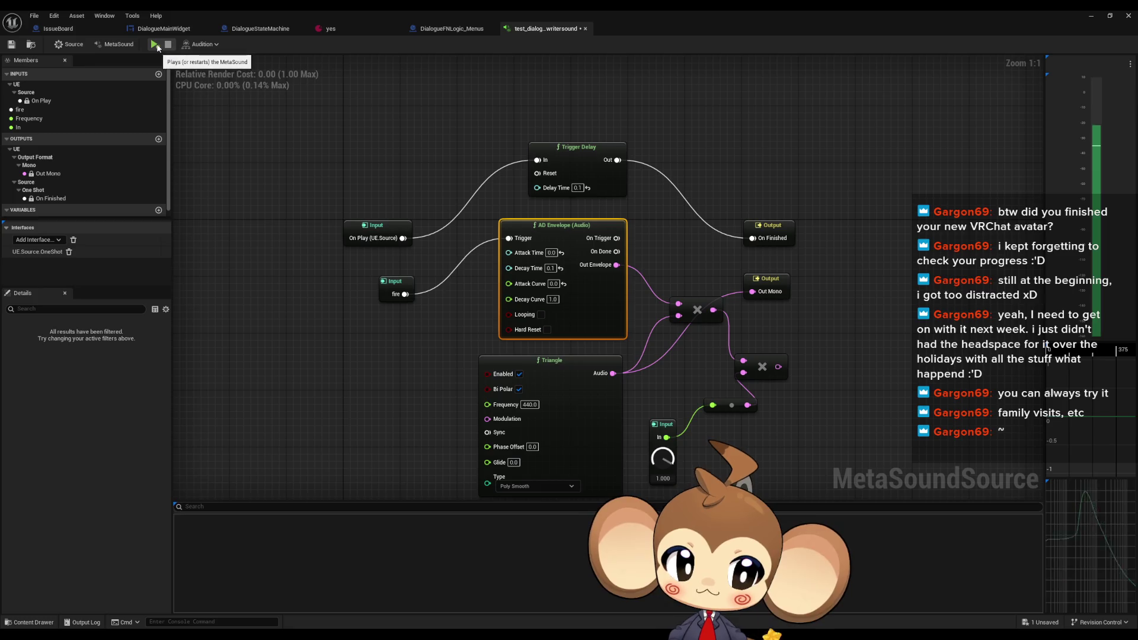
click(158, 46)
click(157, 46)
click(157, 47)
click(158, 46)
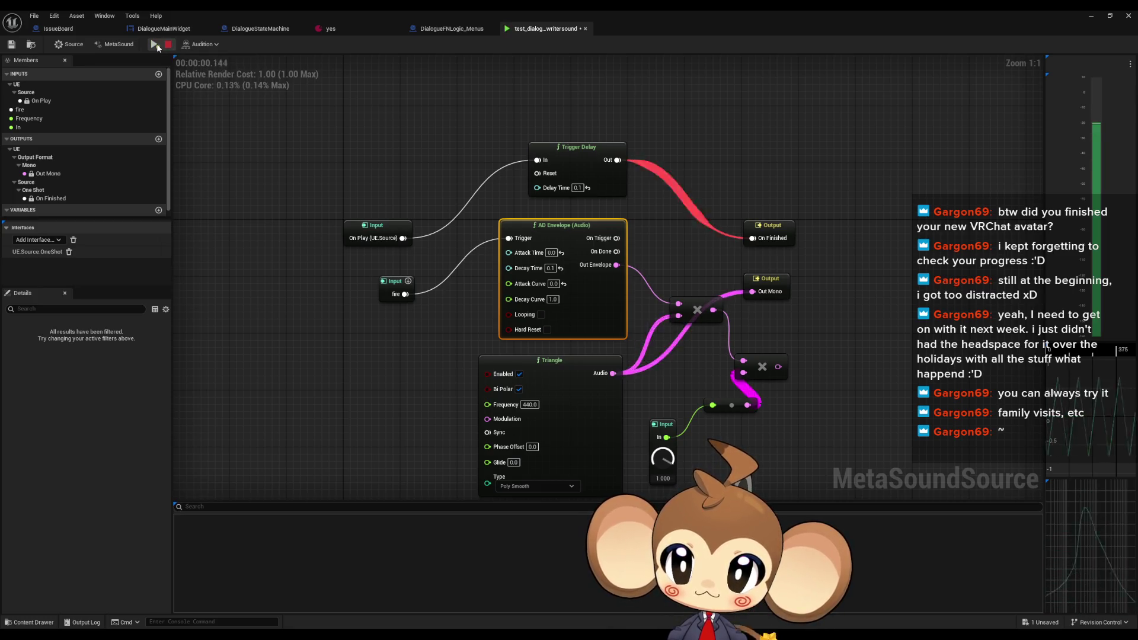
click(115, 45)
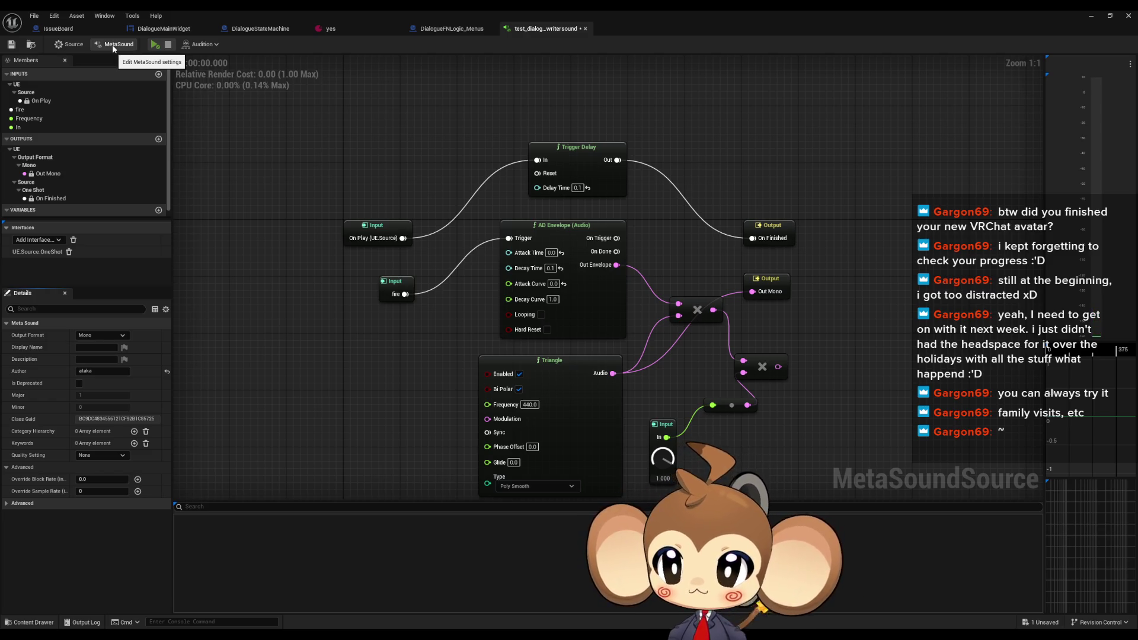
Clear the MetaSound's Author setting and review the fire input's actions
click(167, 372)
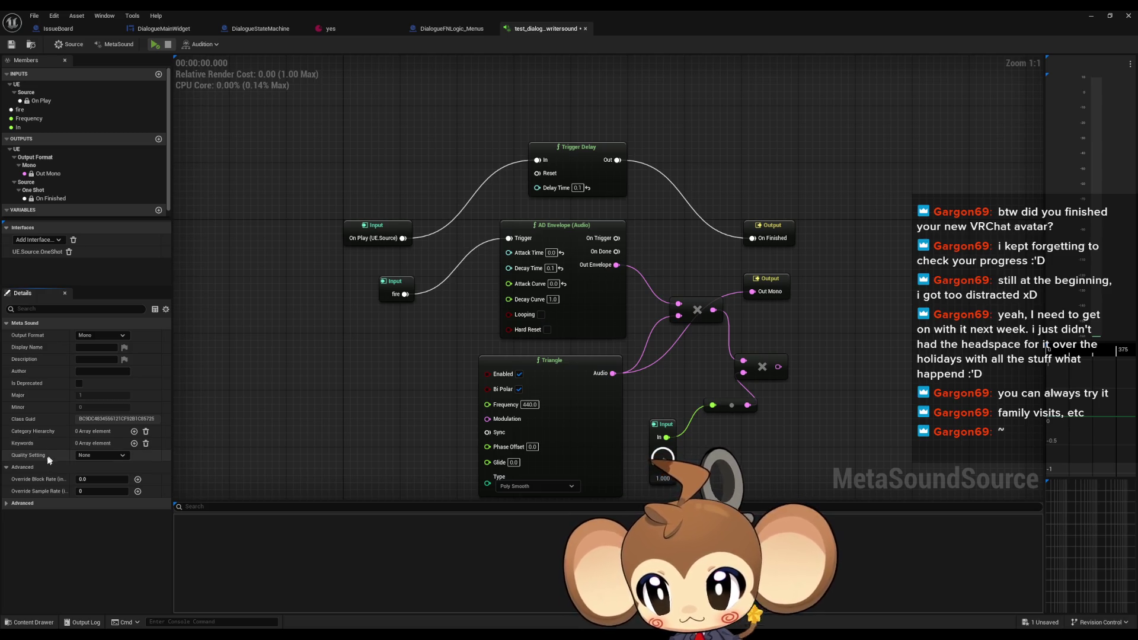
click(17, 504)
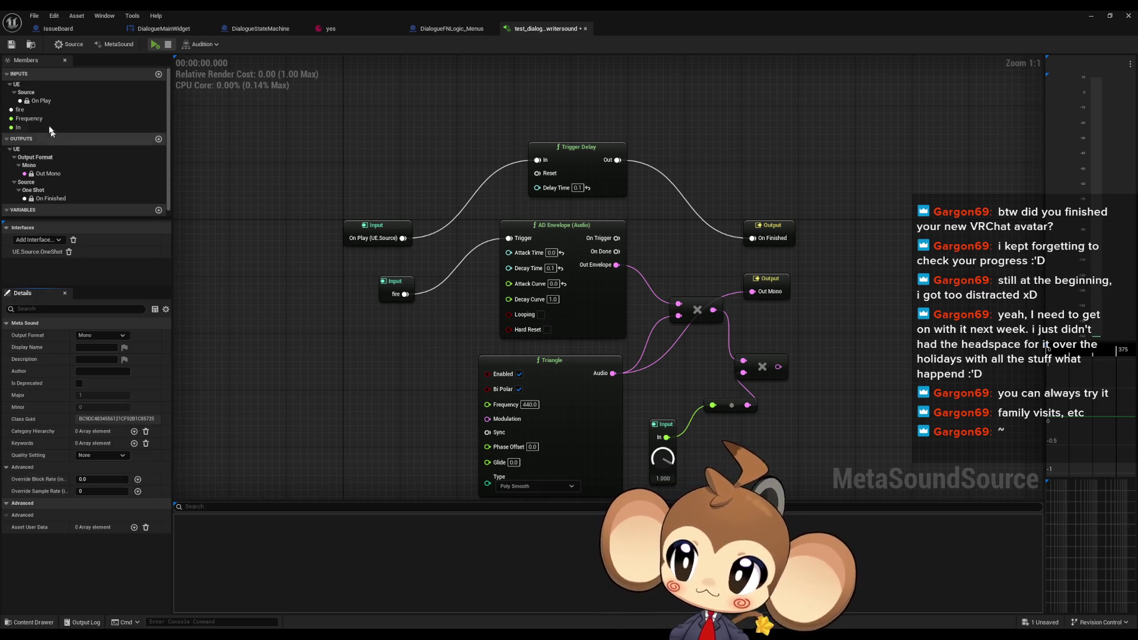
click(33, 111)
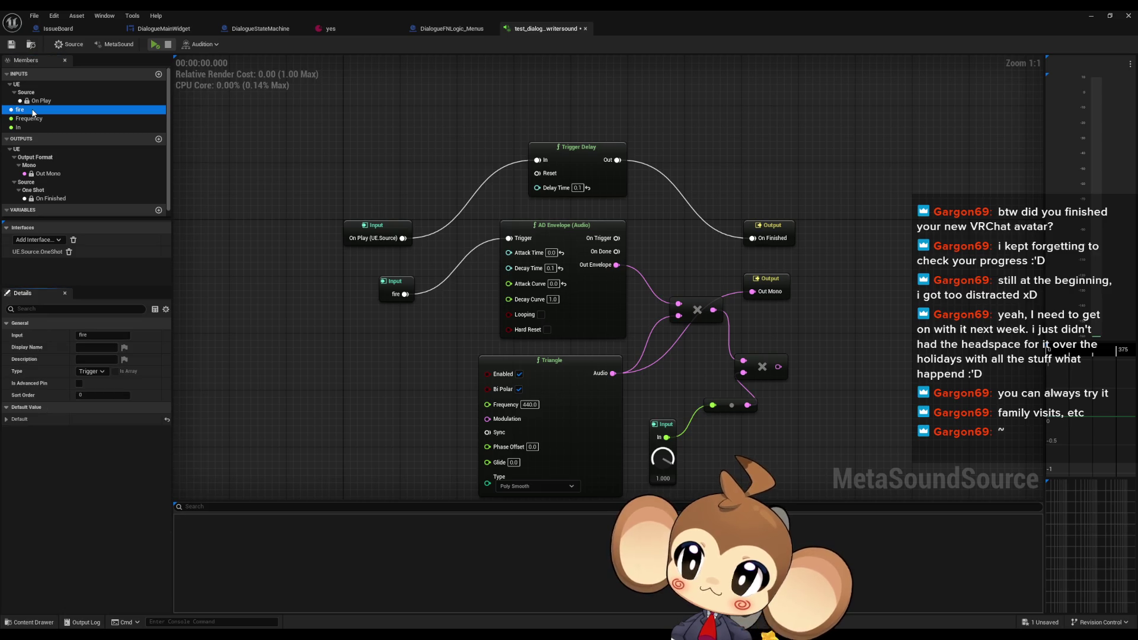
right_click(33, 111)
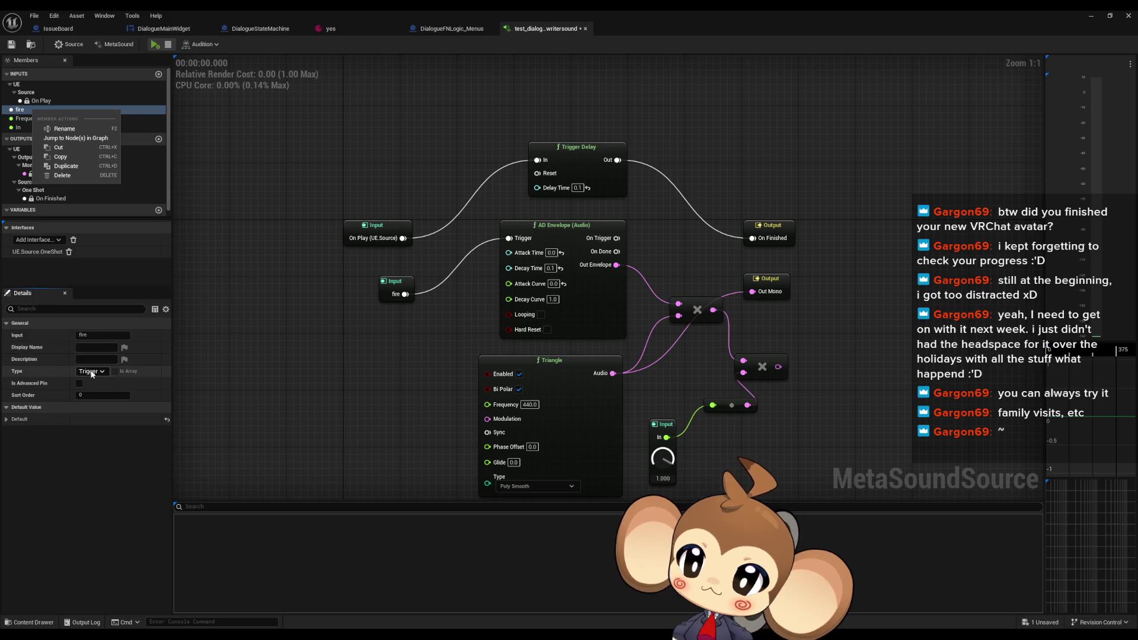
click(408, 332)
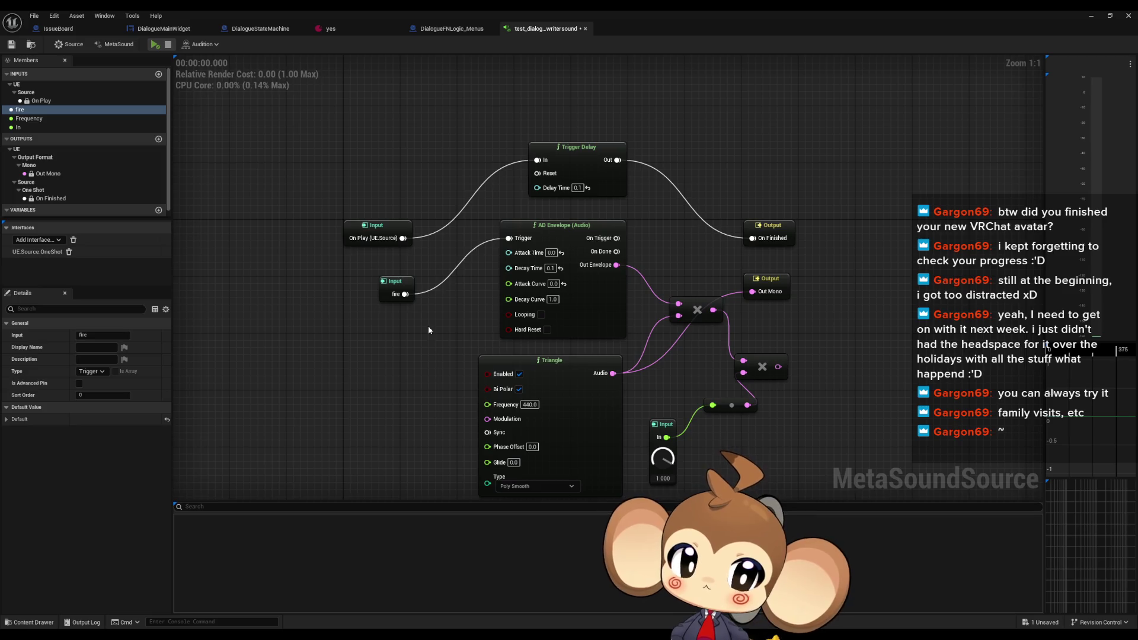
Move fire beside Trigger Delay, unhook it from the envelope Trigger, and save
mouse_move(399, 289)
mouse_down()
mouse_move(726, 139)
mouse_move(682, 153)
mouse_move(751, 248)
mouse_move(754, 239)
mouse_up()
alt+click(689, 159)
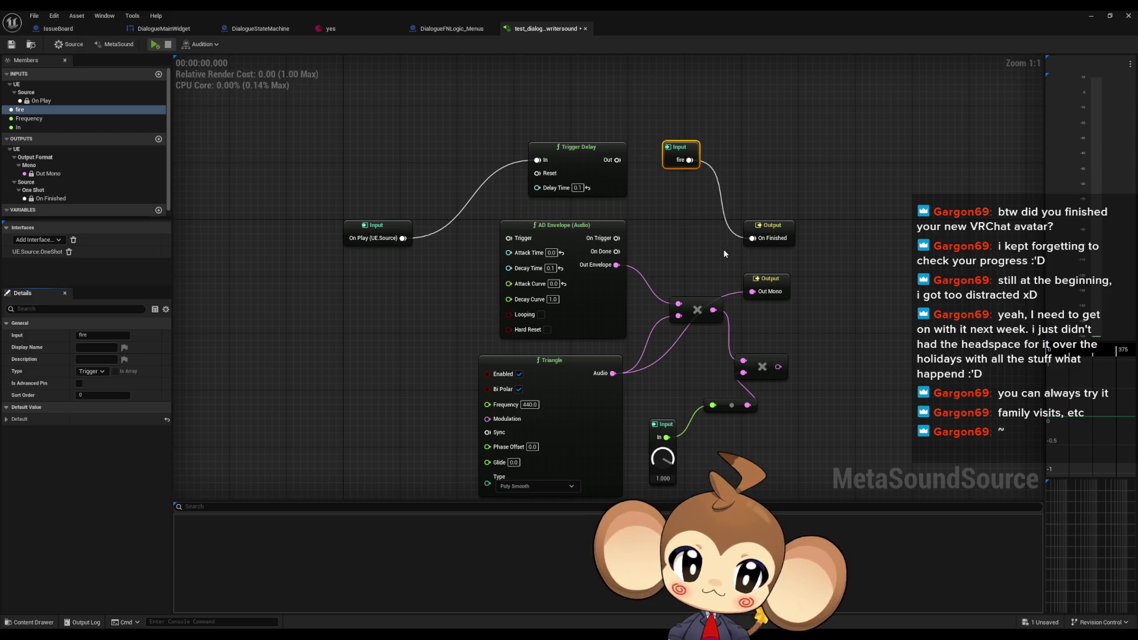
click(11, 45)
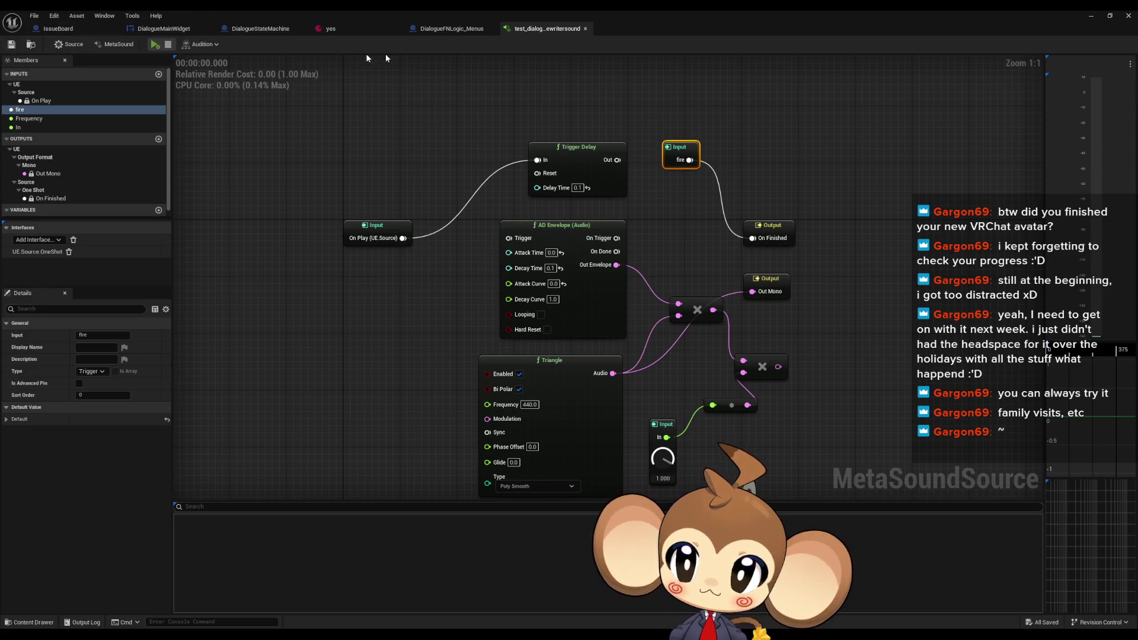
click(1089, 15)
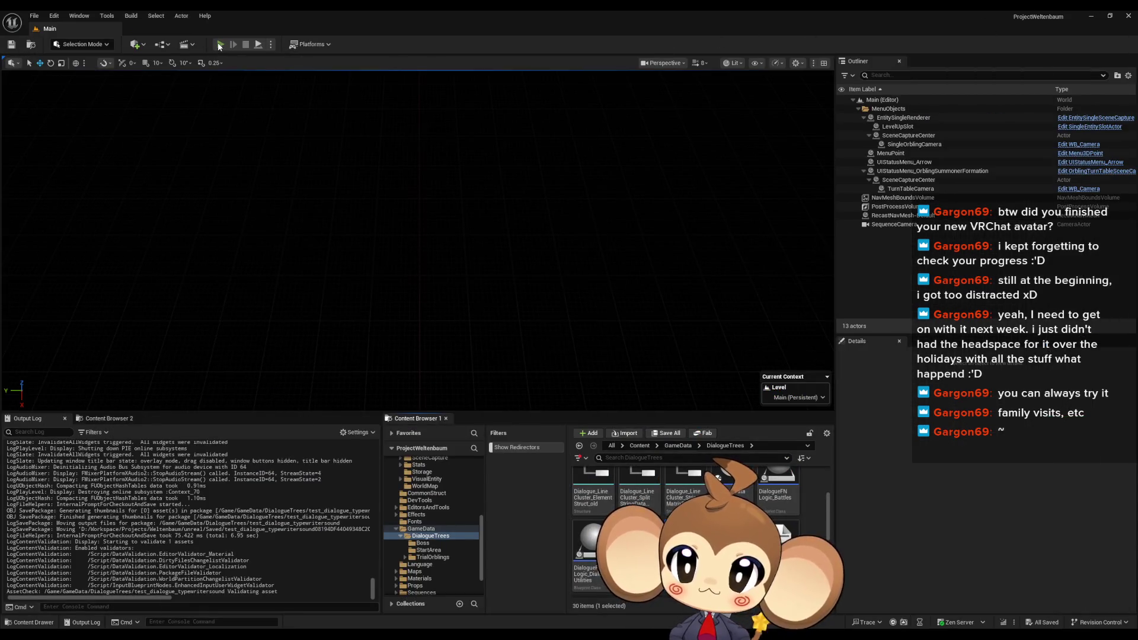
click(219, 45)
click(132, 350)
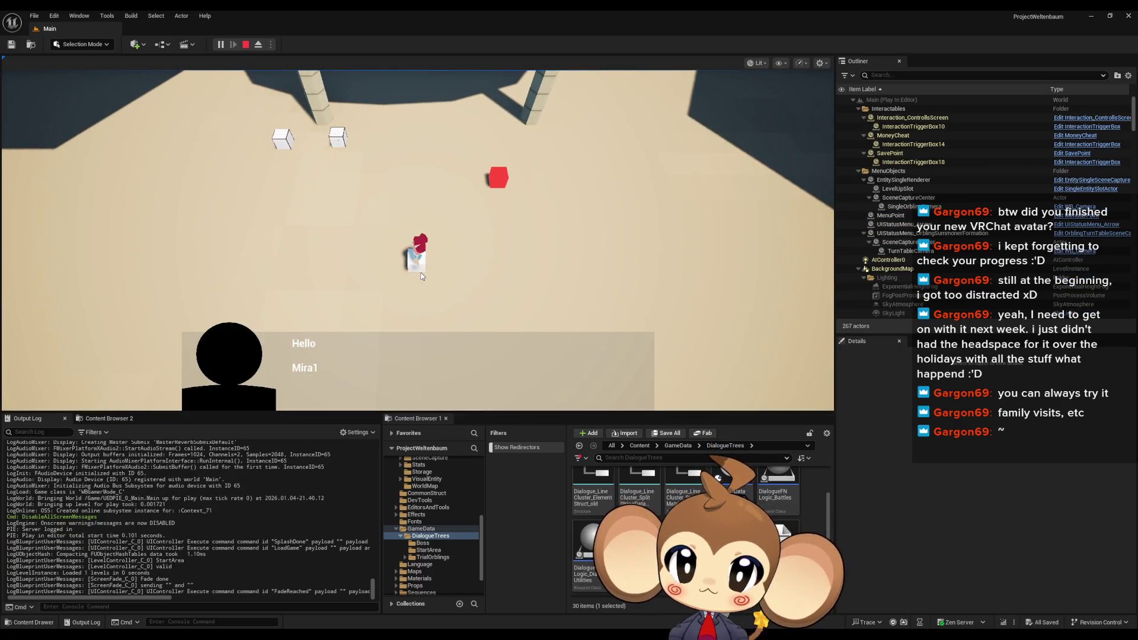
click(245, 45)
mouse_move(450, 633)
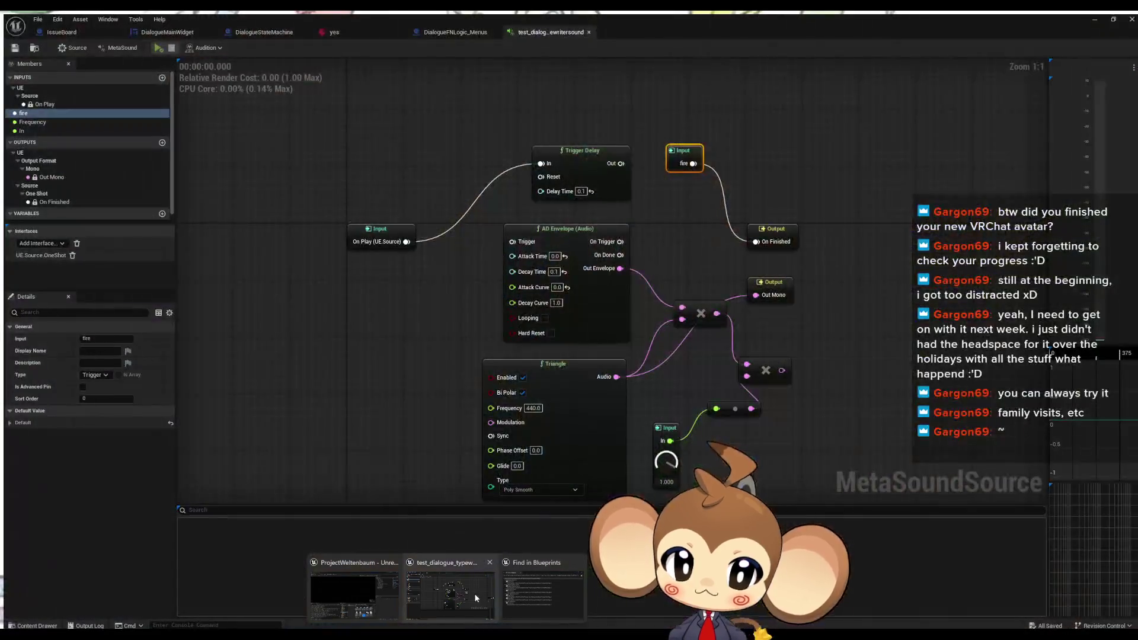
click(476, 599)
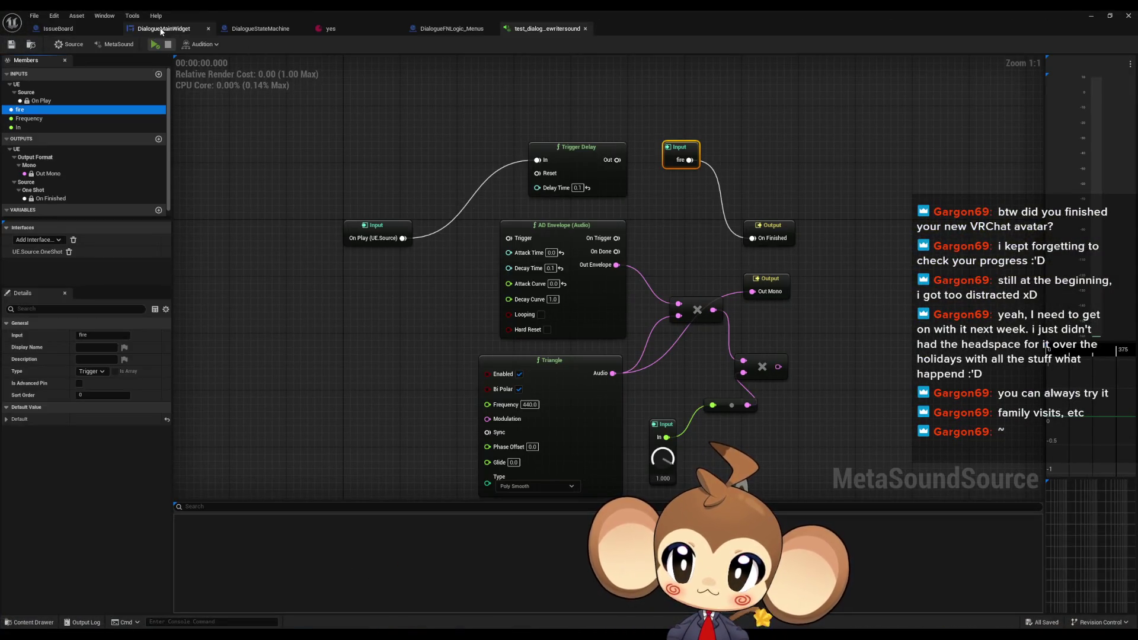
Place the 'fire' Execute Trigger Parameter node beside Play Sound 2D, then return to the typewriter MetaSound
click(161, 31)
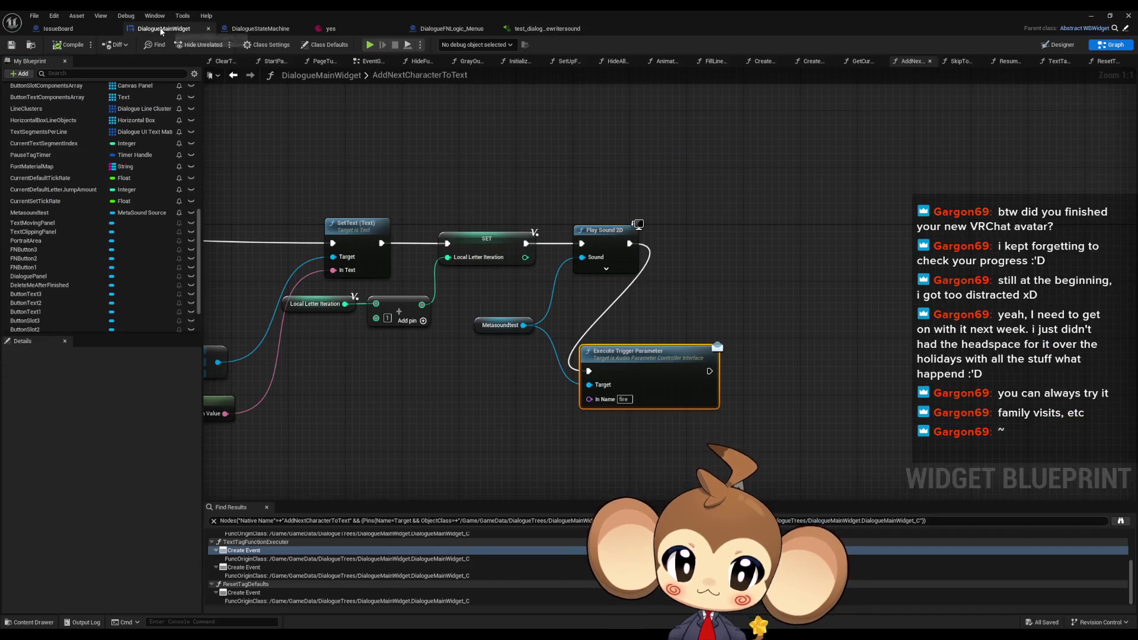
mouse_move(661, 360)
mouse_down()
mouse_move(716, 332)
mouse_move(751, 238)
mouse_move(782, 238)
mouse_up()
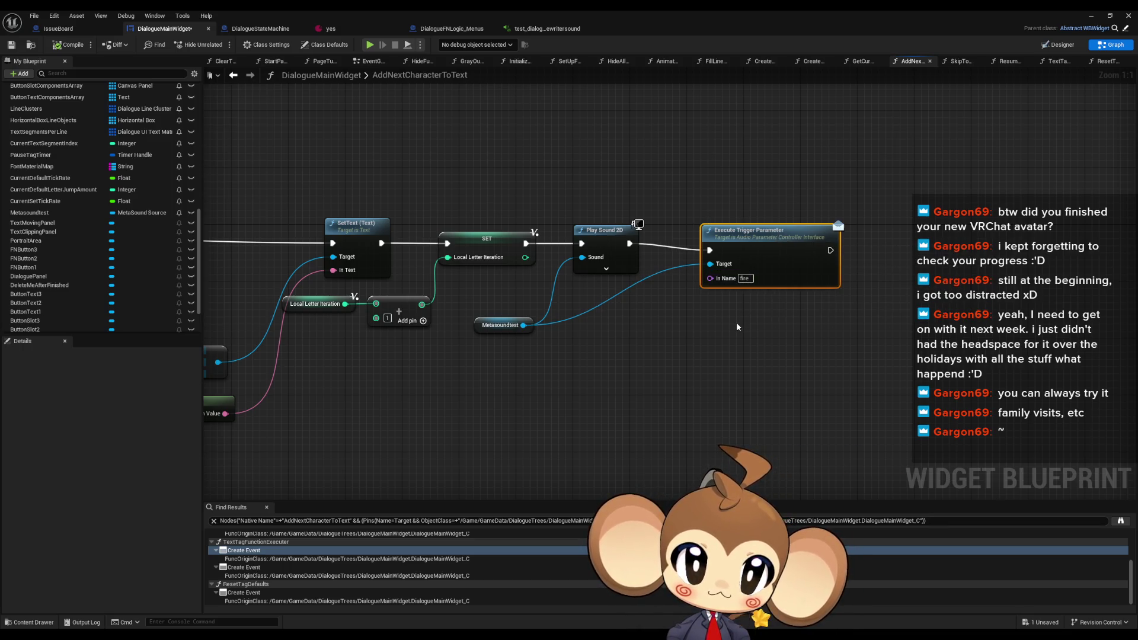
click(542, 29)
Attach a string Print Log to the fire input, labelled 'aaaaaaaa'
drag(690, 160, 745, 162)
text(debug)
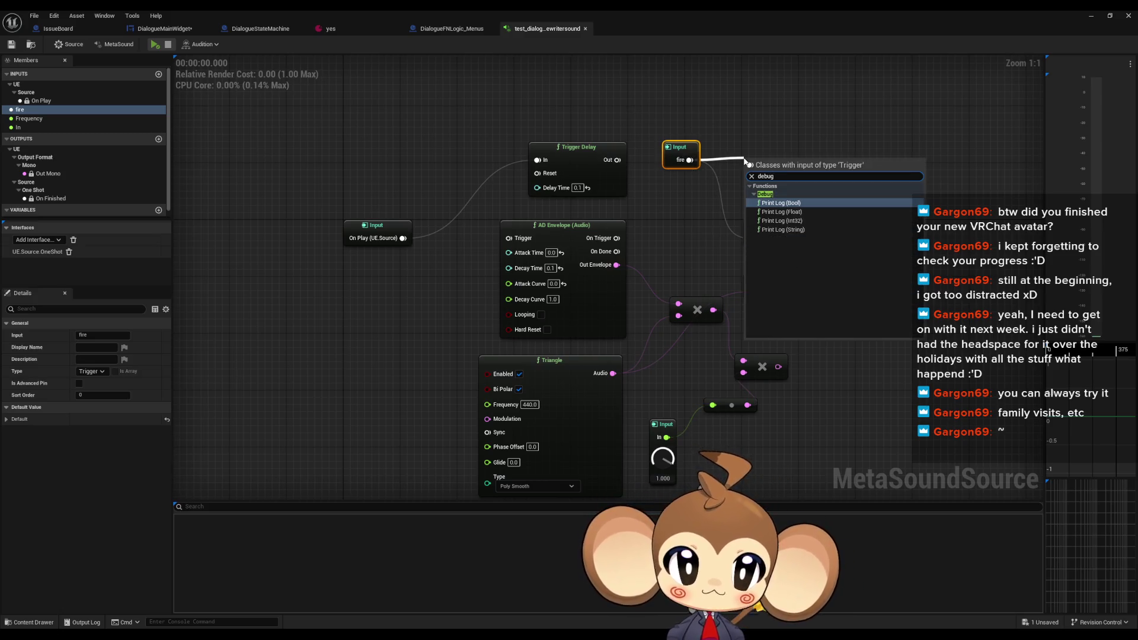
key(Down)
key(Down)
key(Down)
key(Return)
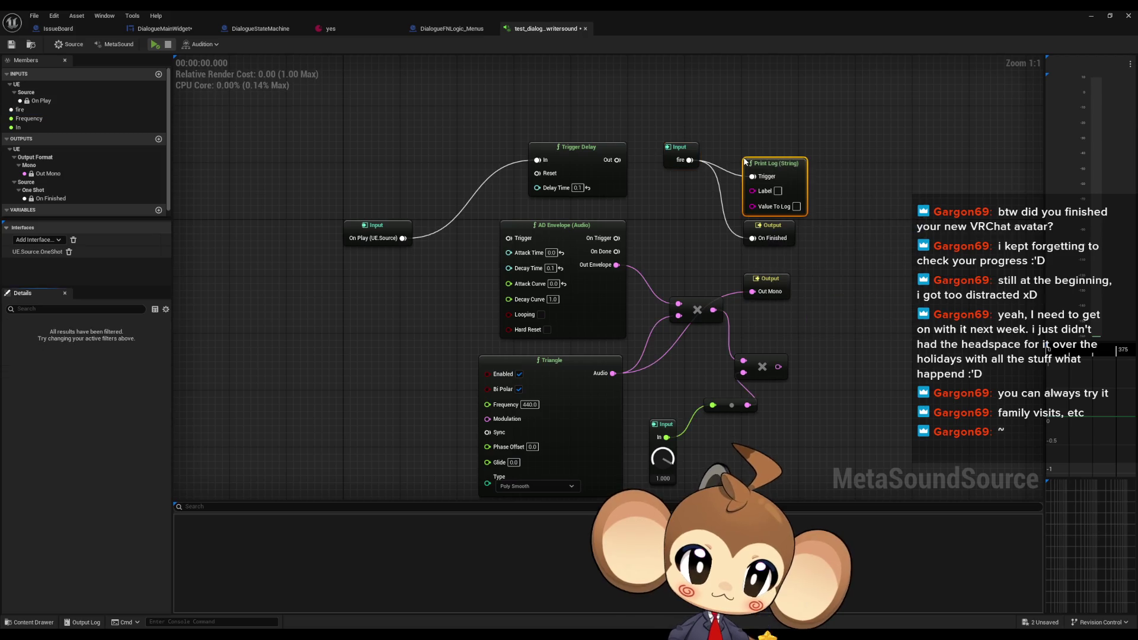
alt+click(752, 291)
drag(780, 164, 785, 134)
click(783, 160)
text(aaaaaaaa)
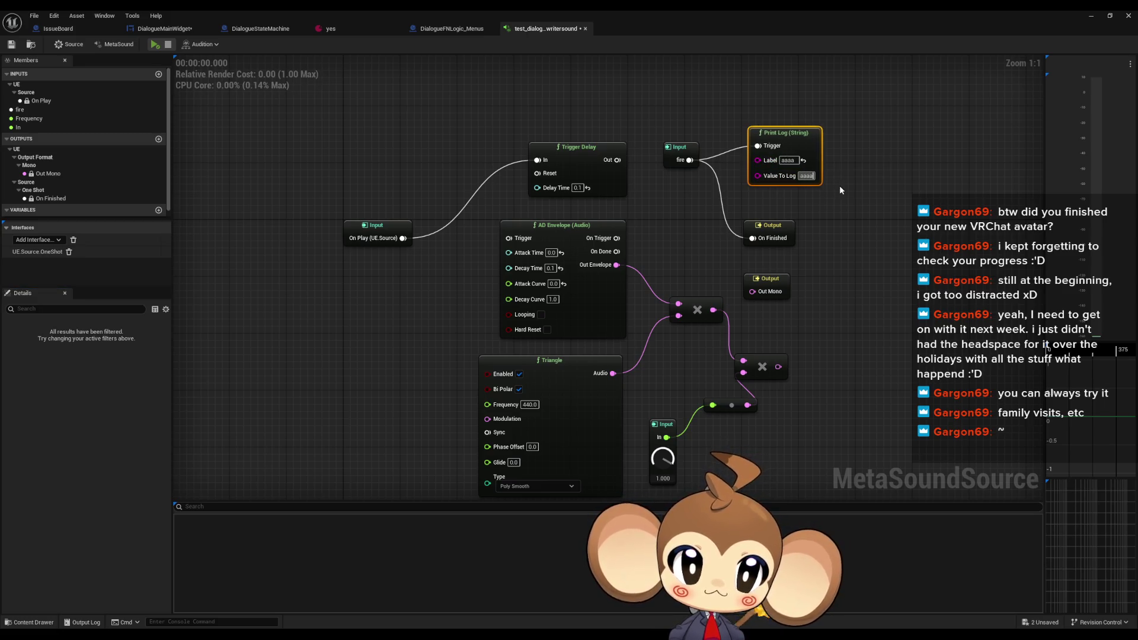
click(843, 157)
drag(785, 144, 778, 135)
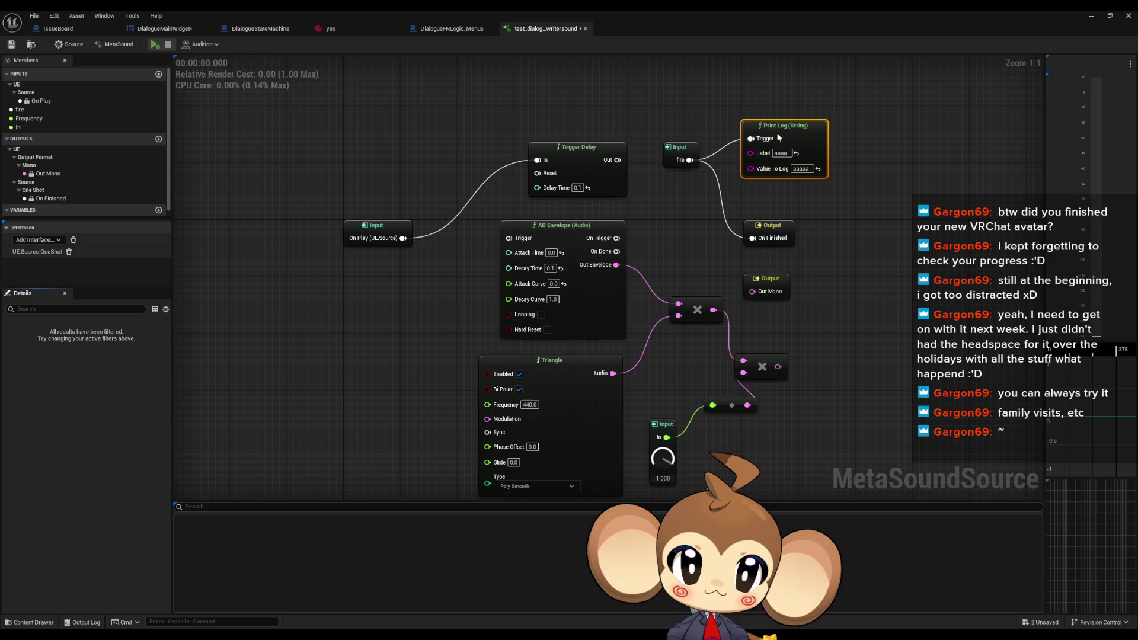
mouse_move(897, 135)
mouse_down()
mouse_move(883, 157)
mouse_move(791, 214)
mouse_up()
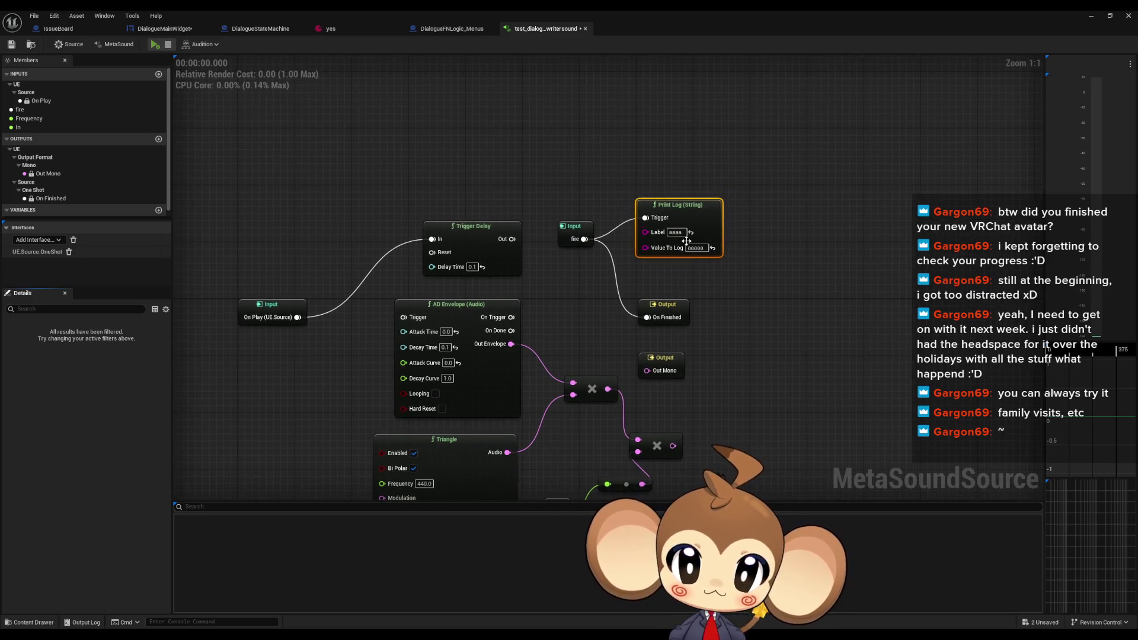
Duplicate the Print Log and wire the copy to On Play
key(ctrl+c)
key(ctrl+v)
drag(308, 252, 332, 241)
drag(298, 317, 304, 231)
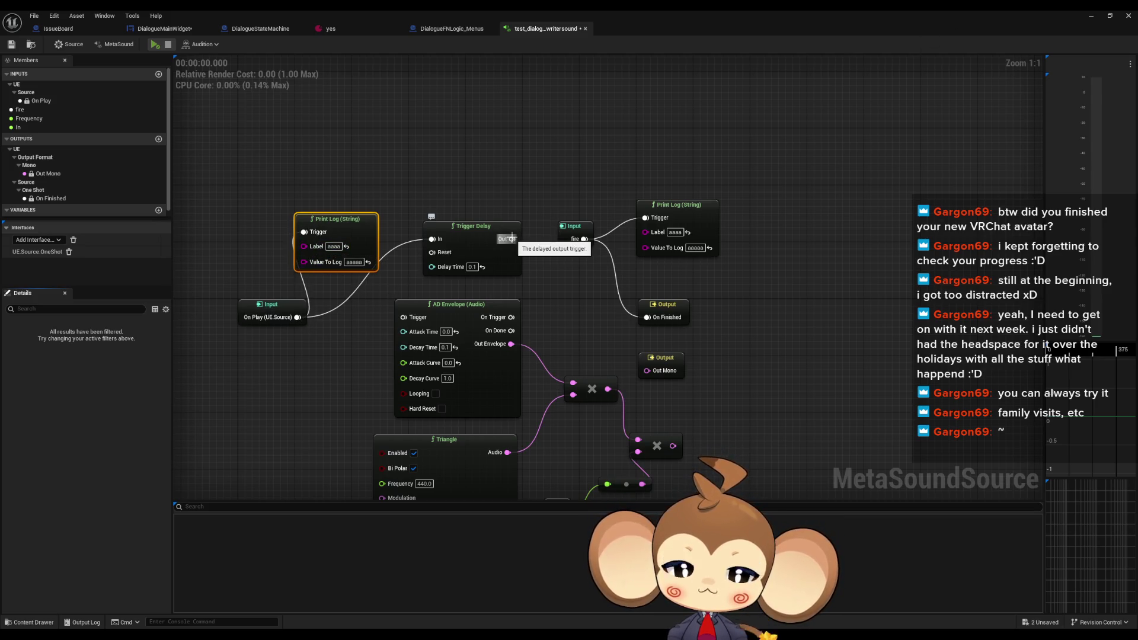
drag(512, 238, 544, 208)
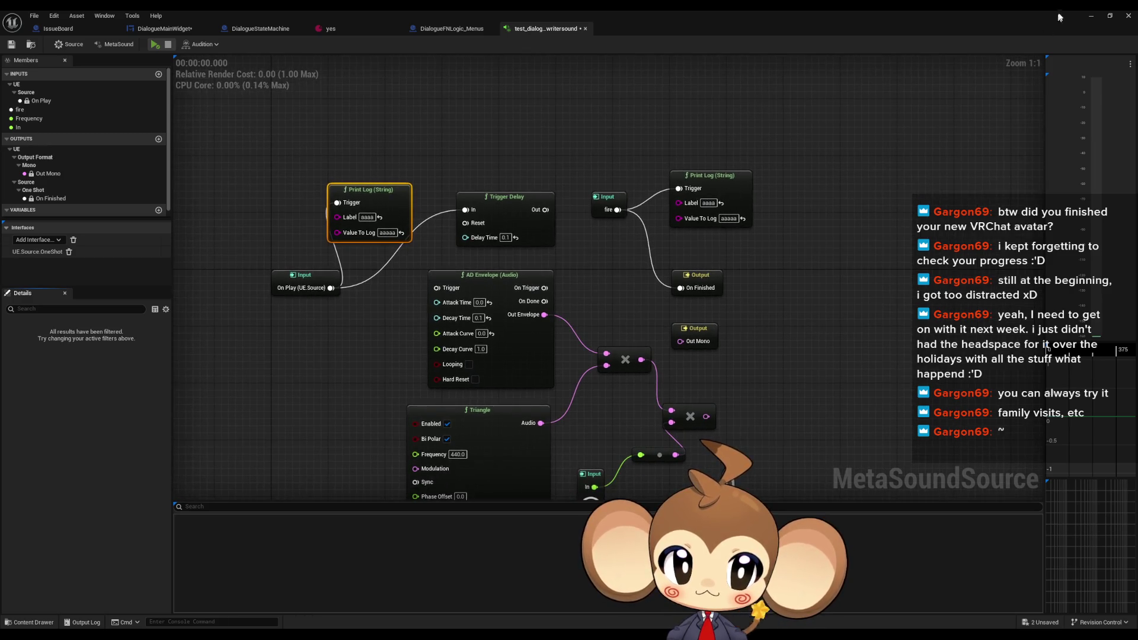
click(1091, 16)
click(221, 44)
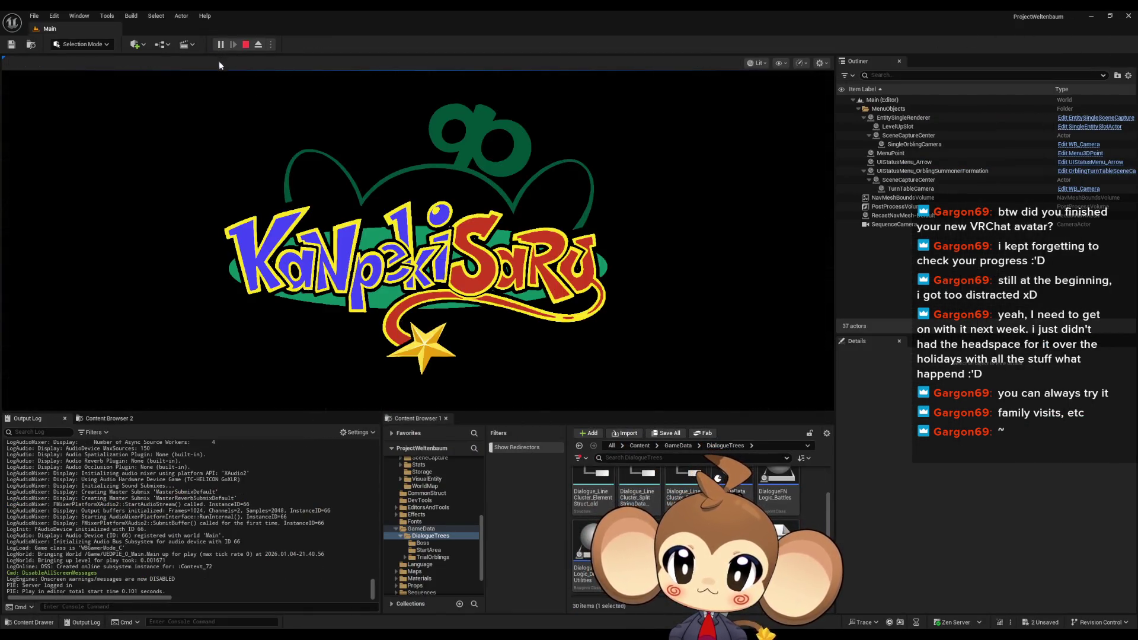
click(445, 290)
click(122, 350)
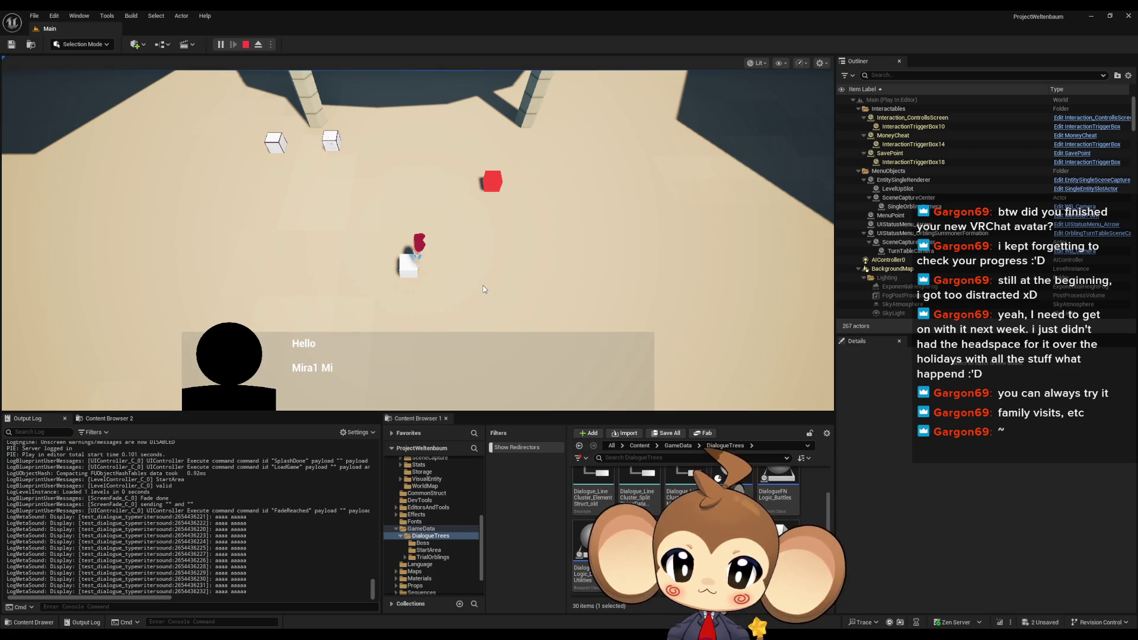
click(483, 289)
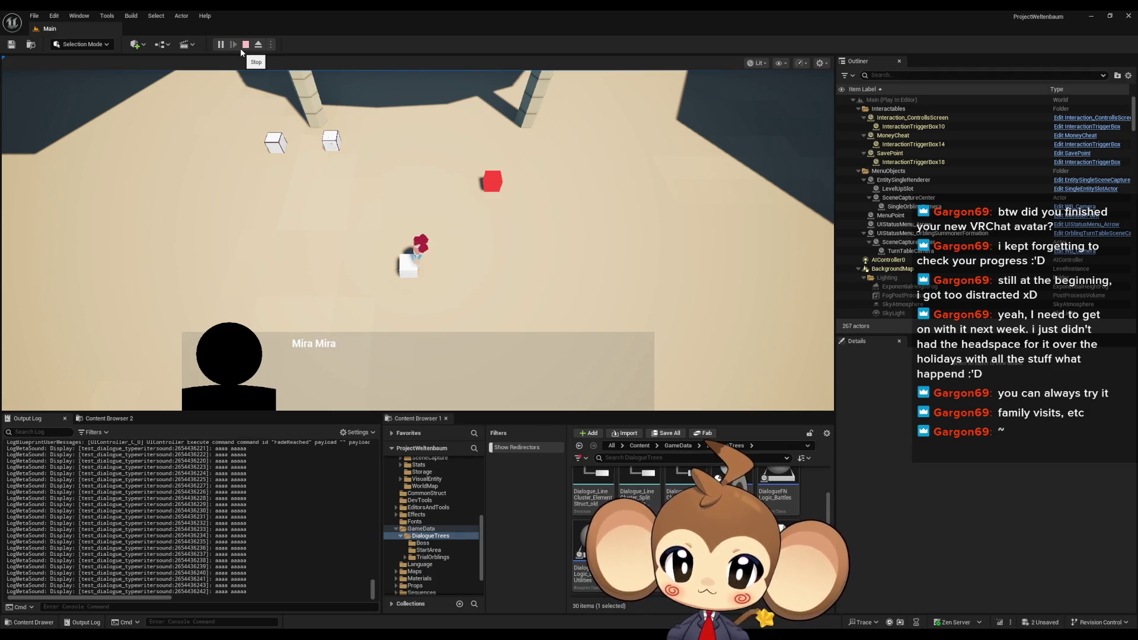
click(241, 50)
mouse_move(476, 621)
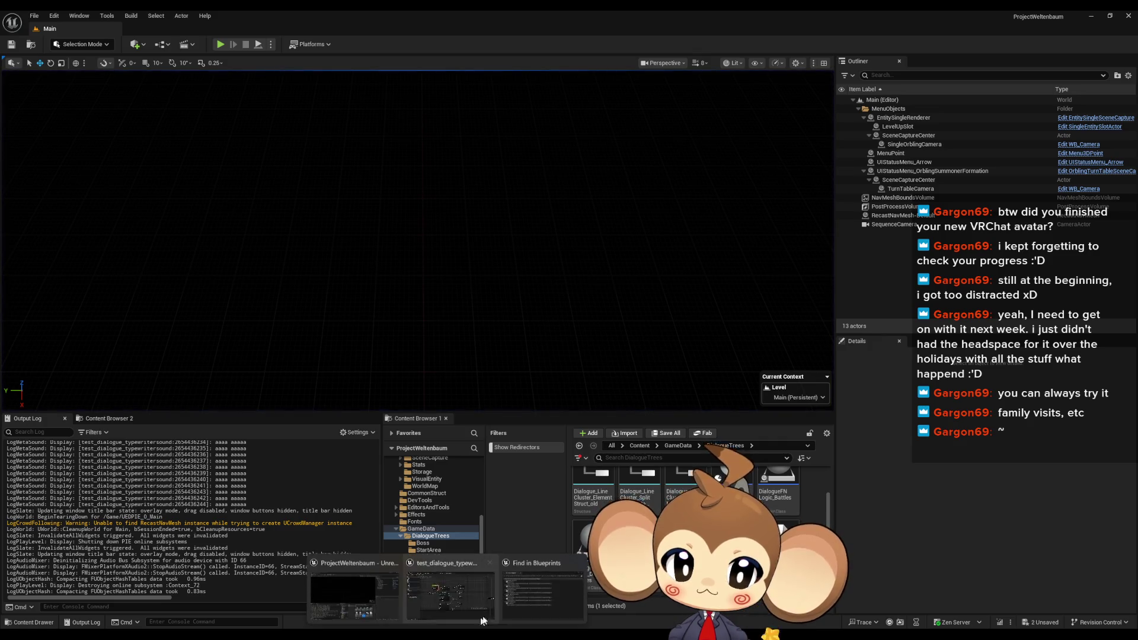
mouse_move(460, 594)
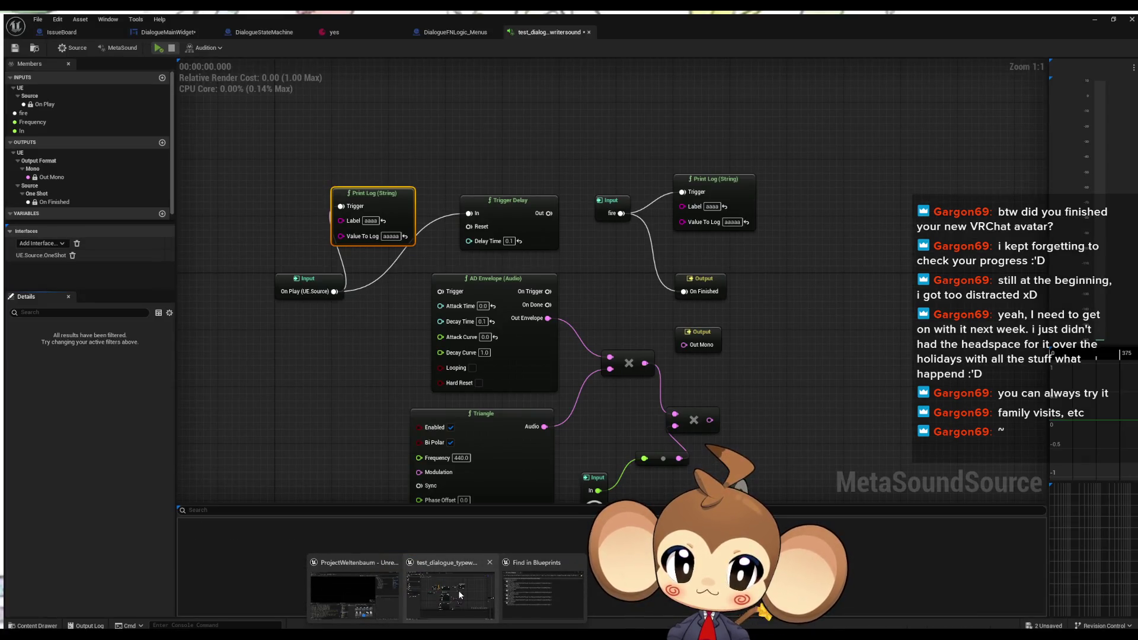
click(460, 595)
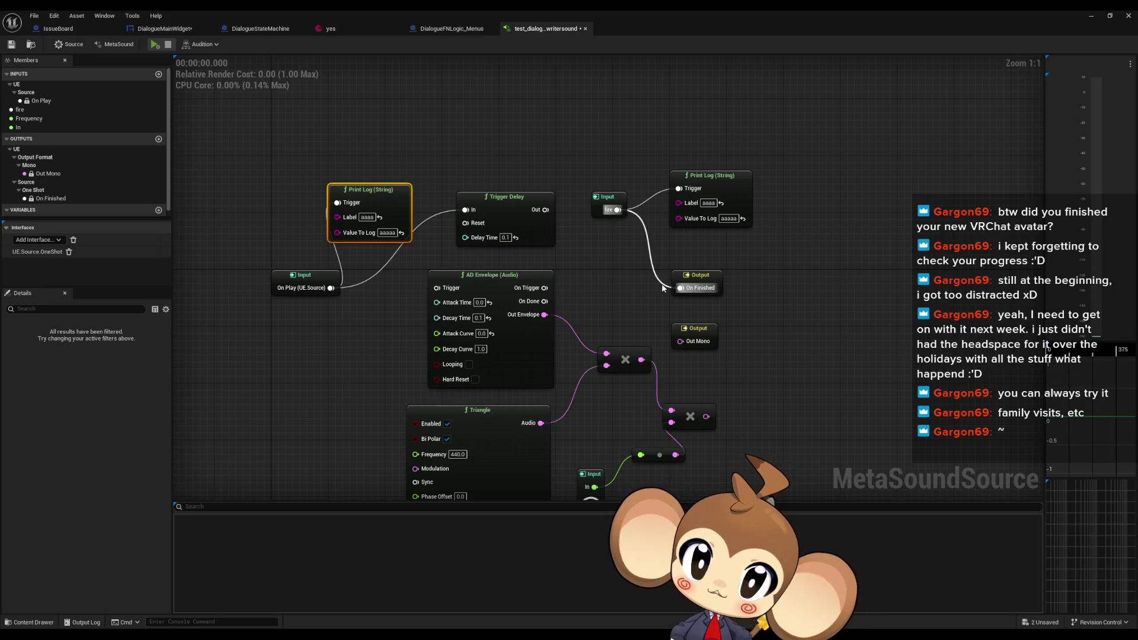
Route Trigger Delay's output to the Print Log trigger and to On Finished
drag(731, 193, 795, 151)
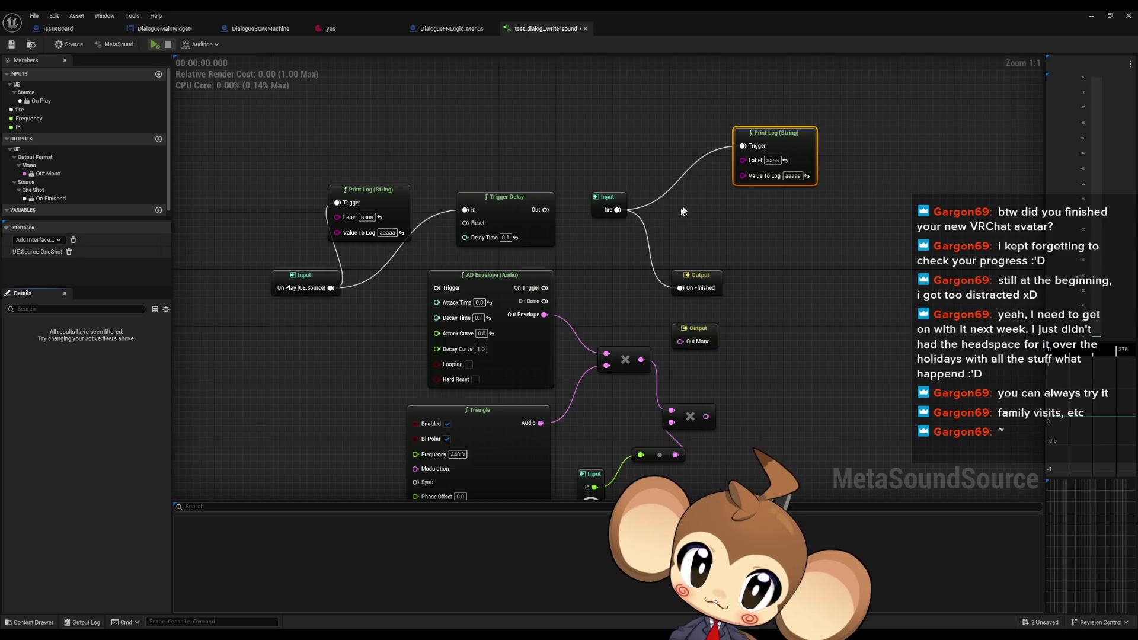
mouse_move(607, 210)
mouse_down()
mouse_move(585, 281)
mouse_move(618, 289)
mouse_up()
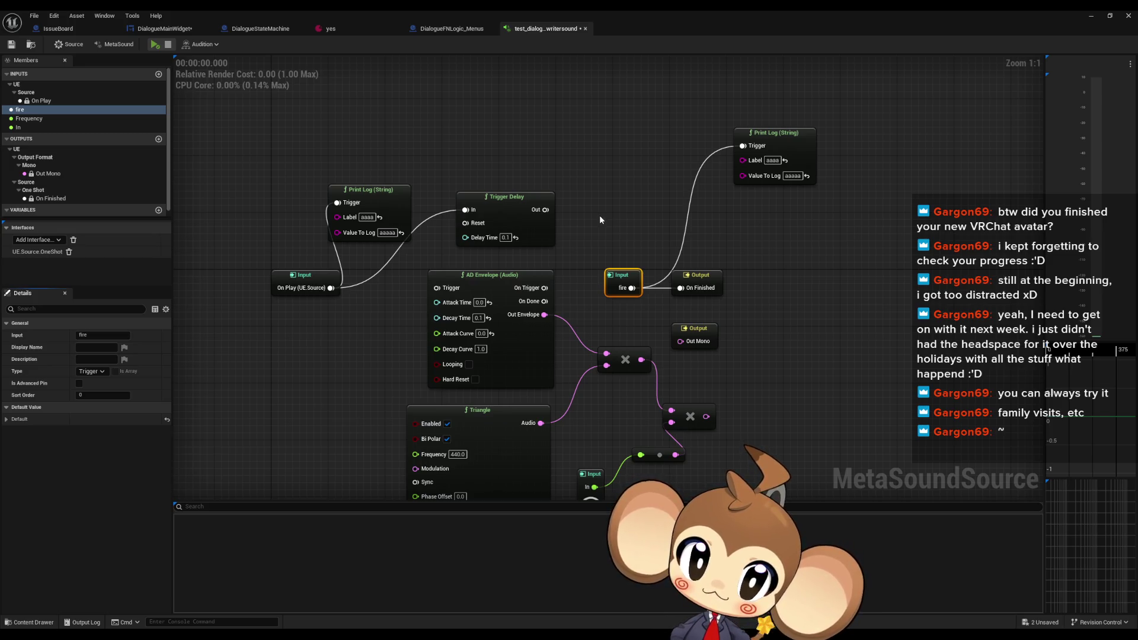
mouse_move(617, 274)
mouse_down()
mouse_move(476, 145)
mouse_move(419, 141)
mouse_move(468, 195)
mouse_move(462, 222)
mouse_move(433, 153)
mouse_up()
click(551, 169)
drag(545, 209, 742, 146)
drag(689, 290, 546, 210)
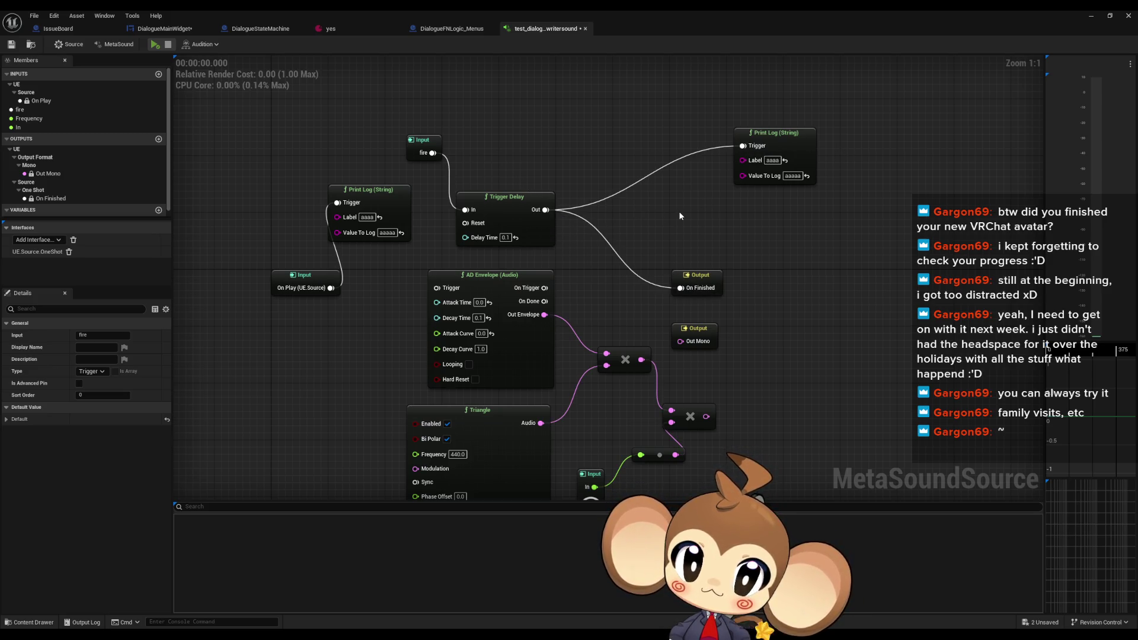
Edit the On Play log's label and start a play session
click(367, 217)
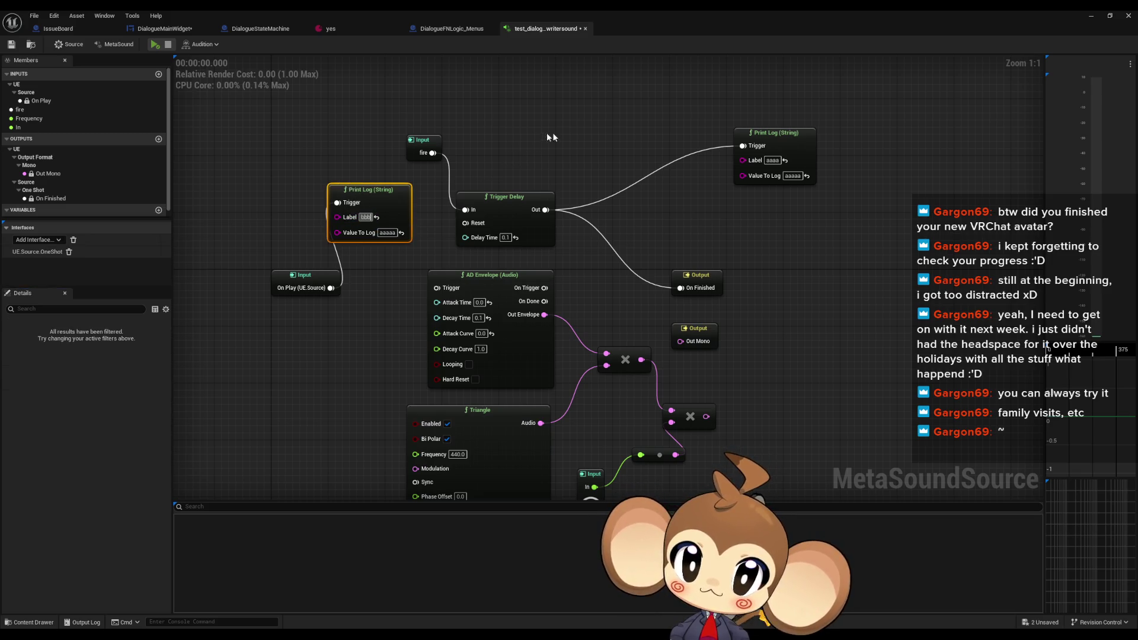
click(1092, 16)
click(220, 46)
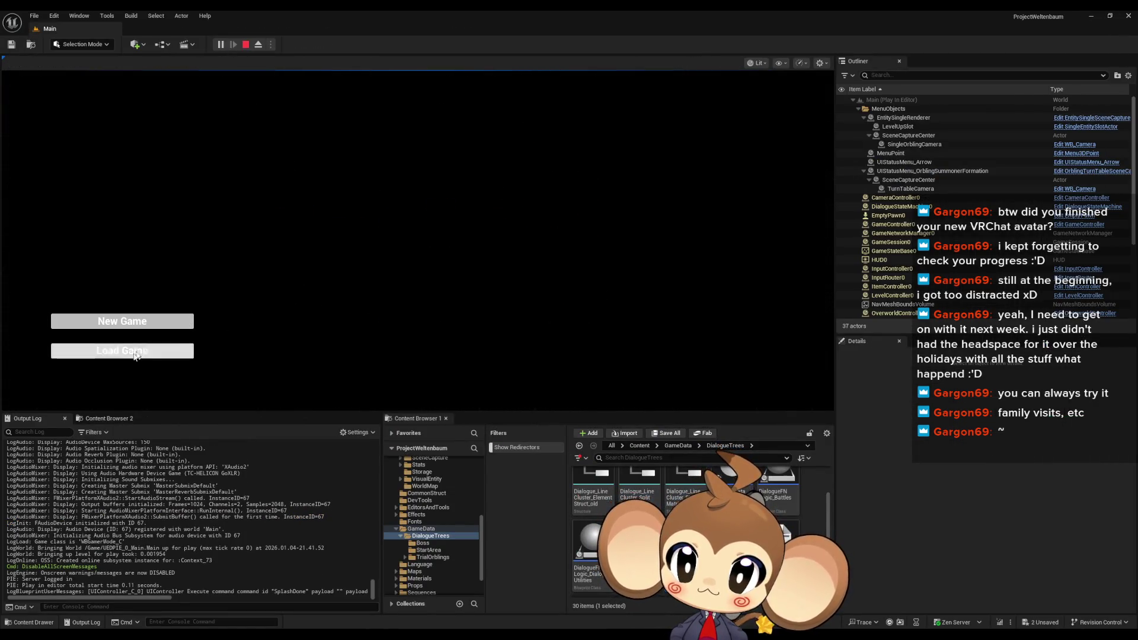
Load the game, watch the 'bbbbb aaaaa' logs, stop playing, and return to the MetaSound
click(122, 351)
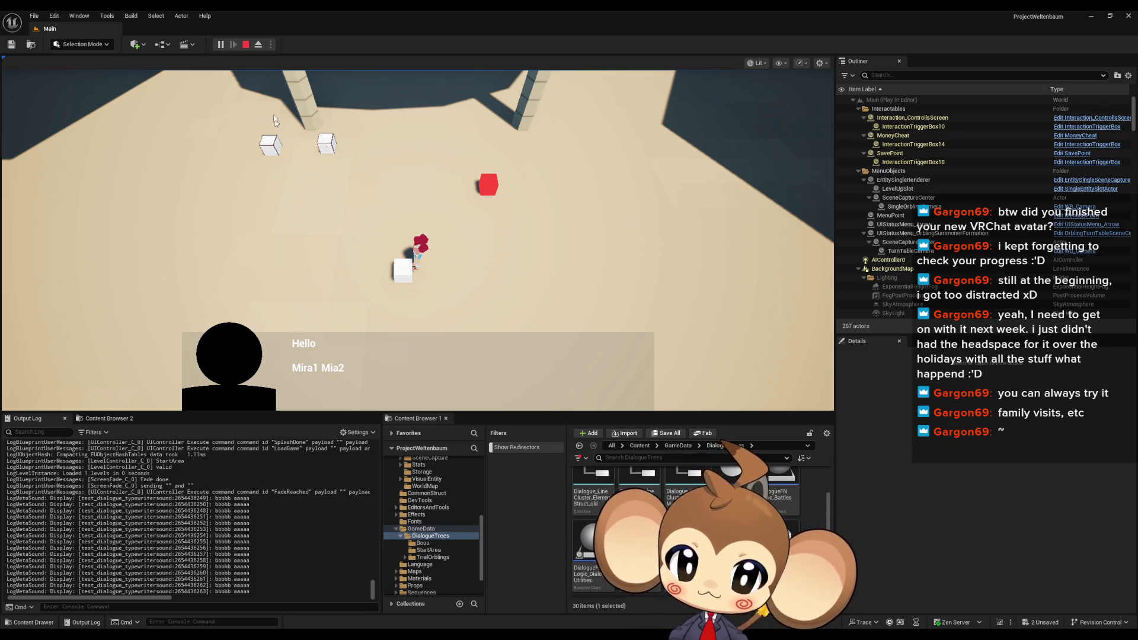
click(246, 45)
mouse_move(460, 612)
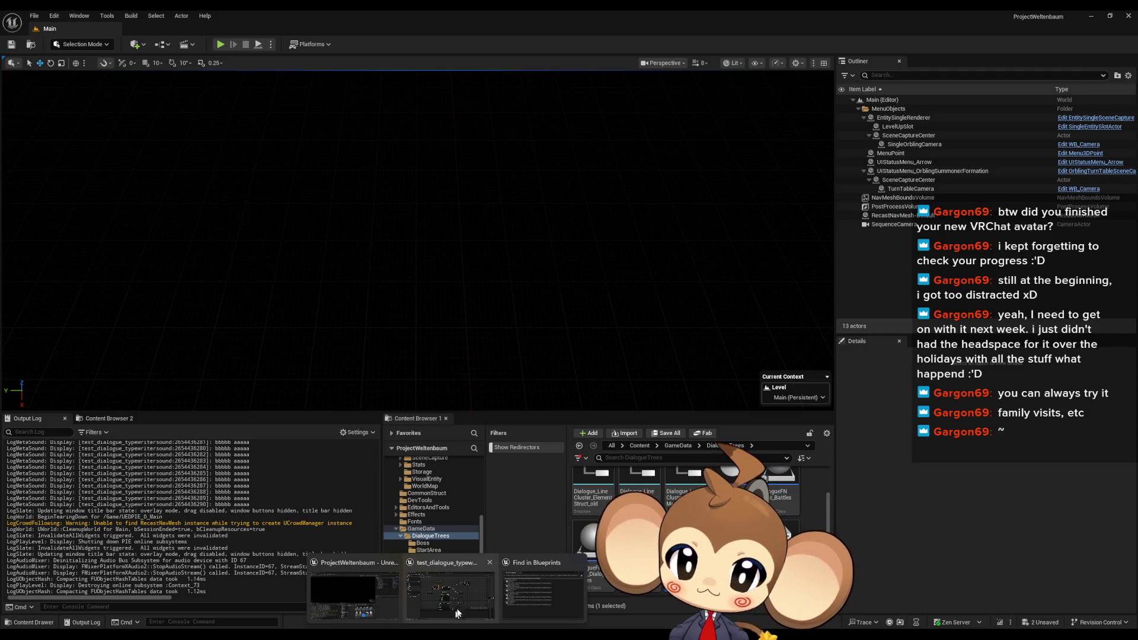
key(alt+Tab)
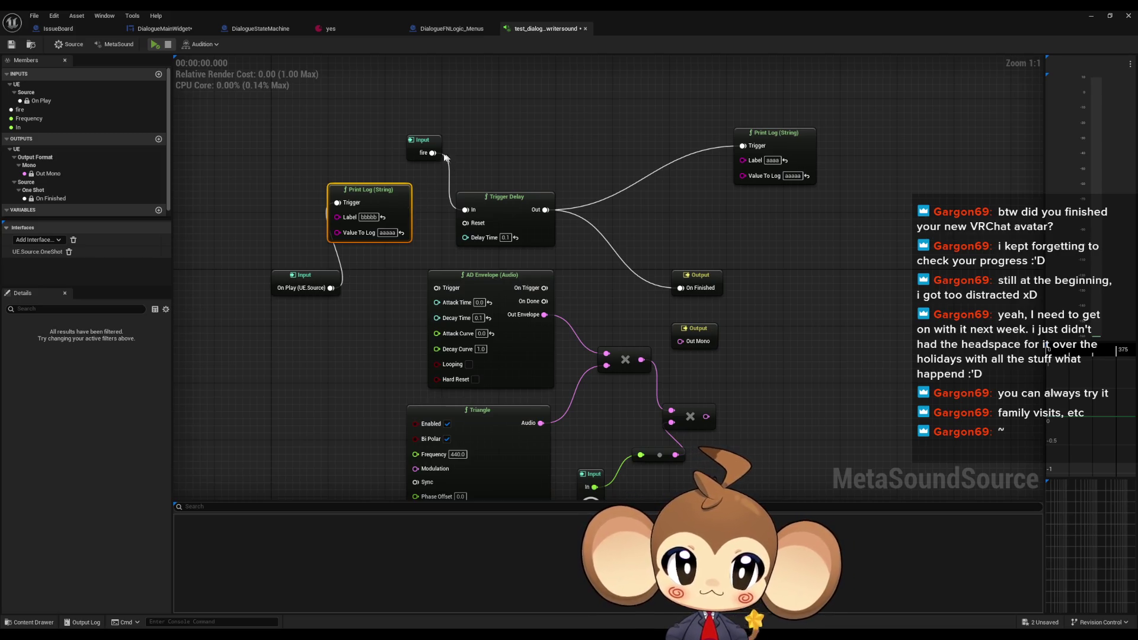
Paste another Print Log and wire the fire input directly into it
click(774, 136)
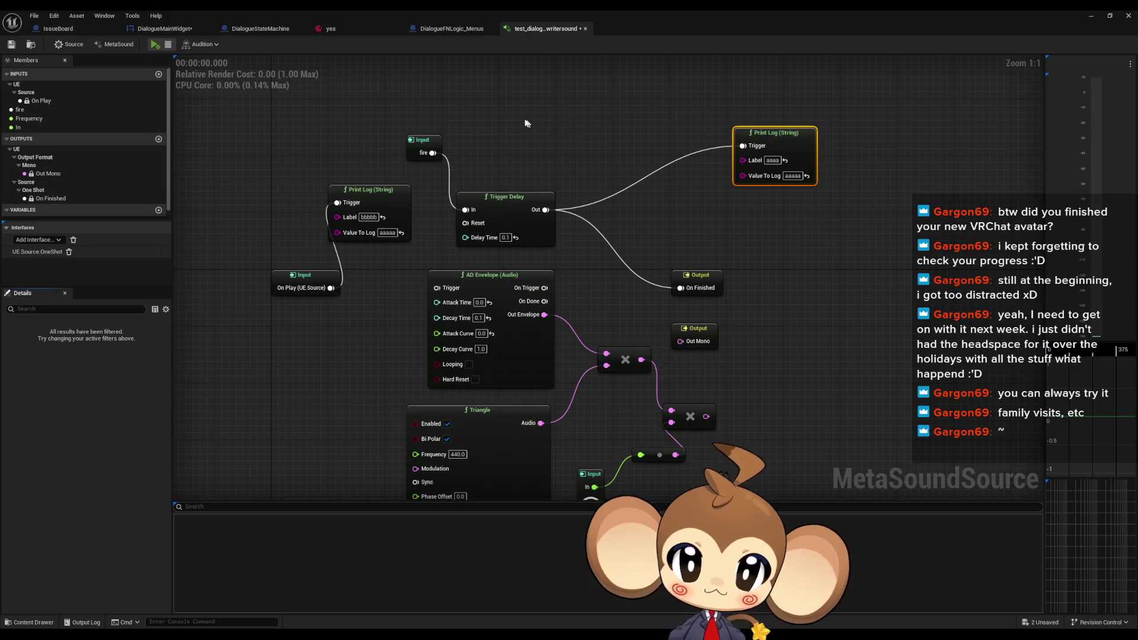
key(ctrl+v)
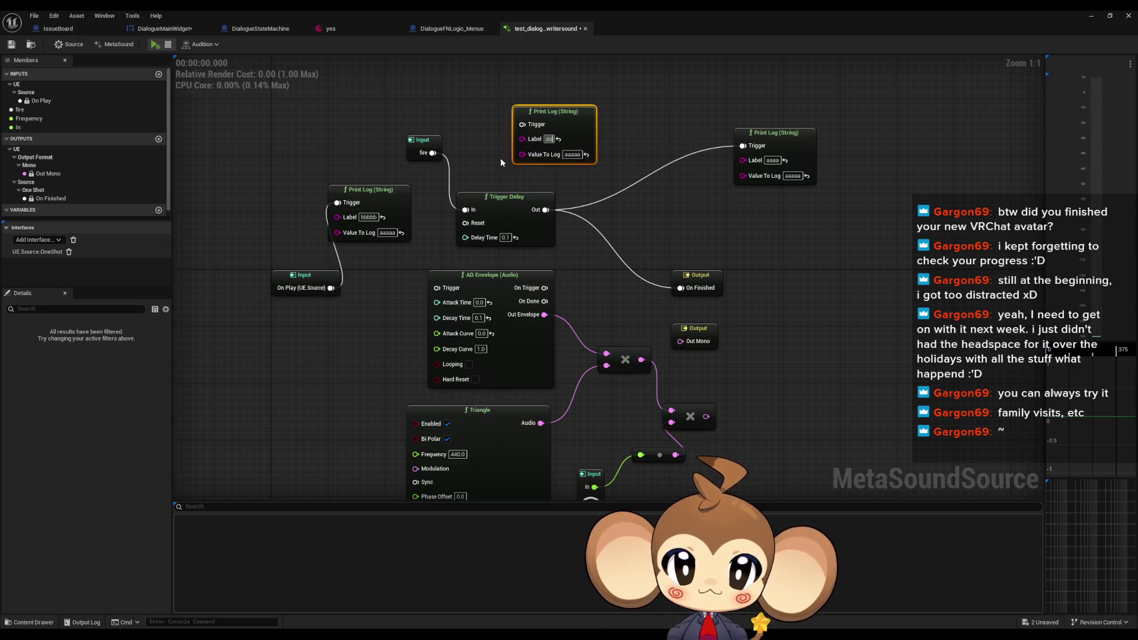
drag(433, 152, 523, 124)
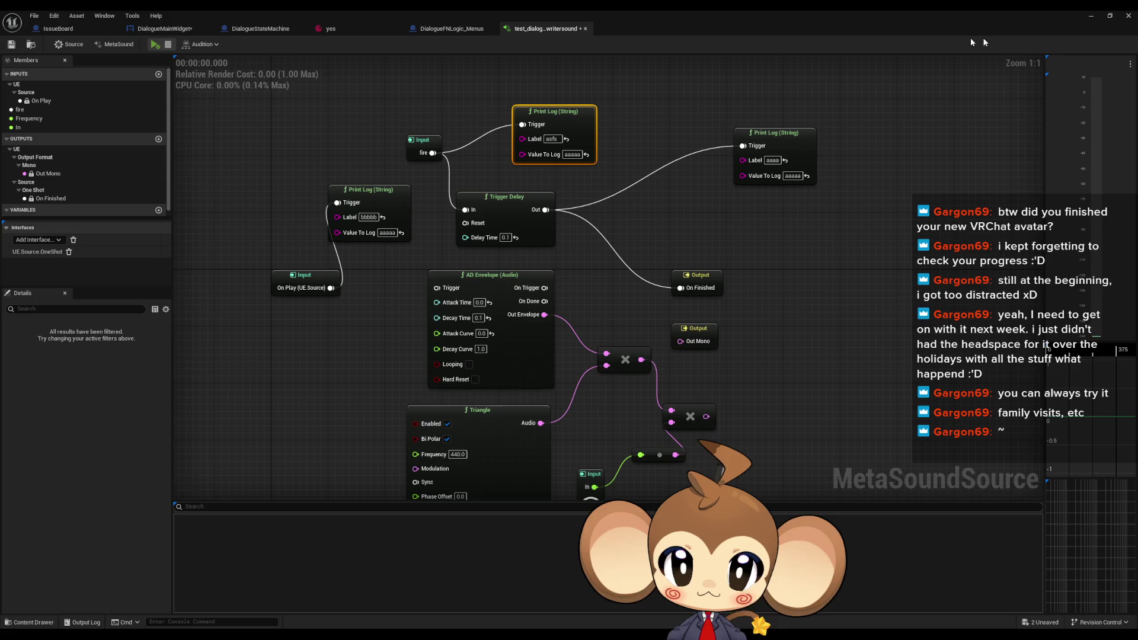
Playtest with Load Game, then stop the session
click(1091, 16)
key(alt+p)
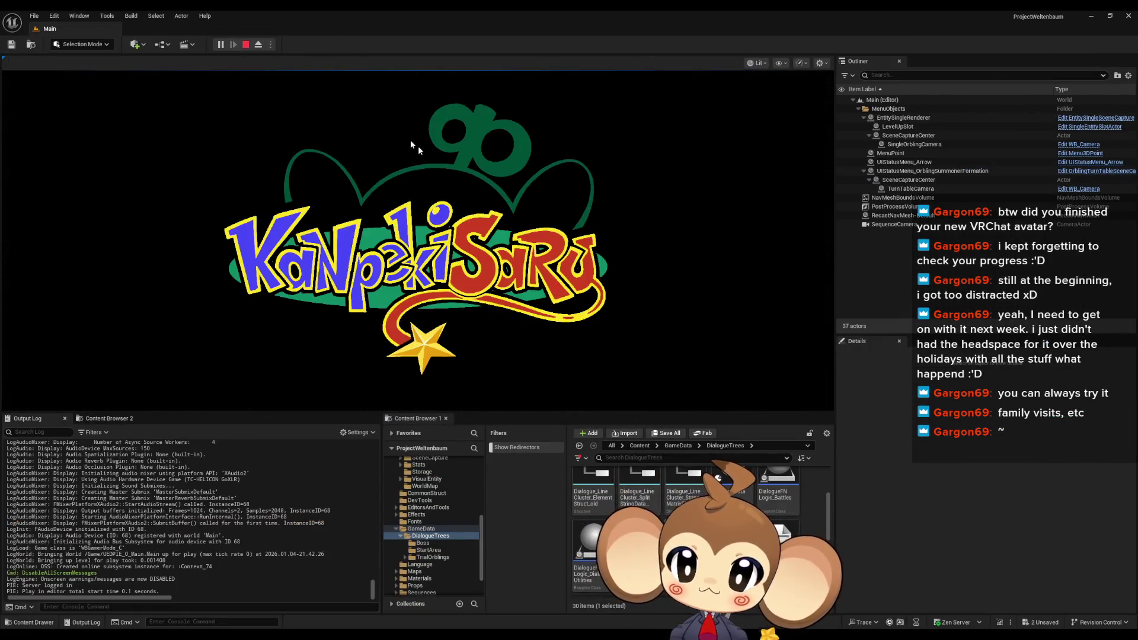
click(187, 351)
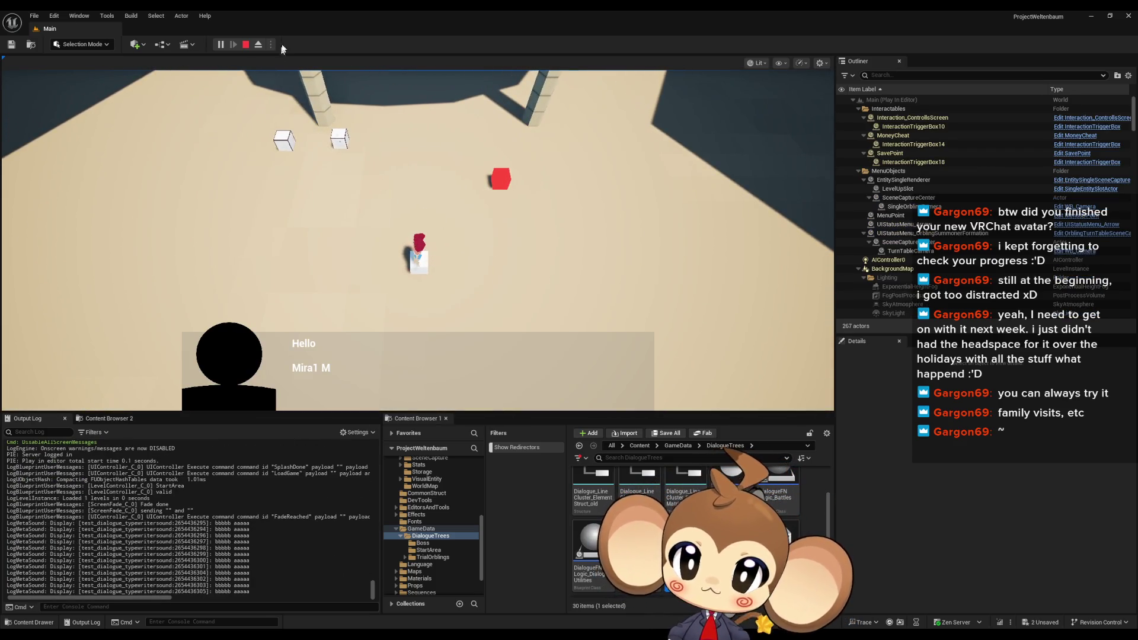
click(246, 44)
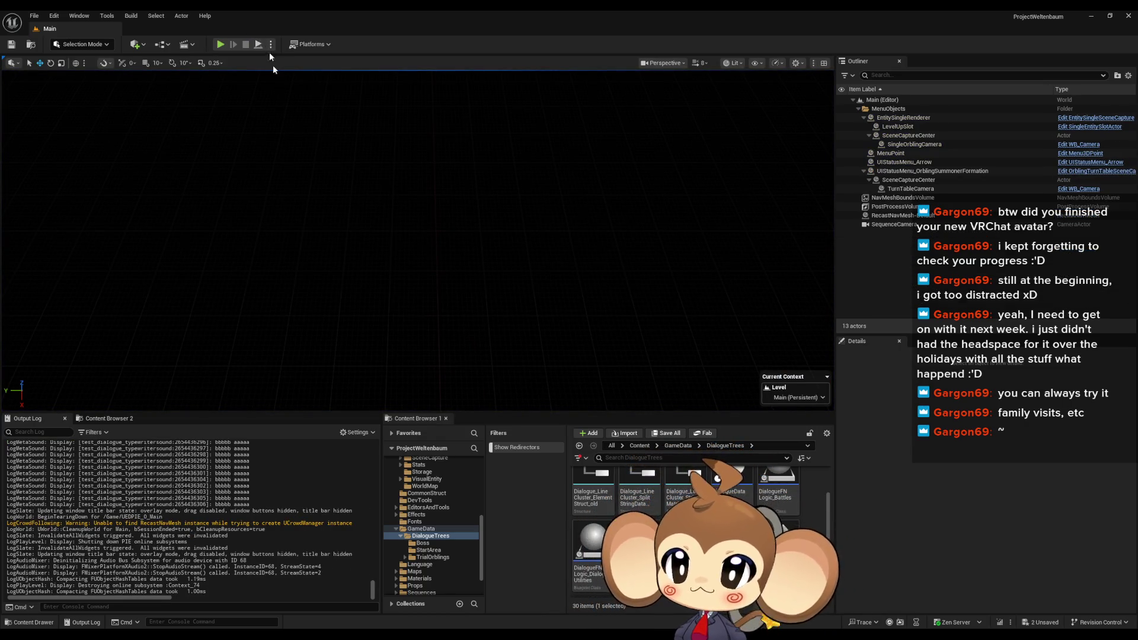
Compare the MetaSound's fire input name with the widget's Execute Trigger Parameter In Name 'fire'
key(alt+Tab)
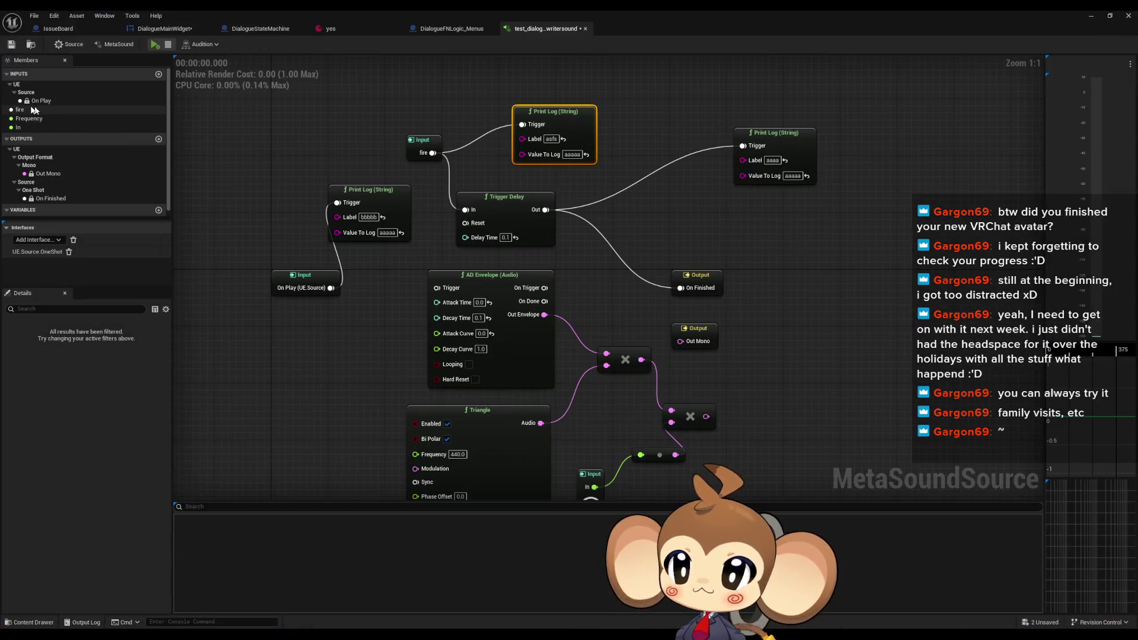
click(34, 110)
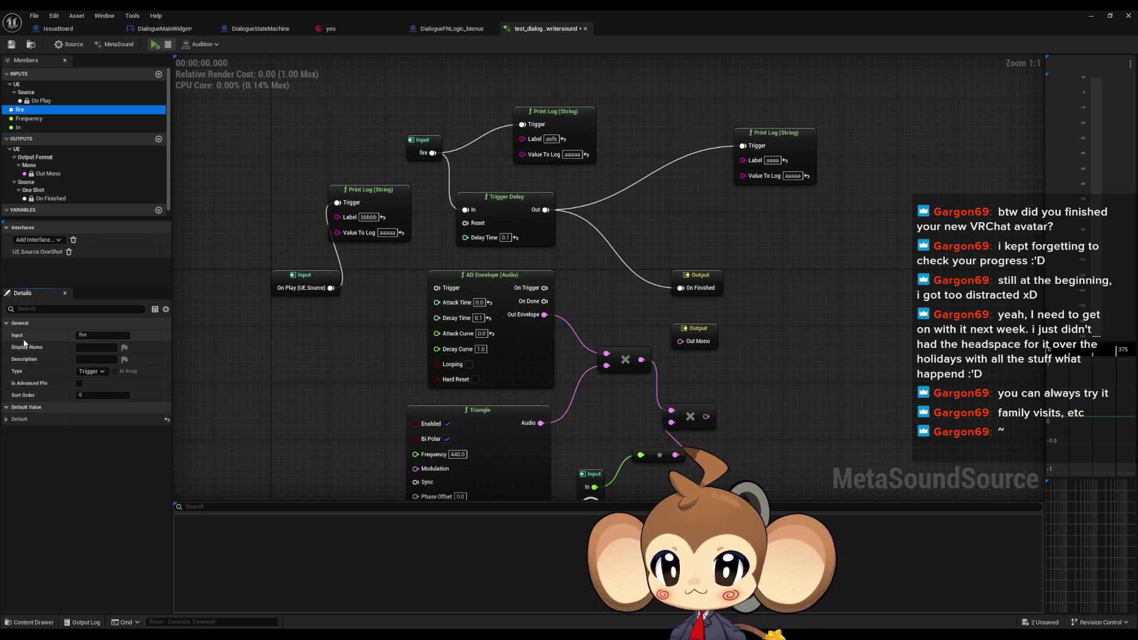
click(87, 335)
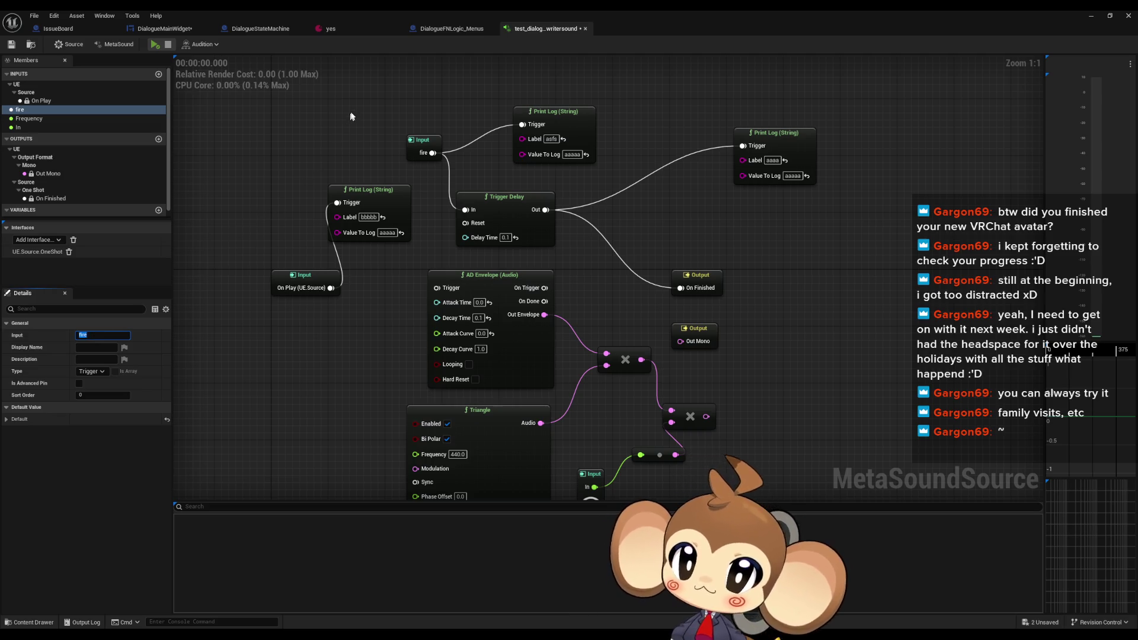
click(165, 28)
click(746, 278)
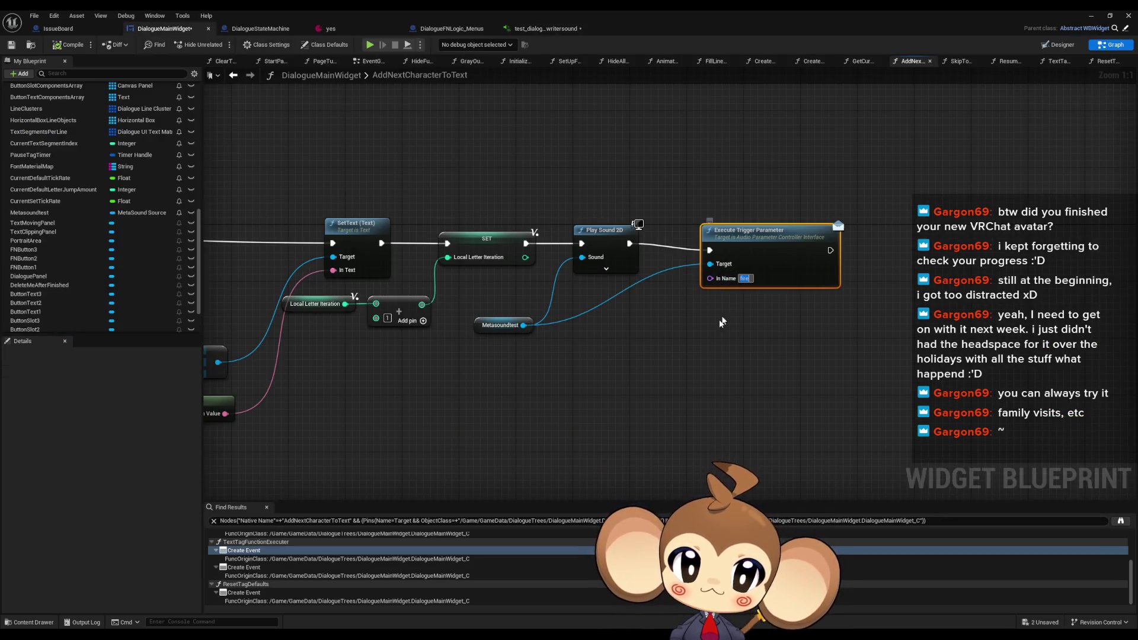
Search actions from the Metasoundtest reference for 'exemeta', then dismiss the list
click(707, 332)
drag(684, 320, 551, 328)
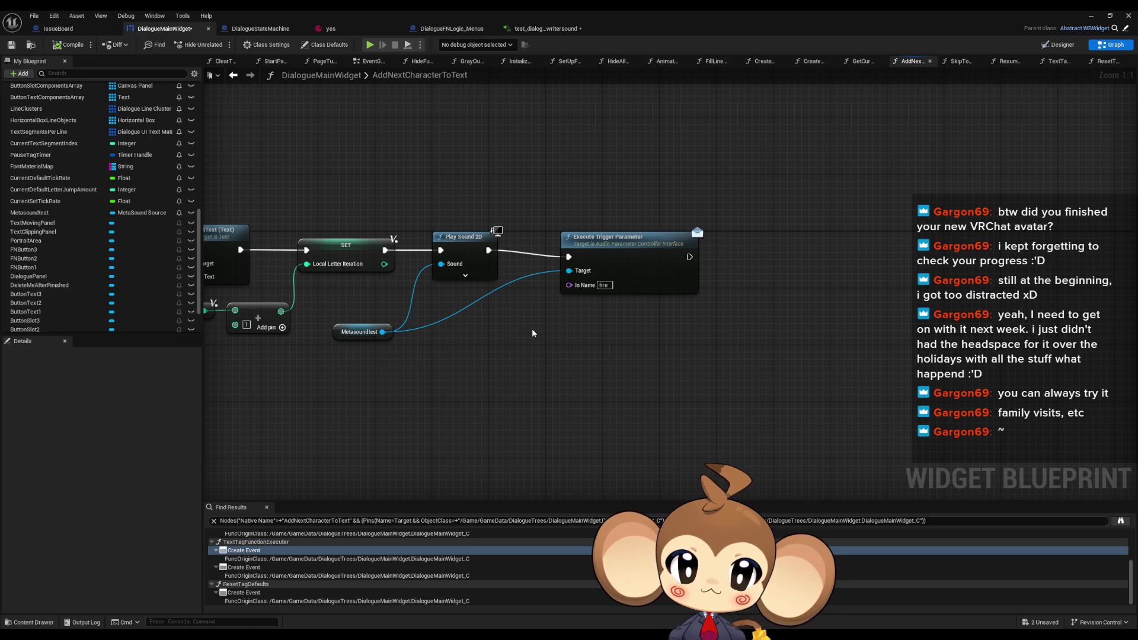
drag(383, 332, 536, 362)
text(exec)
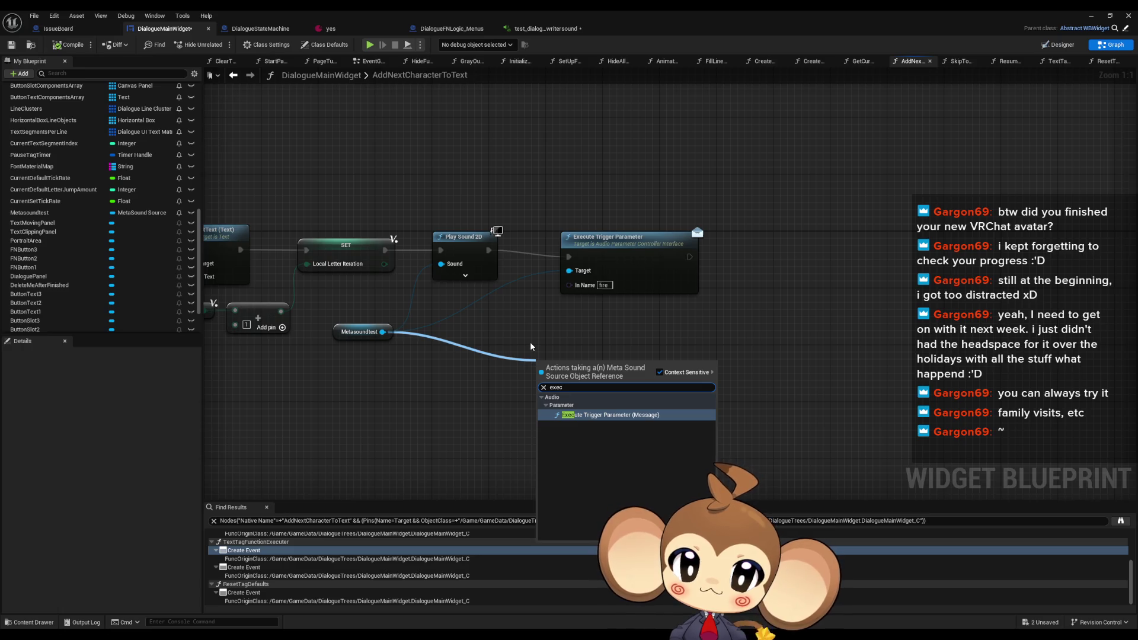
text(meta)
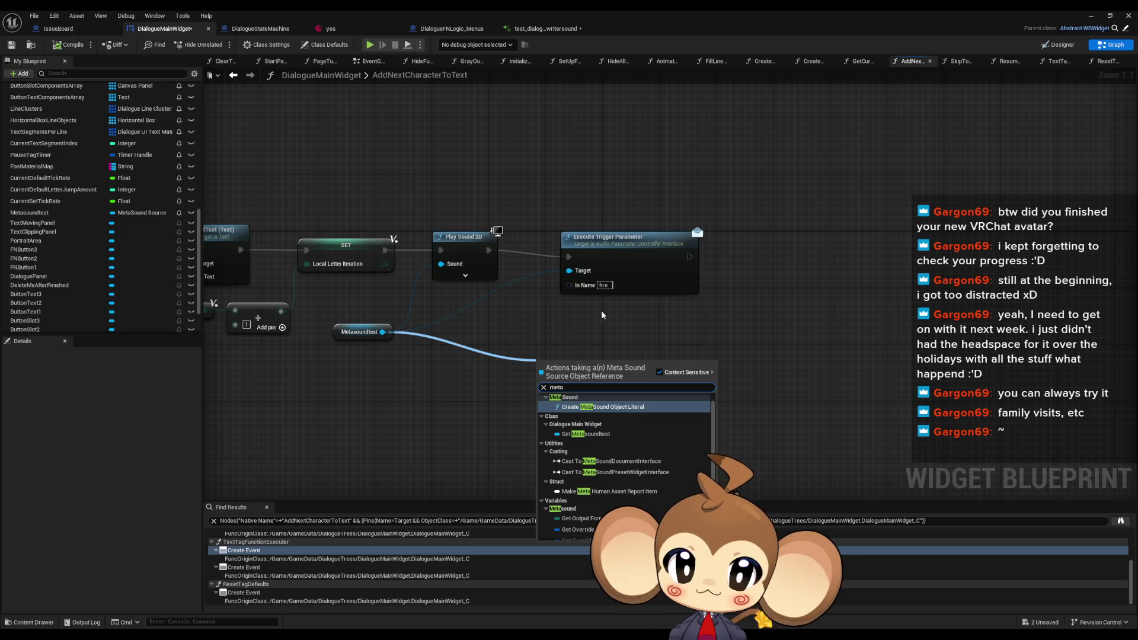
scroll(655, 435, down, 2)
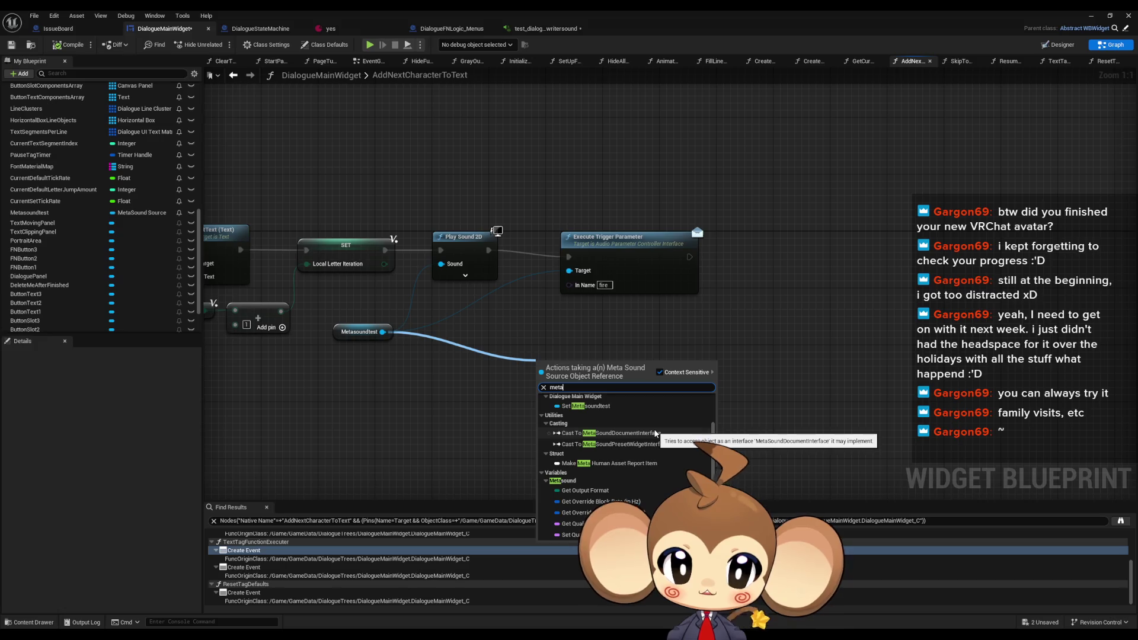
scroll(655, 433, up, 2)
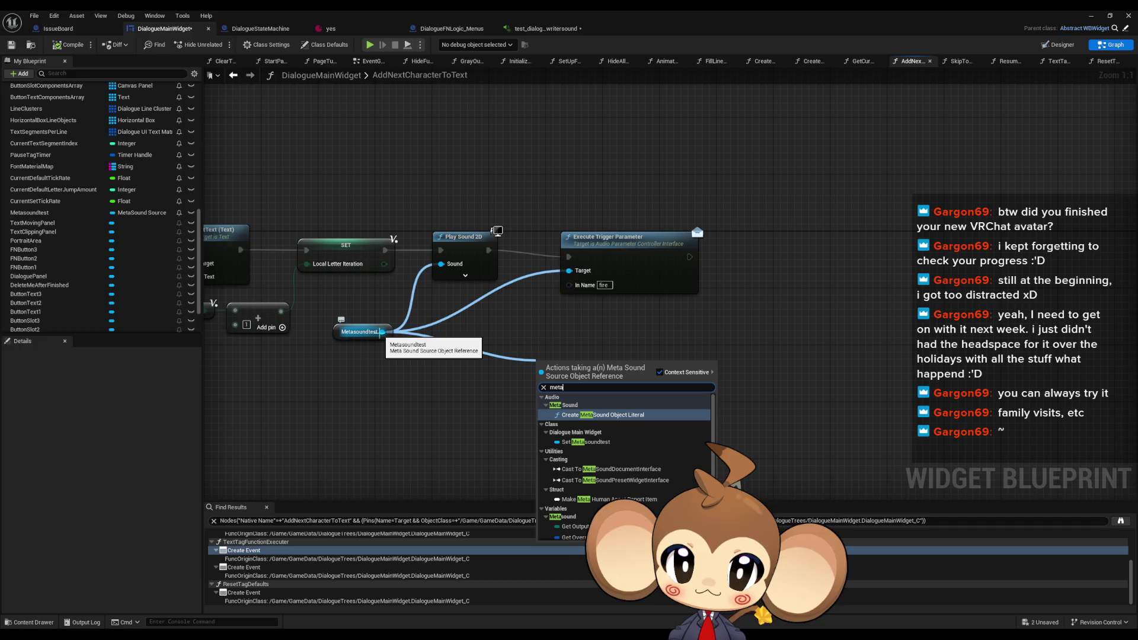
click(439, 423)
Search all actions for 'meta sound' and add the MetaSound Parameter Pack Set Trigger node
right_click(558, 378)
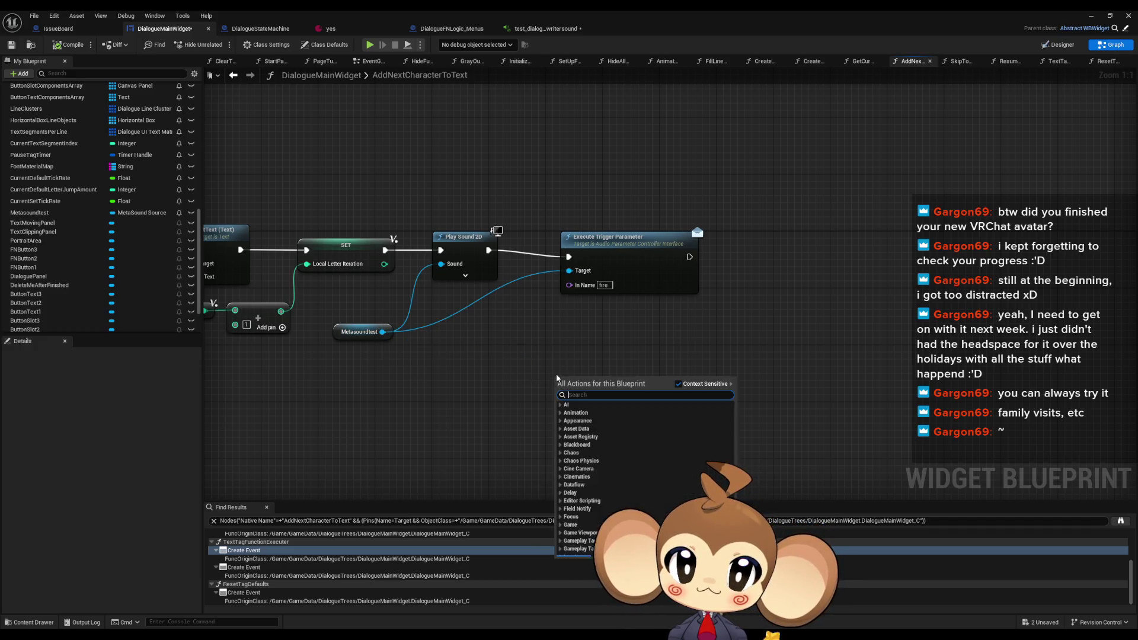
text(meta)
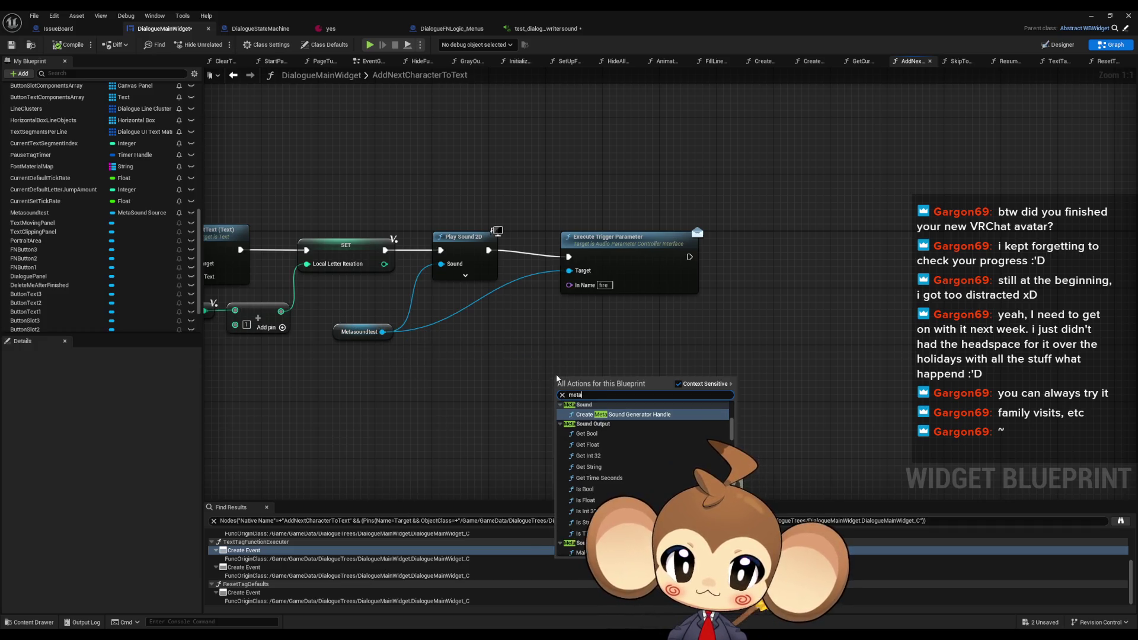
click(678, 385)
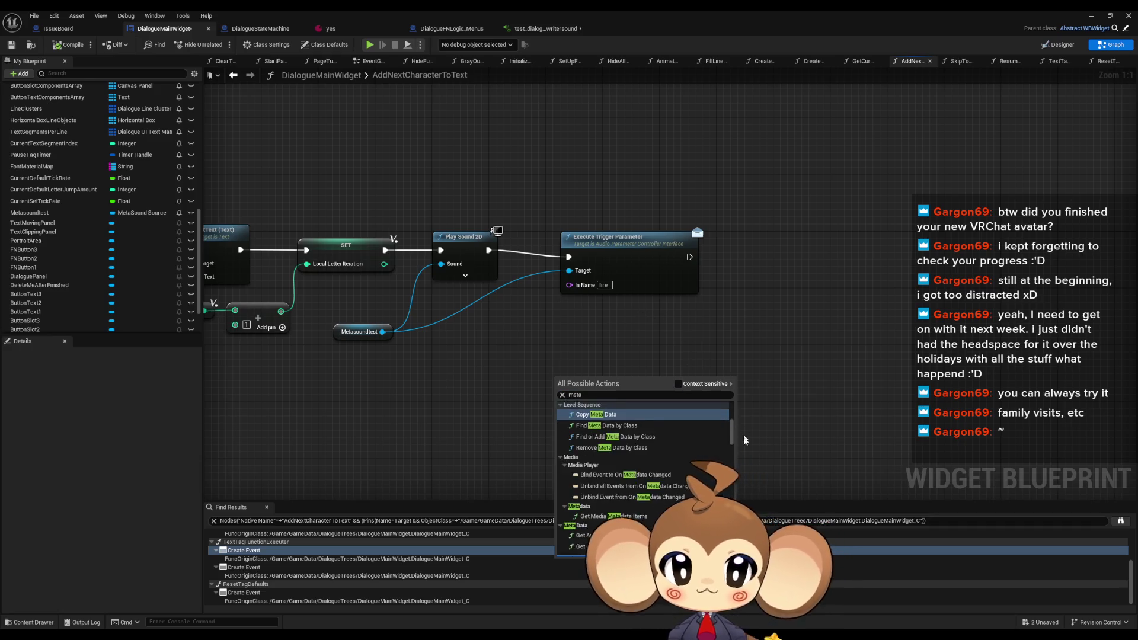
scroll(700, 475, up, 2)
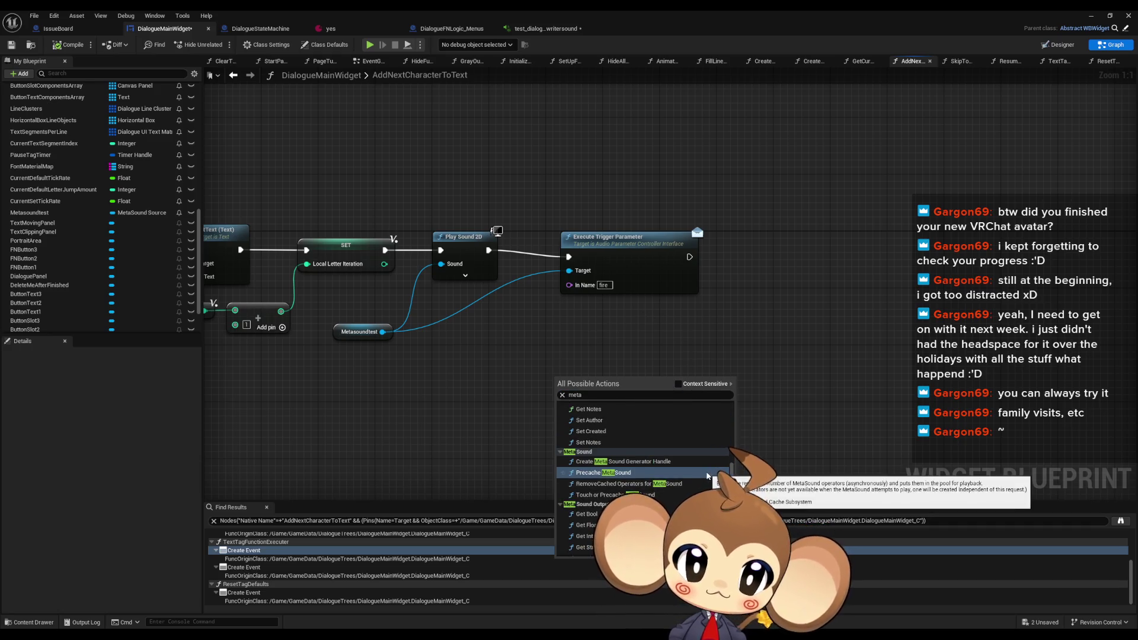
scroll(700, 474, up, 1)
scroll(712, 469, up, 5)
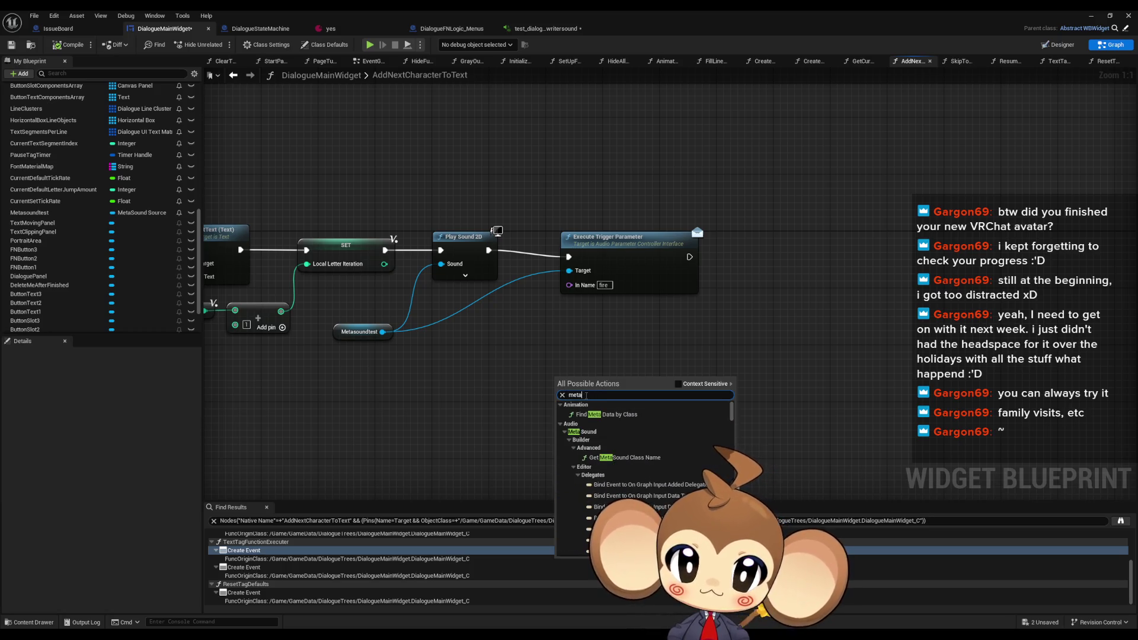
text( sound)
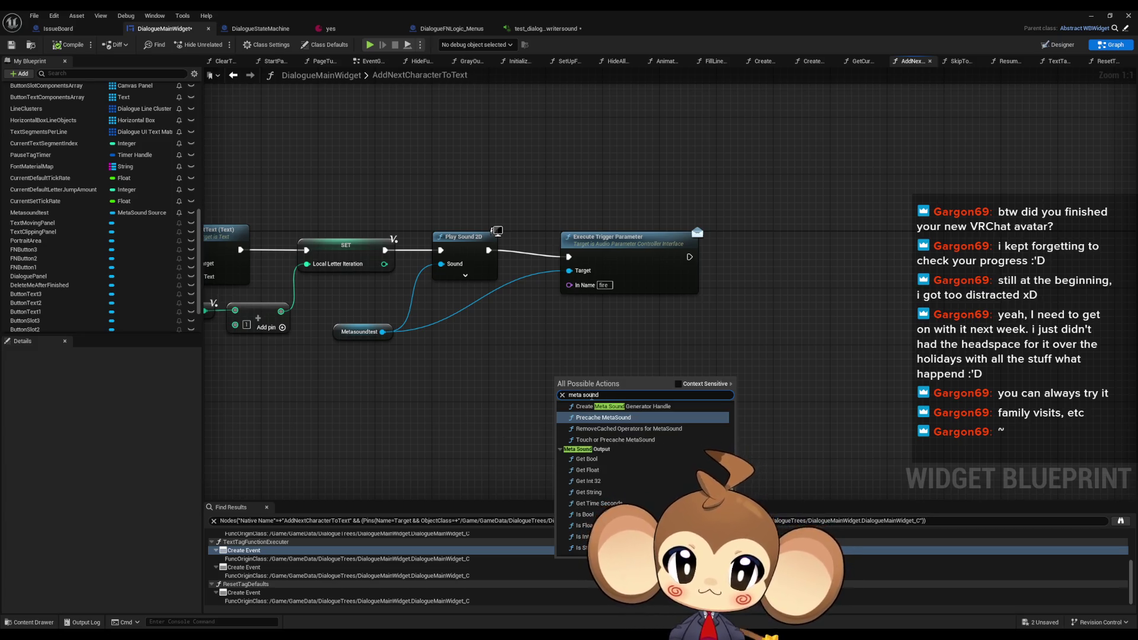
scroll(565, 497, up, 1)
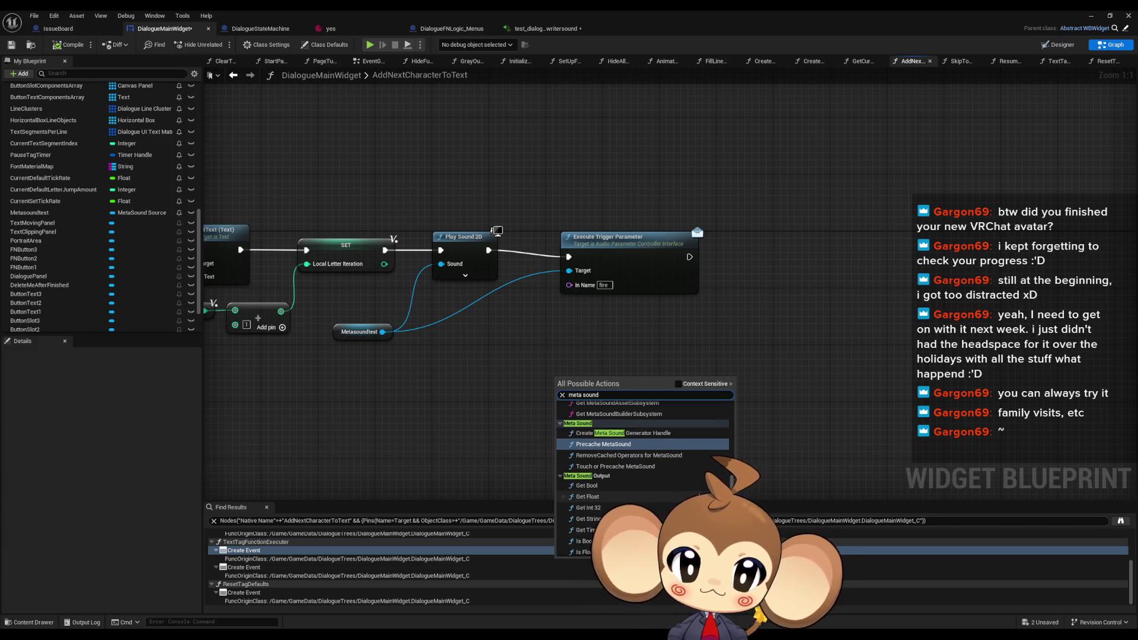
scroll(702, 478, down, 5)
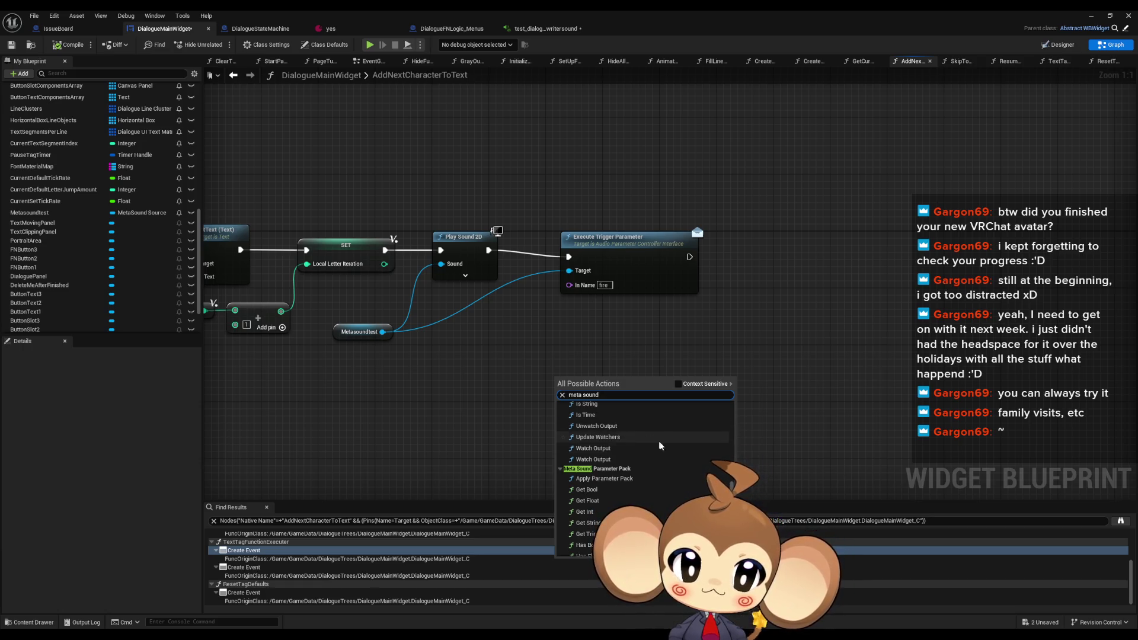
scroll(637, 433, down, 2)
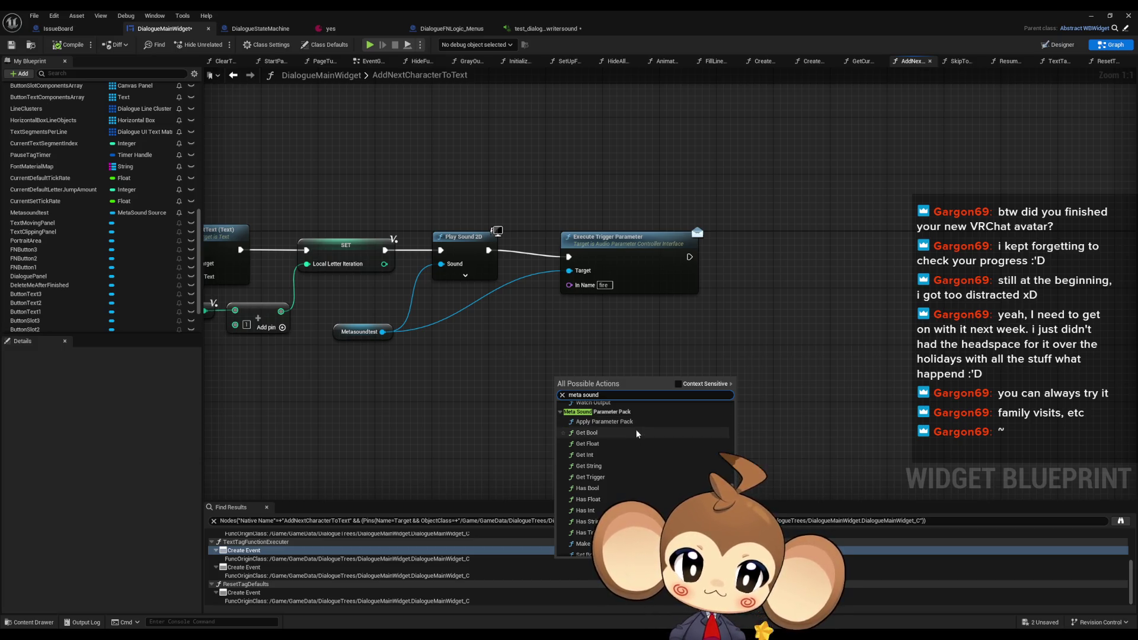
scroll(645, 435, down, 3)
scroll(646, 435, down, 3)
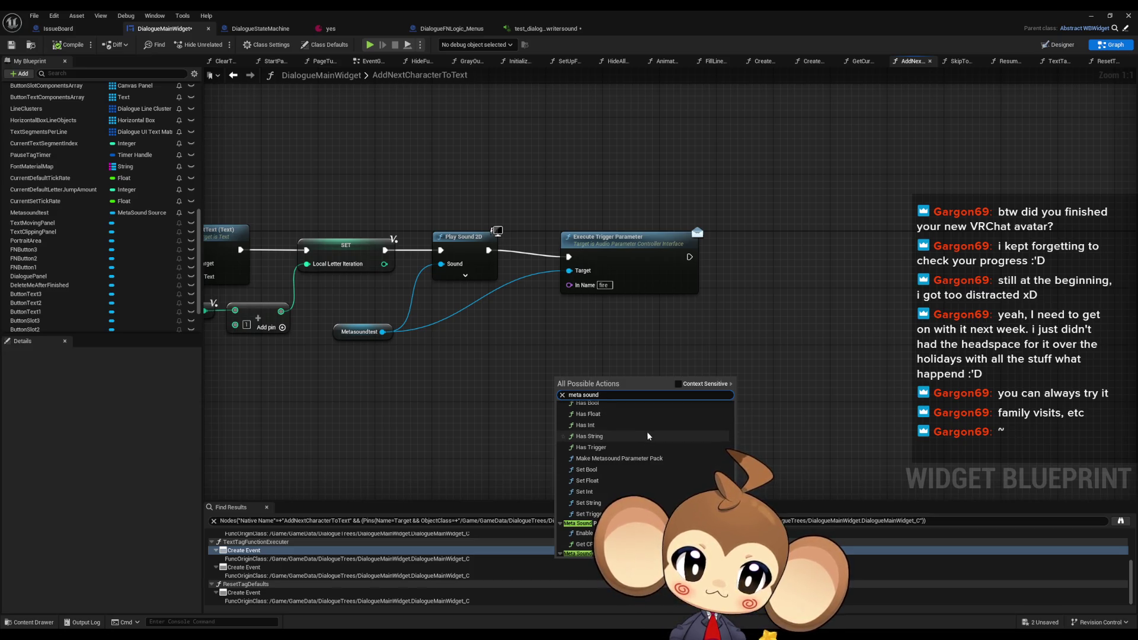
scroll(646, 450, down, 3)
click(613, 472)
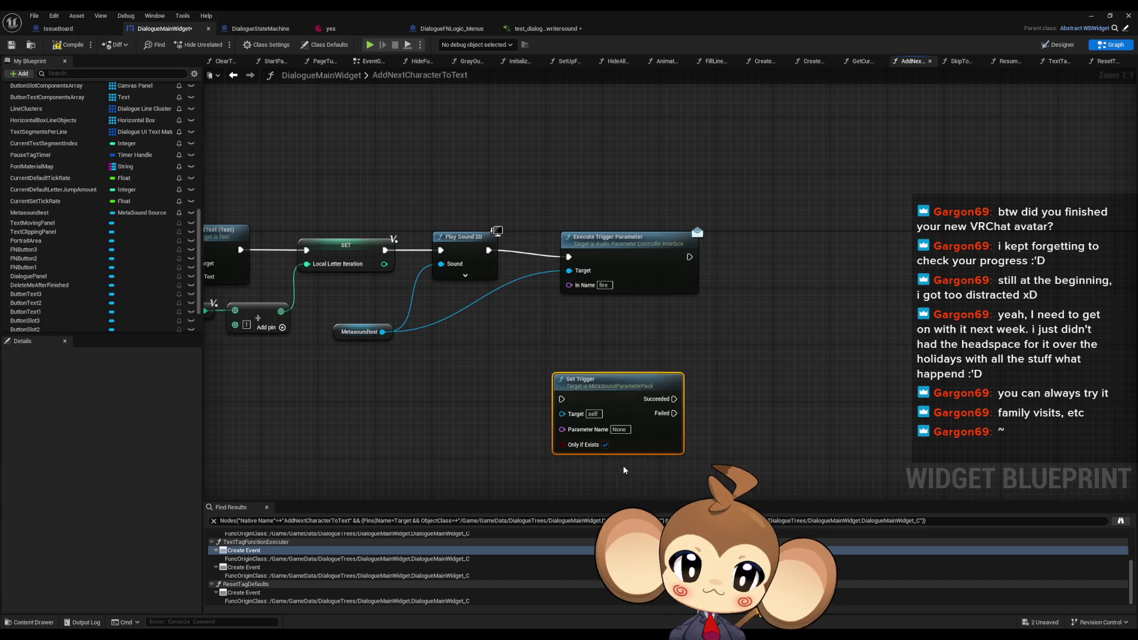
Move the Set Trigger node up beneath Execute Trigger Parameter
mouse_move(626, 412)
mouse_down()
mouse_move(565, 371)
mouse_move(400, 354)
mouse_move(380, 336)
mouse_up()
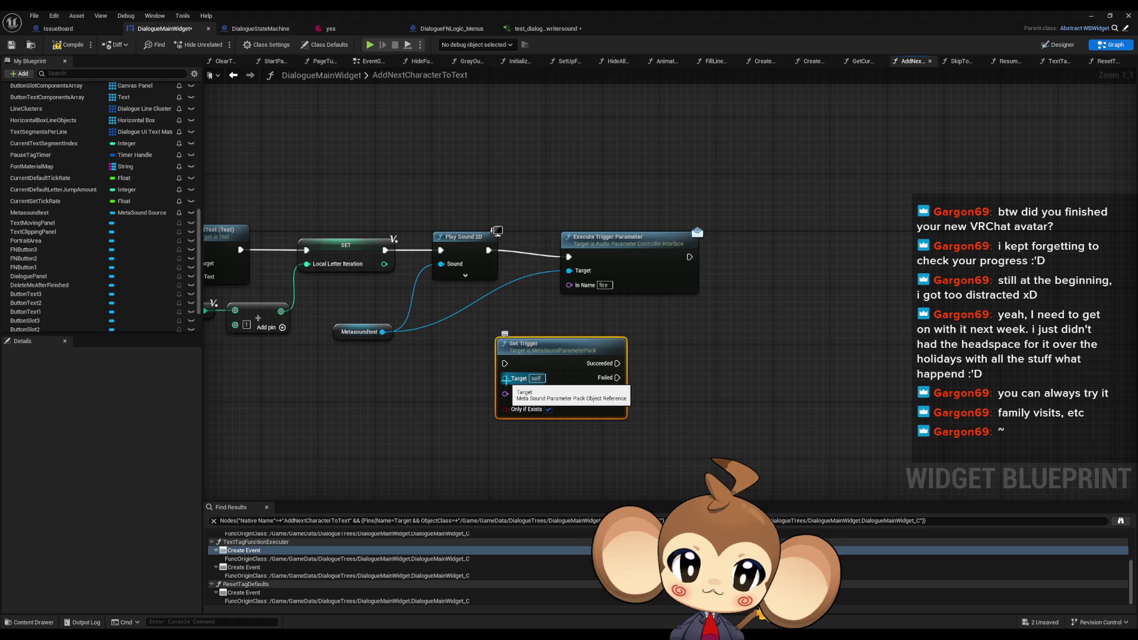
right_click(421, 395)
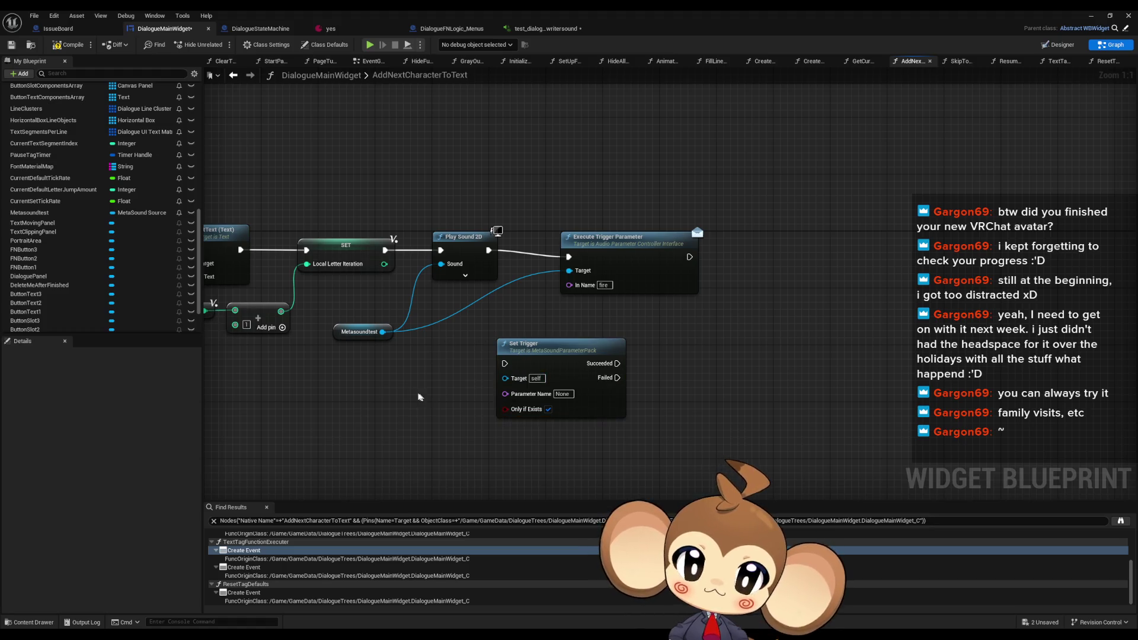
click(389, 350)
Search all possible actions for 'meta soun' and browse the results
right_click(418, 419)
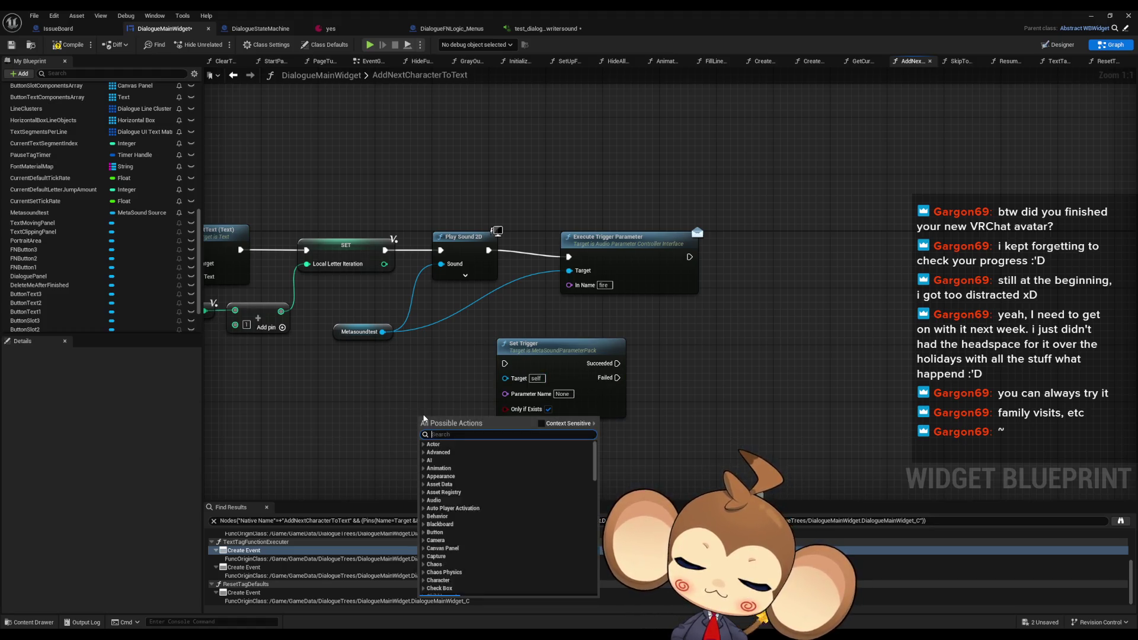
text(meta sound)
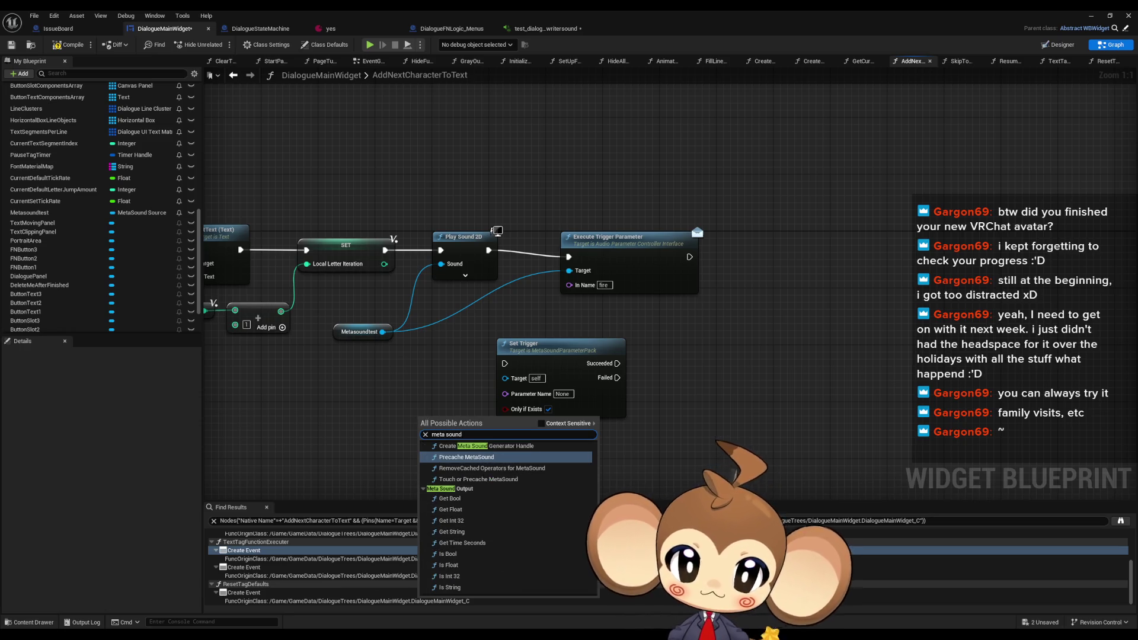
scroll(504, 522, down, 5)
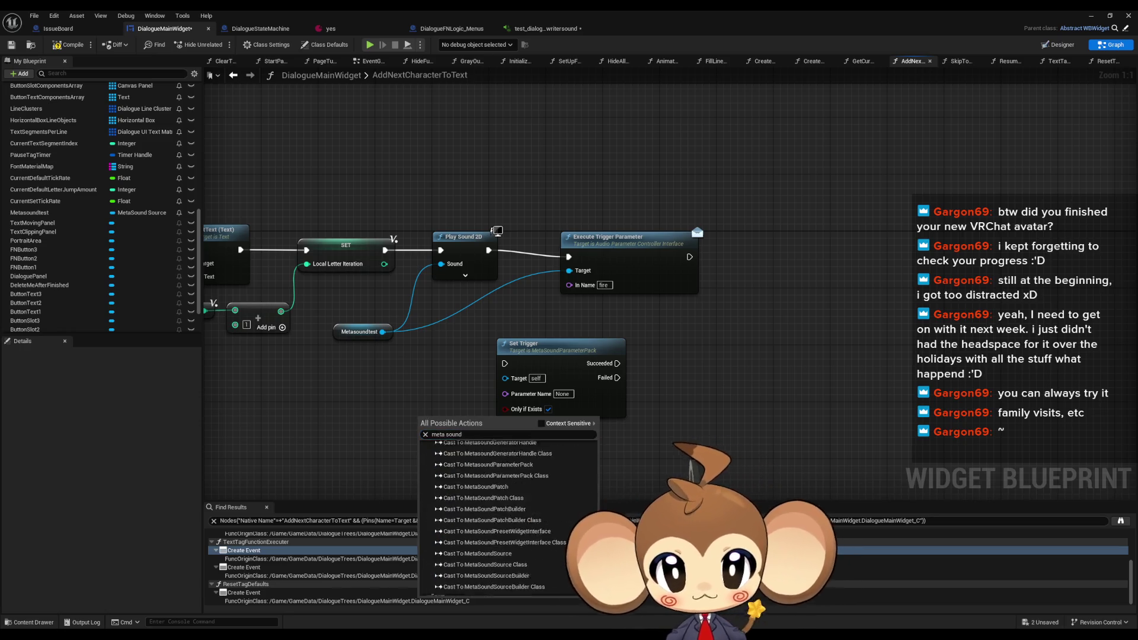
scroll(504, 516, down, 4)
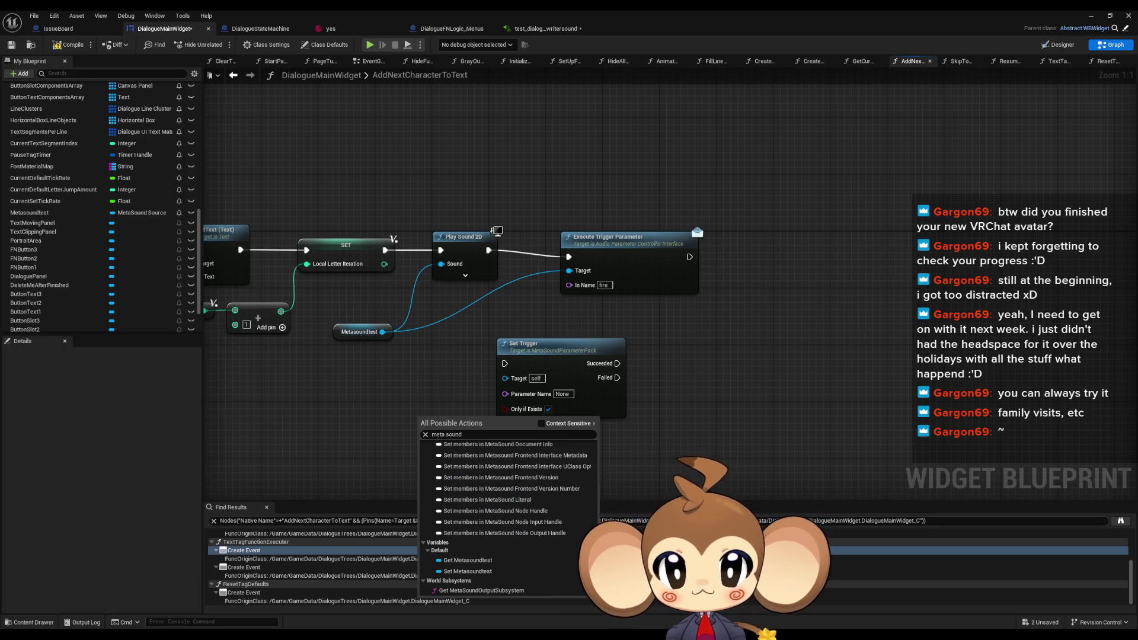
scroll(504, 516, up, 10)
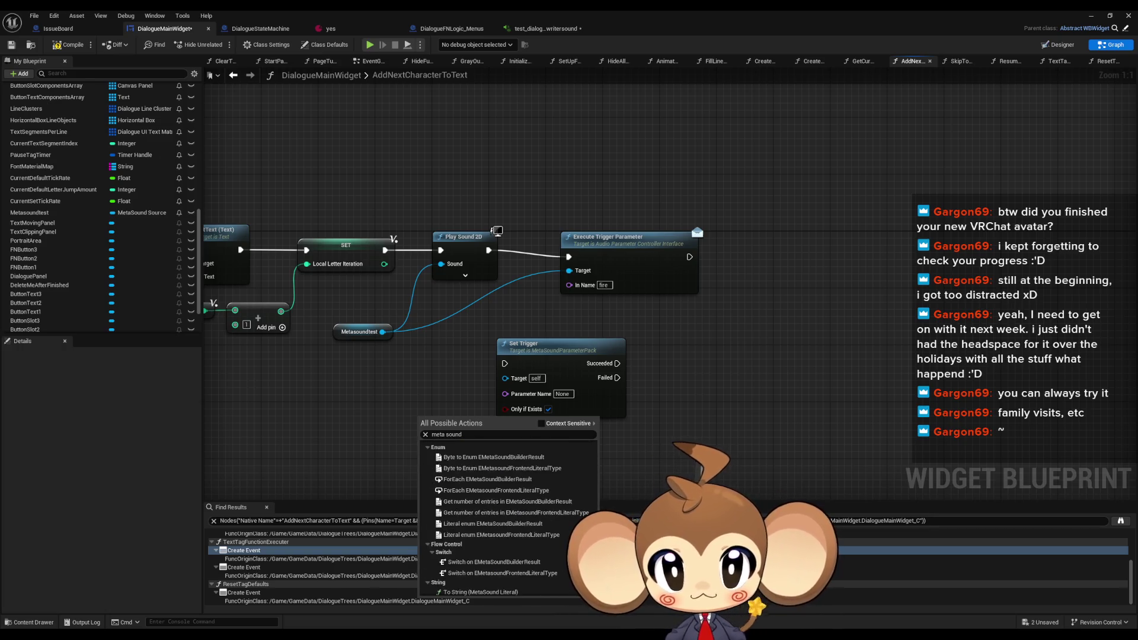
scroll(504, 515, up, 5)
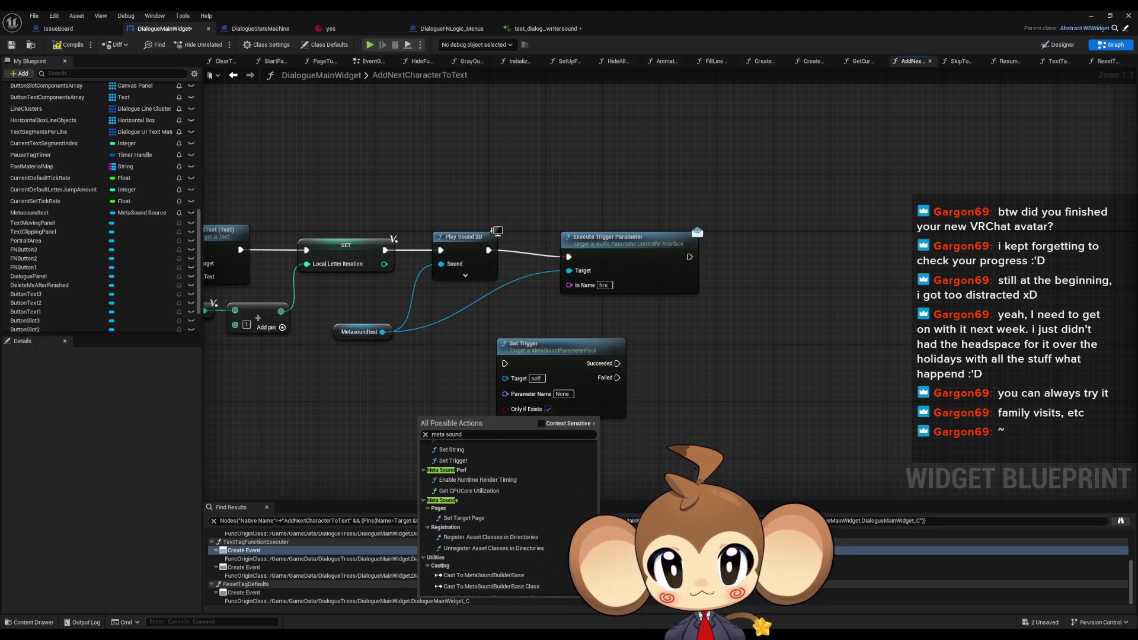
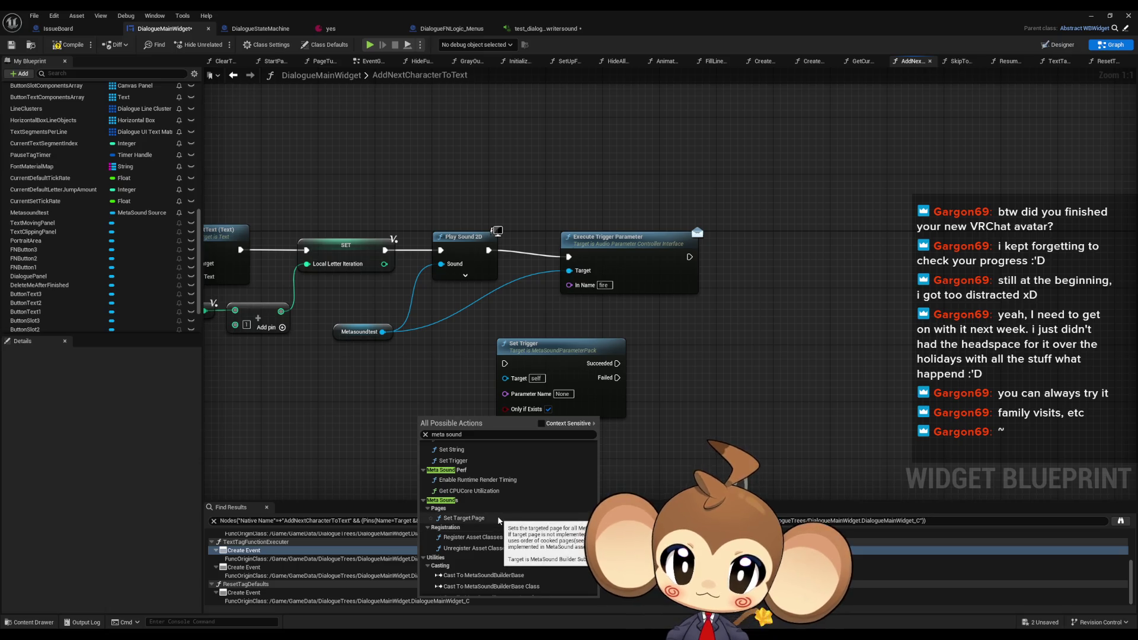
Add a Set Fire Metasound node placed below the Set Trigger node
scroll(499, 521, up, 3)
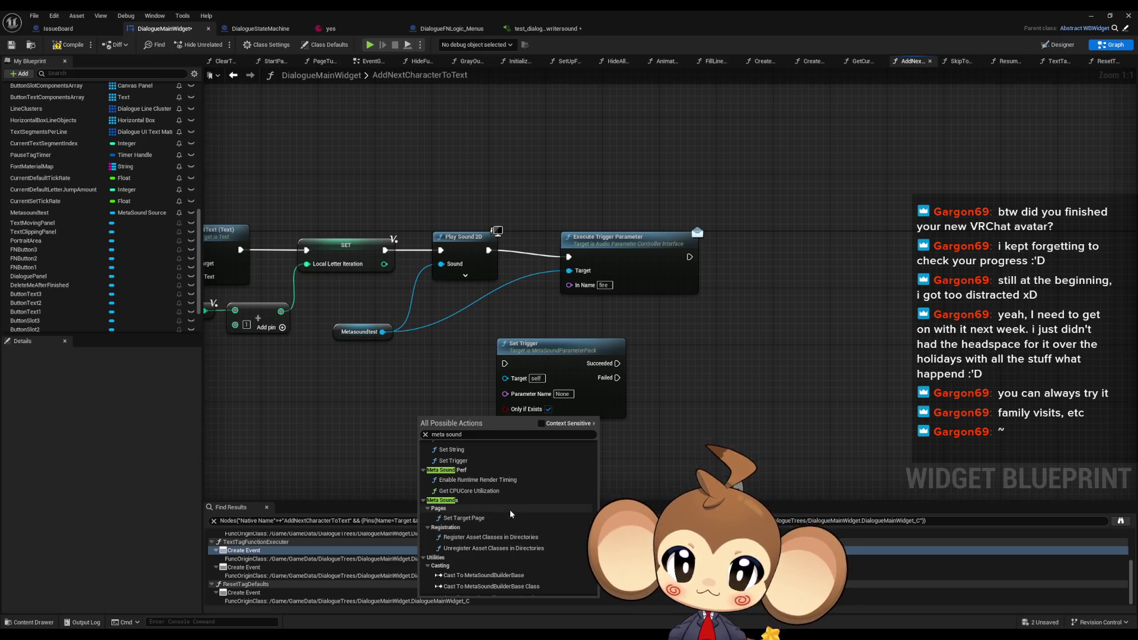
scroll(507, 513, up, 5)
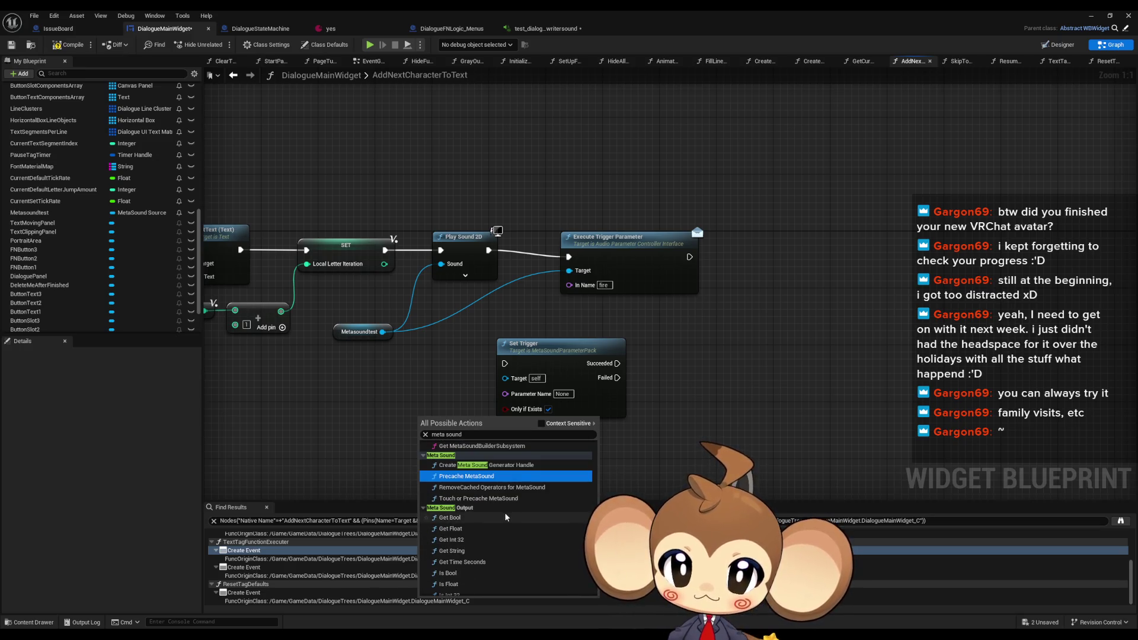
scroll(506, 517, up, 1)
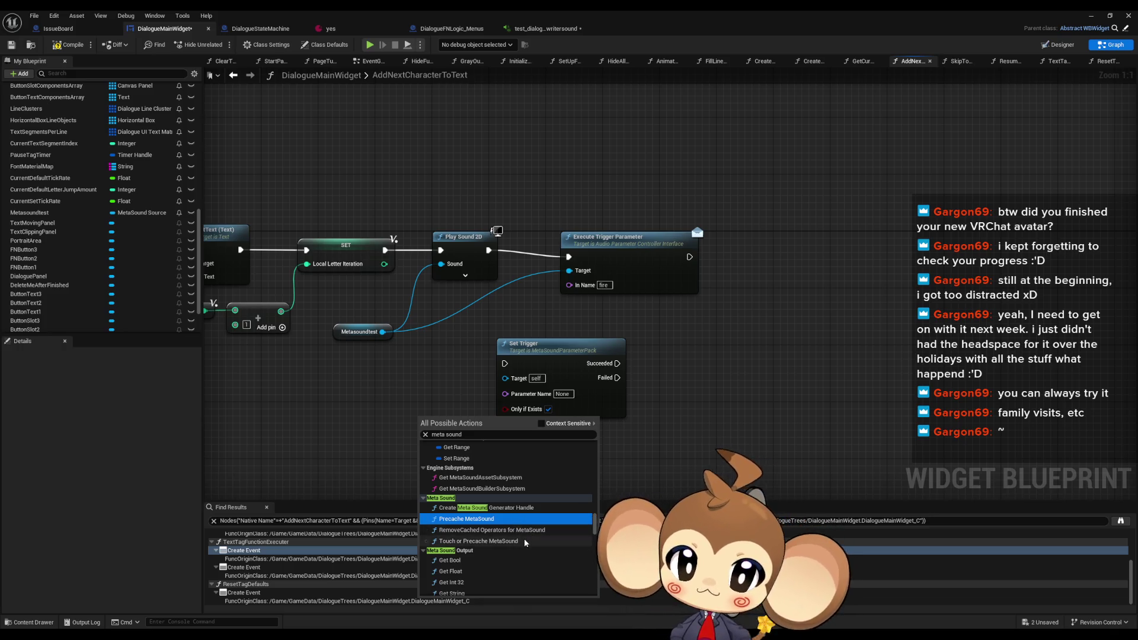
scroll(524, 540, up, 5)
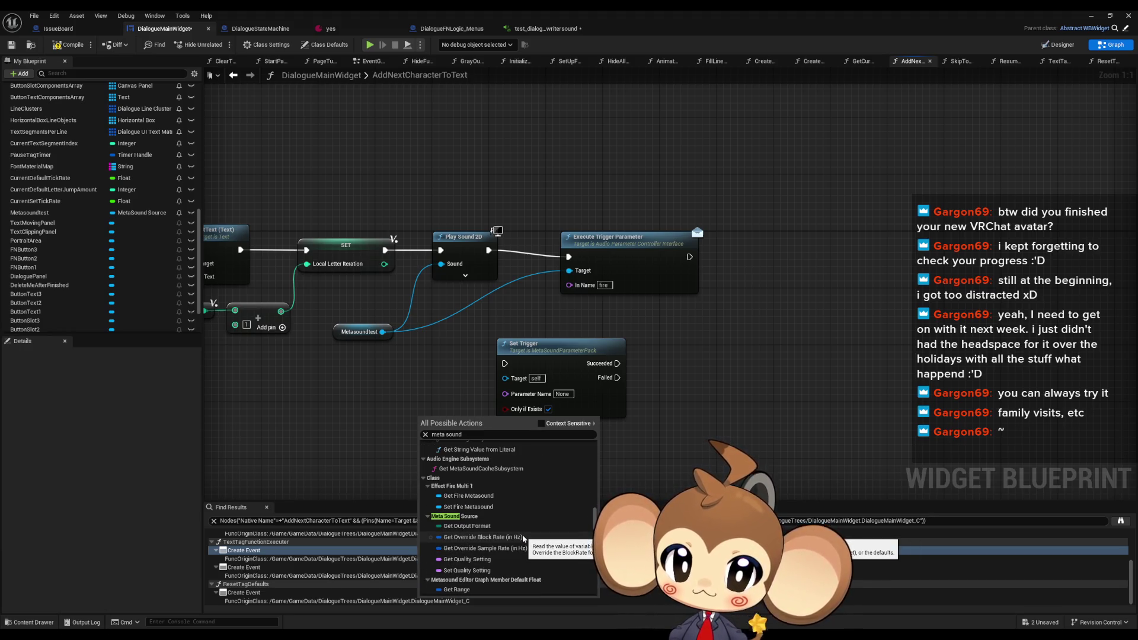
scroll(524, 536, up, 5)
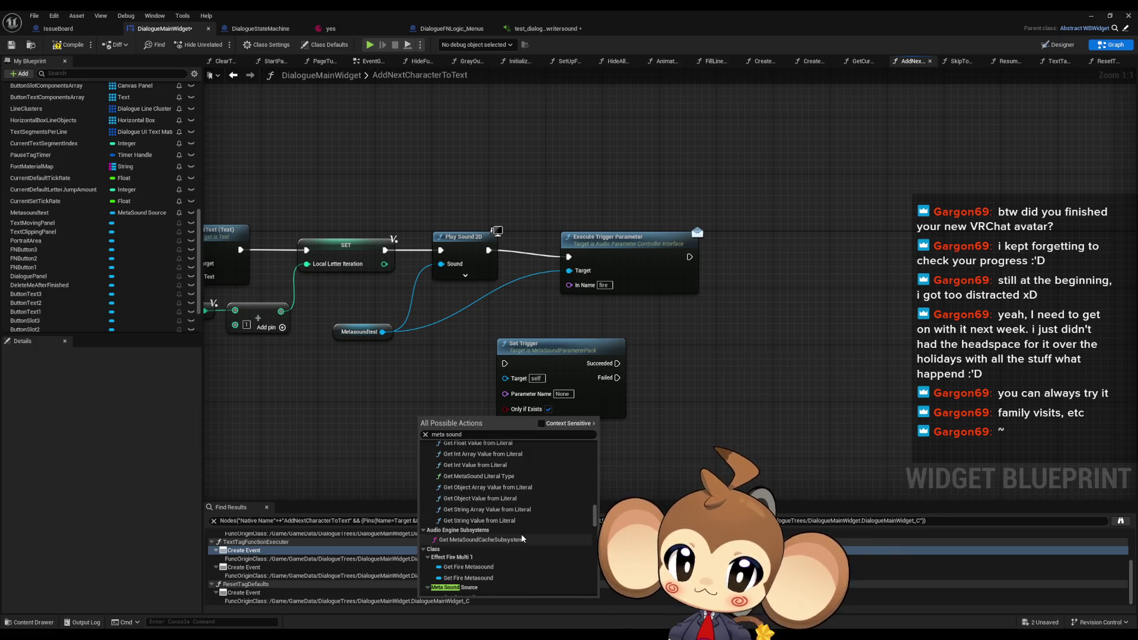
scroll(526, 535, up, 5)
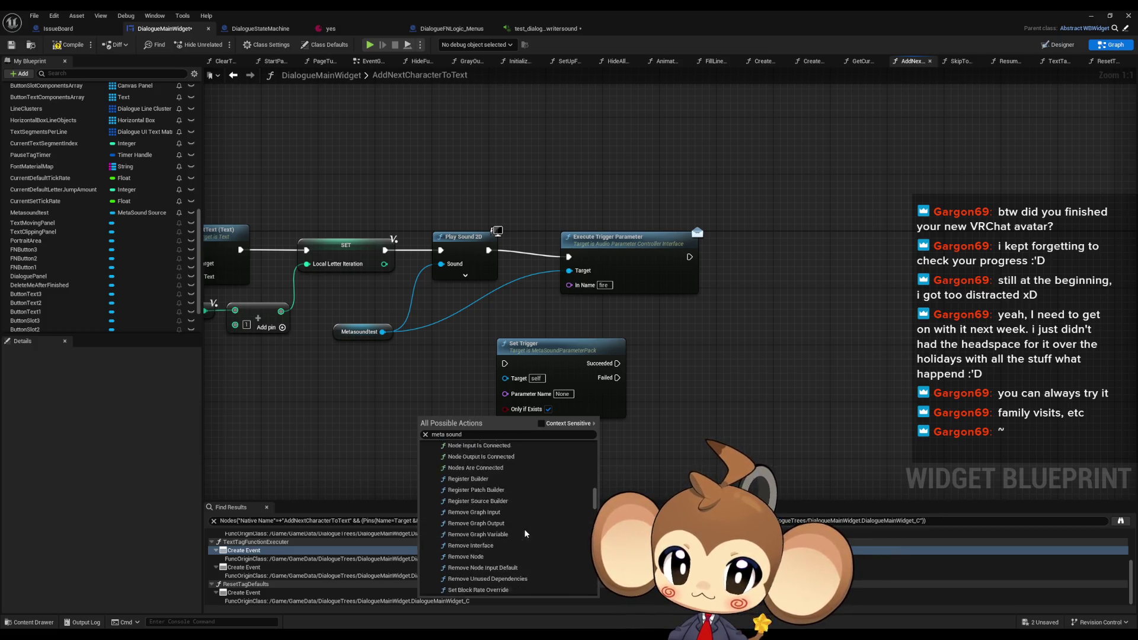
scroll(595, 488, up, 3)
drag(595, 487, 587, 453)
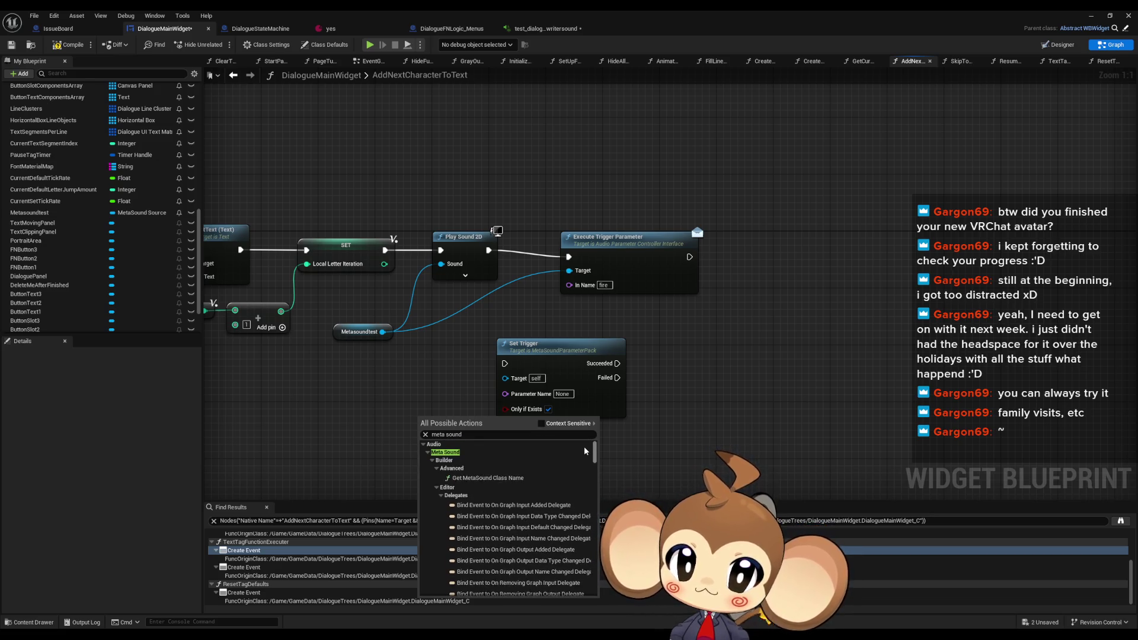
scroll(585, 451, down, 10)
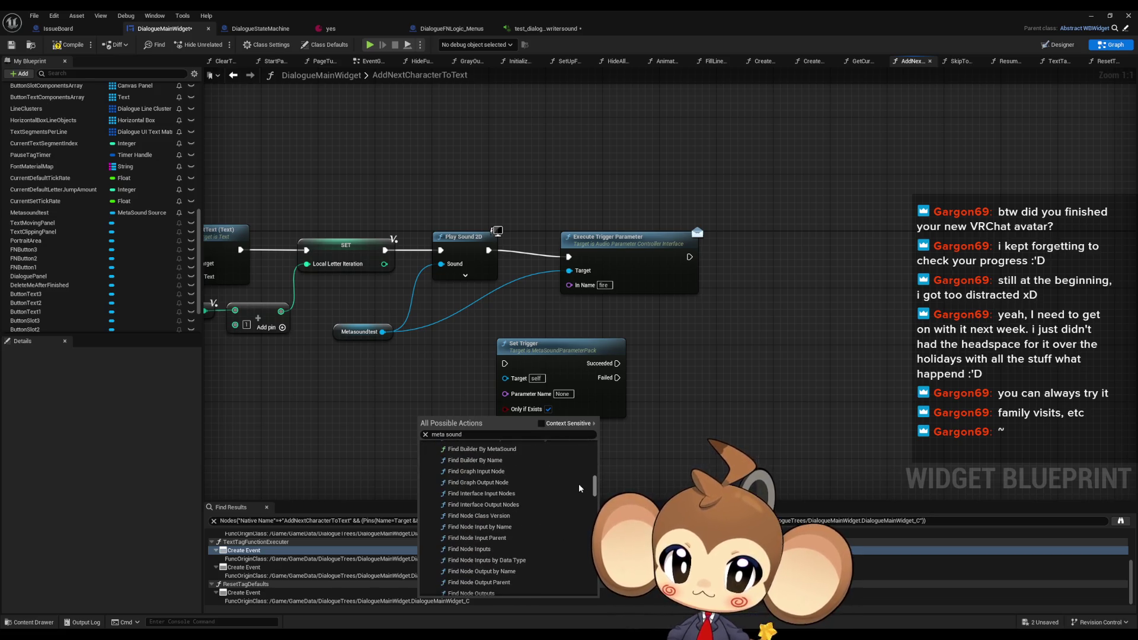
scroll(578, 496, down, 1)
scroll(578, 495, up, 1)
scroll(578, 495, down, 10)
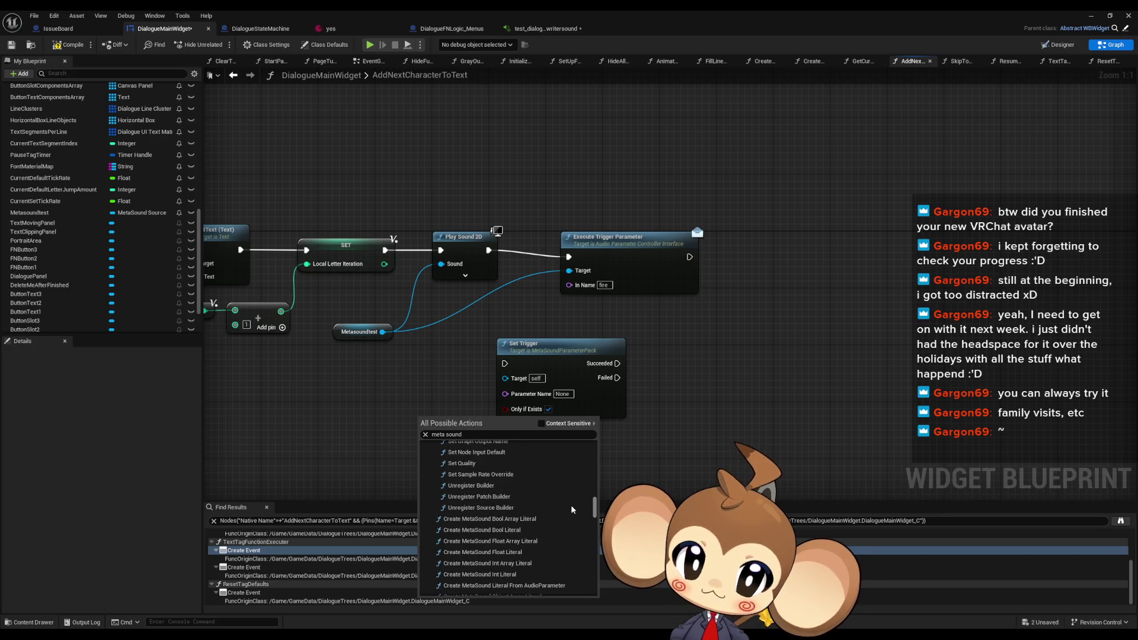
scroll(573, 510, down, 4)
scroll(571, 511, down, 15)
scroll(567, 518, down, 5)
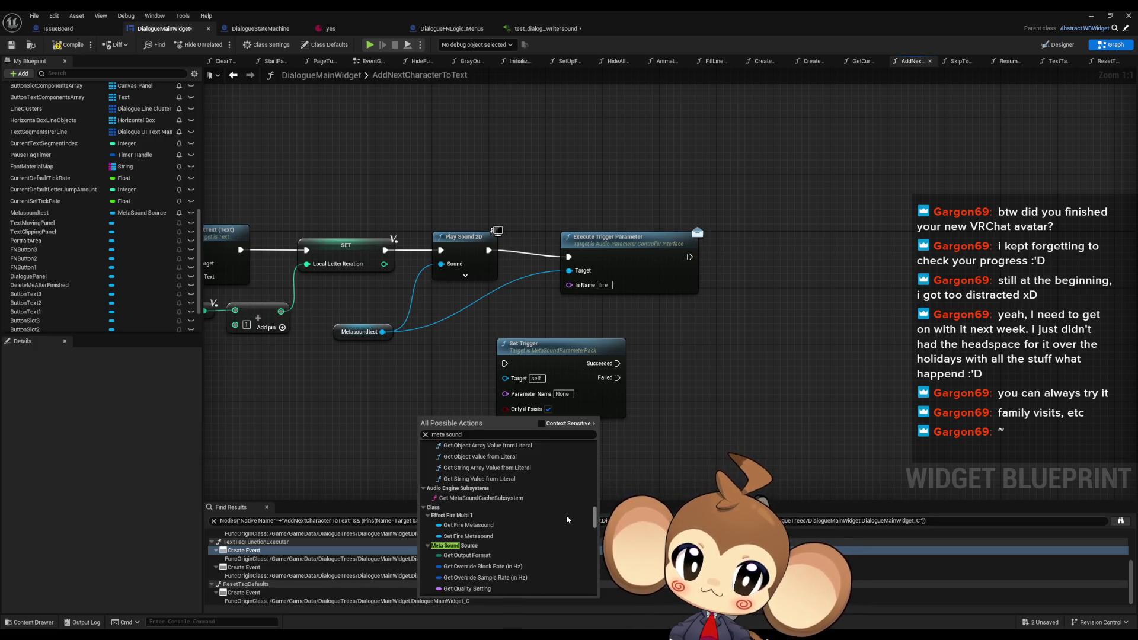
scroll(563, 516, down, 2)
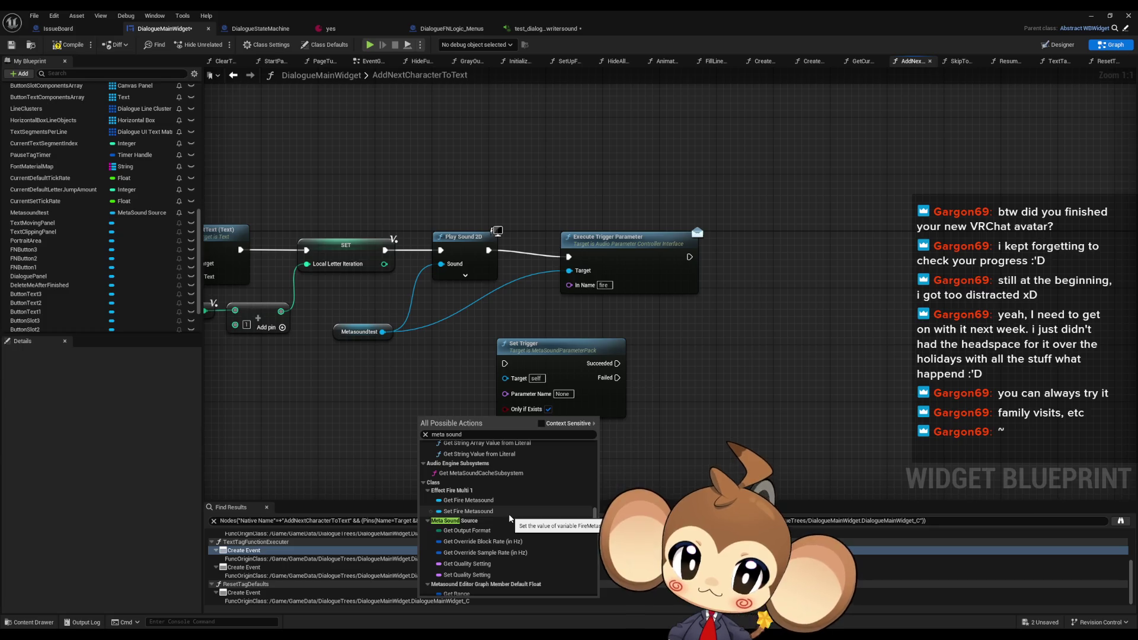
click(509, 514)
mouse_move(455, 424)
mouse_down()
mouse_move(513, 455)
mouse_move(550, 446)
mouse_up()
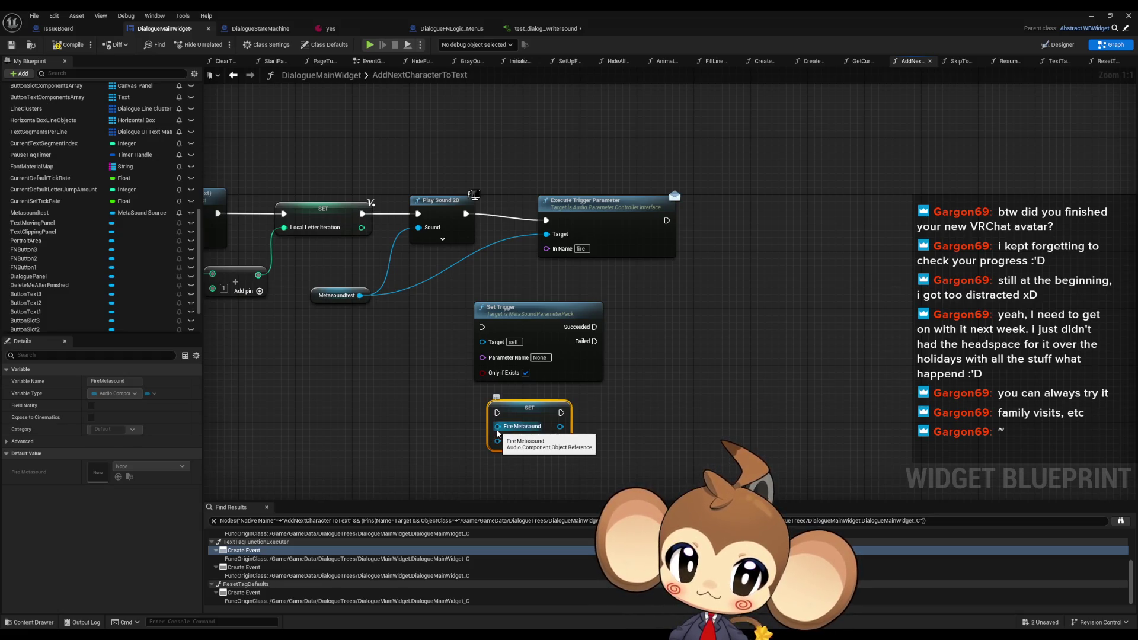
Promote the Fire Metasound setter's Target input to a variable
click(422, 373)
mouse_move(498, 441)
mouse_down()
mouse_move(415, 391)
mouse_move(373, 323)
mouse_move(376, 350)
mouse_move(341, 410)
mouse_up()
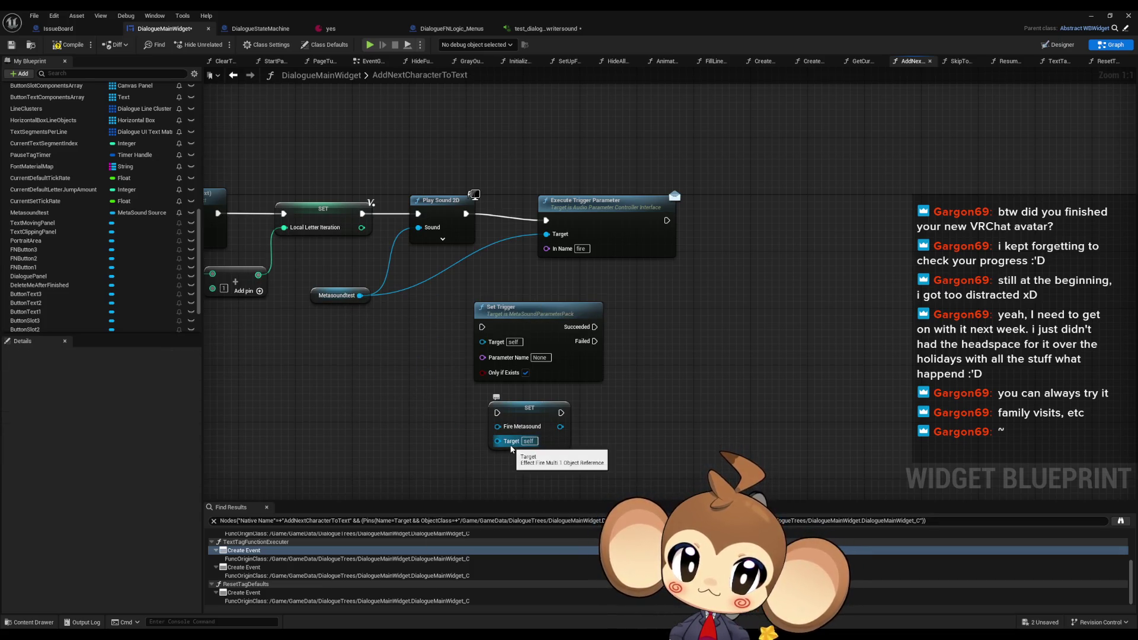
mouse_move(511, 449)
mouse_down()
mouse_move(441, 451)
mouse_move(386, 433)
mouse_up()
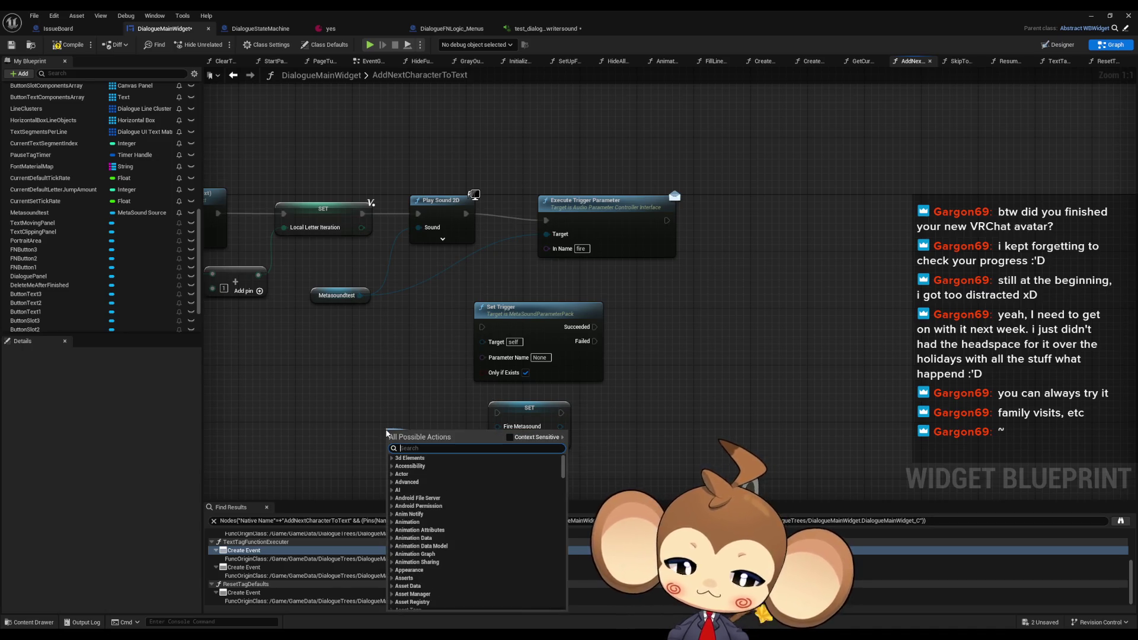
text(pro)
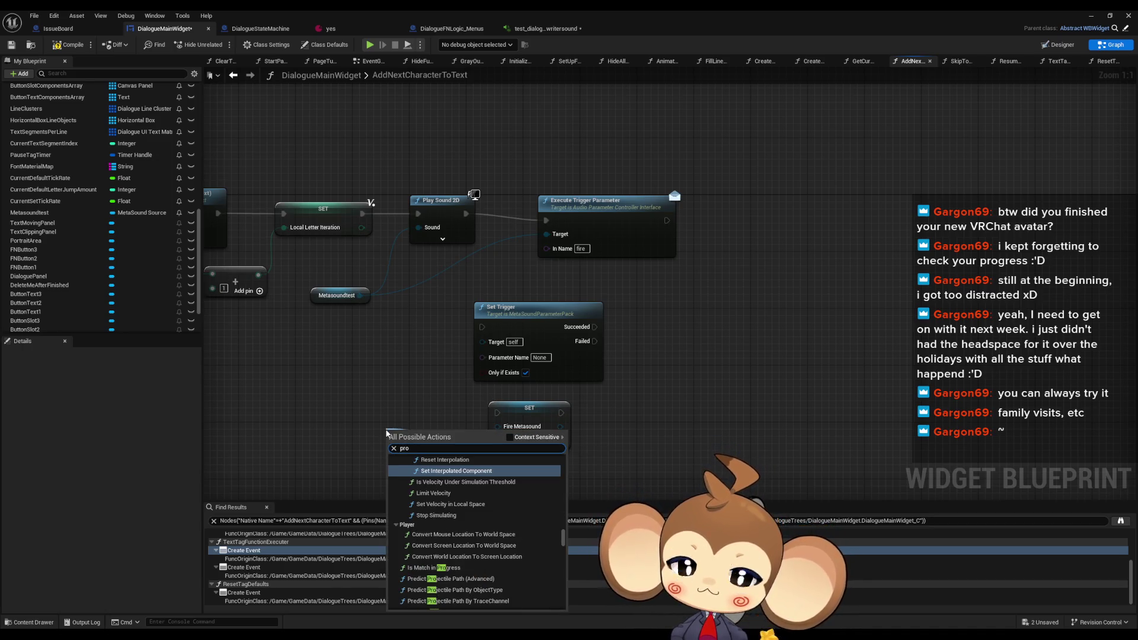
click(510, 437)
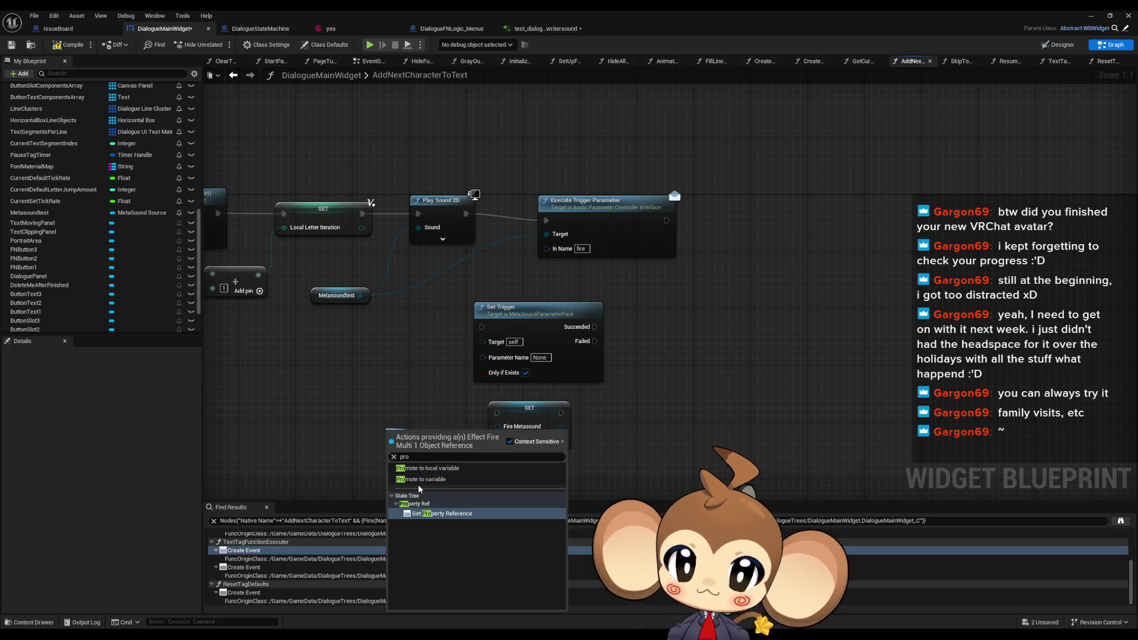
click(433, 480)
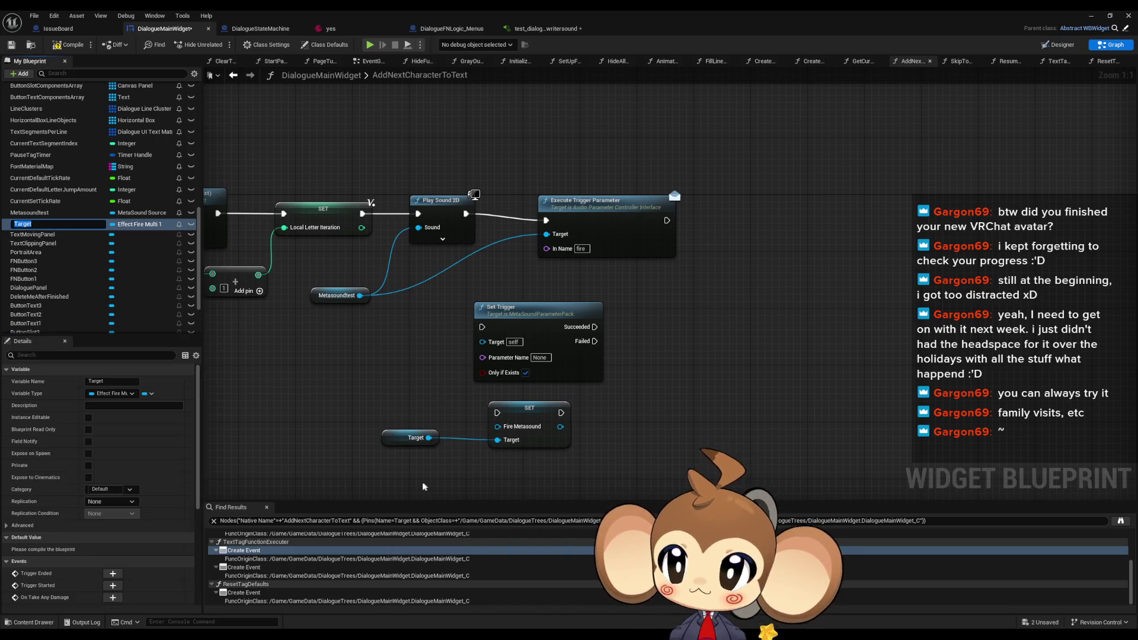
Promote the Fire Metasound input to a variable, then delete that variable again
mouse_move(498, 427)
mouse_down()
mouse_move(439, 457)
mouse_move(409, 409)
mouse_up()
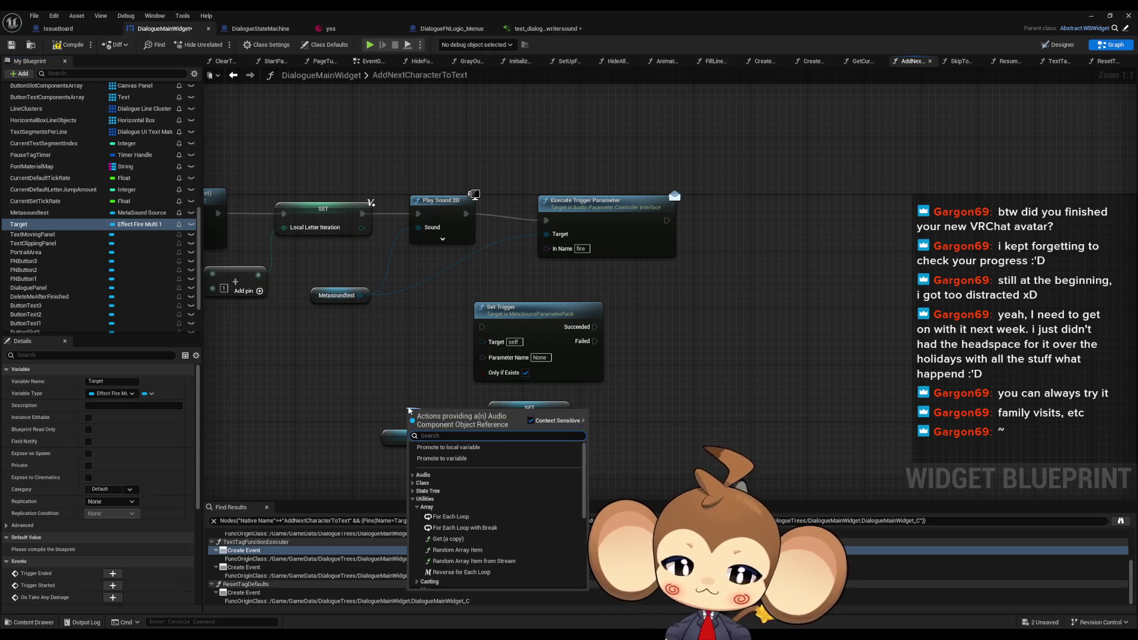
text(pro)
key(Up)
key(Up)
key(Up)
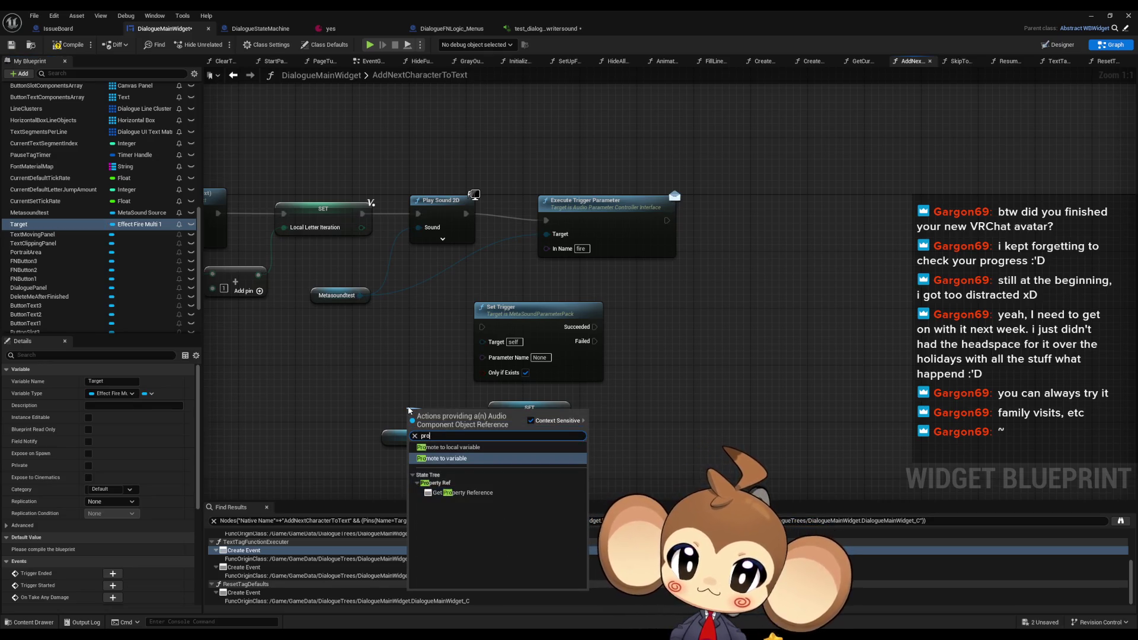
key(Return)
key(Return)
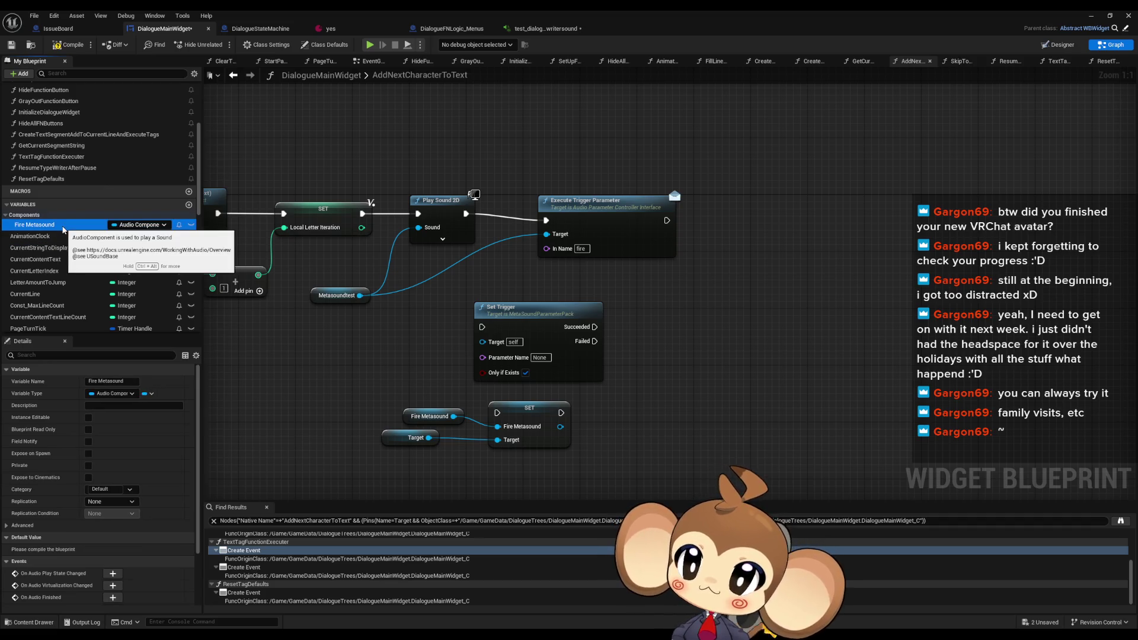
key(Delete)
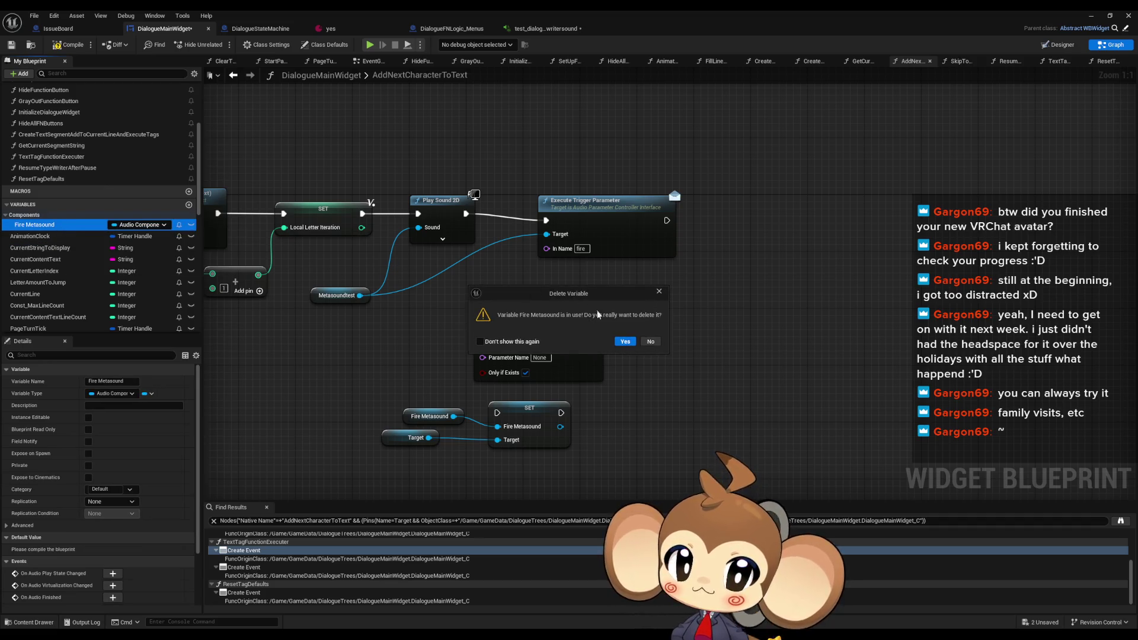
click(625, 342)
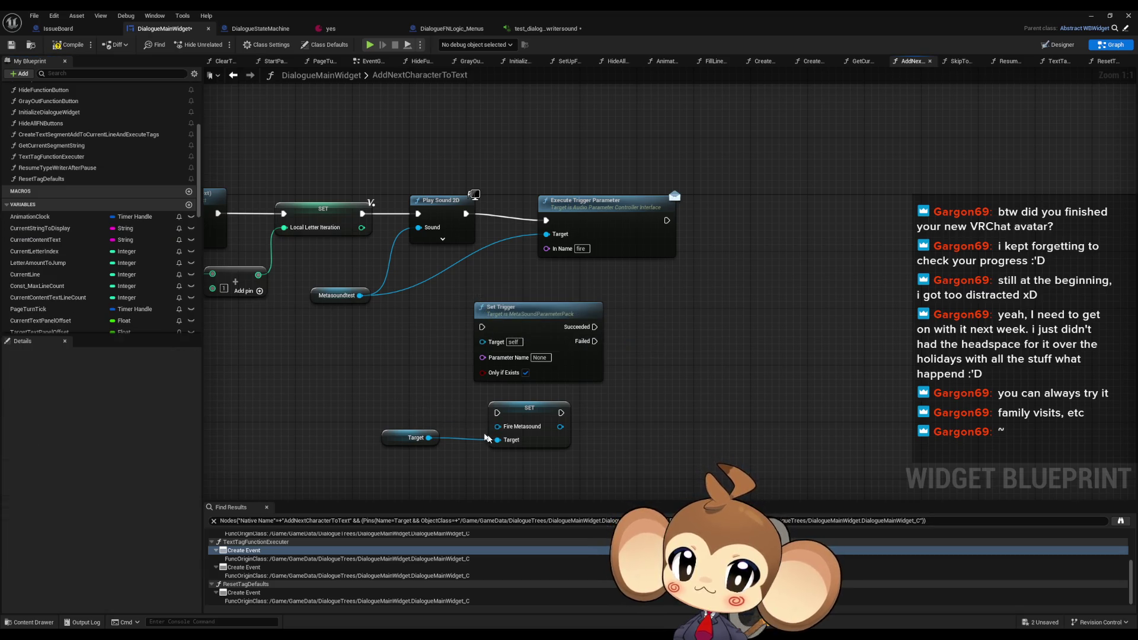
Inspect and then delete the unused Target variable from My Blueprint
click(416, 438)
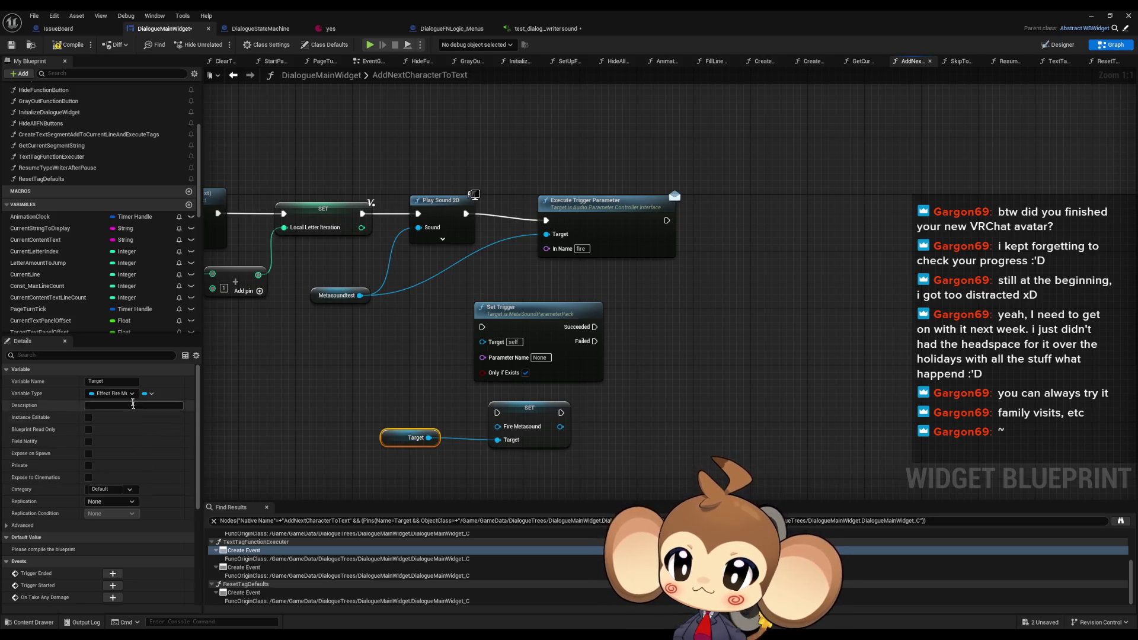
scroll(95, 504, down, 2)
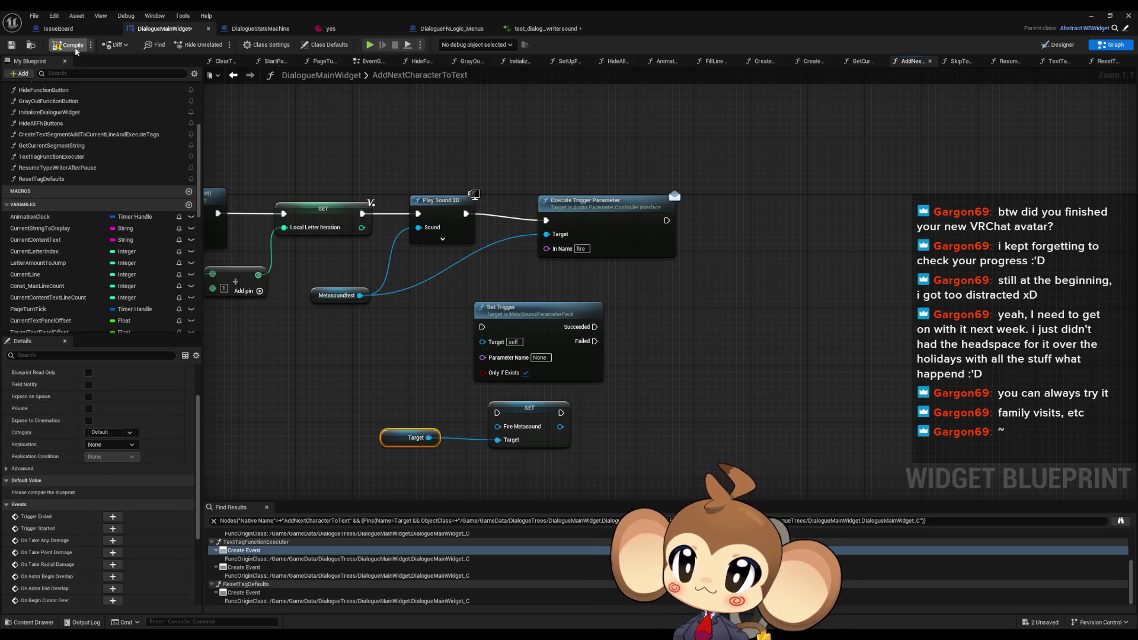
scroll(101, 432, down, 1)
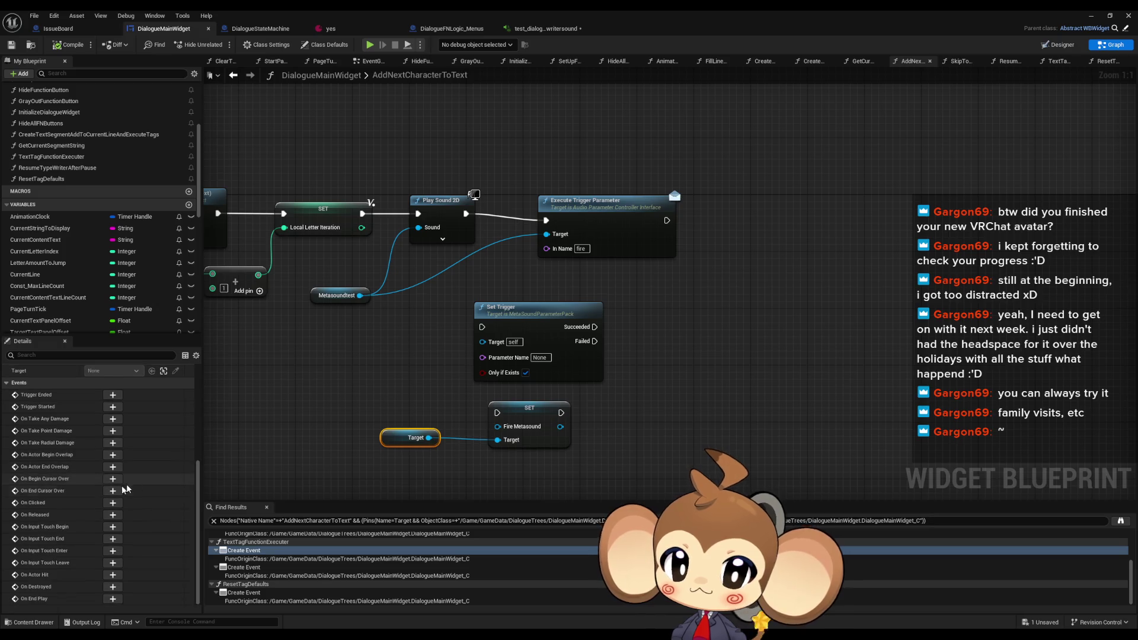
scroll(113, 496, up, 3)
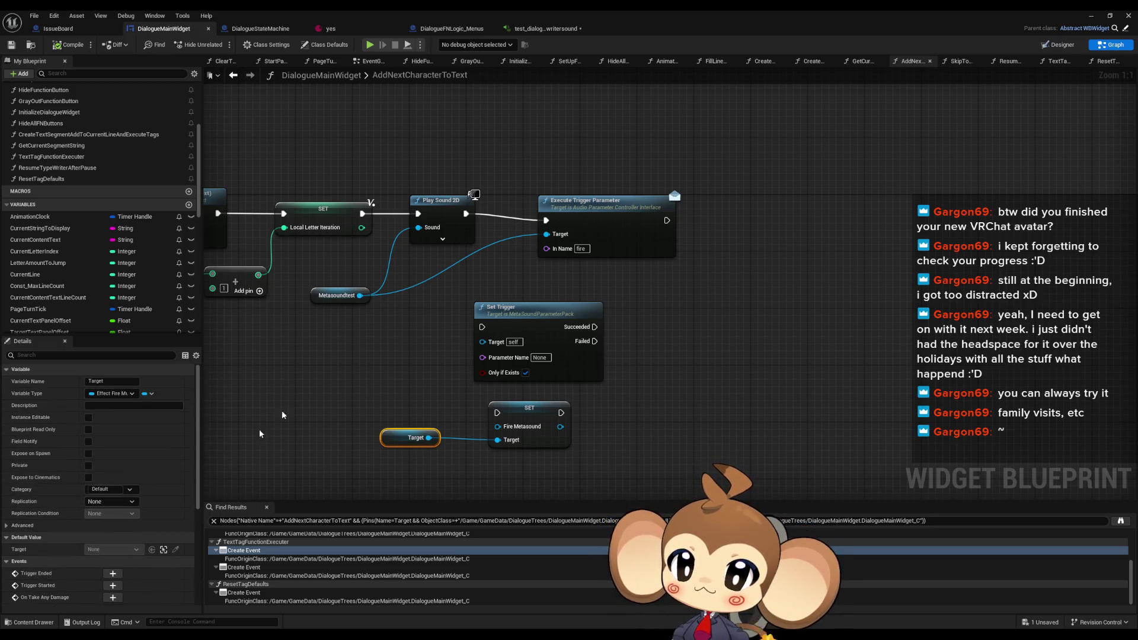
scroll(178, 296, down, 6)
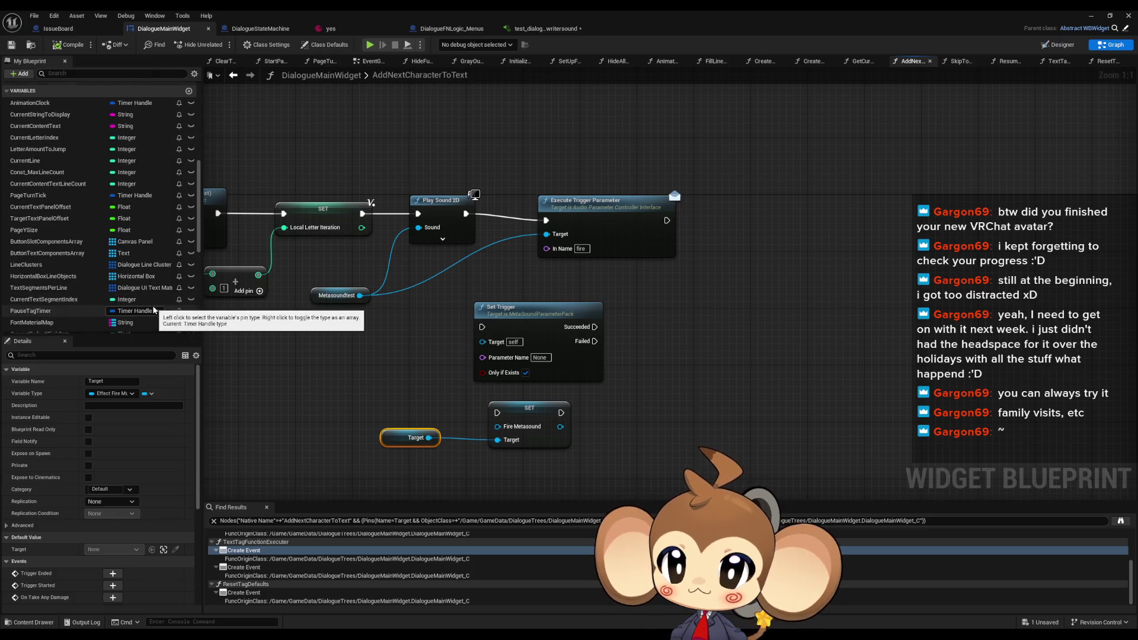
click(75, 270)
key(Delete)
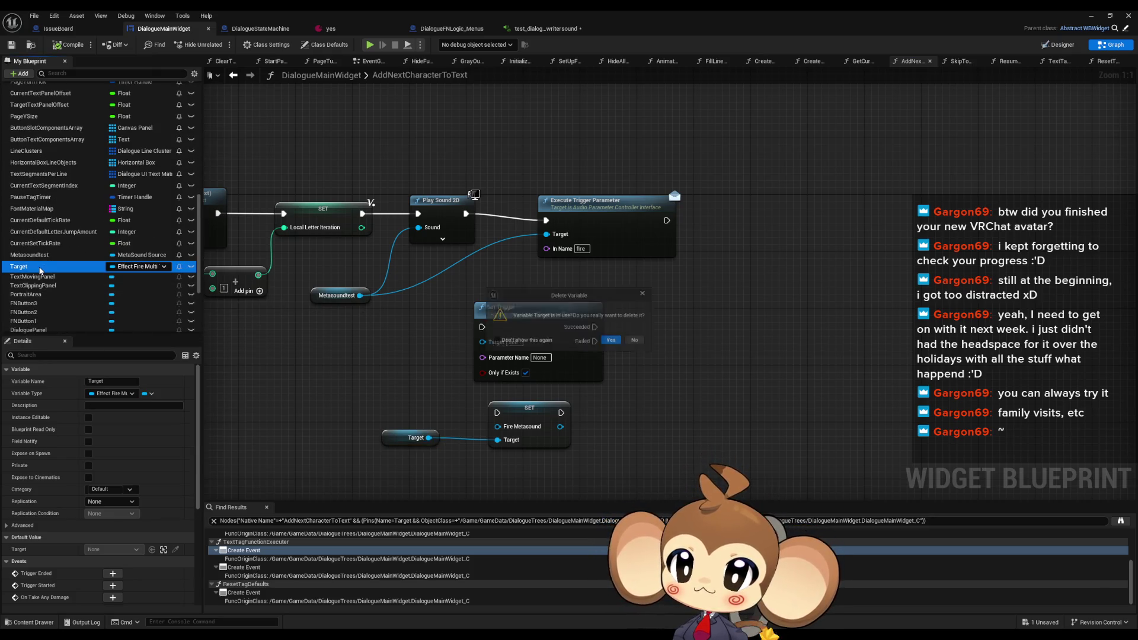
click(610, 342)
Delete the leftover SET Fire Metasound and Set Trigger nodes
click(530, 409)
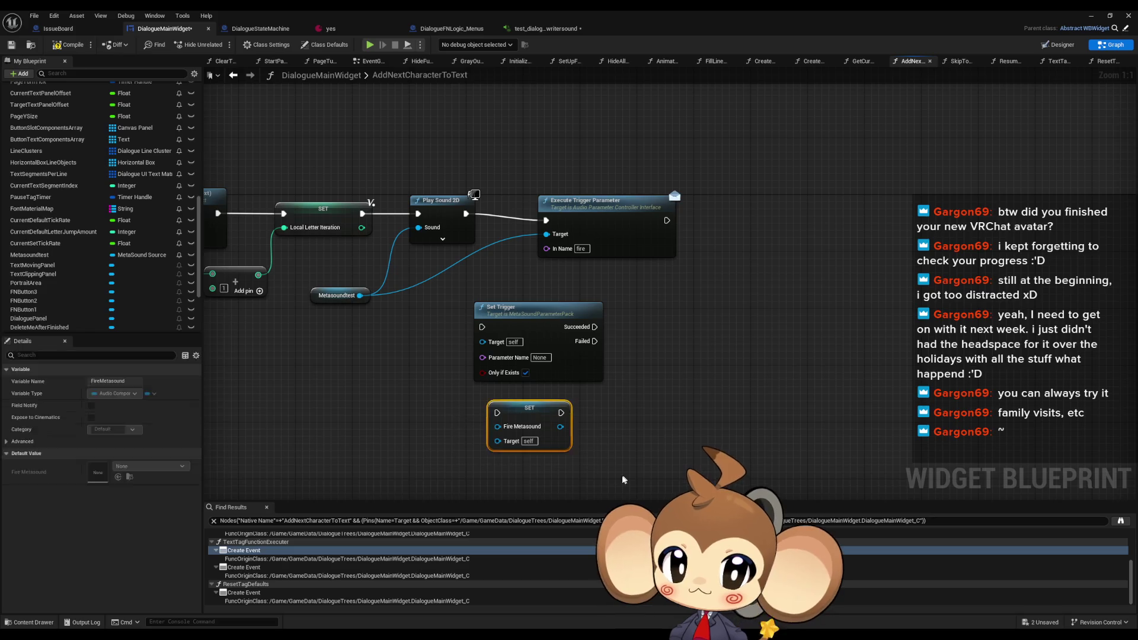
key(Delete)
drag(460, 408, 470, 453)
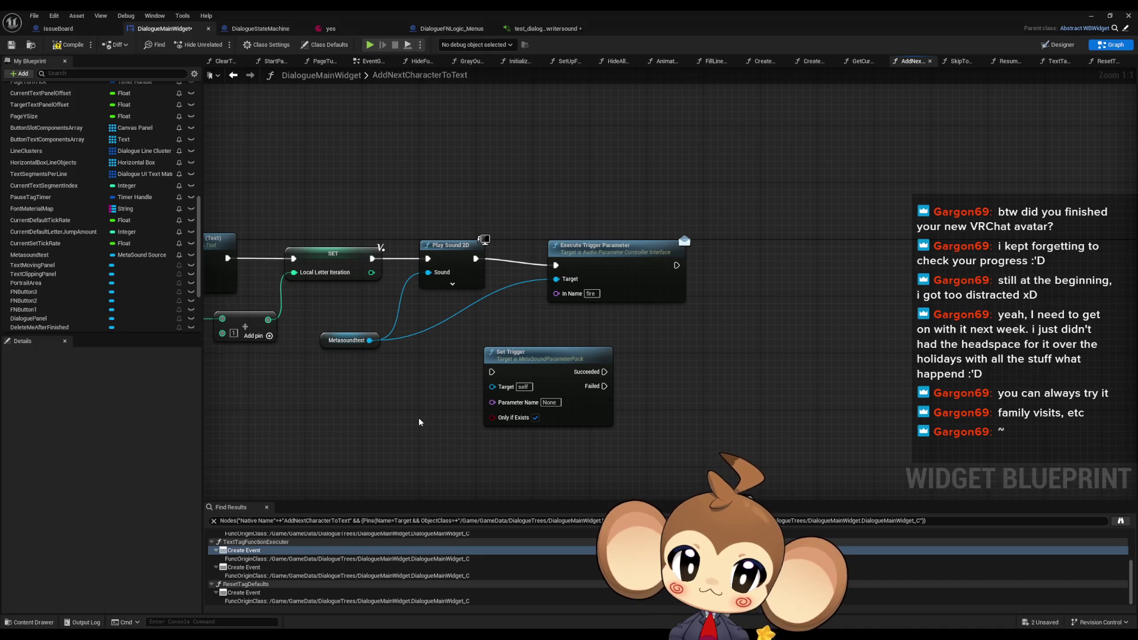
click(576, 422)
key(Delete)
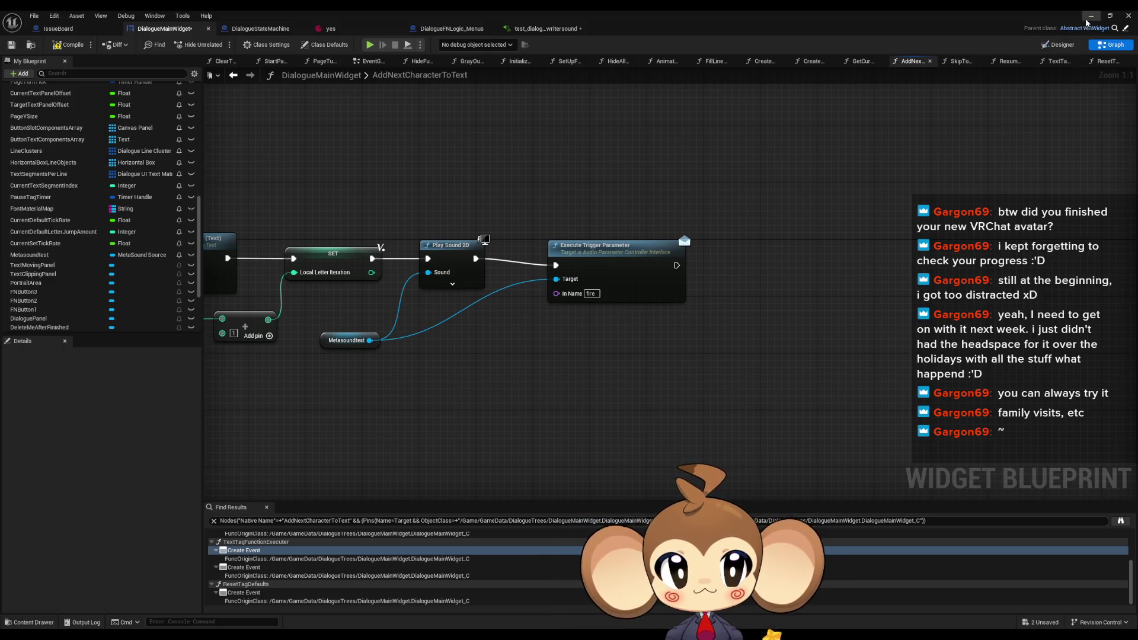
In the level editor's Content Browser, browse Content > Testing and test_Sound, then return to Testing
key(alt+Tab)
click(639, 446)
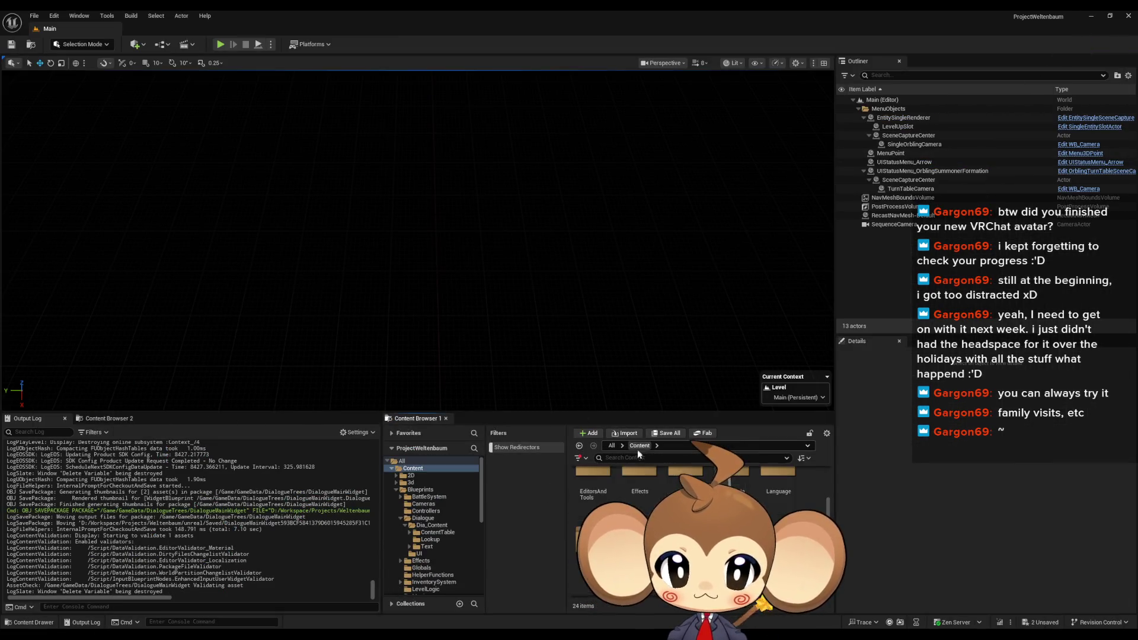
scroll(700, 522, down, 2)
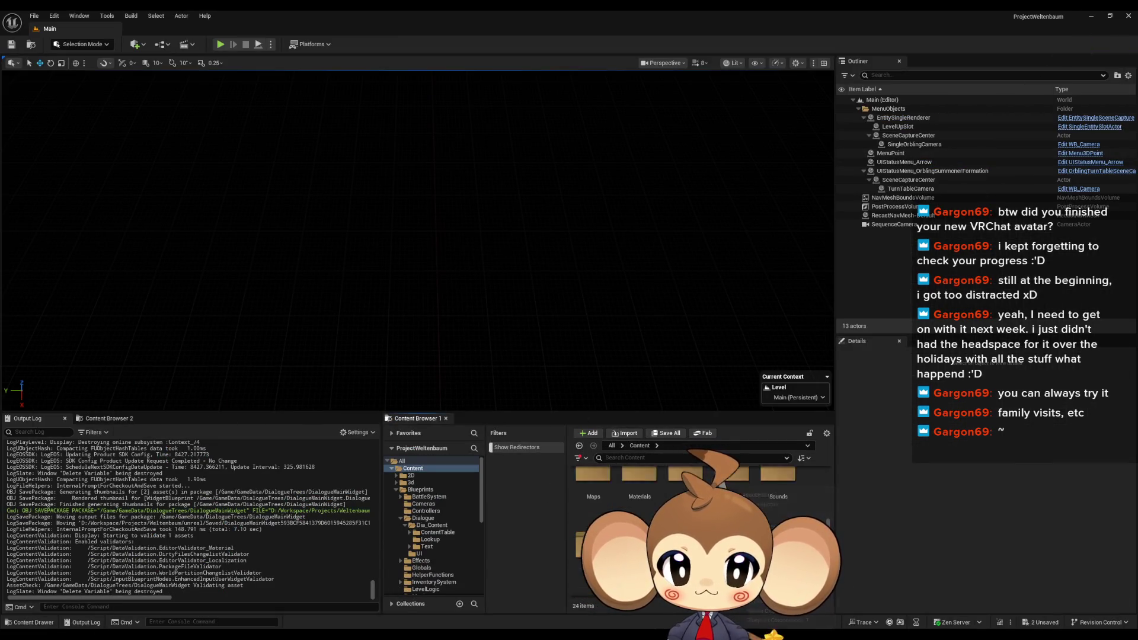
double_click(593, 557)
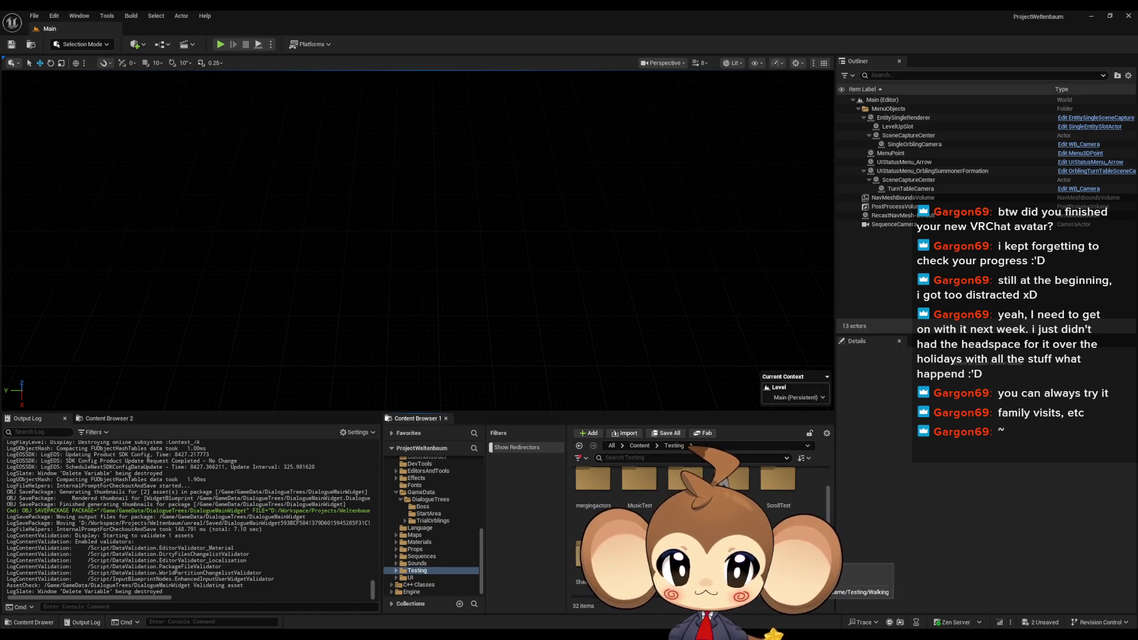
double_click(685, 551)
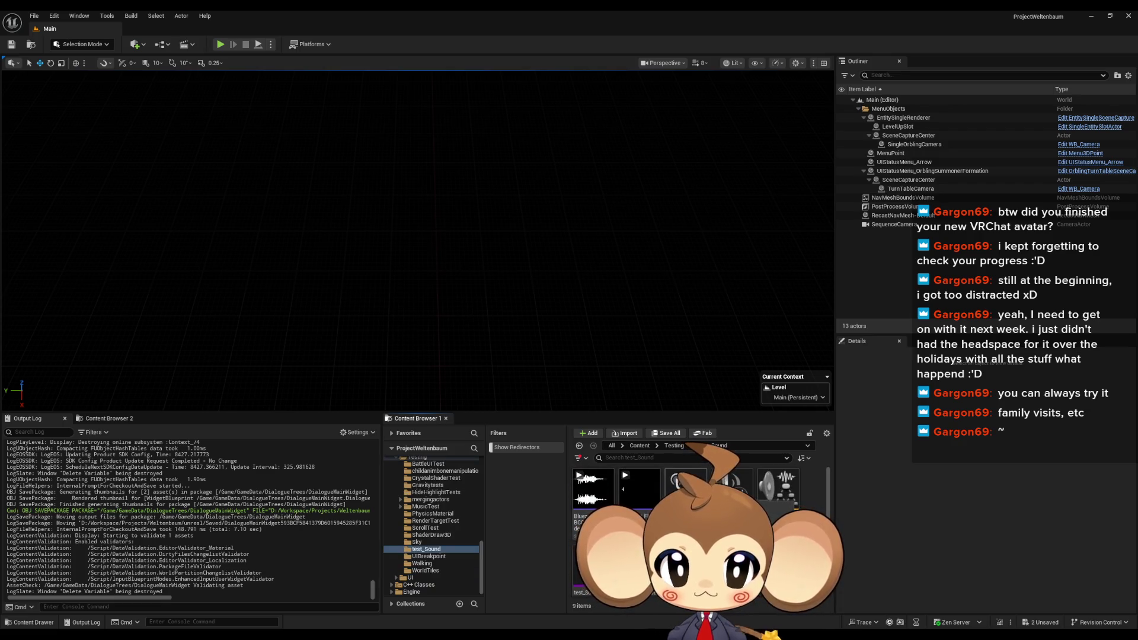
scroll(700, 534, down, 1)
click(674, 446)
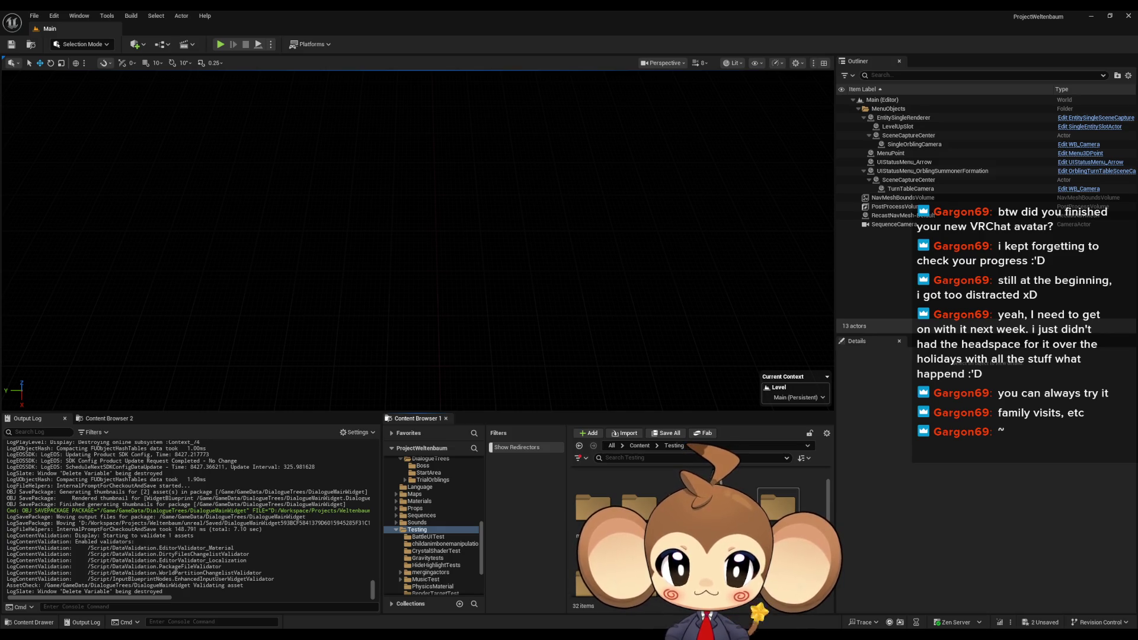
Open MusicTest > firsttest and launch test_firstmusic in the MetaSound editor
scroll(700, 533, down, 2)
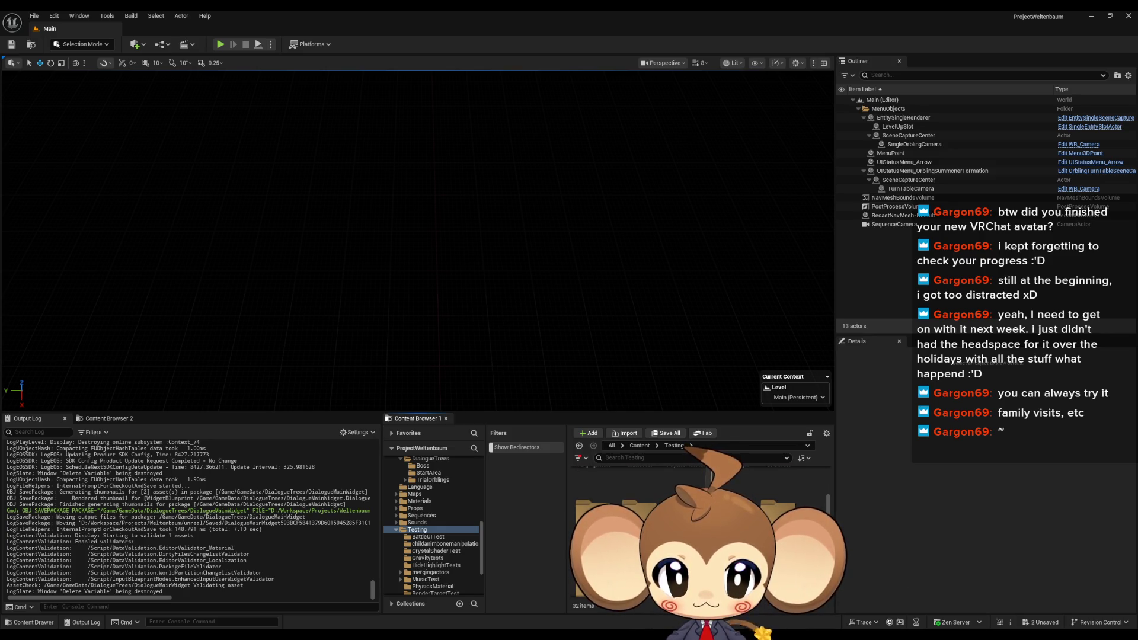
scroll(699, 522, down, 2)
scroll(699, 522, up, 2)
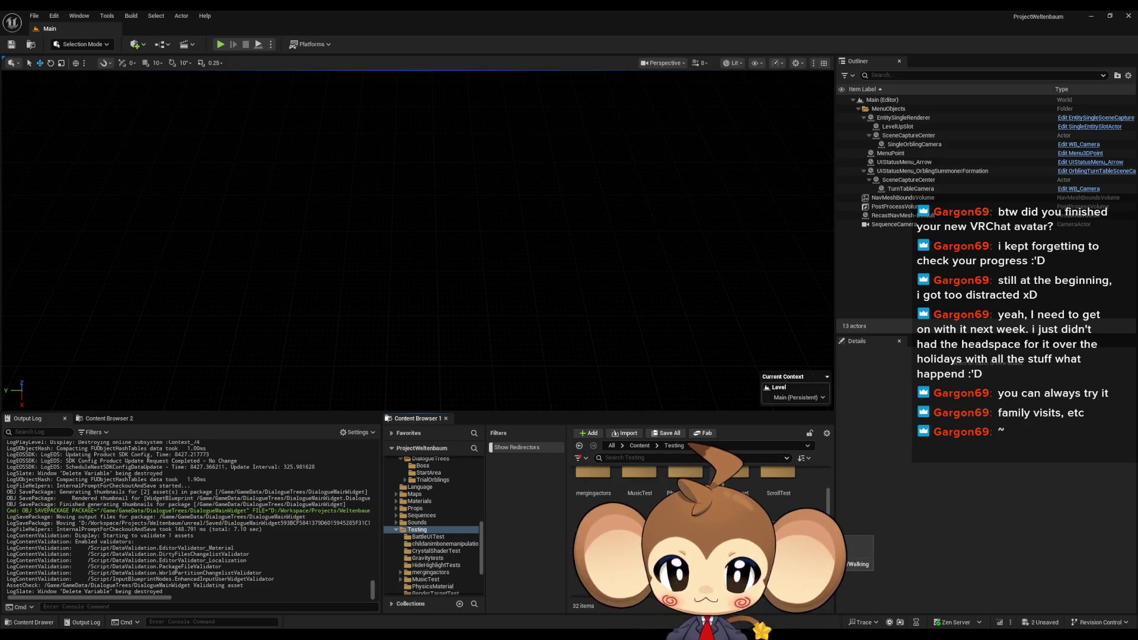
double_click(639, 474)
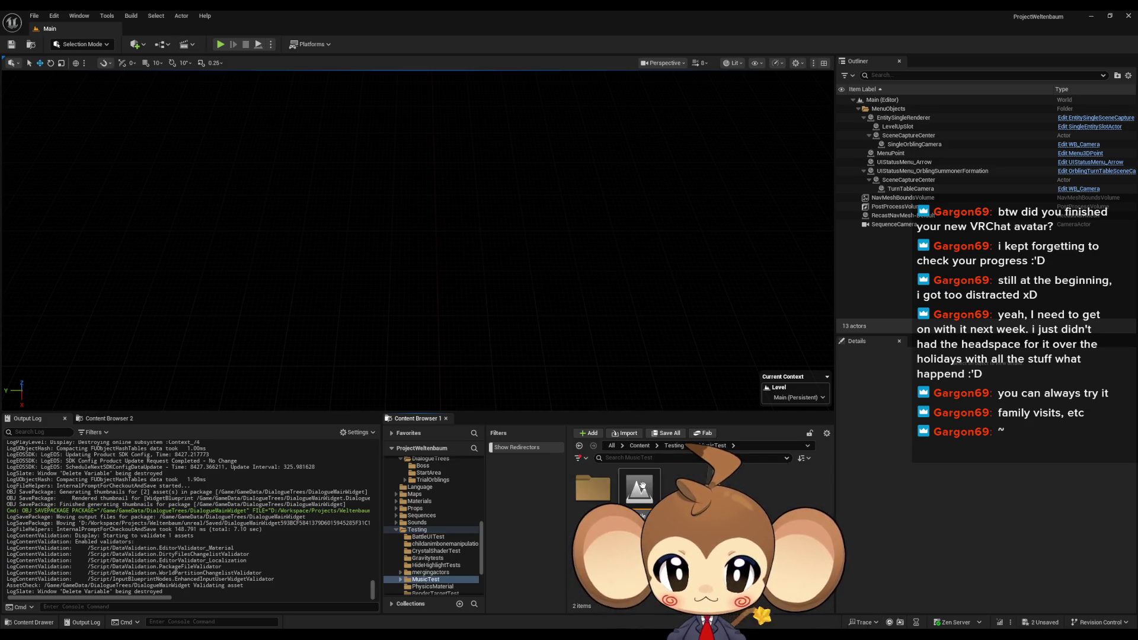
double_click(593, 488)
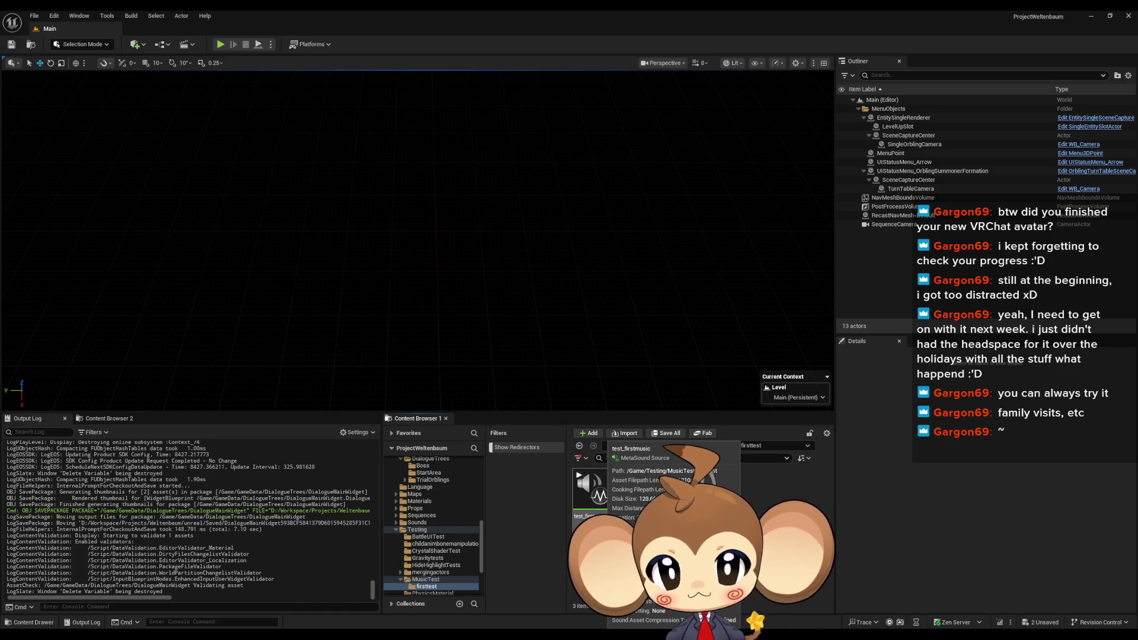
click(593, 492)
key(Return)
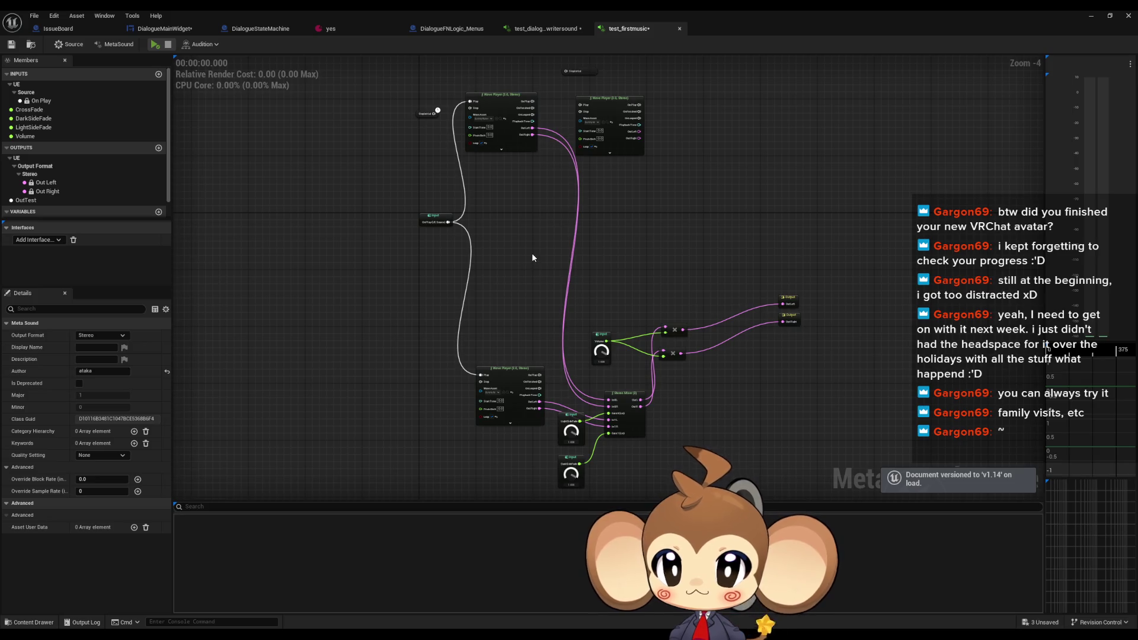
Pan and zoom the test_firstmusic graph across On Play, Wave Player and mixer nodes
drag(547, 350, 532, 312)
scroll(532, 313, up, 4)
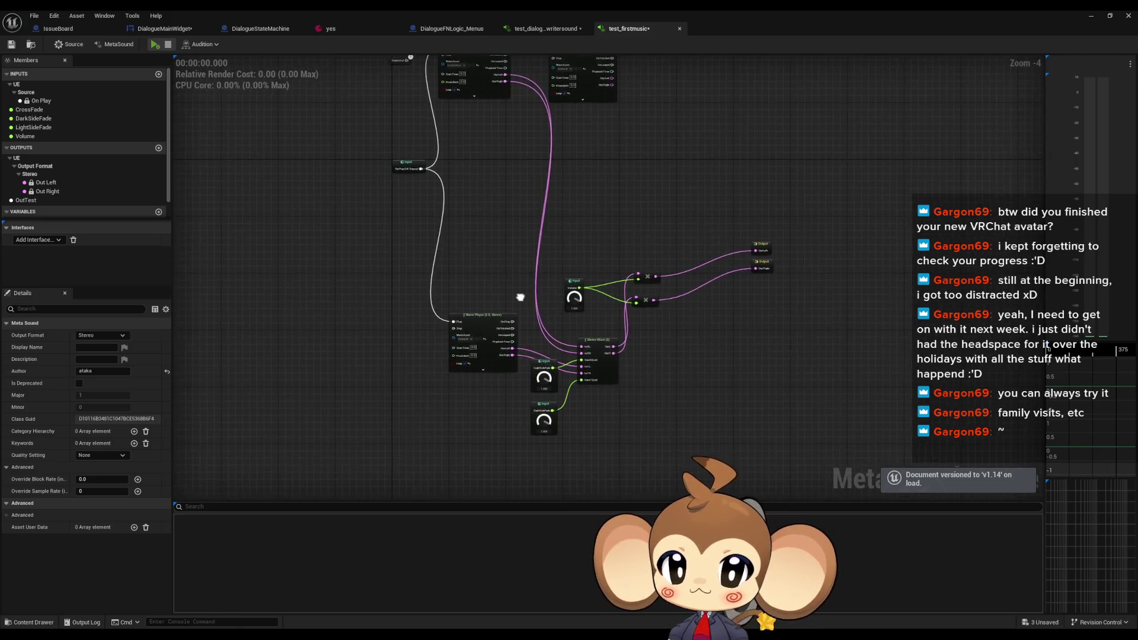
mouse_move(498, 206)
mouse_down()
mouse_move(567, 319)
mouse_move(631, 482)
mouse_up()
scroll(570, 185, down, 1)
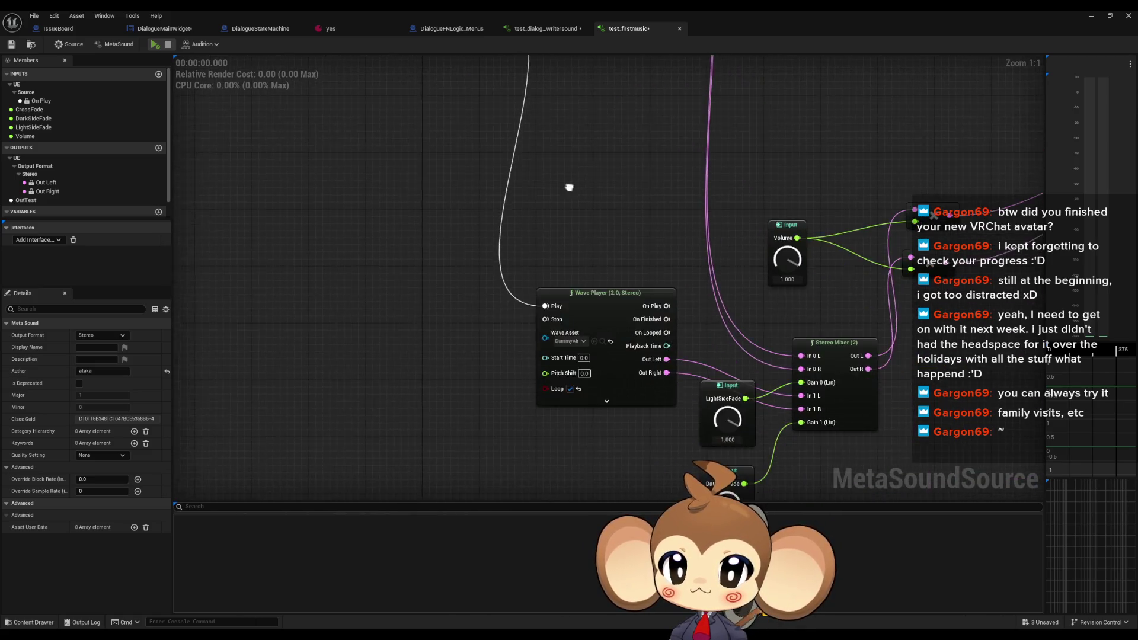
scroll(572, 189, down, 1)
drag(572, 188, 571, 303)
scroll(571, 303, up, 2)
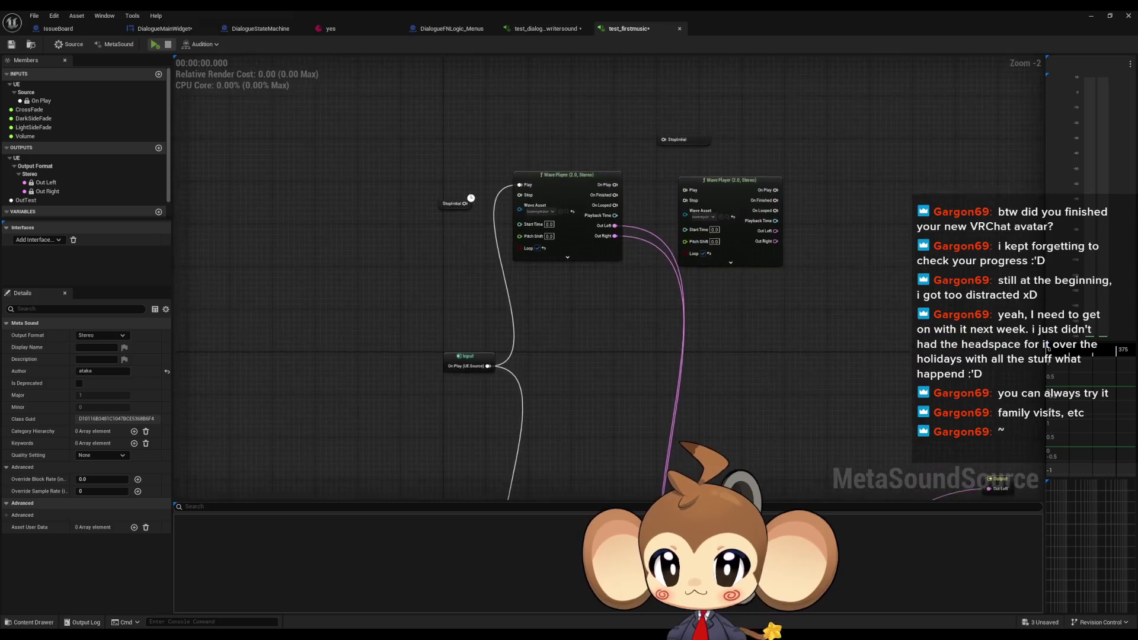
scroll(571, 302, down, 2)
scroll(613, 424, up, 2)
drag(613, 425, 618, 364)
Select the LightSideFade input and begin renaming it, cancelling to keep its name
click(523, 338)
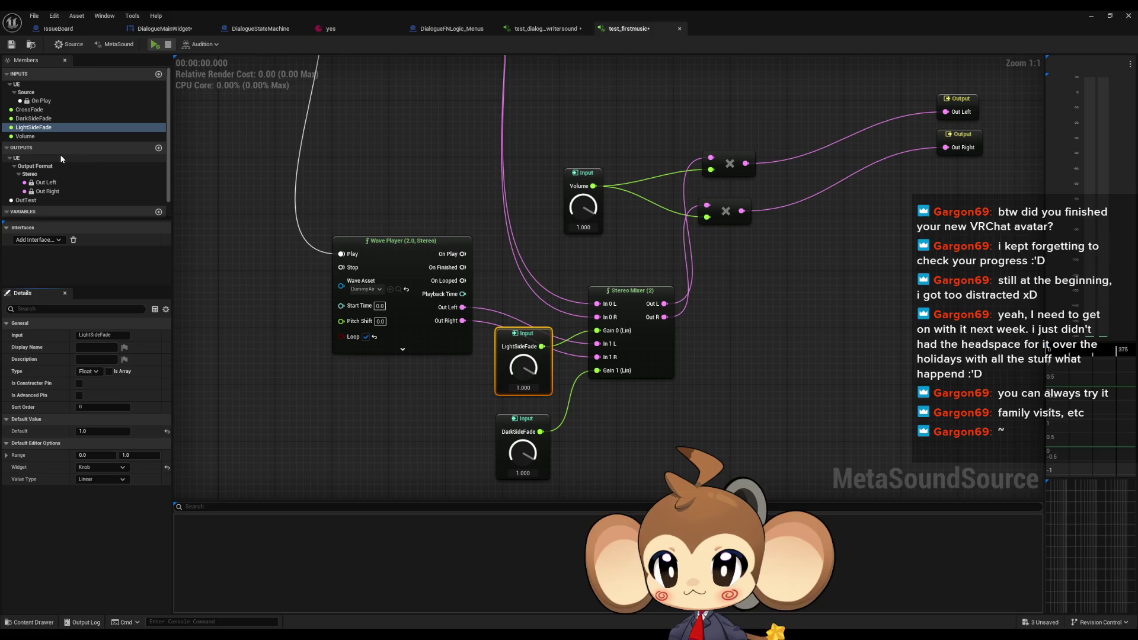
right_click(31, 127)
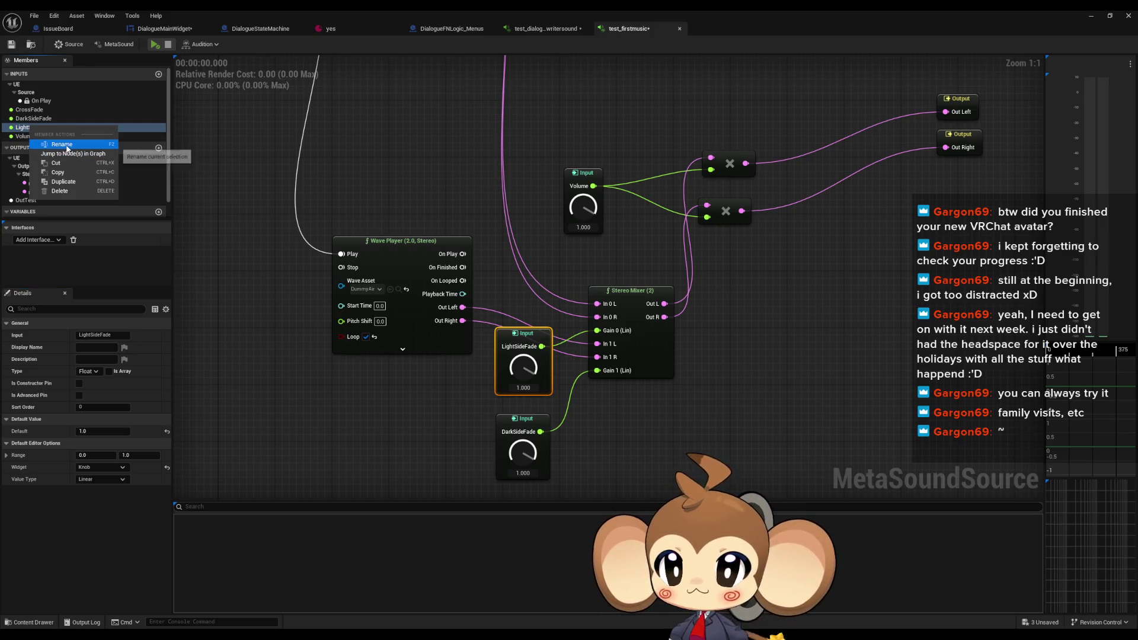
click(356, 237)
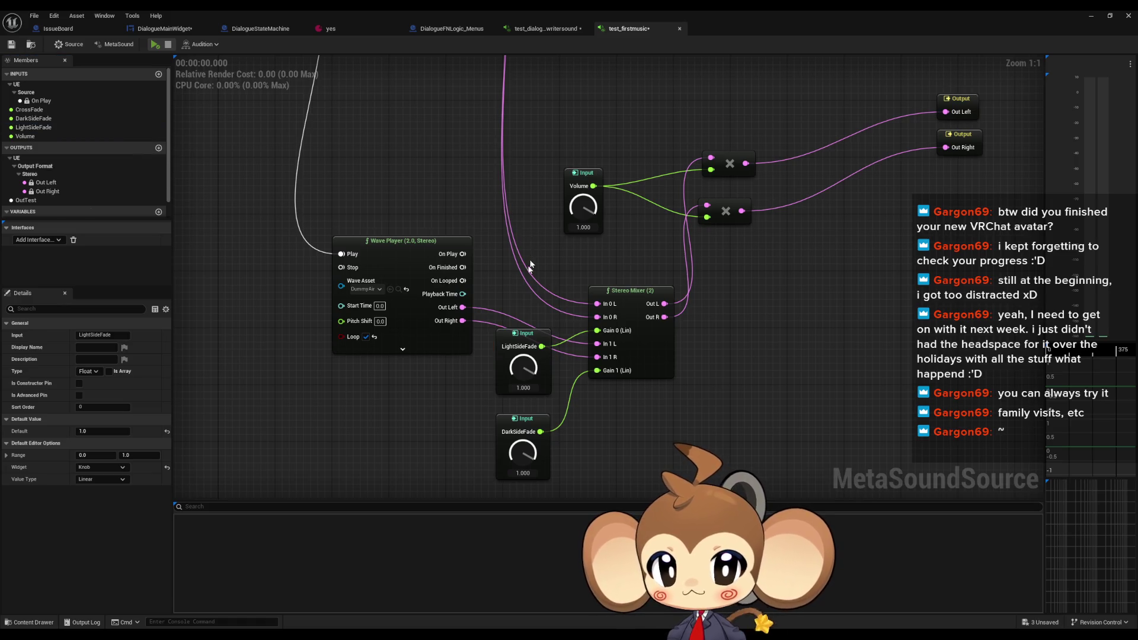
right_click(23, 128)
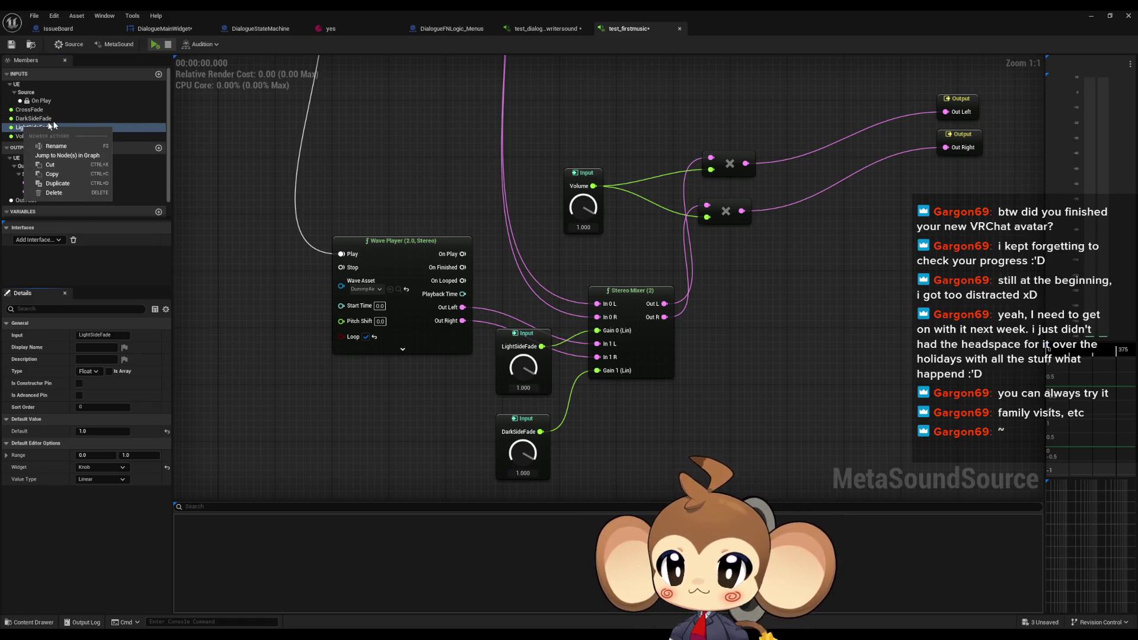
click(56, 146)
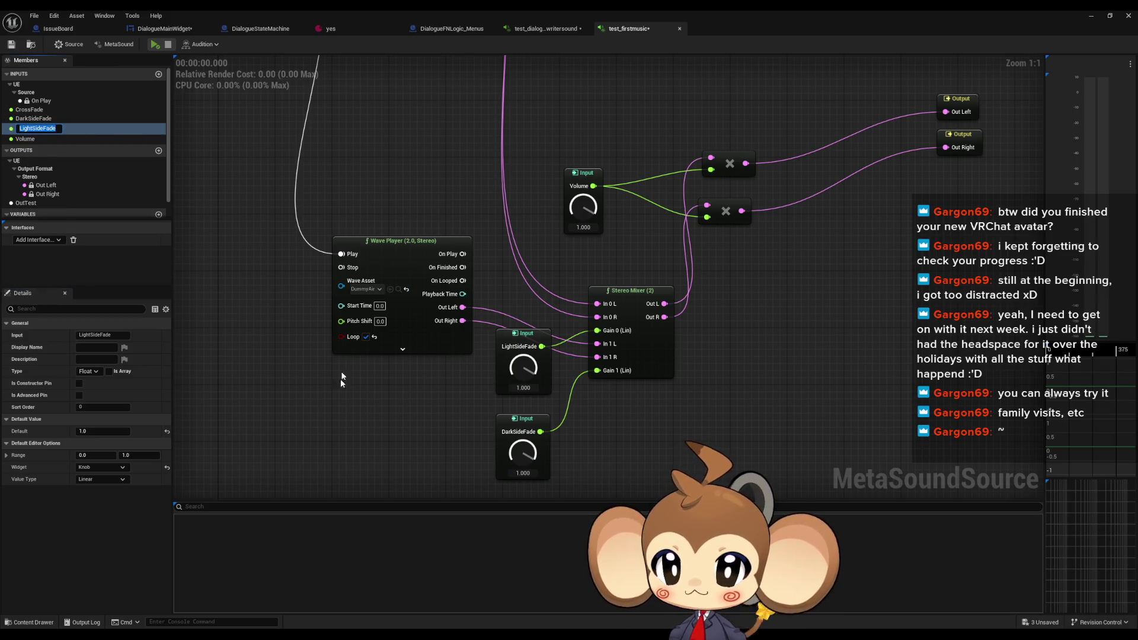
key(Return)
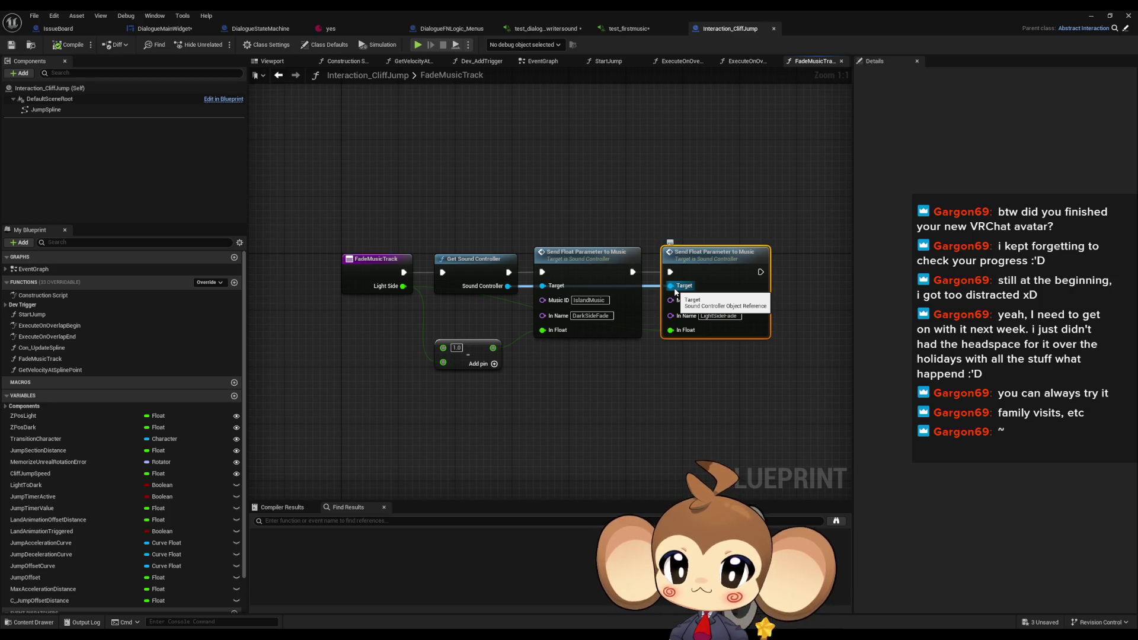
Open GetSoundController, then SoundController's SendFloatParameterToMusic function in a maximized editor
click(495, 287)
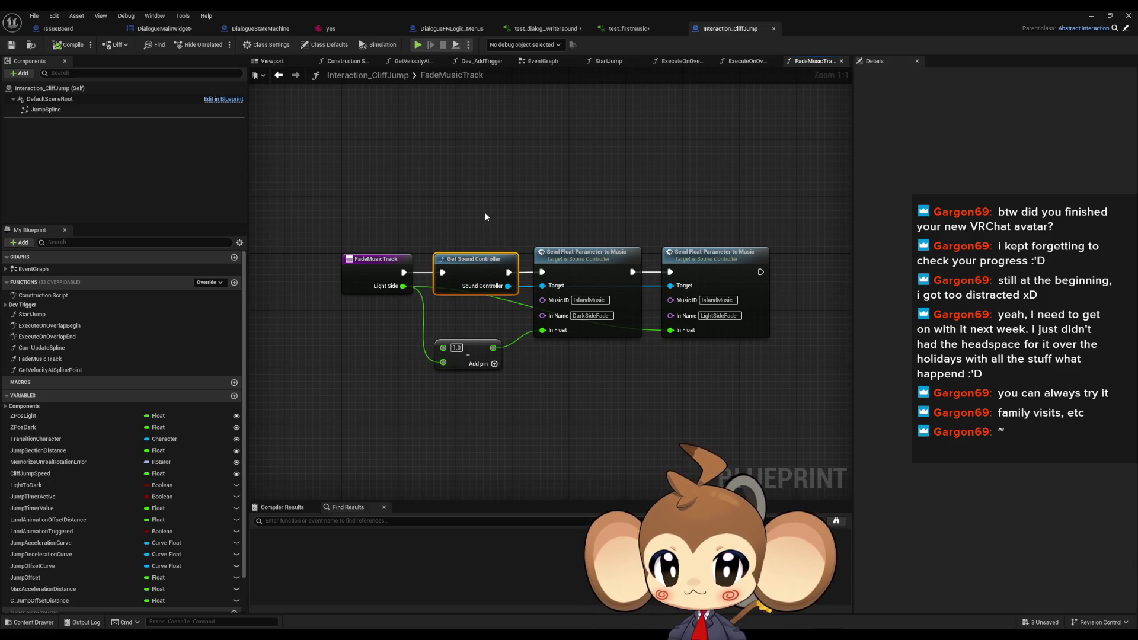
double_click(483, 279)
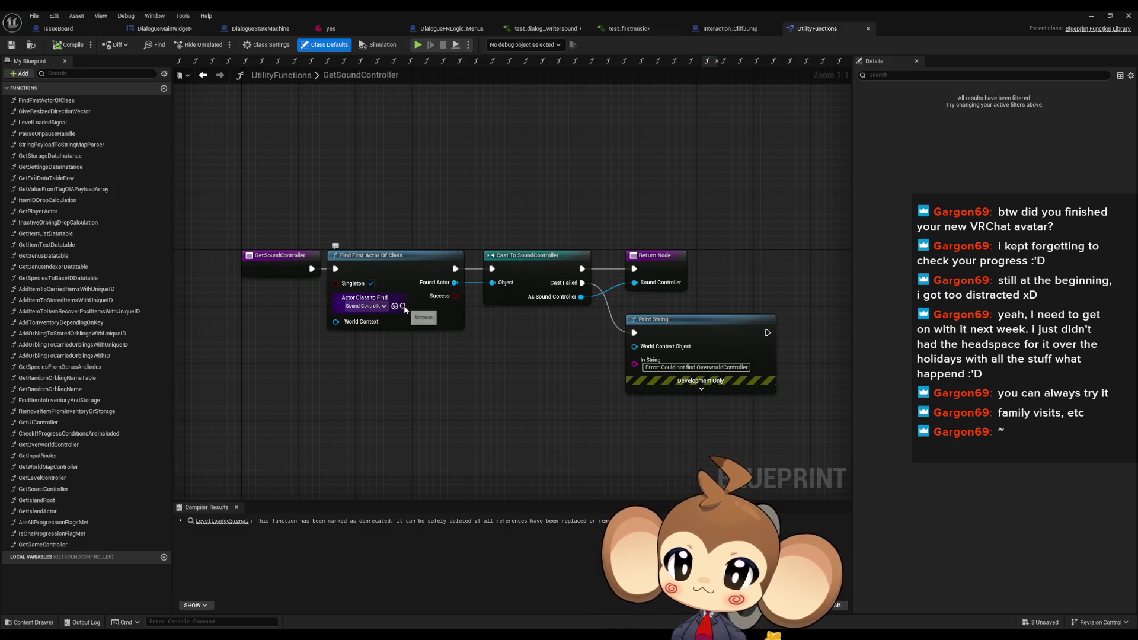
double_click(578, 14)
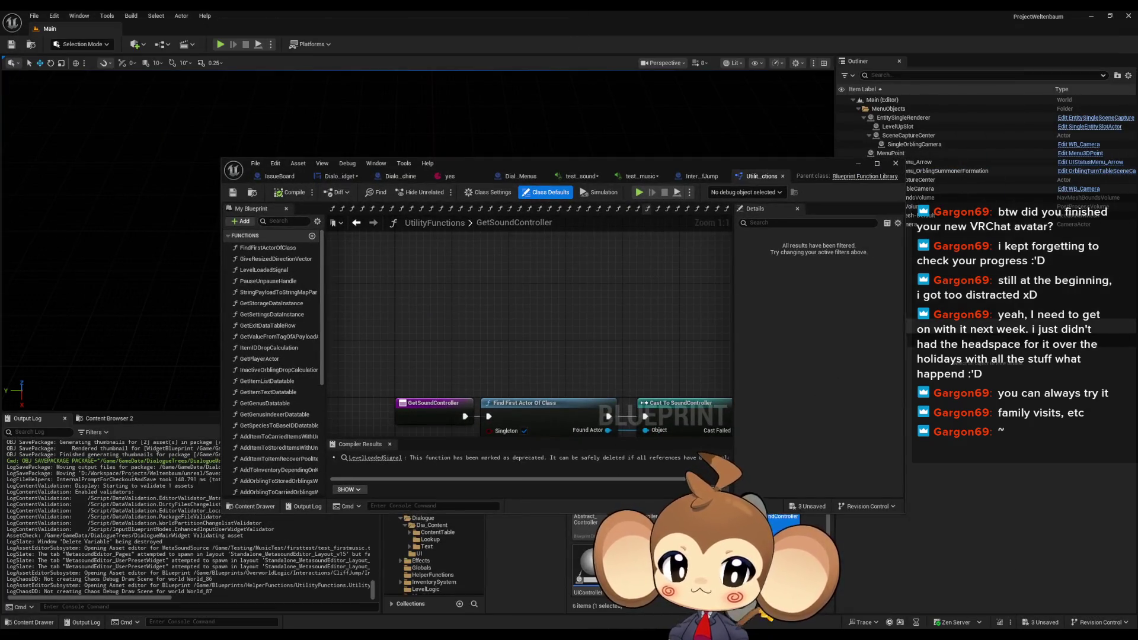
double_click(682, 404)
double_click(511, 161)
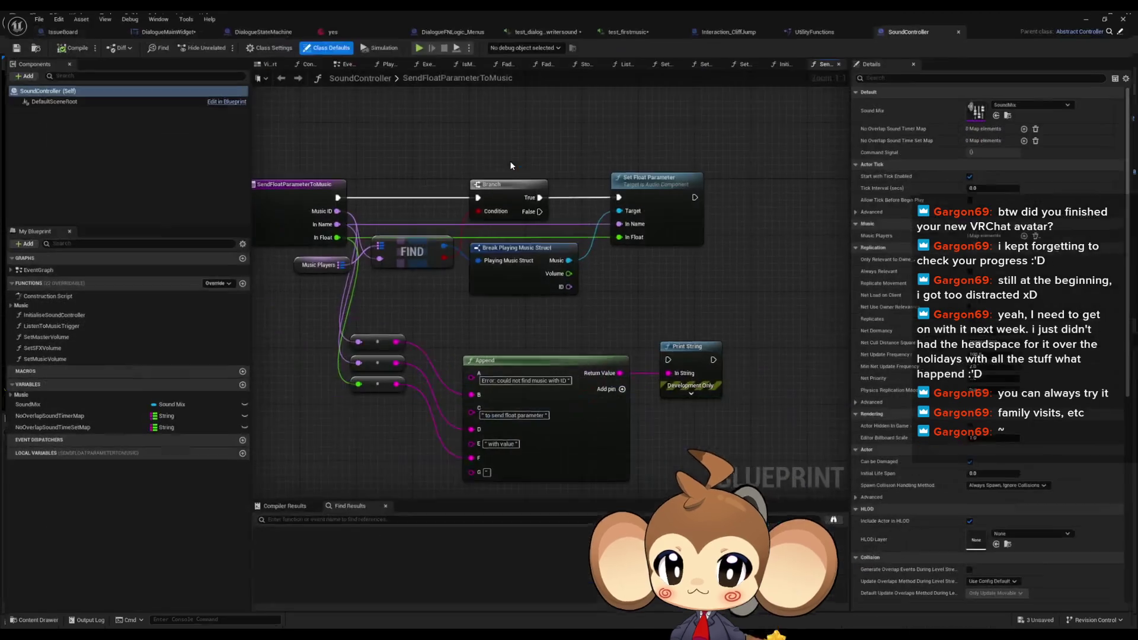
Inspect ListenToMusicTrigger, selecting its Meta Sound Output Subsystem and Watch Output nodes
drag(451, 319, 517, 337)
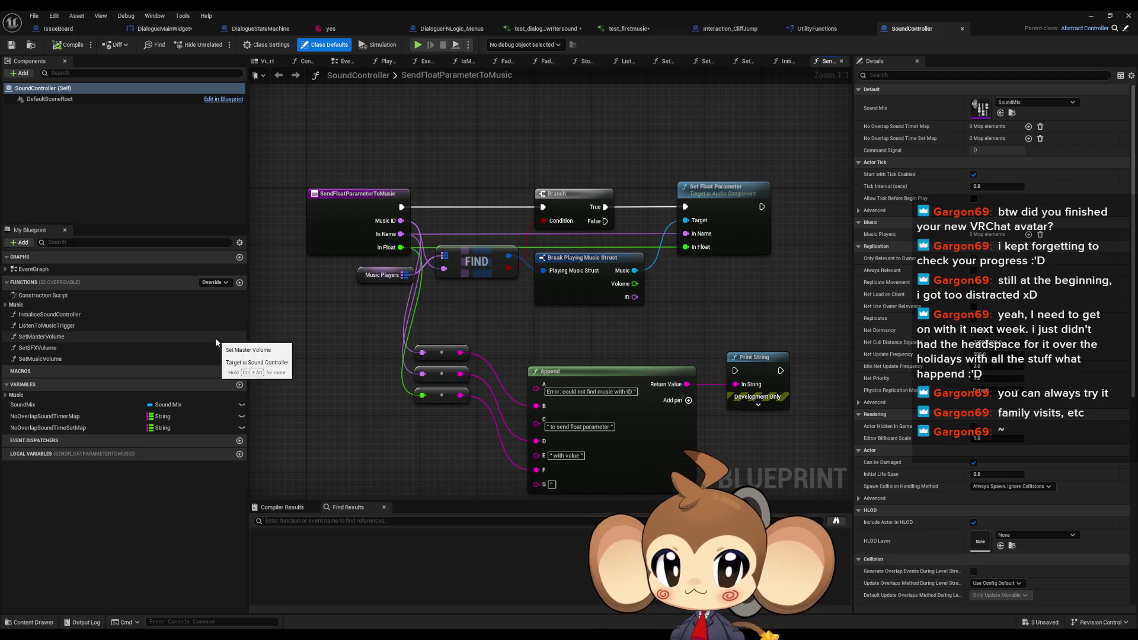
double_click(78, 326)
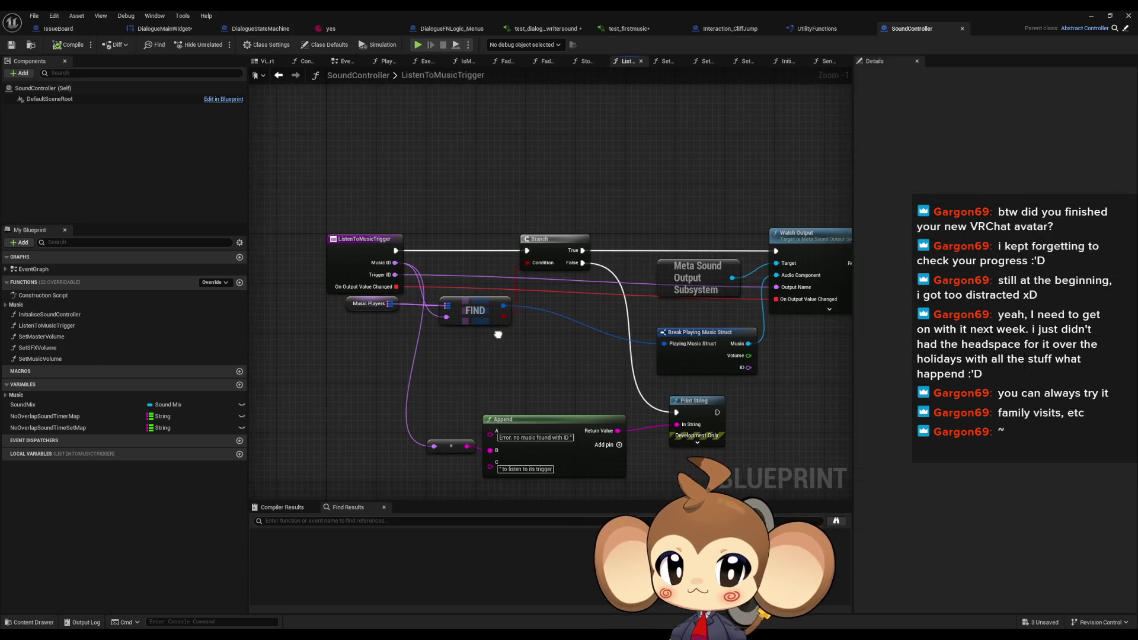
drag(499, 334, 438, 338)
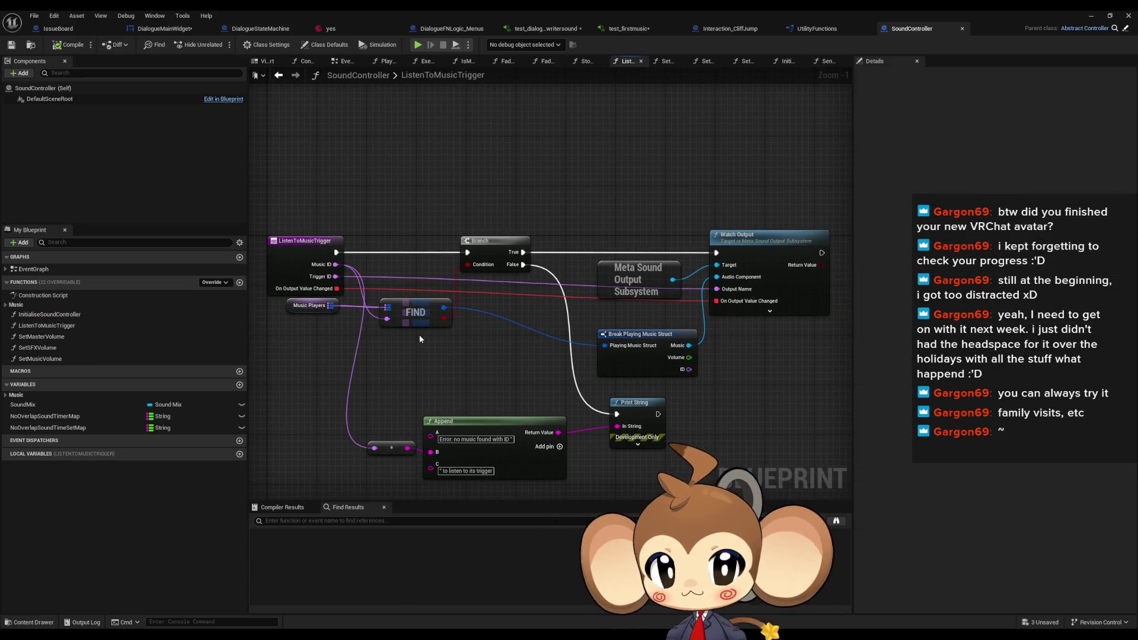
drag(604, 222, 673, 312)
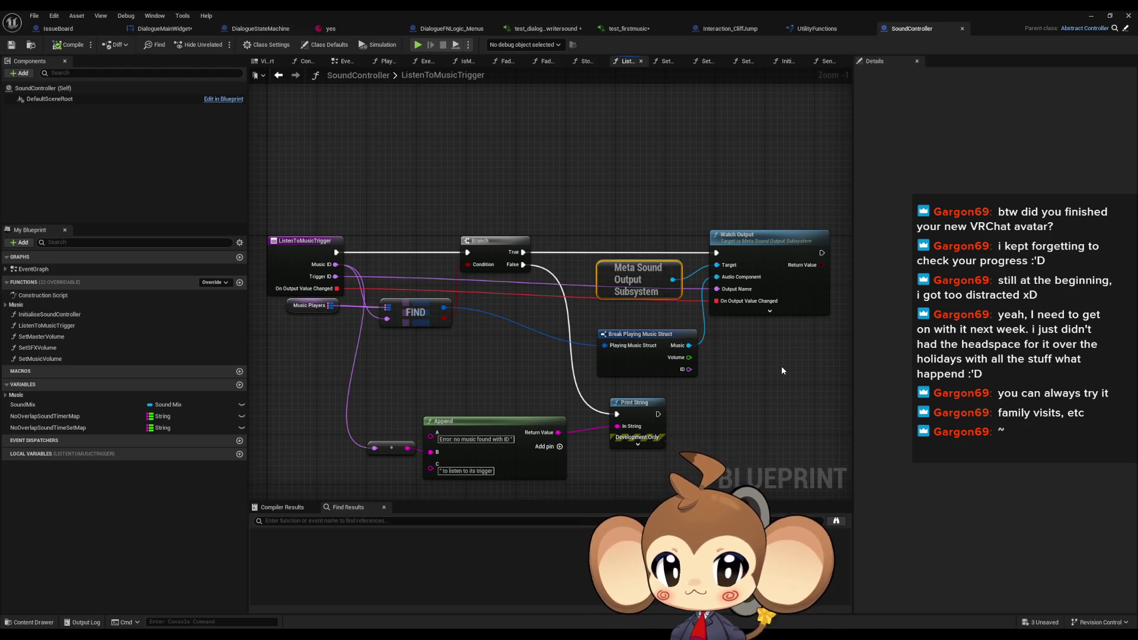
drag(778, 367, 768, 300)
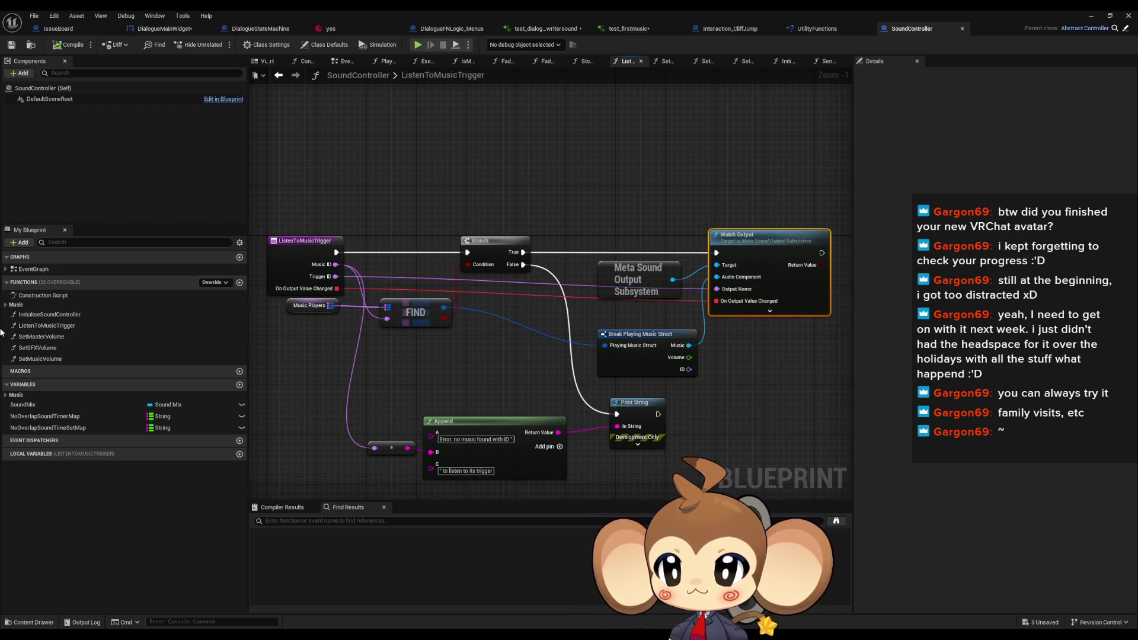
Browse SetMasterVolume and InitialiseSoundController, then find all references to ListenToMusicTrigger
double_click(43, 337)
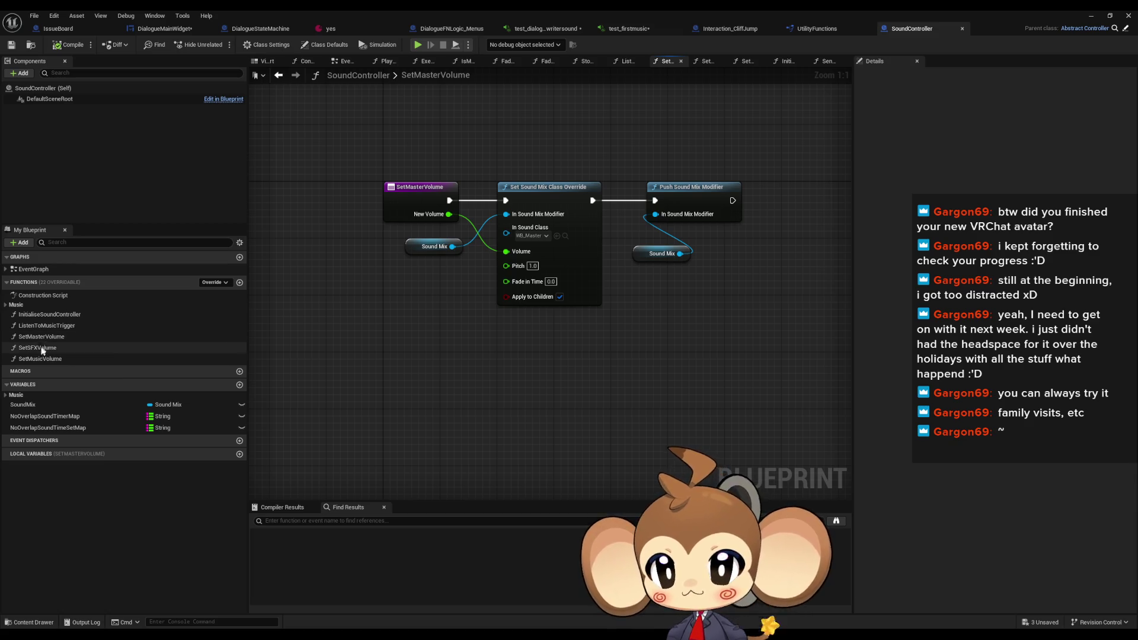
double_click(37, 316)
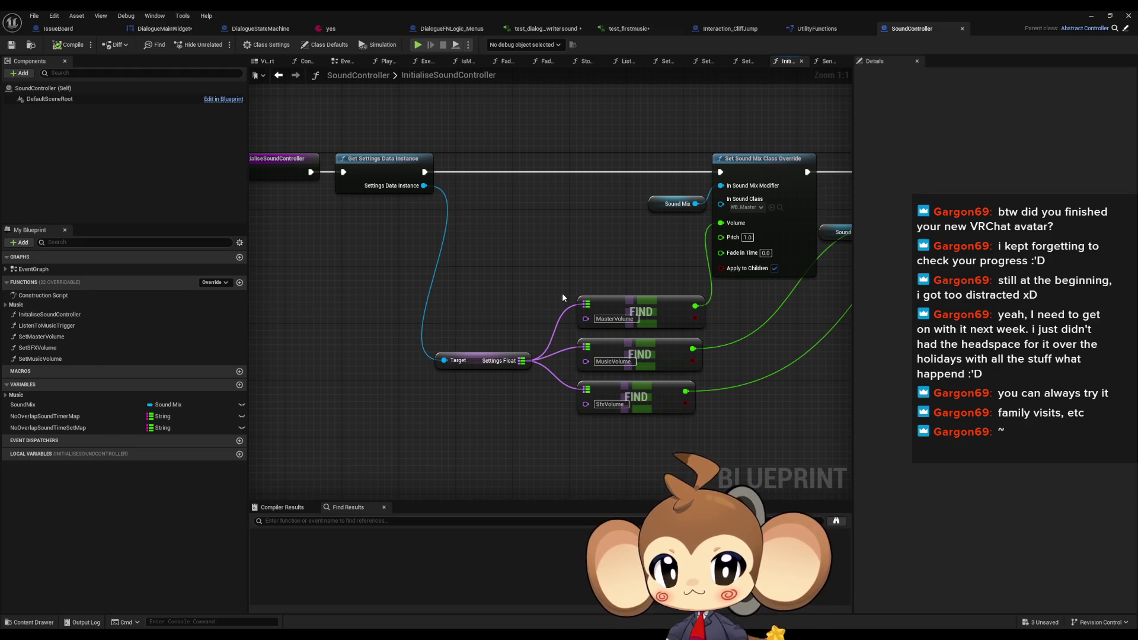
double_click(47, 326)
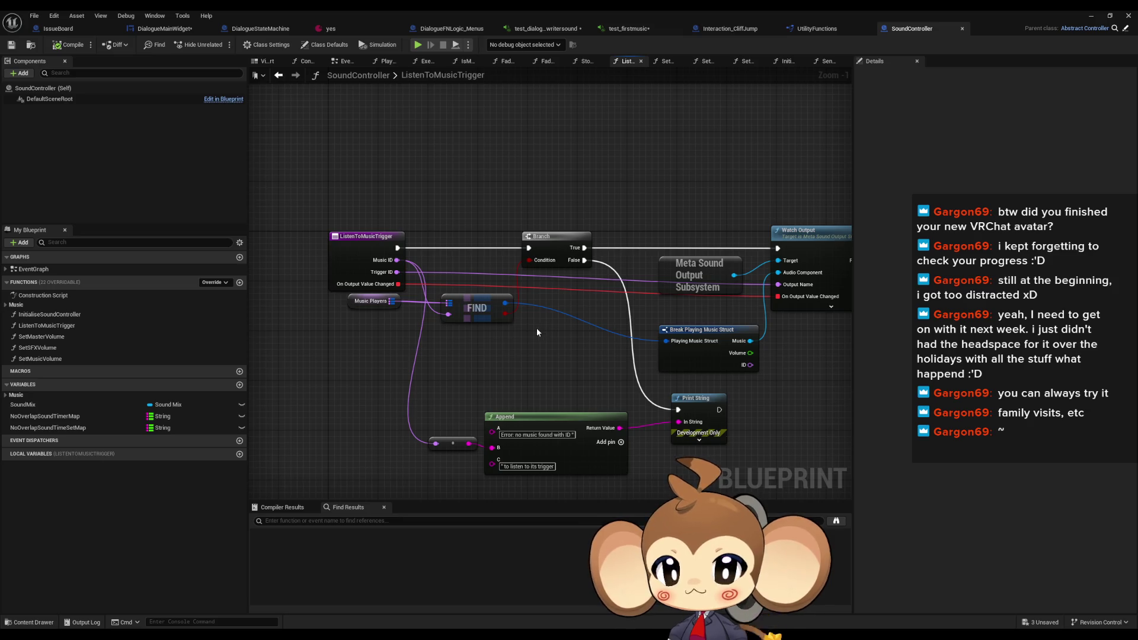
right_click(361, 262)
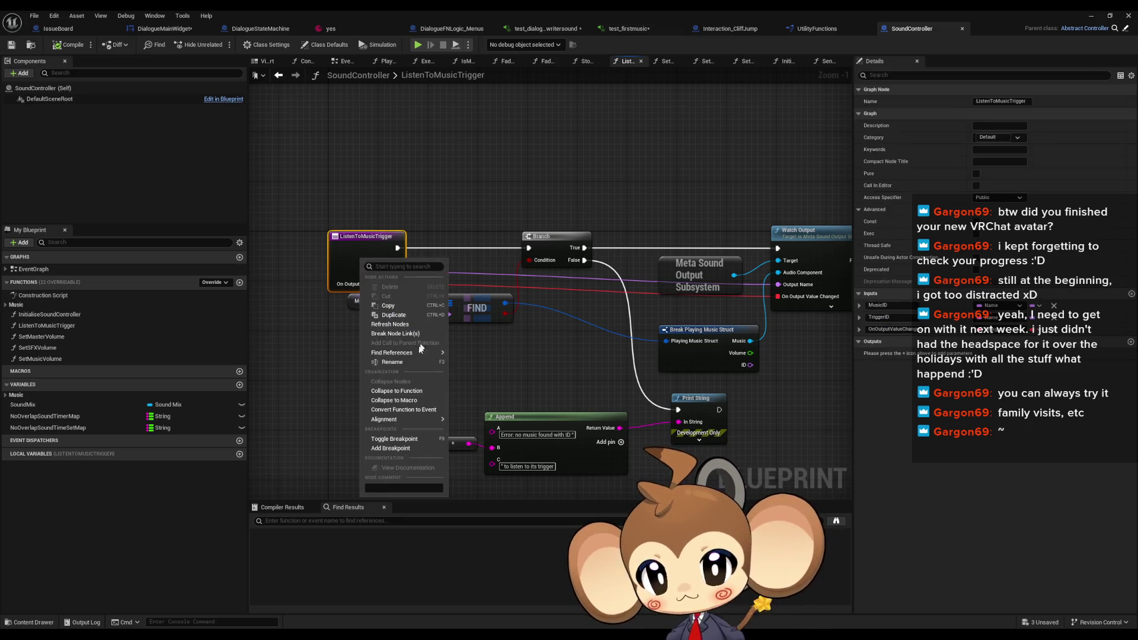
mouse_move(408, 356)
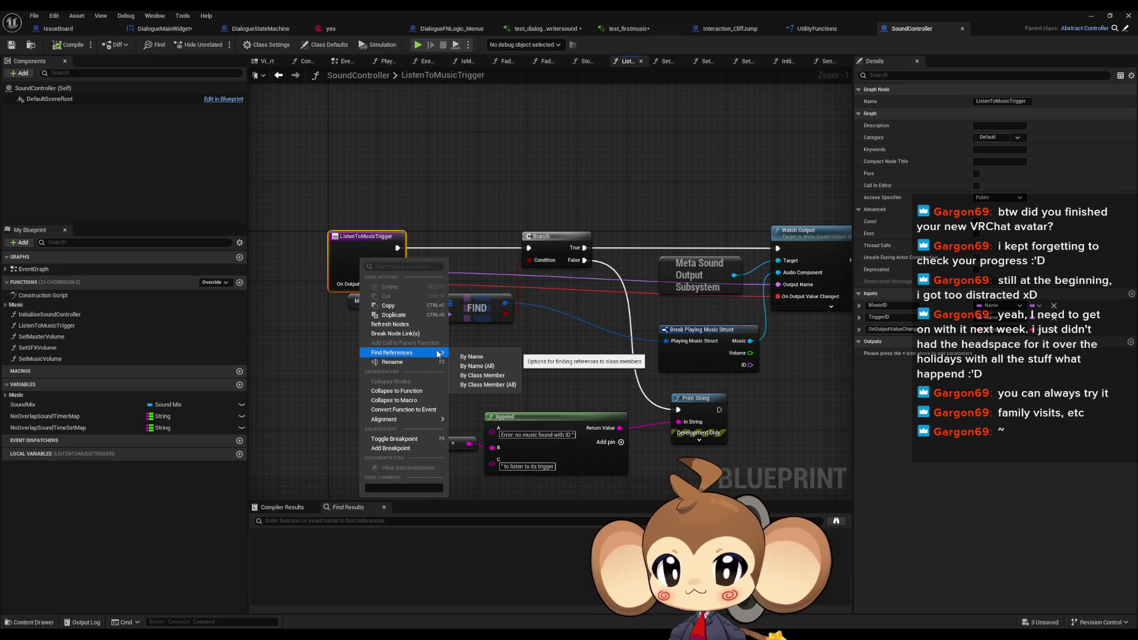
click(484, 375)
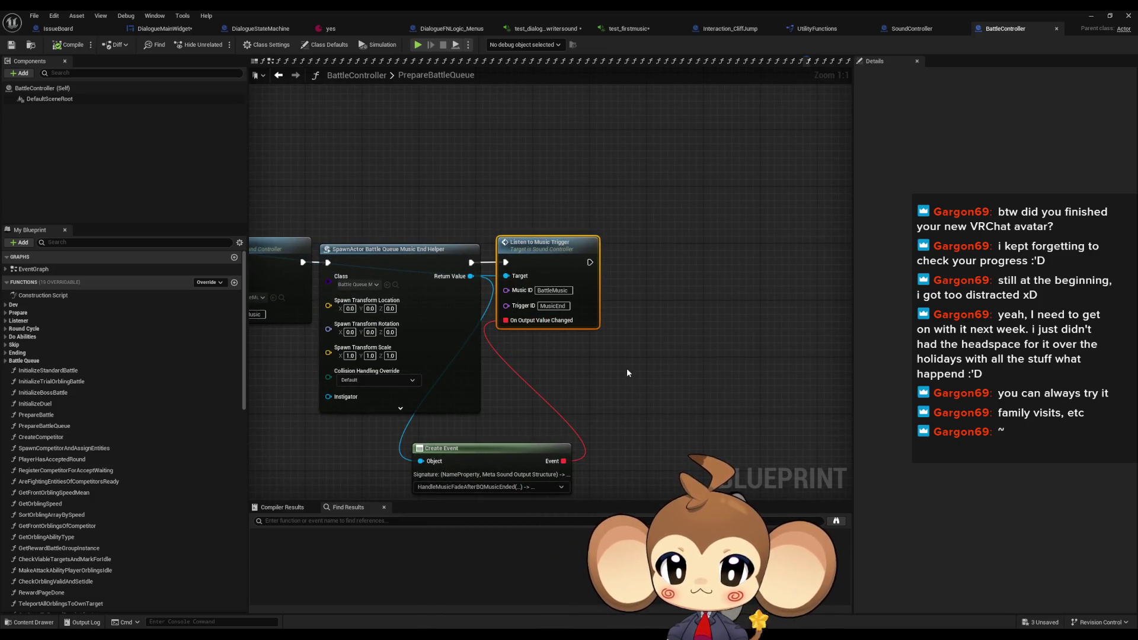
Zoom PrepareBattleQueue out and in, then return to the SoundController Blueprint's ListenToMusicTrigger graph
scroll(627, 368, down, 5)
scroll(576, 371, up, 5)
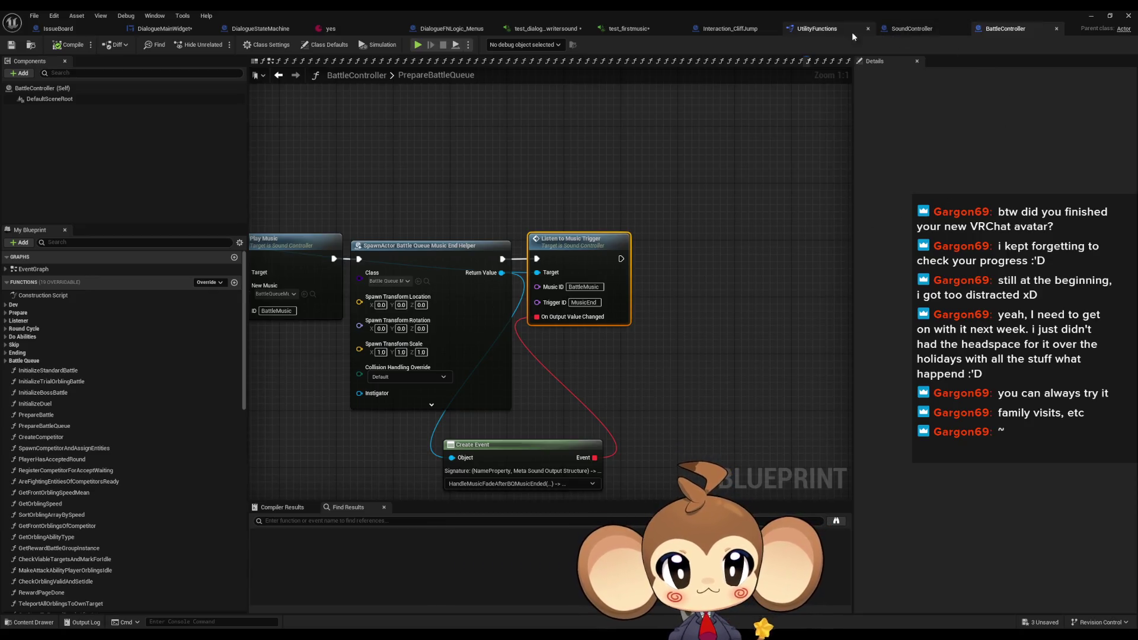
click(916, 31)
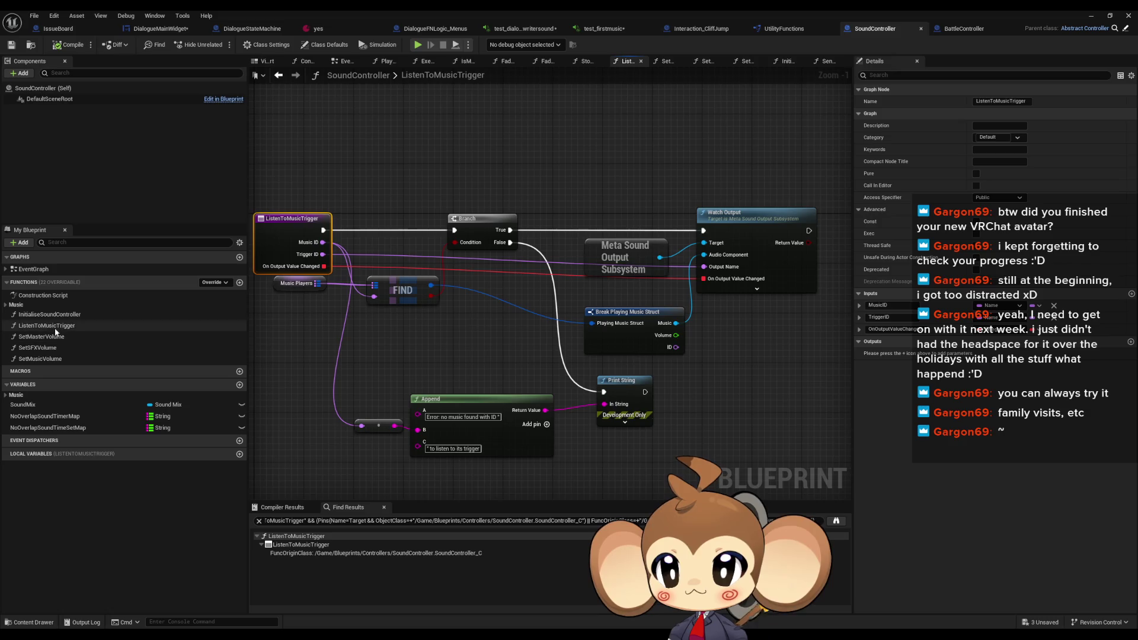
Review the EventGraph, UtilityFunctions and Interaction_CliffJump FadeMusicTrack, opening SendFloatParameterToMusic
click(33, 270)
double_click(34, 269)
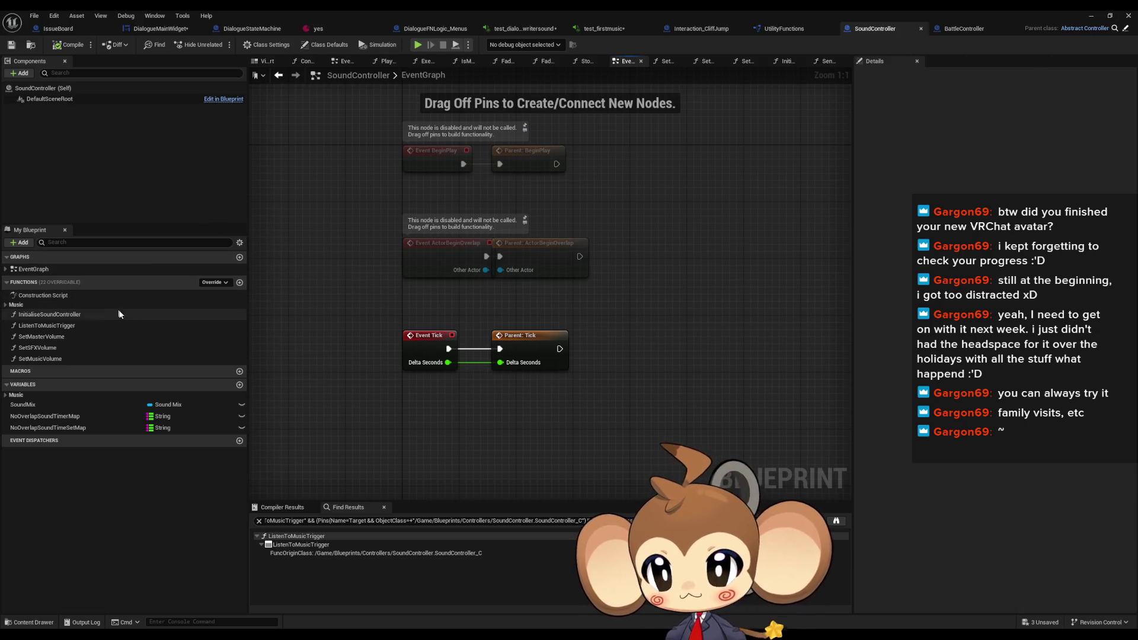
click(775, 29)
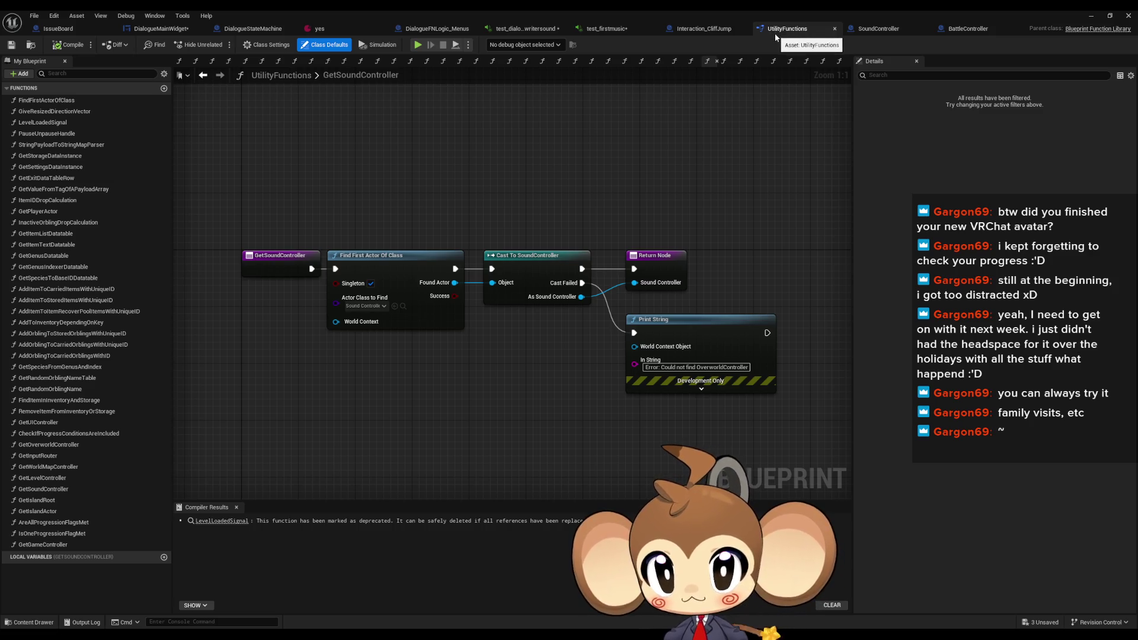
click(716, 32)
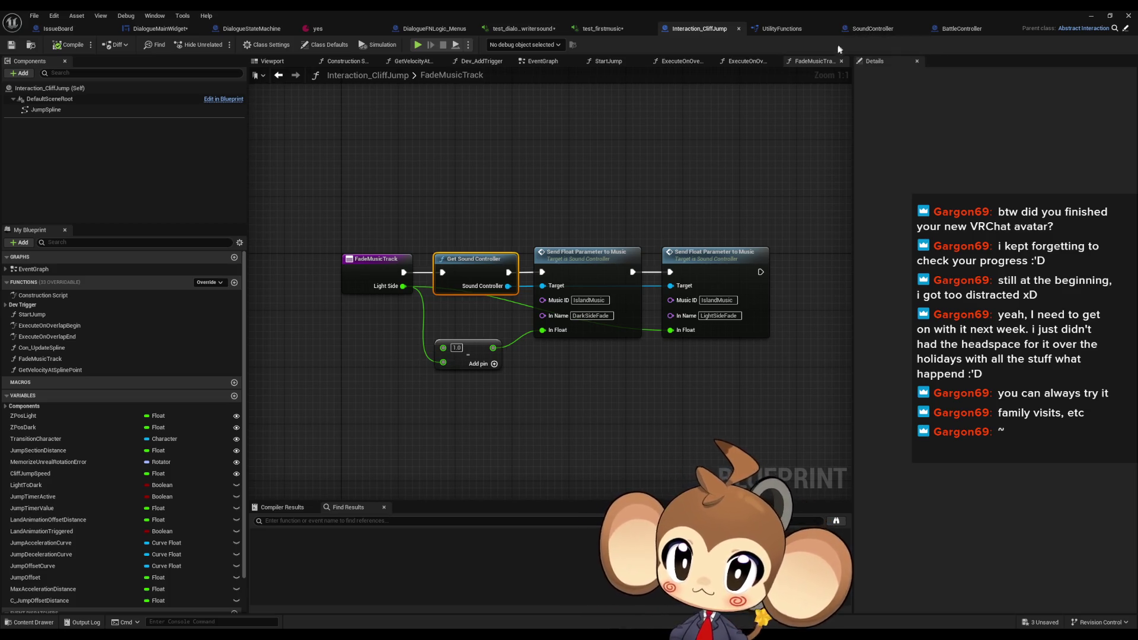
mouse_move(685, 202)
mouse_down()
mouse_move(574, 183)
mouse_move(533, 221)
mouse_move(579, 232)
mouse_up()
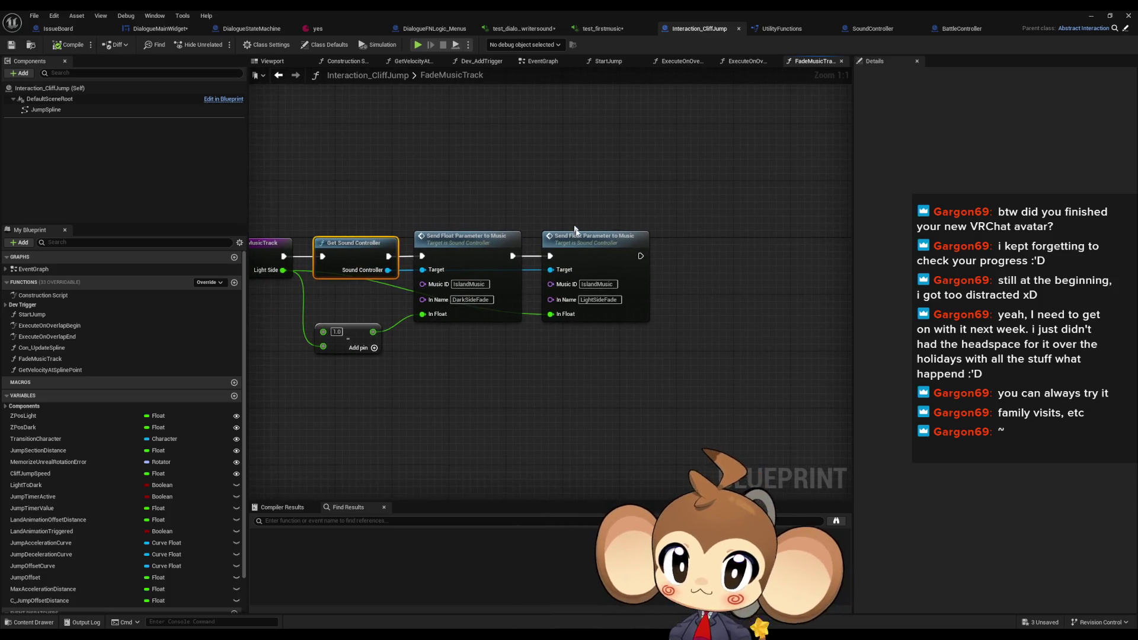
double_click(609, 253)
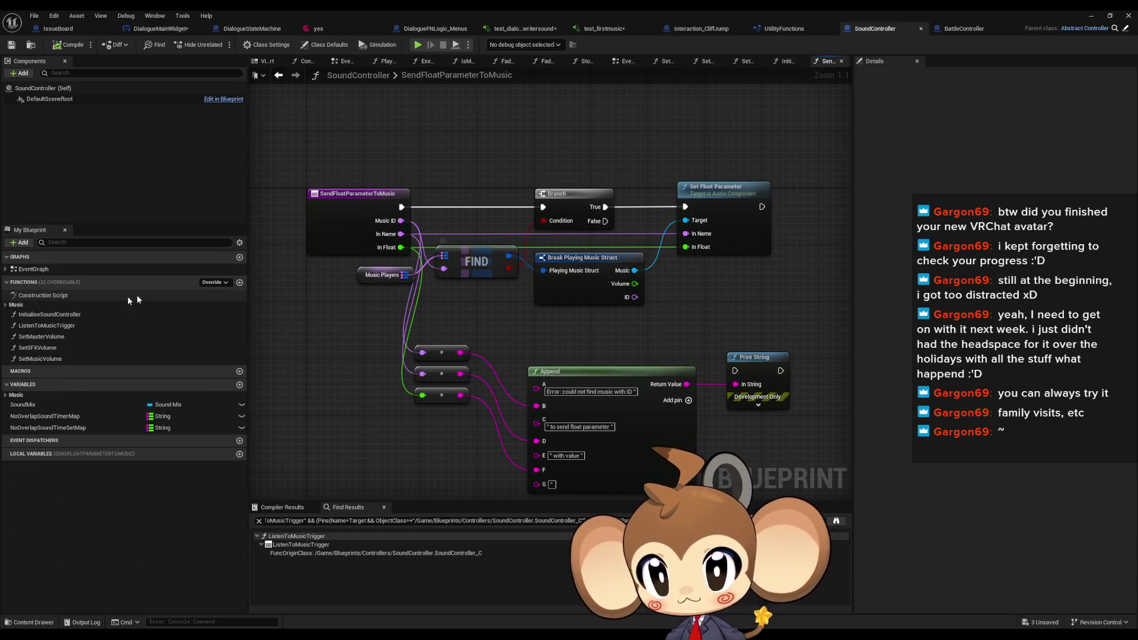
Expand the Music functions, inspect Music Players, open PlayMusic, then return to DialogueMainWidget
click(4, 306)
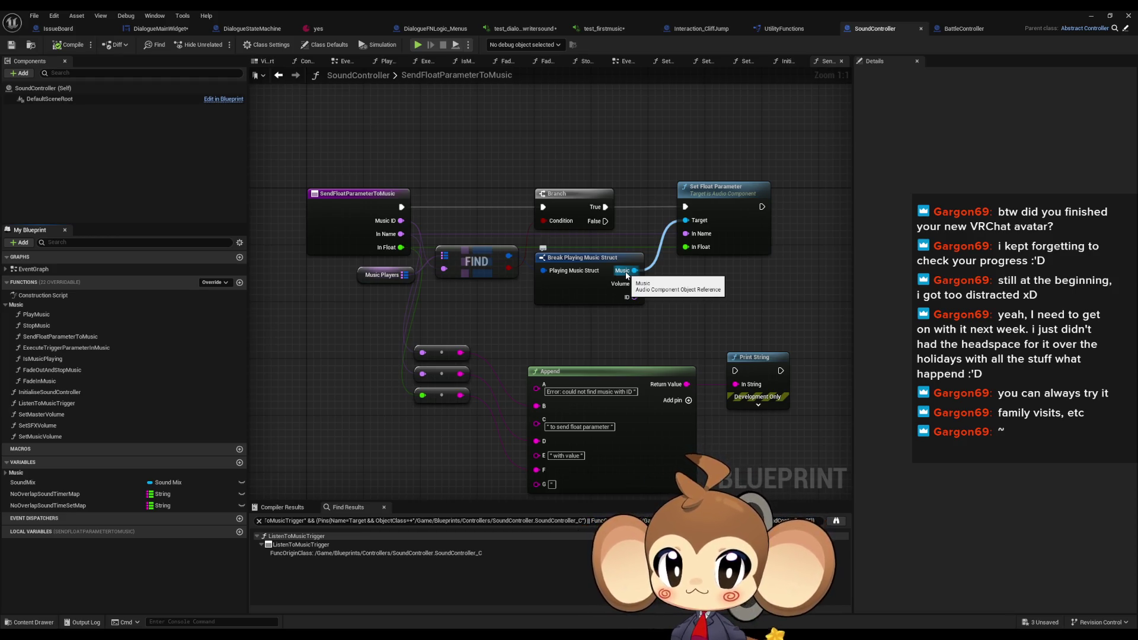
click(393, 276)
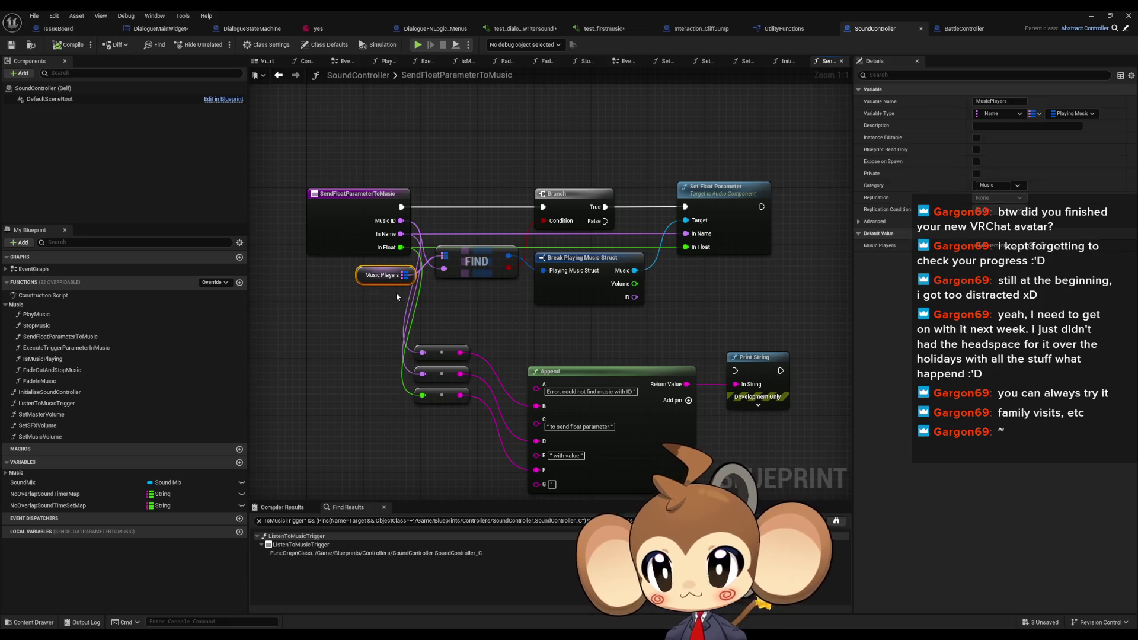
double_click(76, 318)
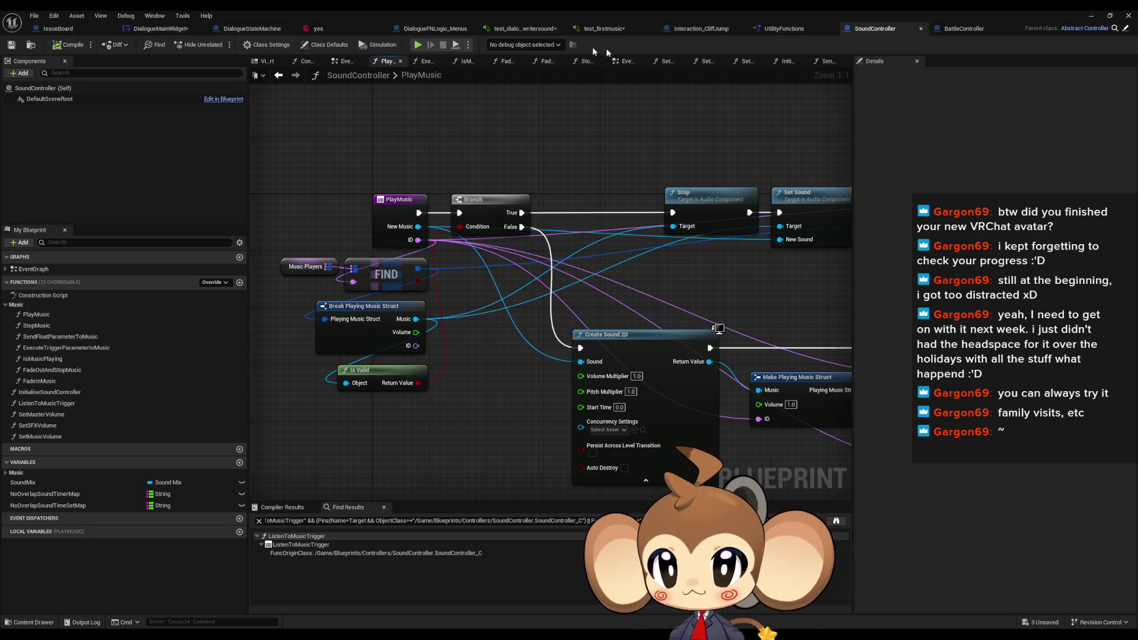
click(184, 34)
Add Get Sound Controller with a Play Music call fed Metasoundtest as New Music
drag(585, 201, 797, 227)
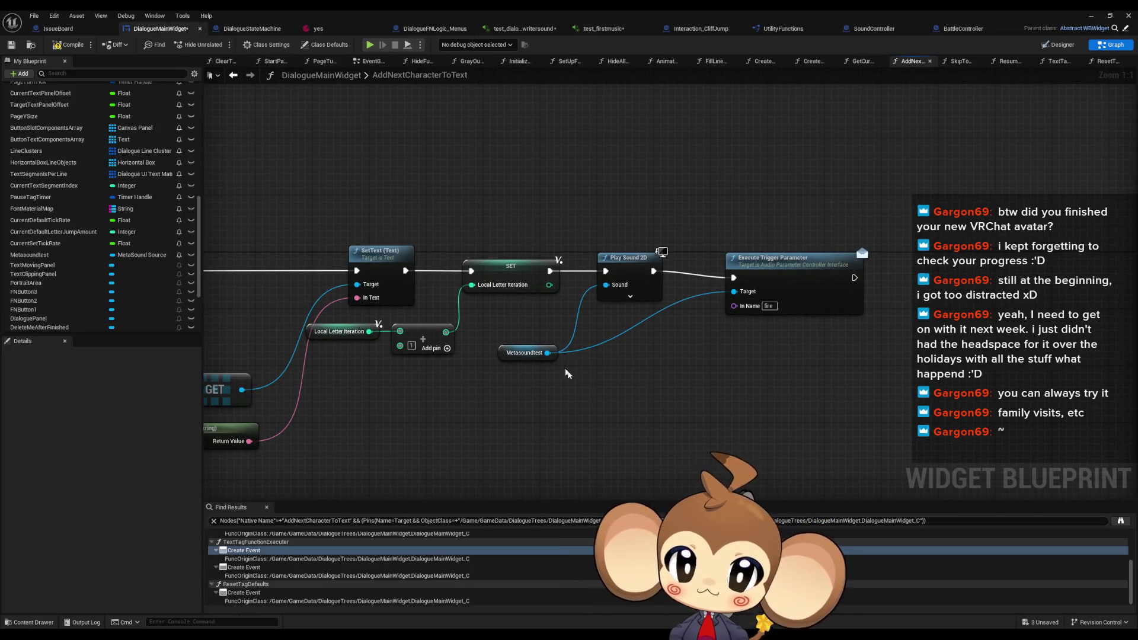
right_click(544, 413)
text(get sound)
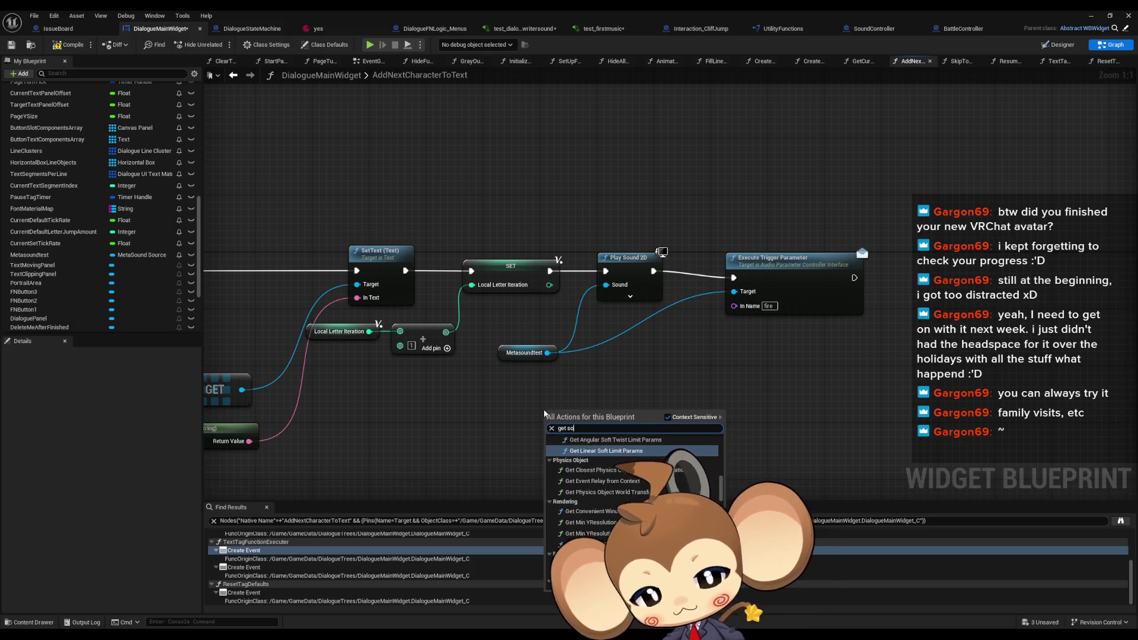
key(Return)
drag(614, 441, 682, 440)
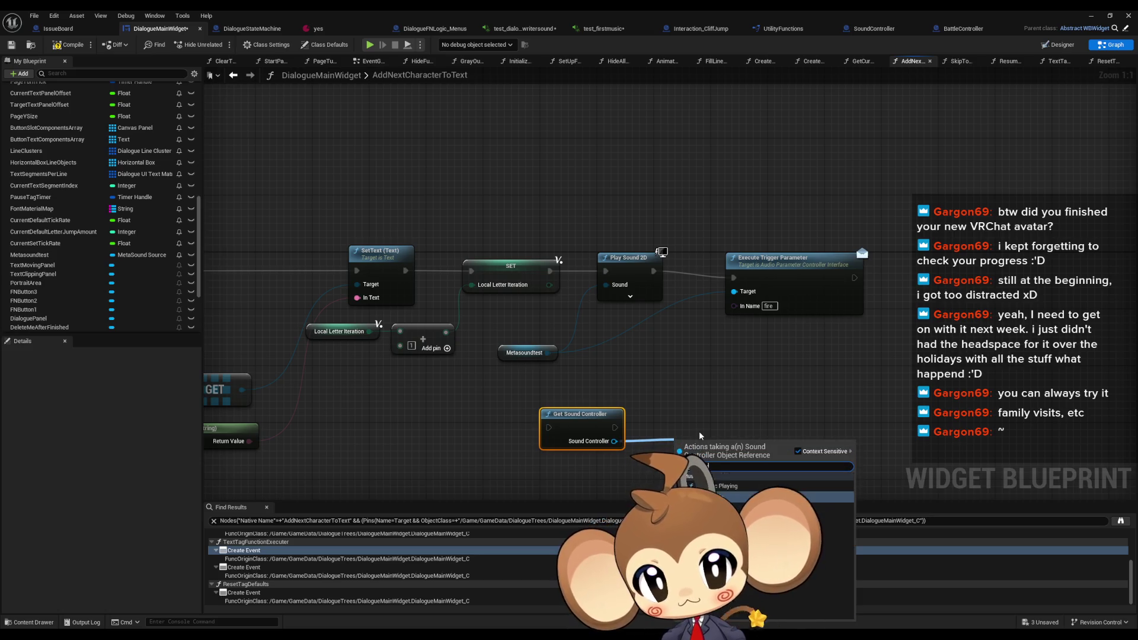
key(Return)
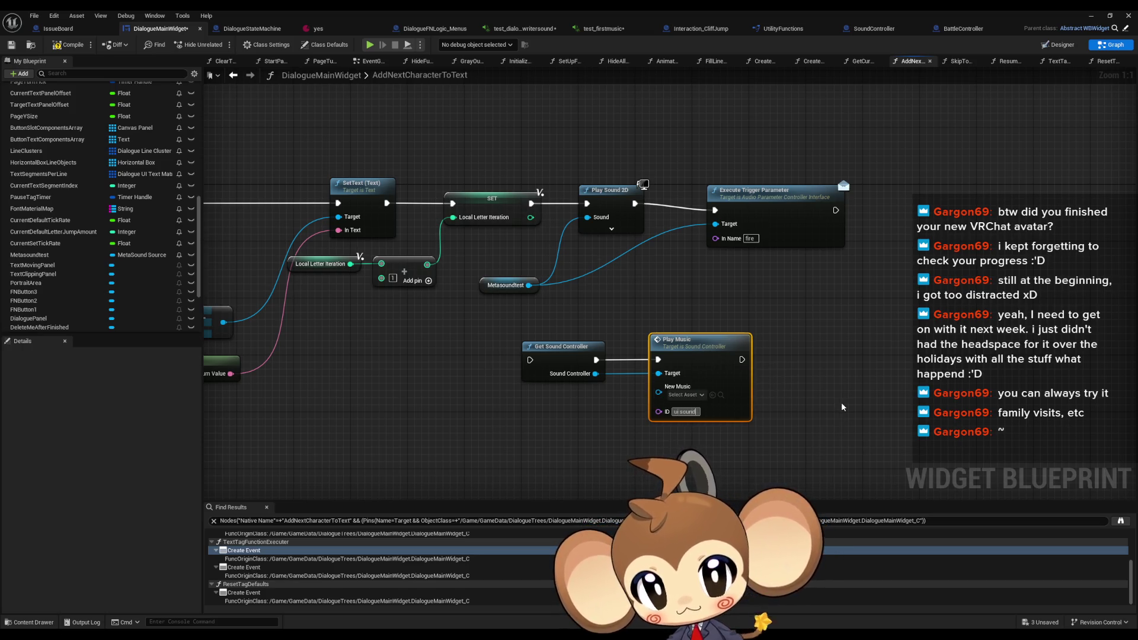
mouse_move(659, 392)
mouse_down()
mouse_move(528, 285)
mouse_move(549, 413)
mouse_move(562, 412)
mouse_up()
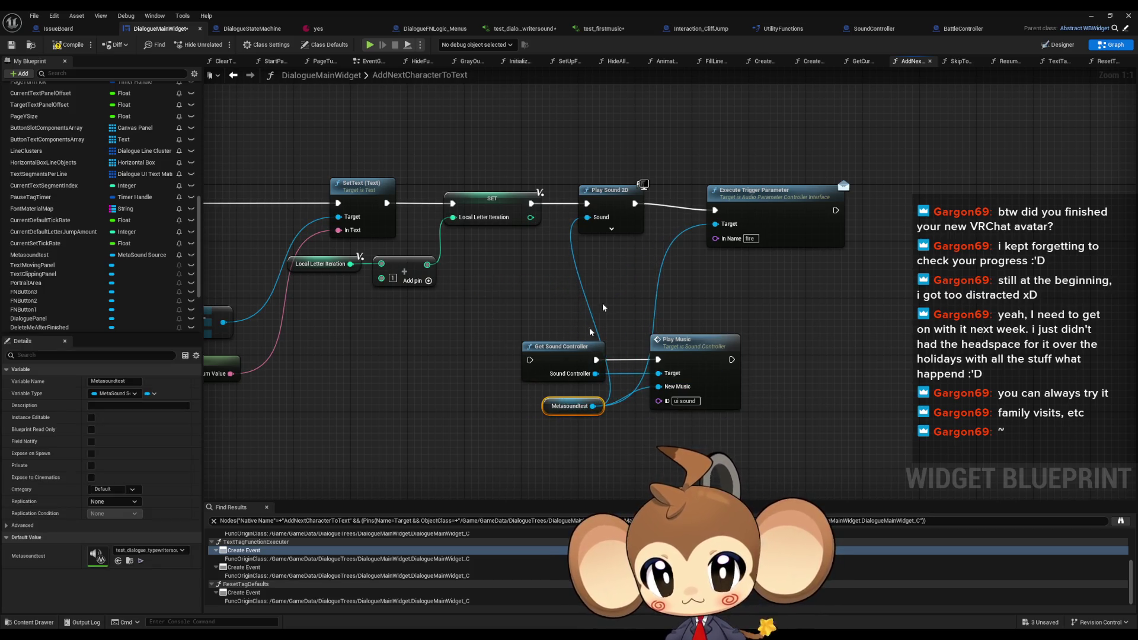
Disconnect Play Sound 2D from the execution flow and duplicate Get Sound Controller
alt+click(531, 203)
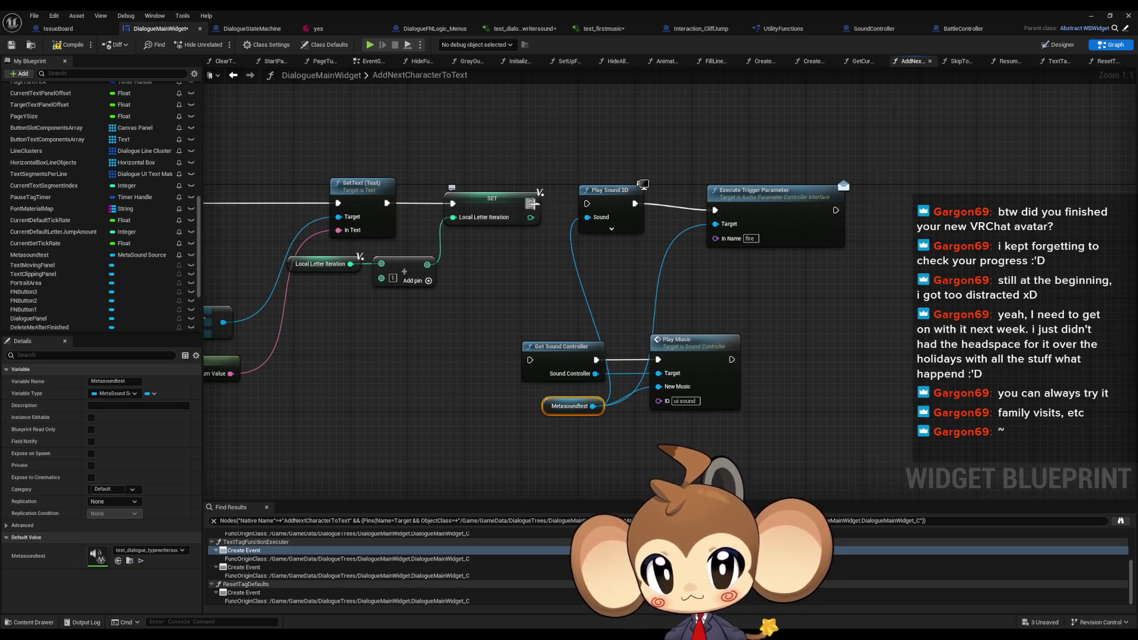
click(557, 347)
key(ctrl+d)
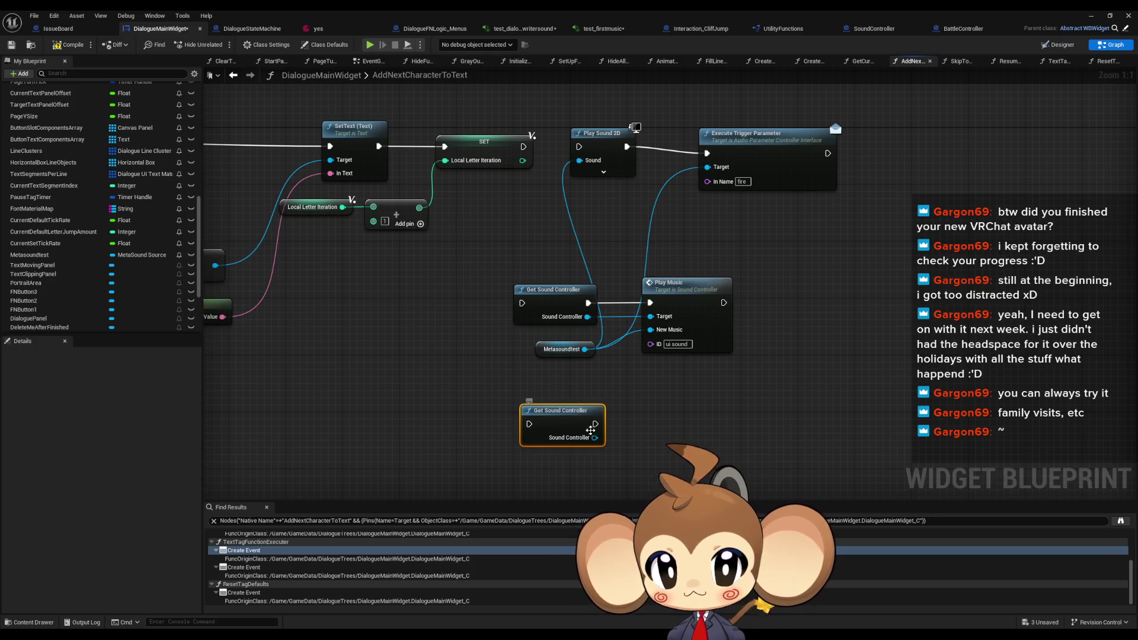
Add Execute Trigger Parameter in Music with ID ui sound, wired after SET
drag(594, 439, 632, 446)
text(trigger)
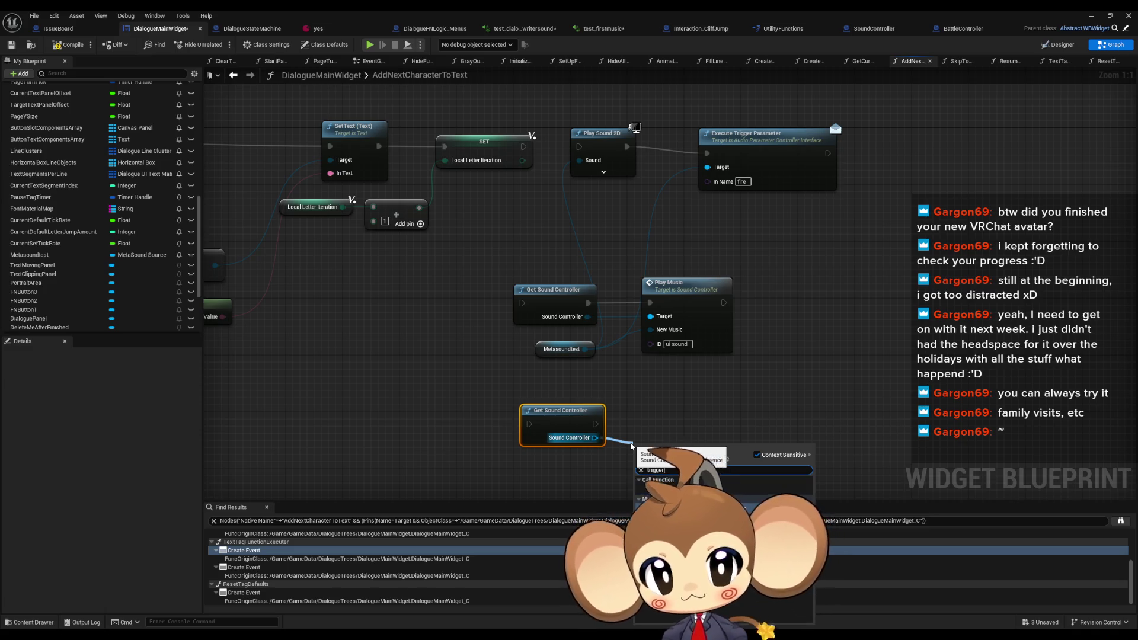
key(Return)
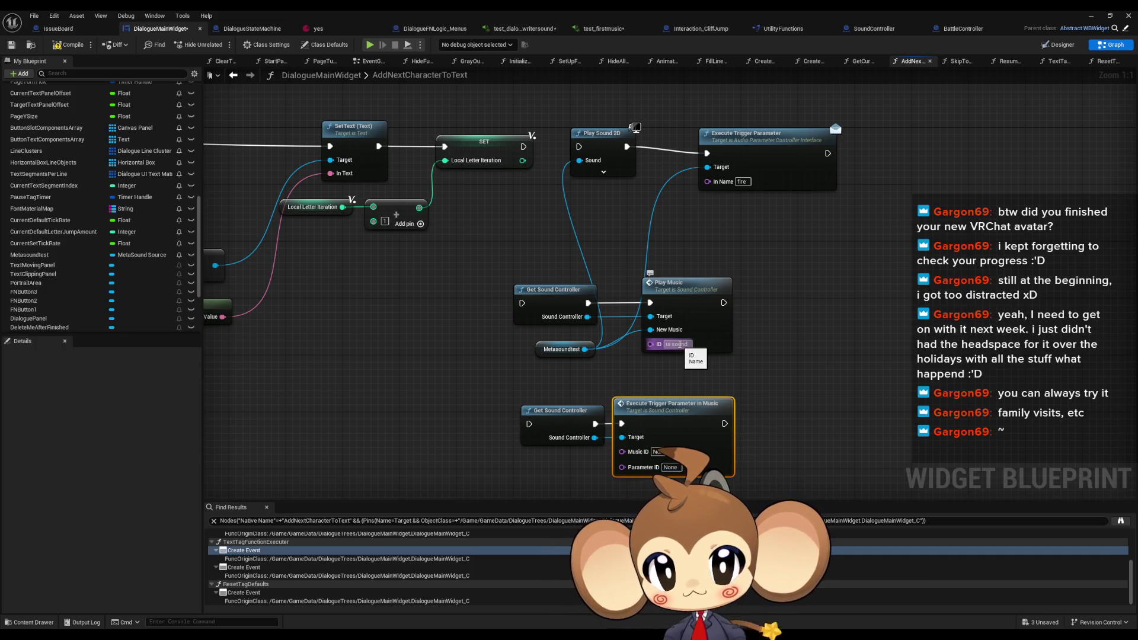
click(680, 344)
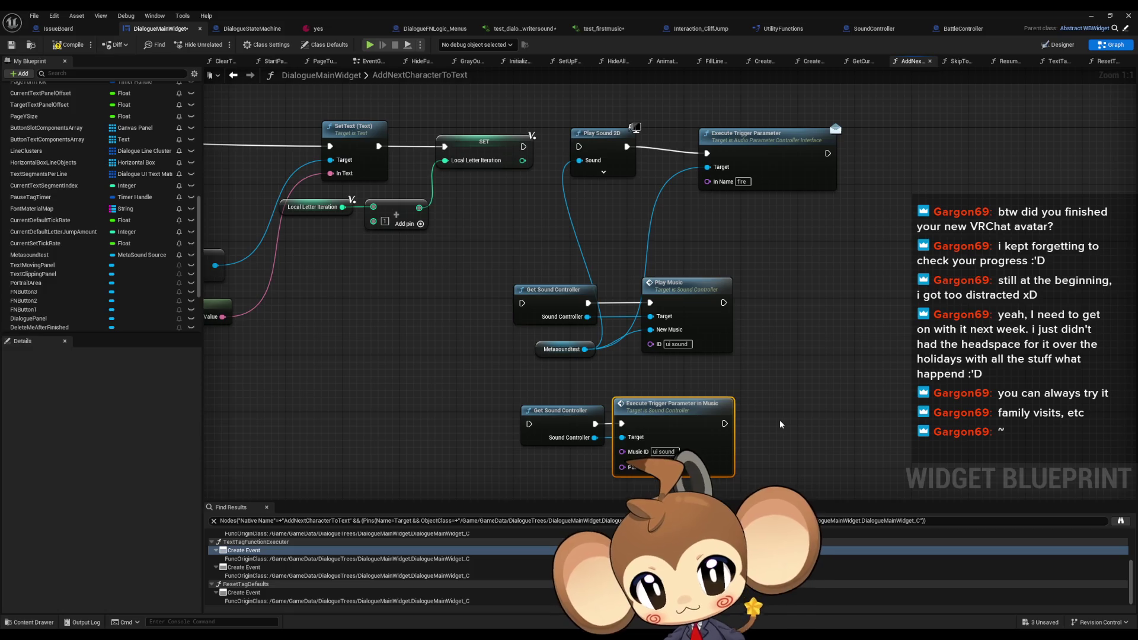
mouse_move(524, 147)
mouse_down()
mouse_move(534, 153)
mouse_move(511, 415)
mouse_move(530, 425)
mouse_up()
Delete the old Play Music and Play Sound 2D node groups
mouse_move(532, 268)
mouse_down()
mouse_move(734, 379)
mouse_move(707, 380)
mouse_up()
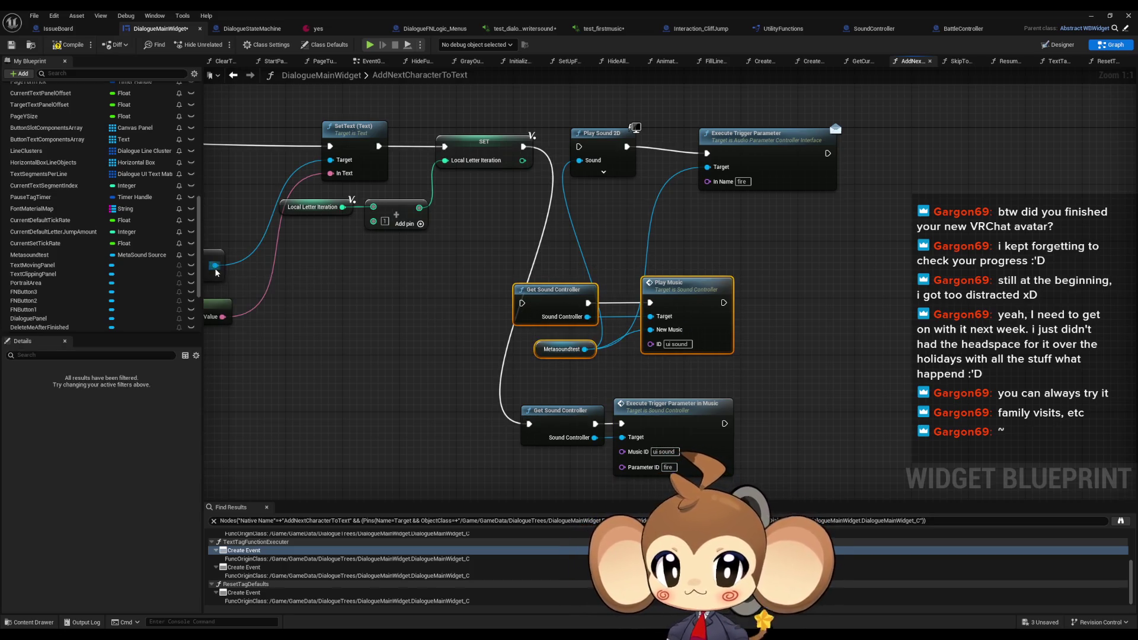
key(Delete)
drag(595, 101, 841, 192)
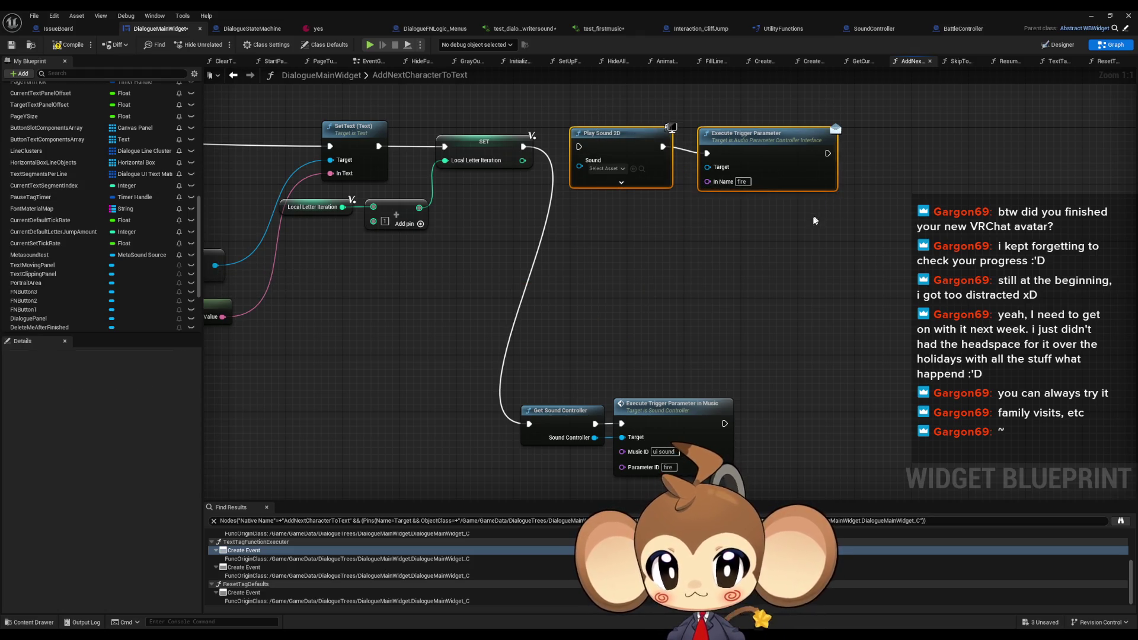
key(Delete)
drag(734, 307, 516, 474)
mouse_move(560, 411)
mouse_down()
mouse_move(518, 273)
mouse_move(587, 140)
mouse_up()
scroll(35, 179, up, 2)
scroll(36, 180, up, 5)
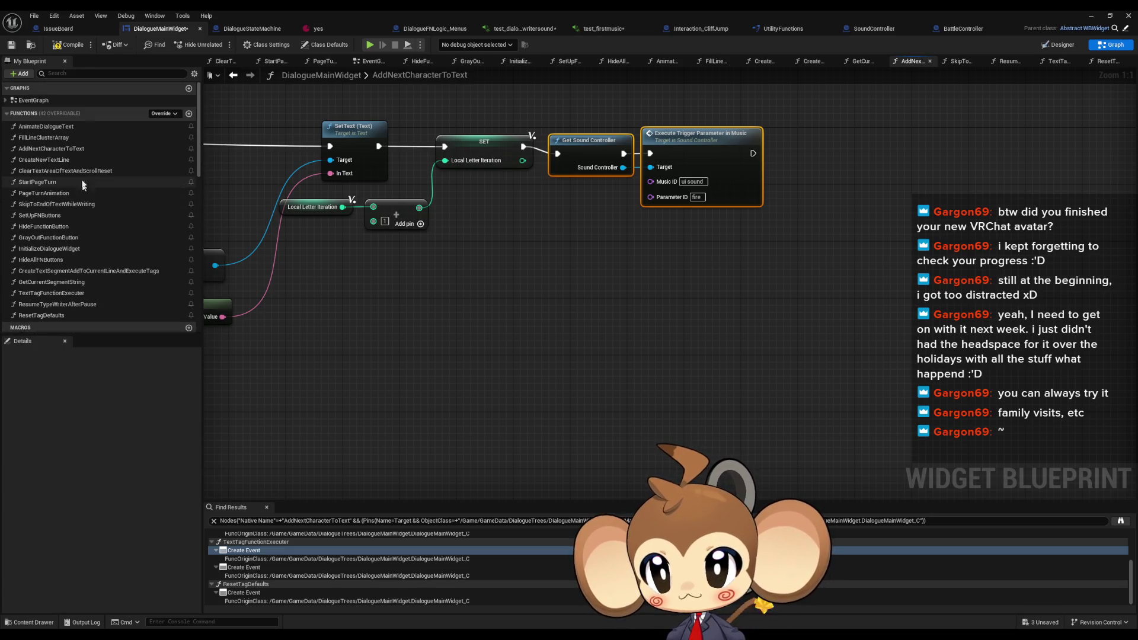
In AnimateDialogueText, paste Play Music before the Is Valid check with ID UISOUND
double_click(77, 130)
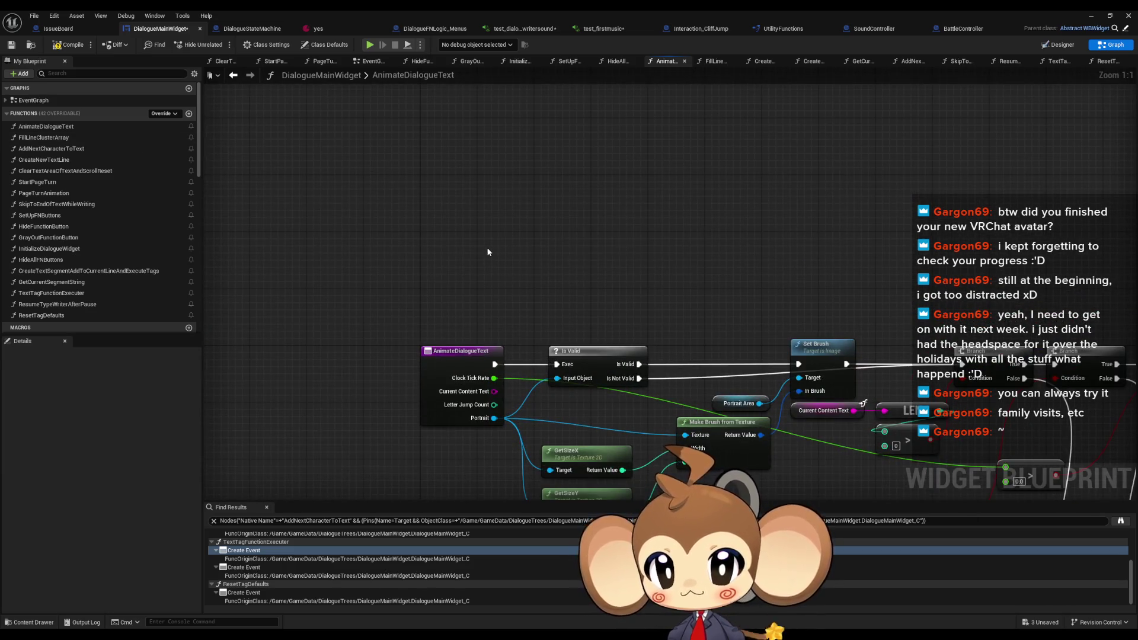
key(ctrl+v)
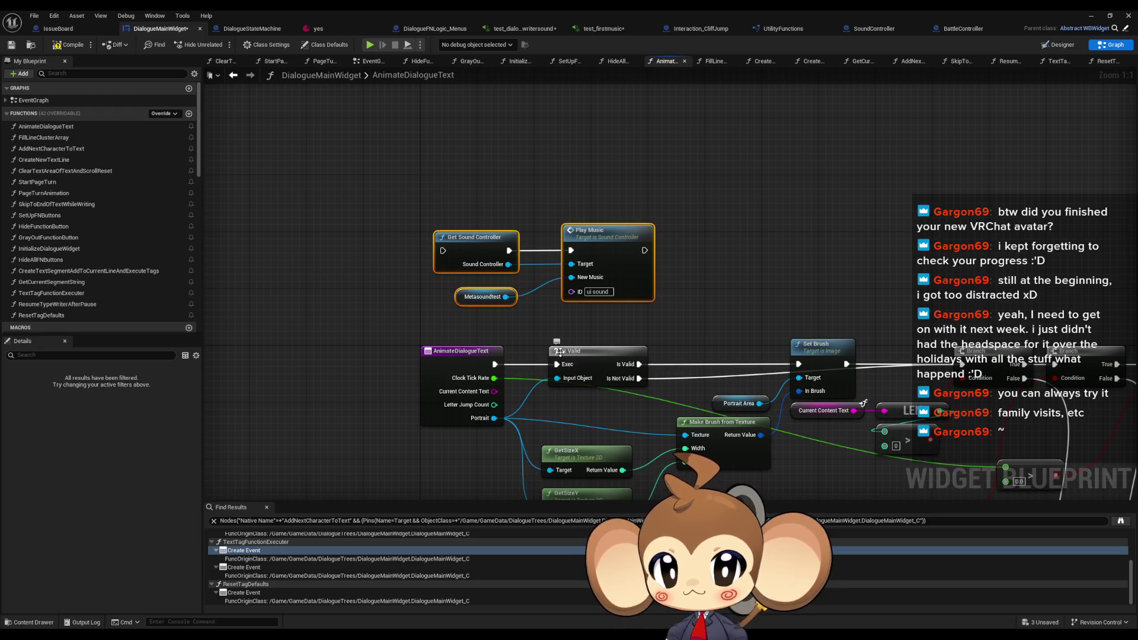
drag(557, 364, 645, 250)
drag(495, 364, 442, 250)
click(1025, 78)
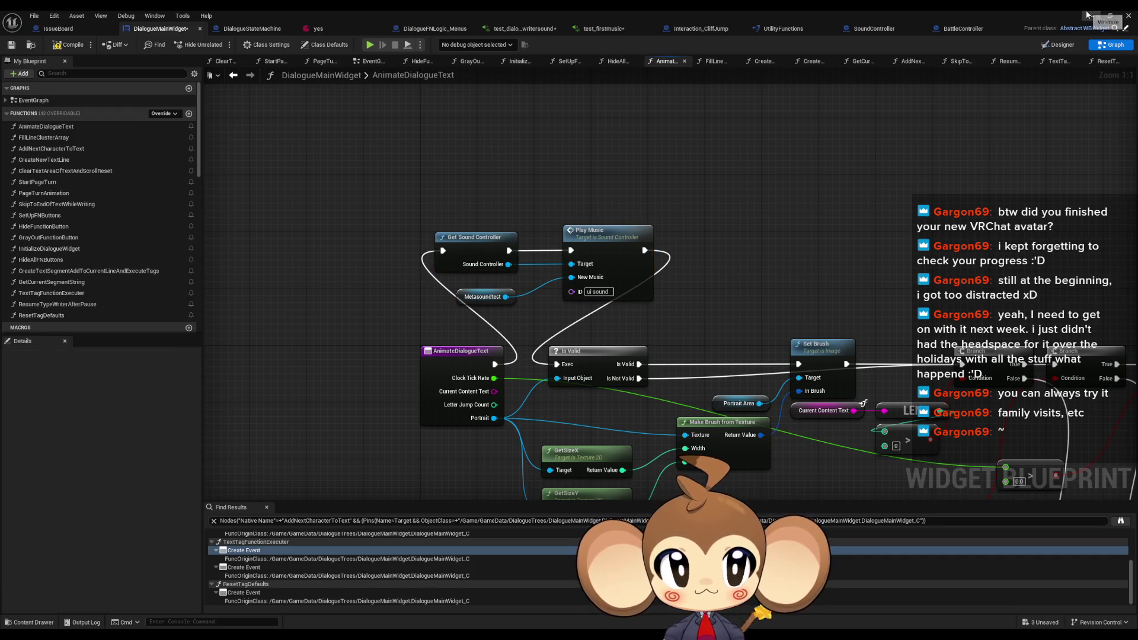
click(598, 291)
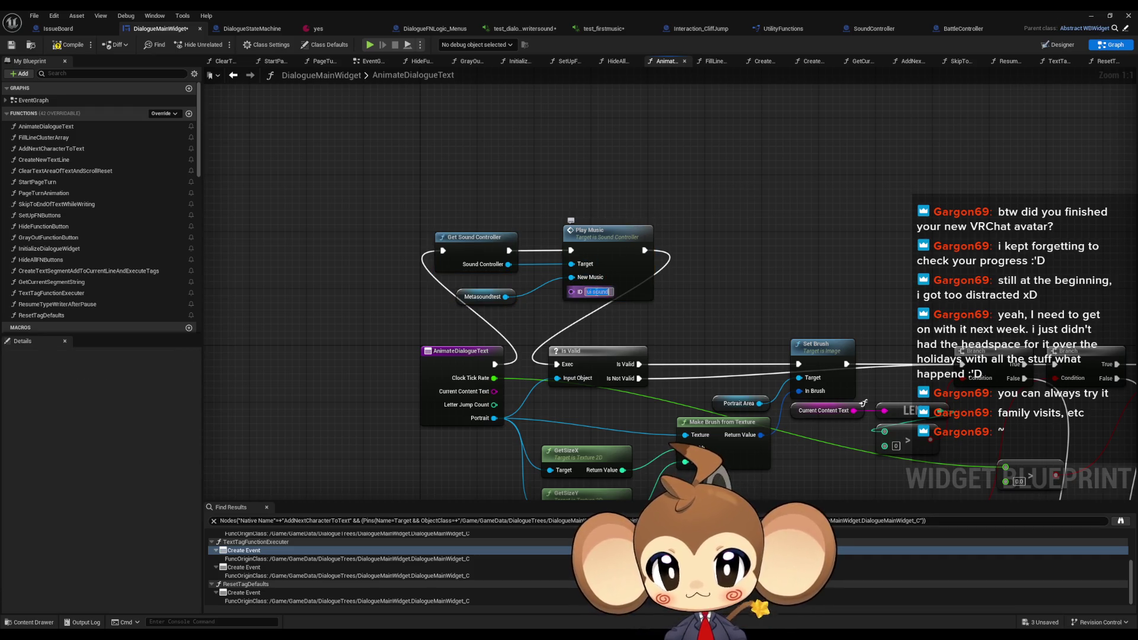
click(600, 292)
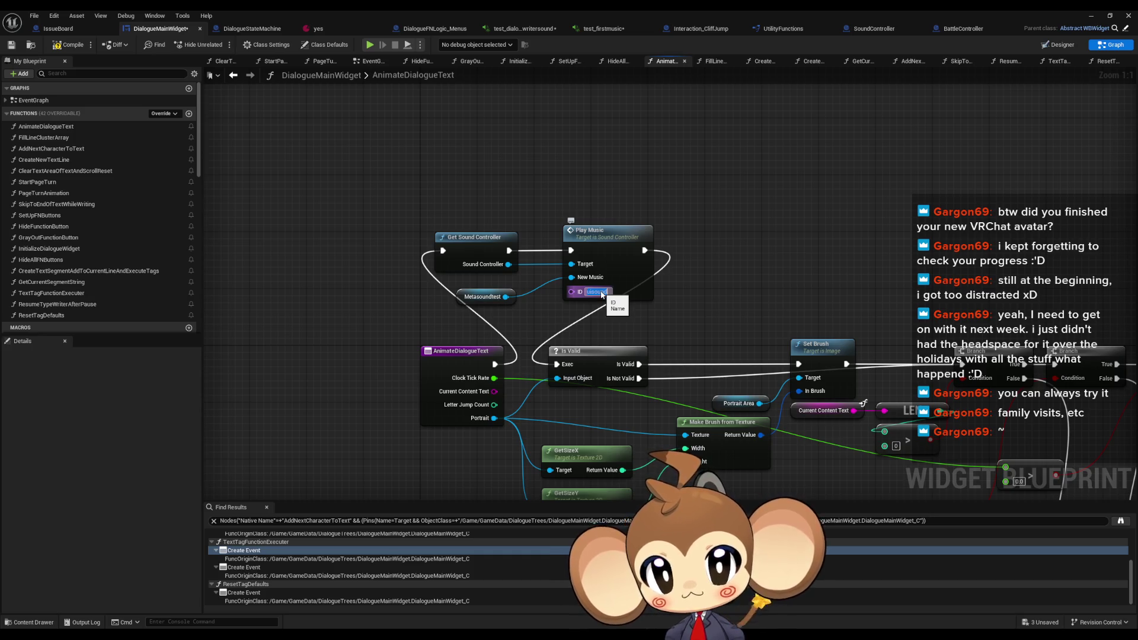
text(UISOUND)
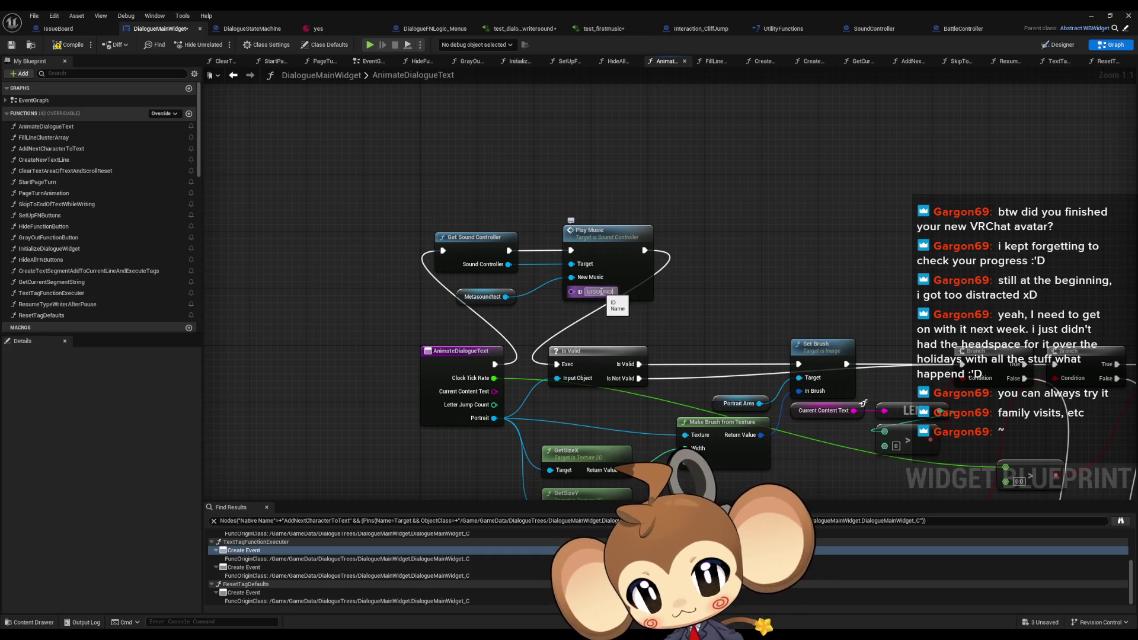
click(789, 148)
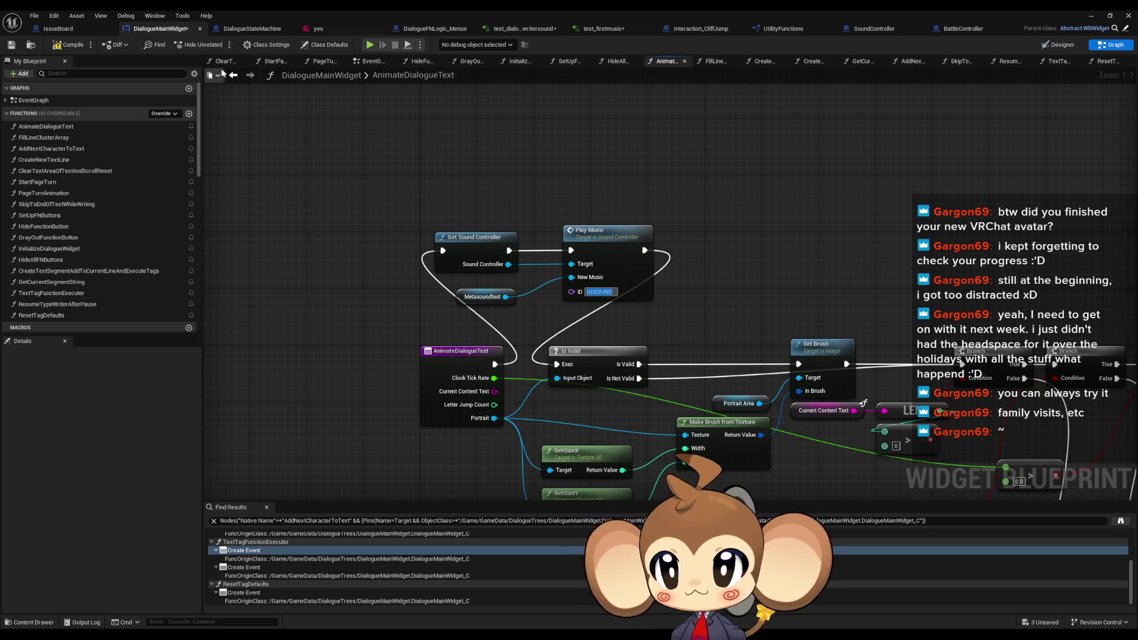
Set the AddNextCharacterToText trigger's Music ID to UISOUND
click(233, 75)
text(UISOUND)
click(795, 190)
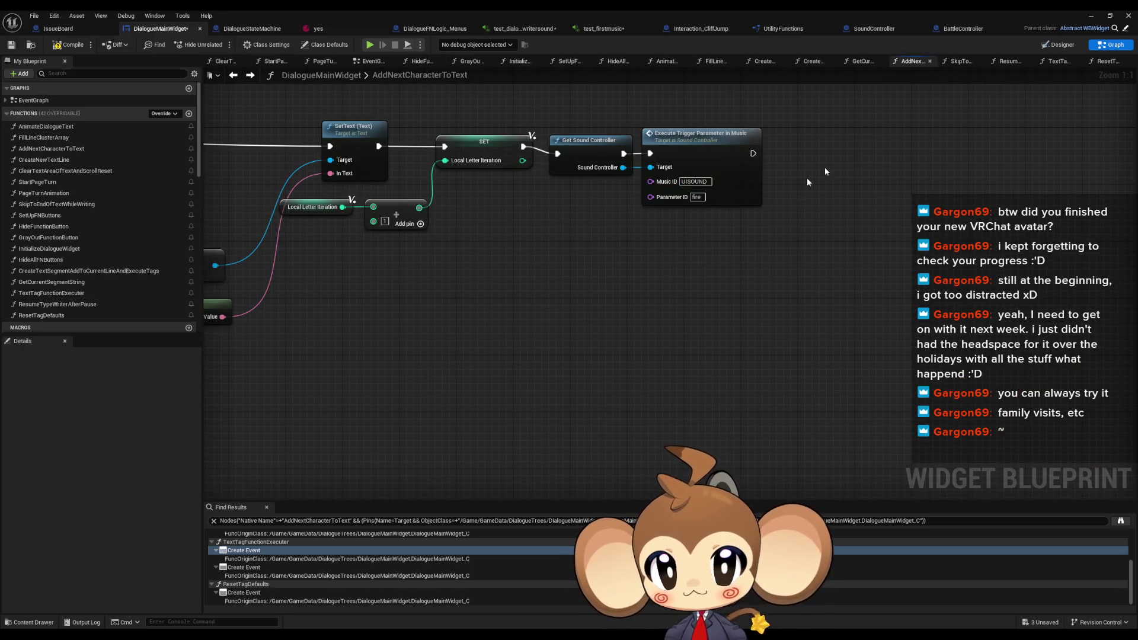
click(1089, 16)
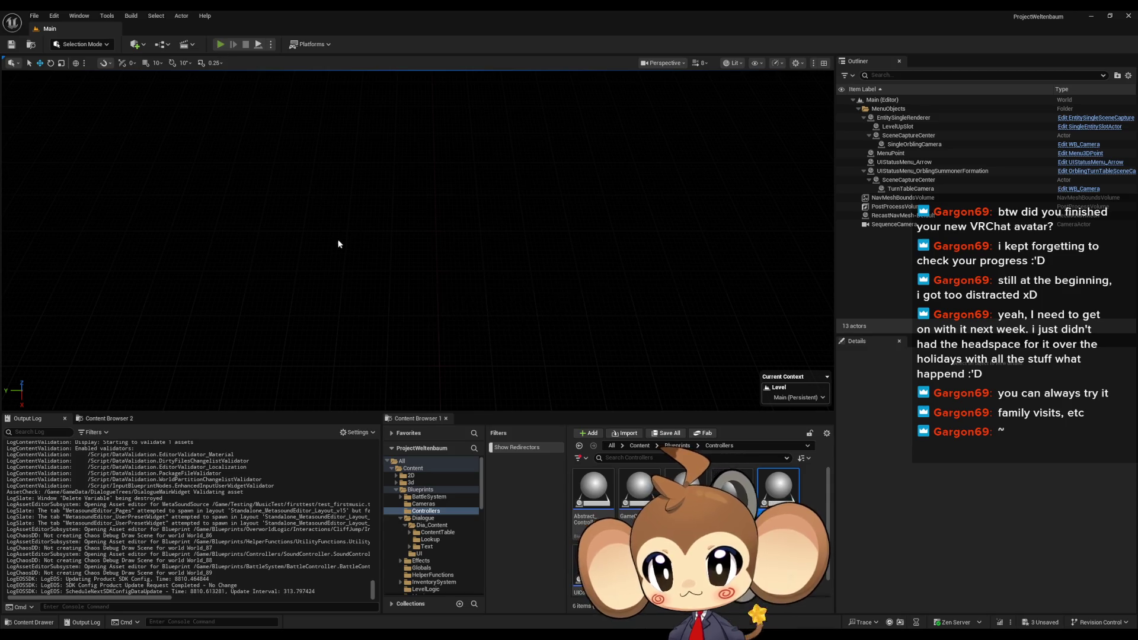
Run and stop a Play In Editor dialogue test, then return to the test_dialogue_typewritersound MetaSound graph
key(alt+p)
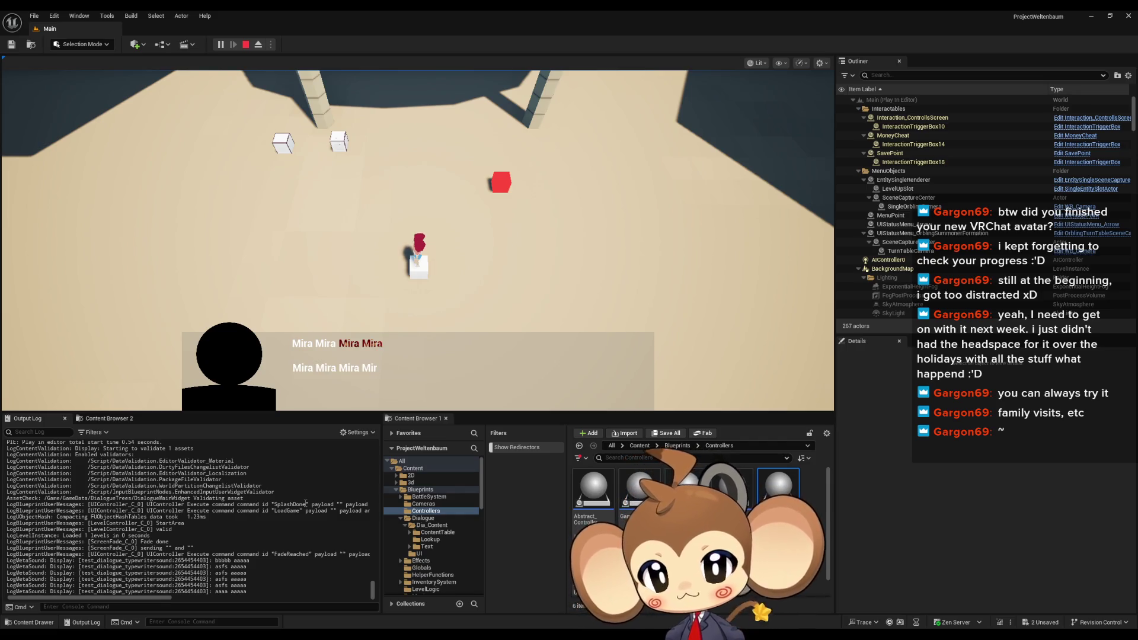
click(245, 45)
mouse_move(445, 634)
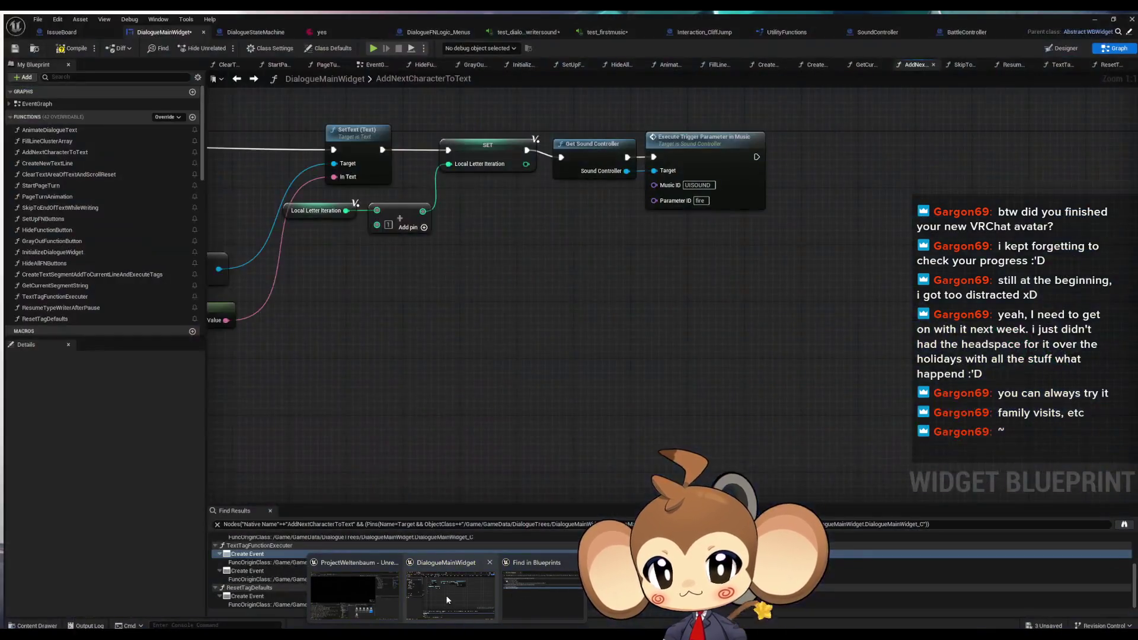
click(446, 600)
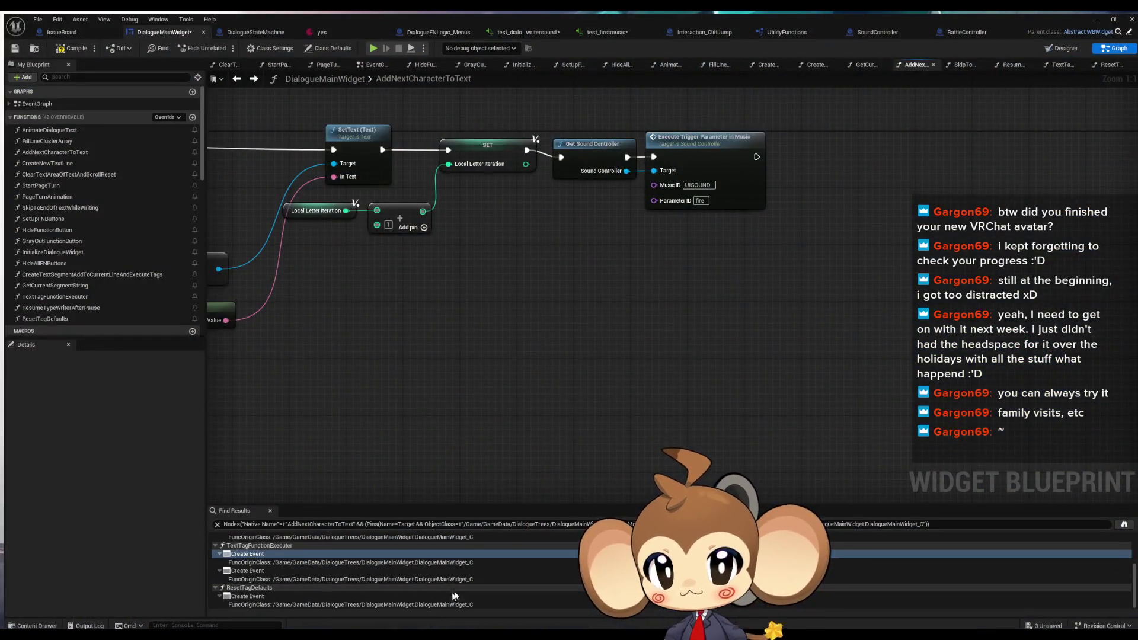
click(540, 28)
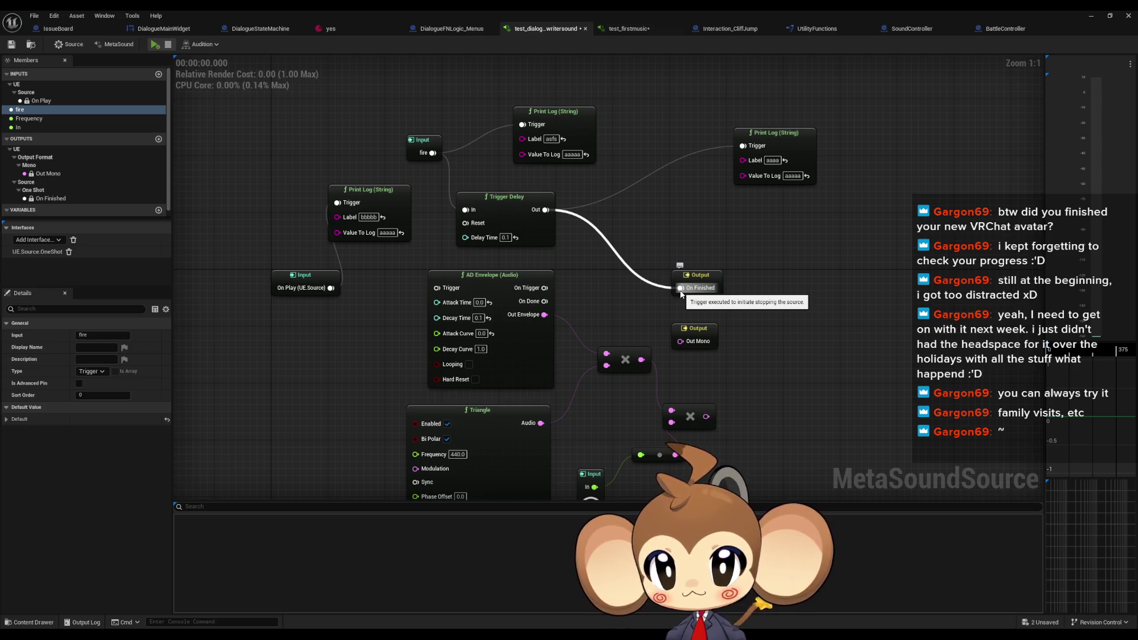
Break the Trigger Delay to On Finished wire, then play-test by loading the saved game
alt+click(681, 290)
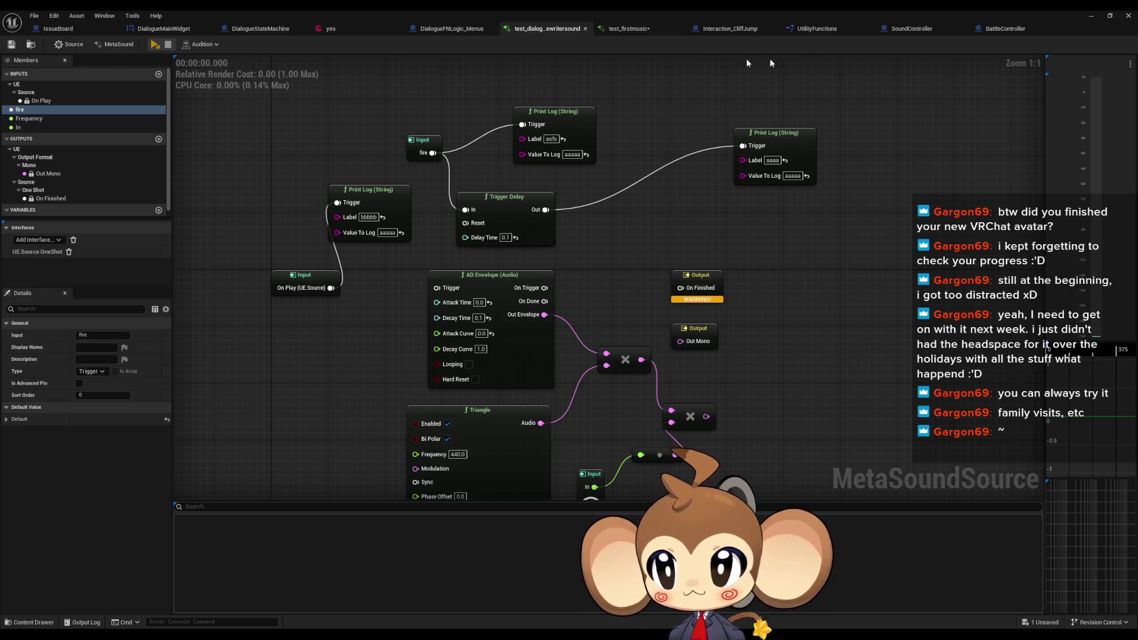
click(1091, 15)
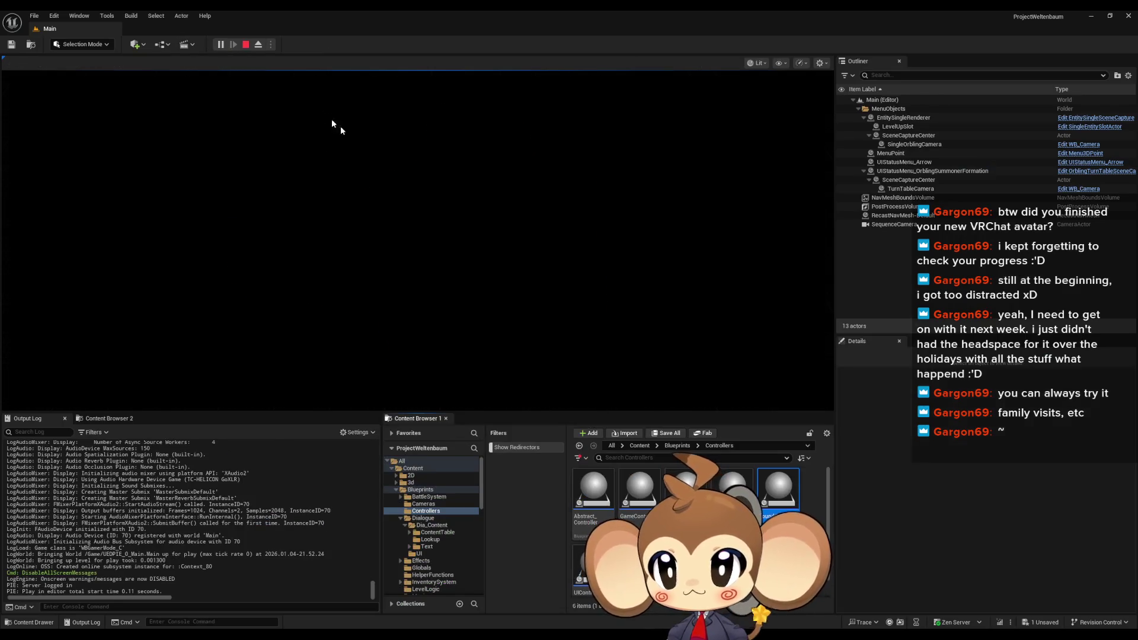
key(Return)
key(Down)
key(Return)
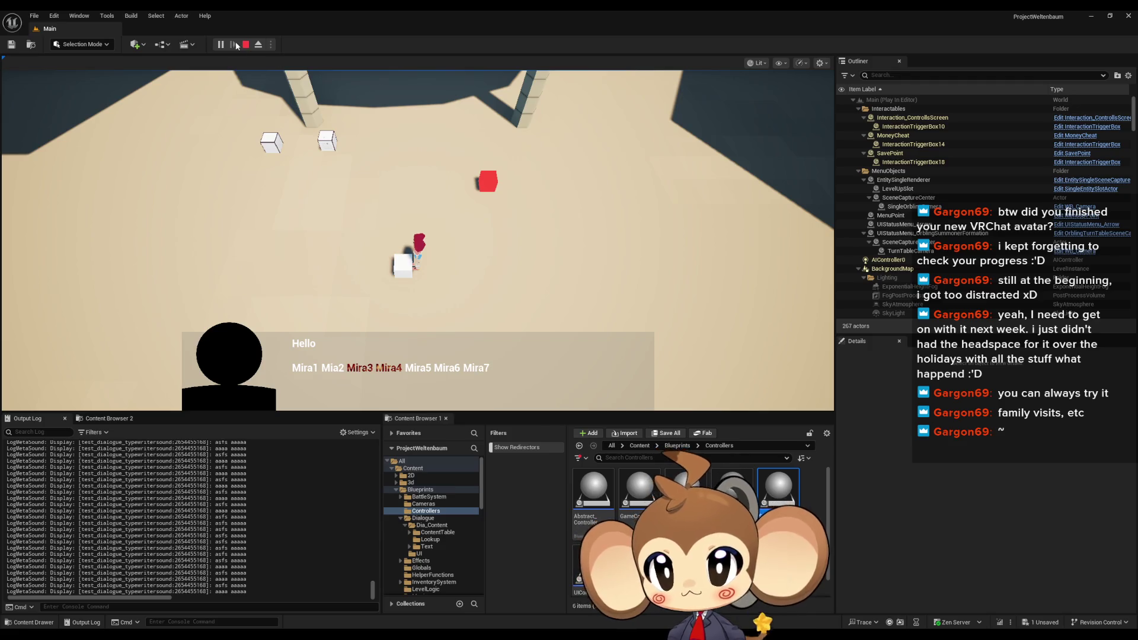
key(Escape)
Wire fire to the AD Envelope trigger, the enveloped output to Out Mono, and On Trigger to On Finished
mouse_move(504, 603)
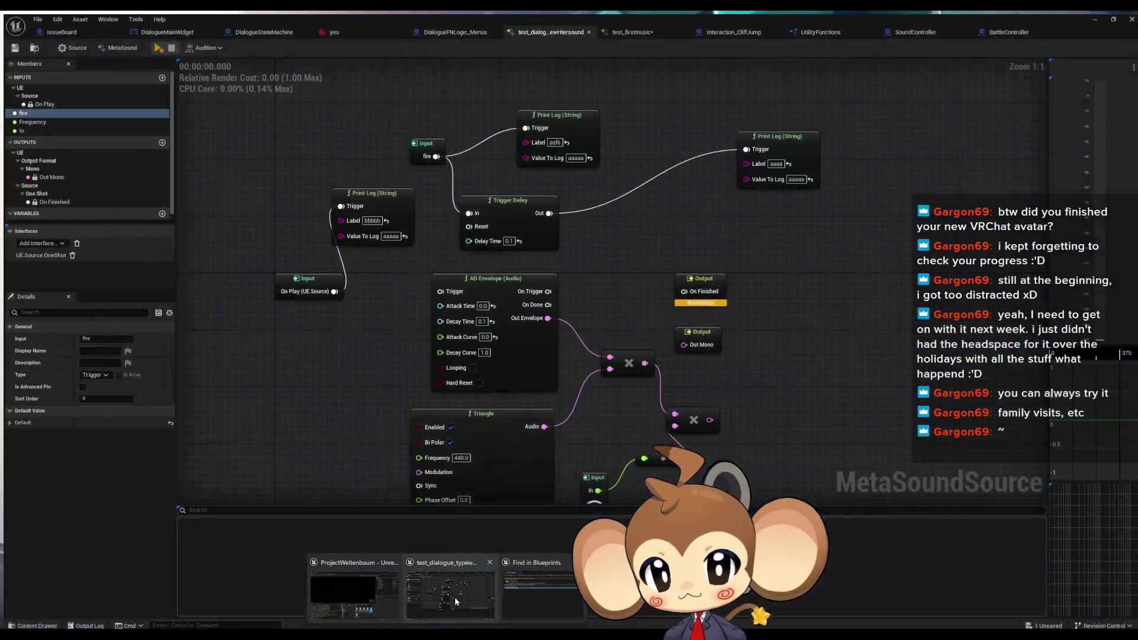
click(454, 597)
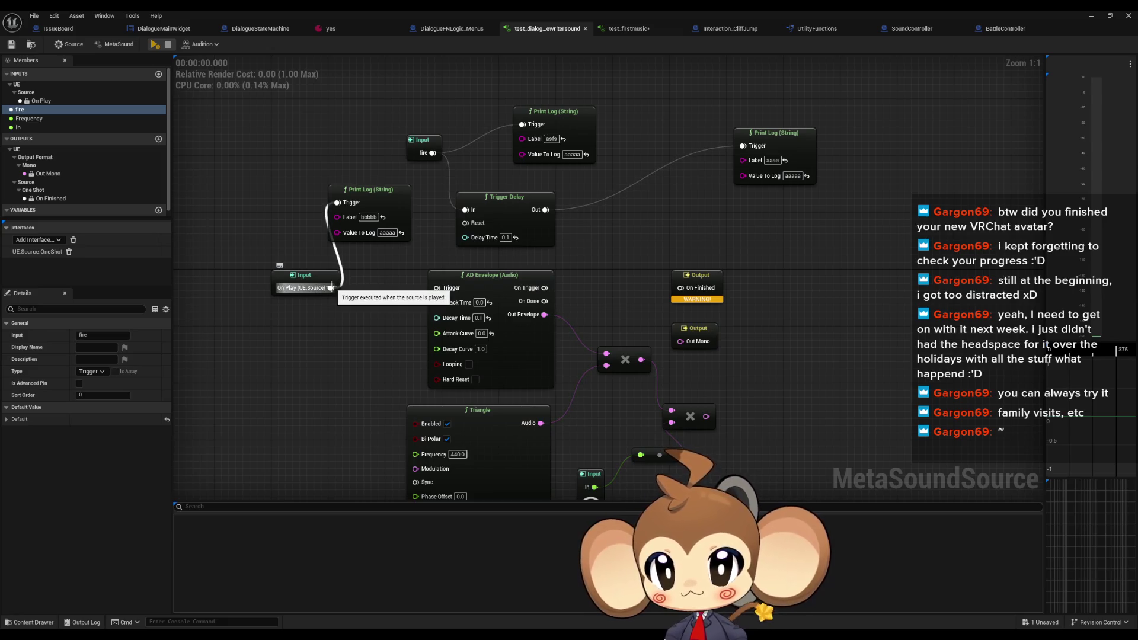
mouse_move(433, 152)
mouse_down()
mouse_move(425, 284)
mouse_move(436, 288)
mouse_up()
drag(706, 421, 681, 342)
drag(544, 288, 680, 288)
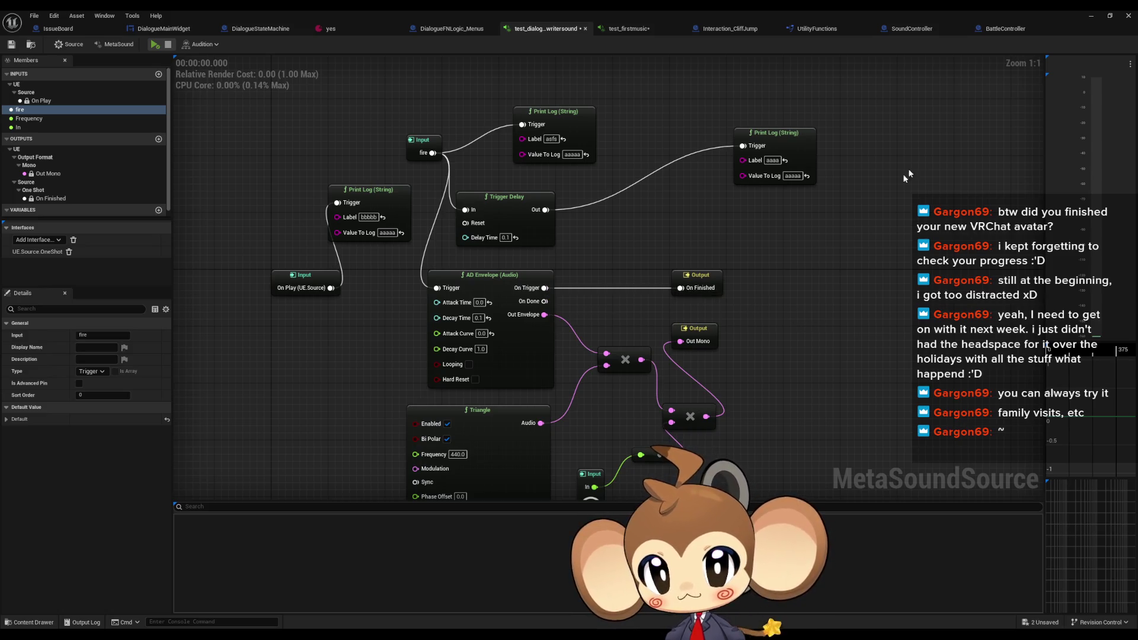
key(alt+p)
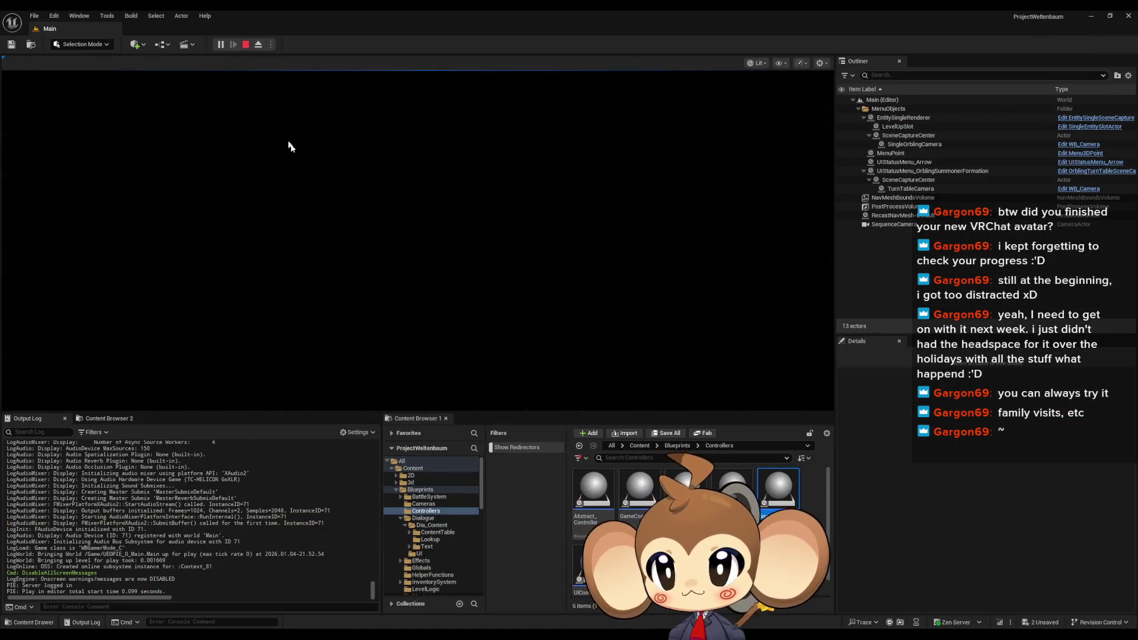
Load the saved game, watch the dialogue type out with Print Log messages, then return to the MetaSound
click(338, 280)
click(122, 351)
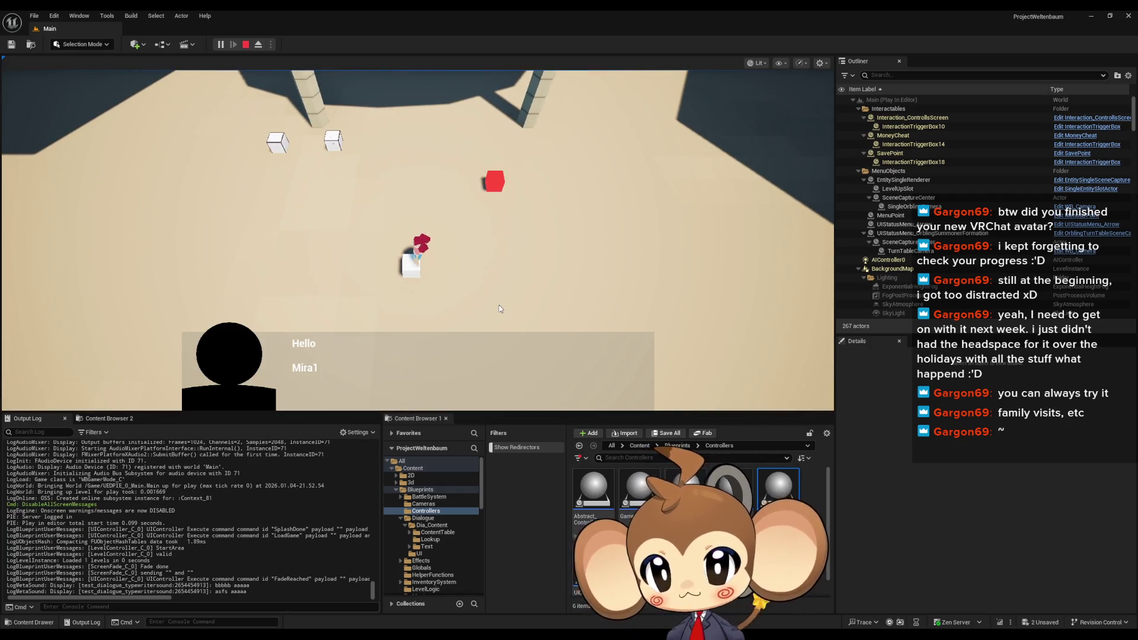
click(246, 44)
mouse_move(441, 637)
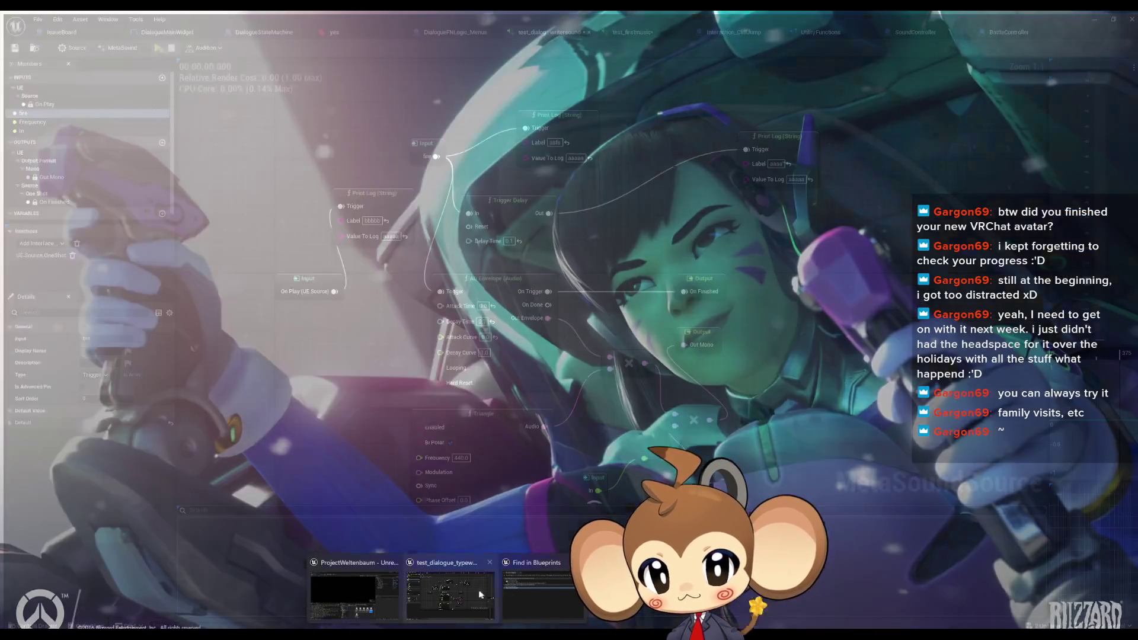
click(451, 599)
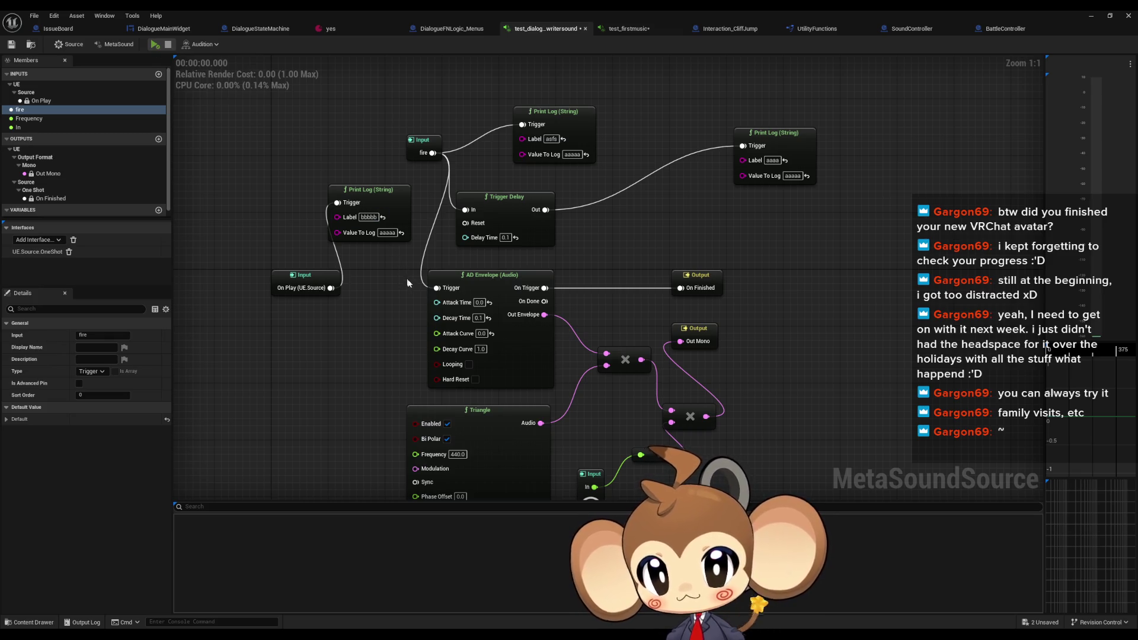
Audition the MetaSound, connect On Play to the AD Envelope trigger, and delete the left Print Log node
click(155, 44)
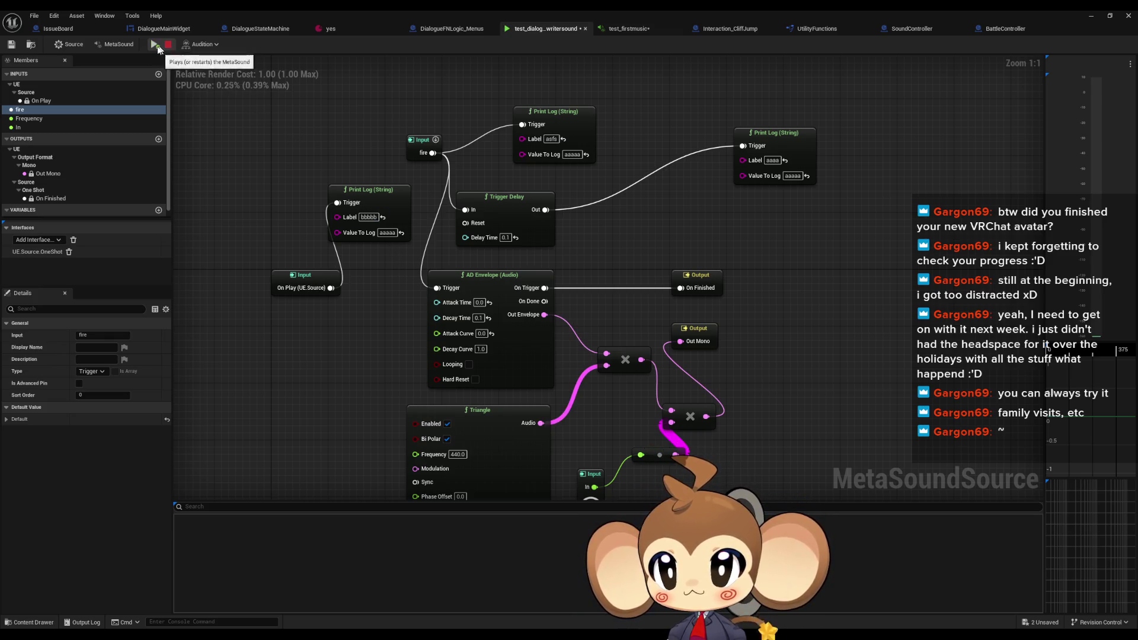
click(436, 139)
mouse_move(515, 213)
mouse_down()
mouse_move(474, 129)
mouse_move(485, 197)
mouse_up()
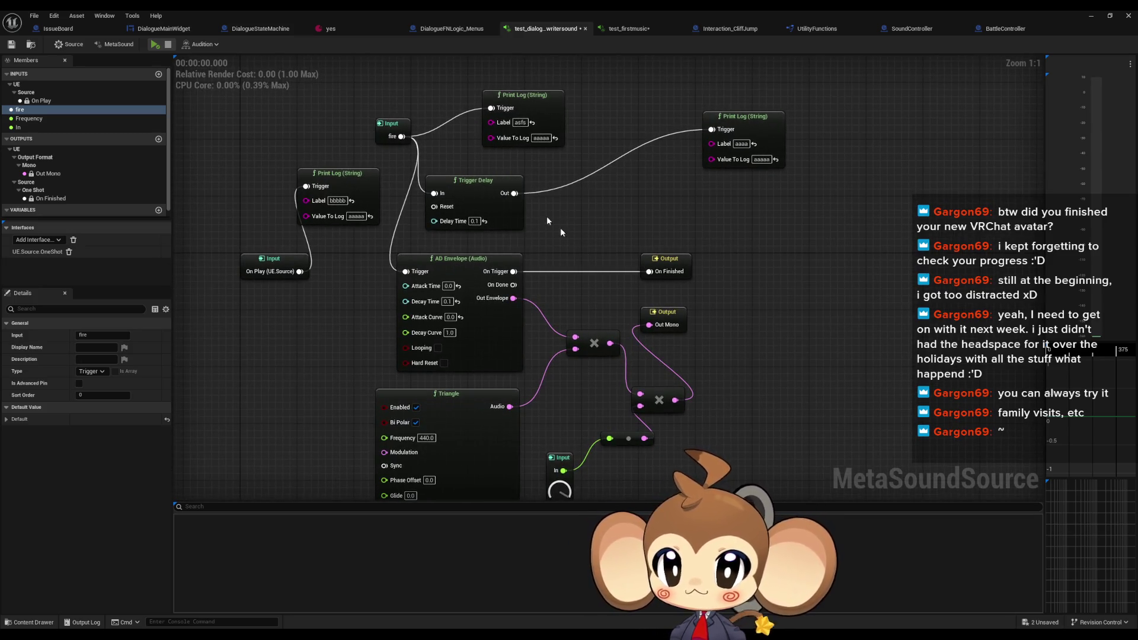
drag(300, 272, 407, 272)
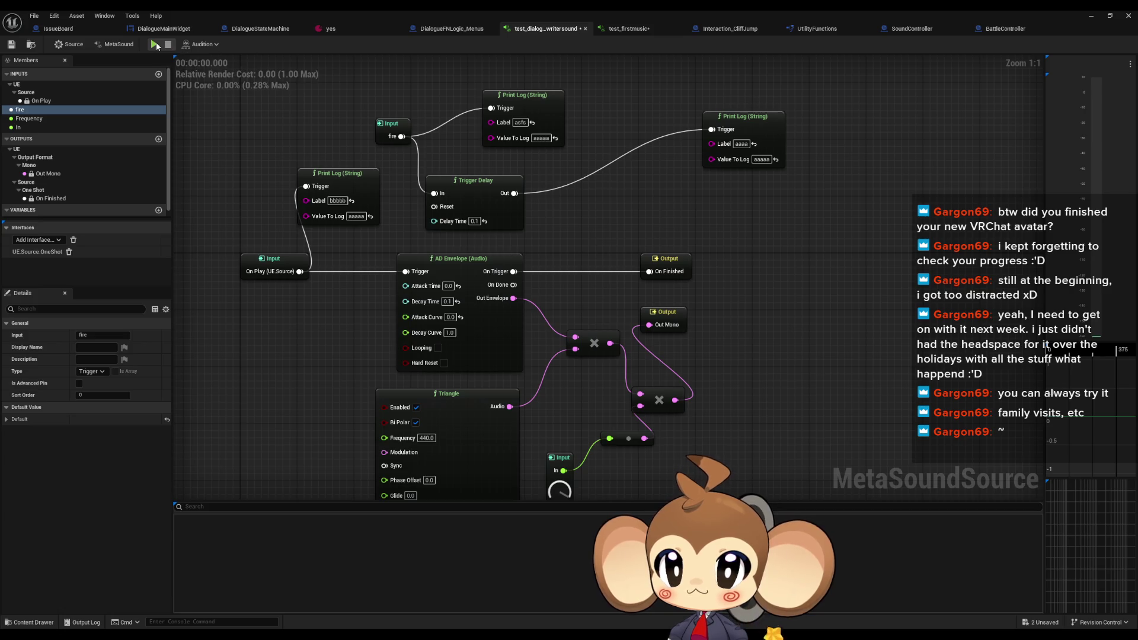
drag(256, 162, 329, 210)
key(Delete)
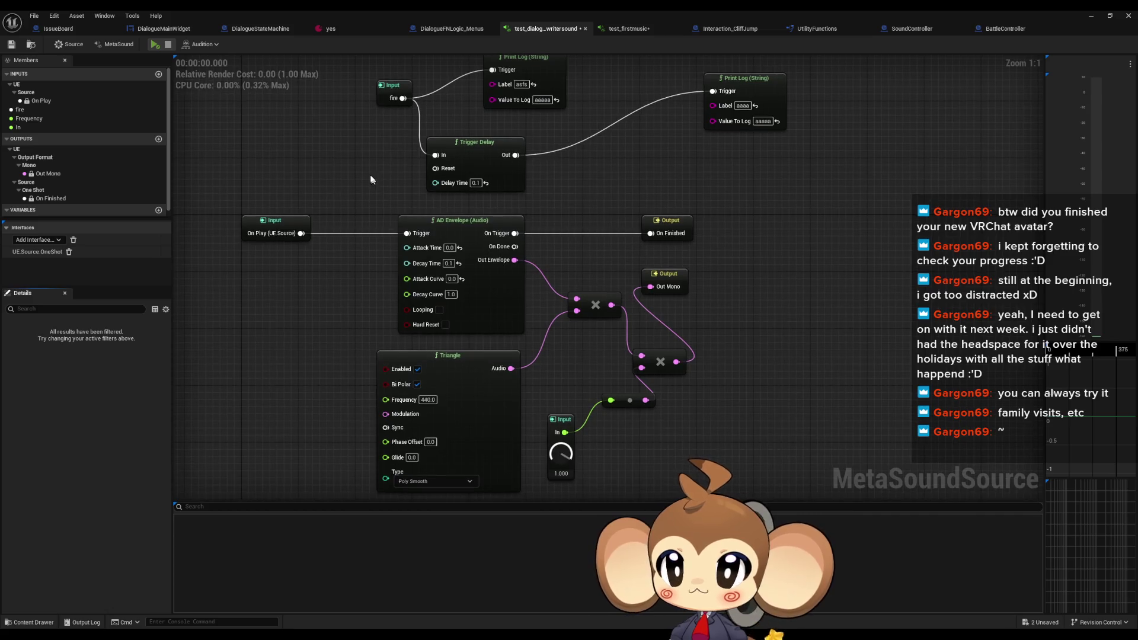
Feed On Finished from On Done instead of On Trigger, route the multiply output to Out Mono, and preview
mouse_move(634, 395)
mouse_down()
mouse_move(616, 415)
mouse_move(523, 380)
mouse_move(614, 296)
mouse_up()
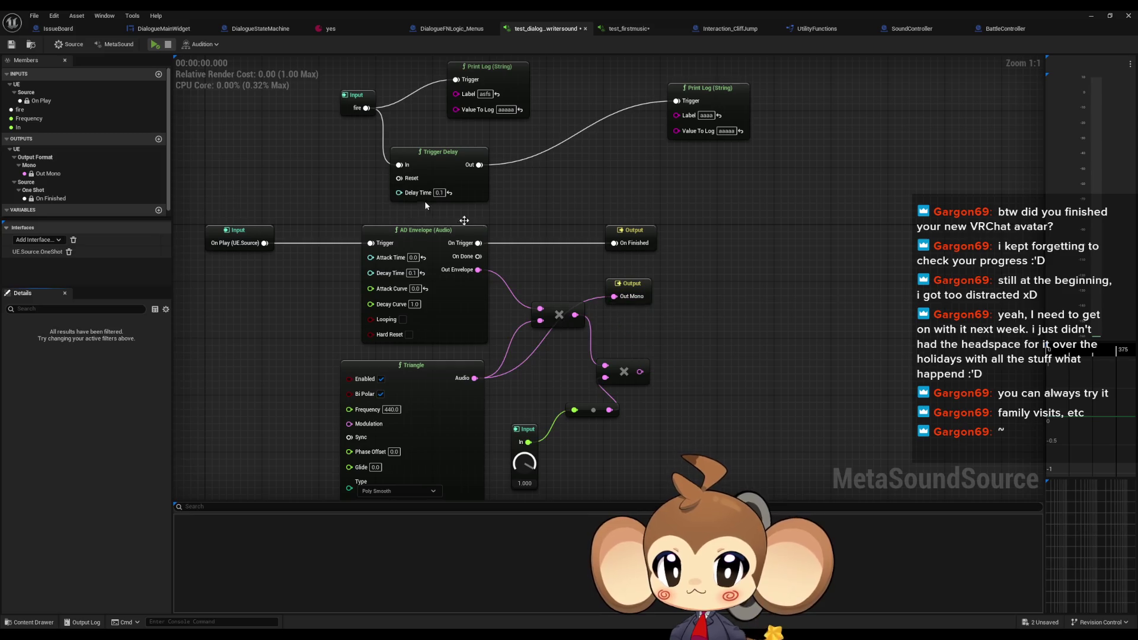
alt+click(479, 243)
click(157, 46)
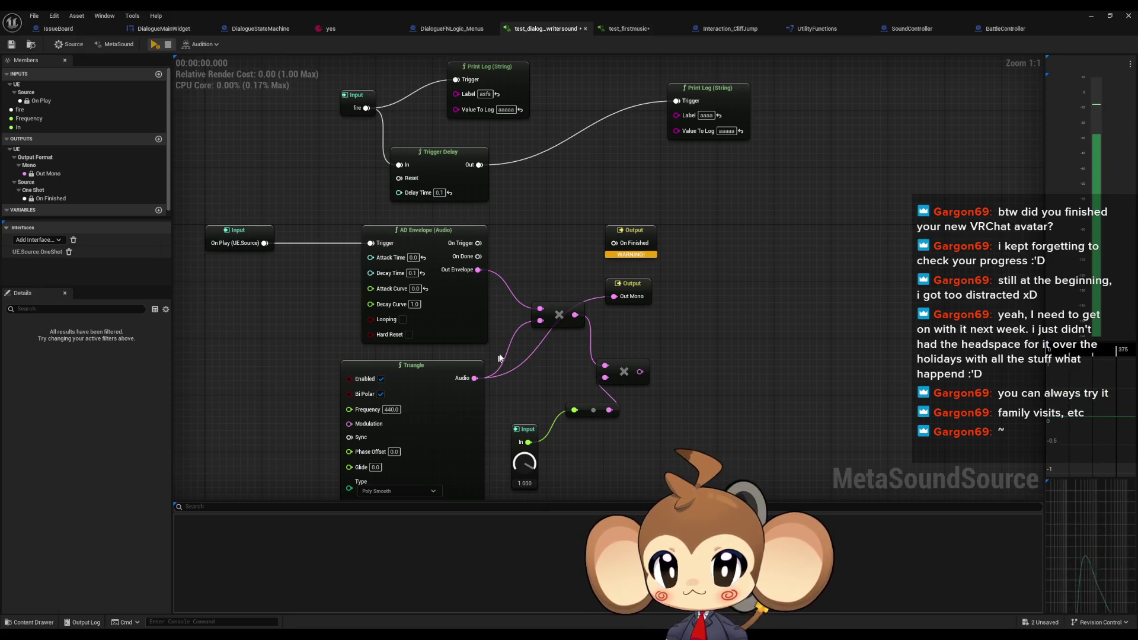
drag(639, 371, 614, 296)
drag(545, 261, 614, 243)
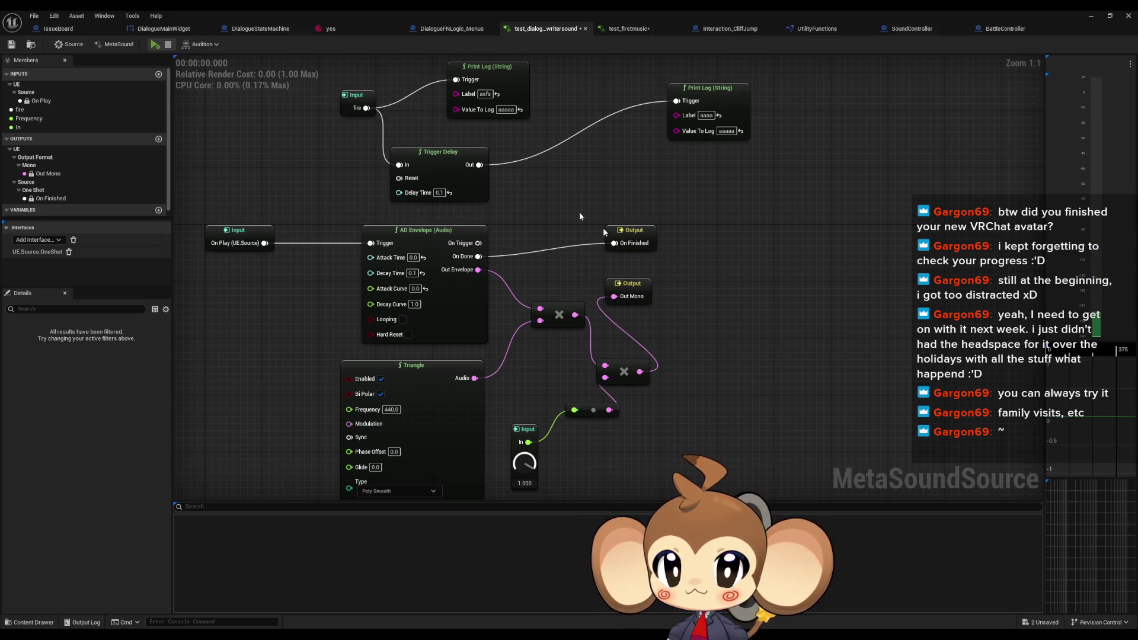
click(154, 45)
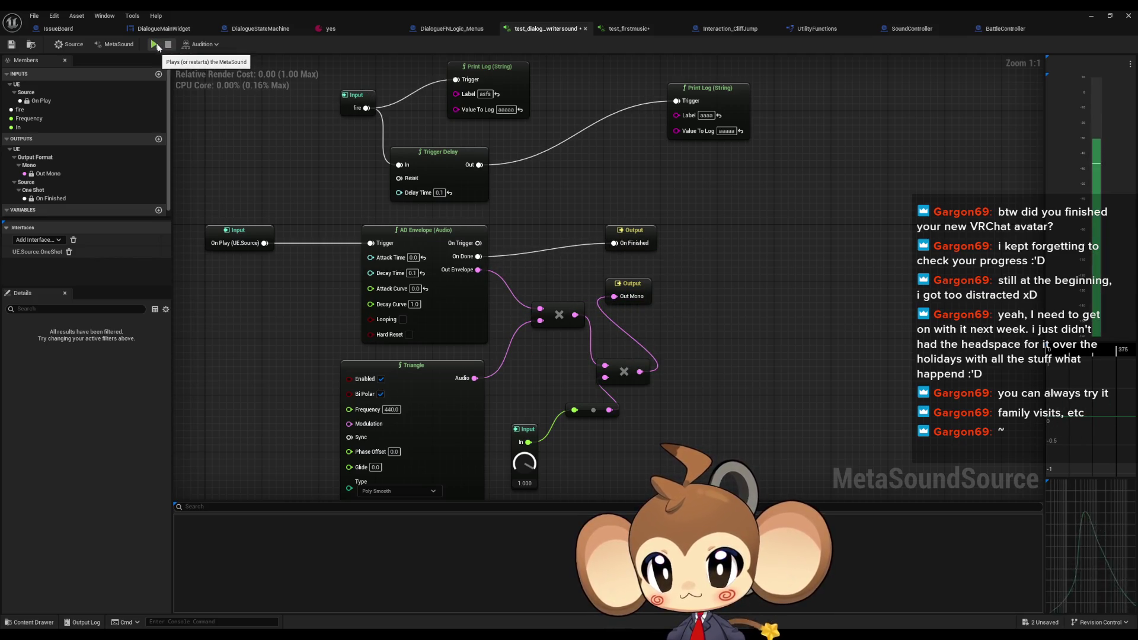
Drop the On Done to On Finished link, trigger the AD Envelope from fire, and fire it three times
drag(569, 235, 598, 259)
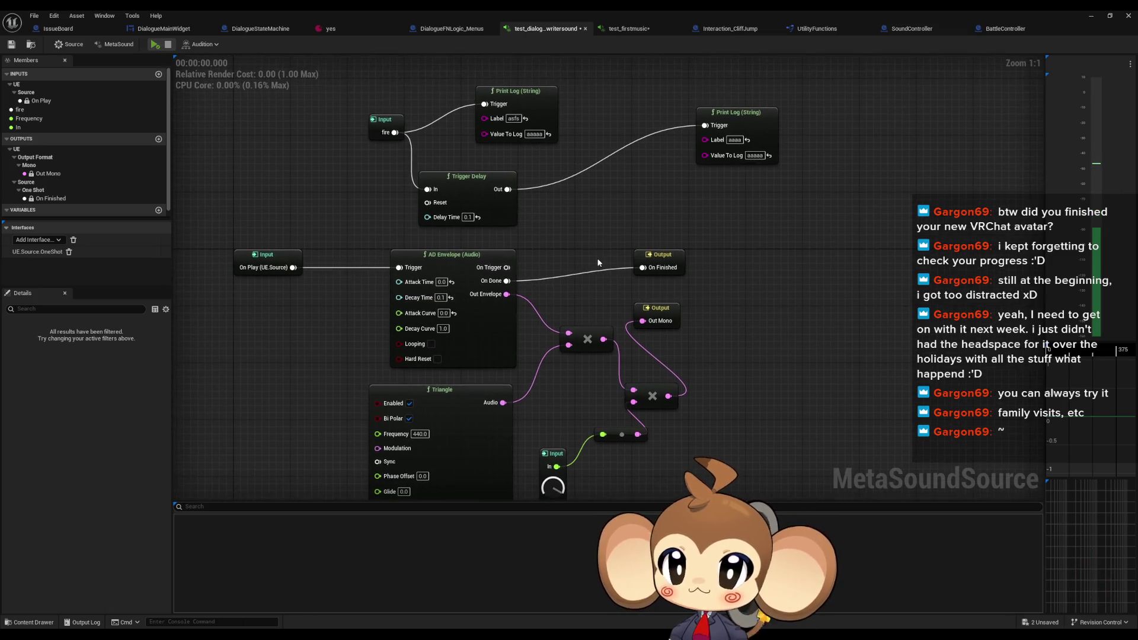
alt+click(643, 267)
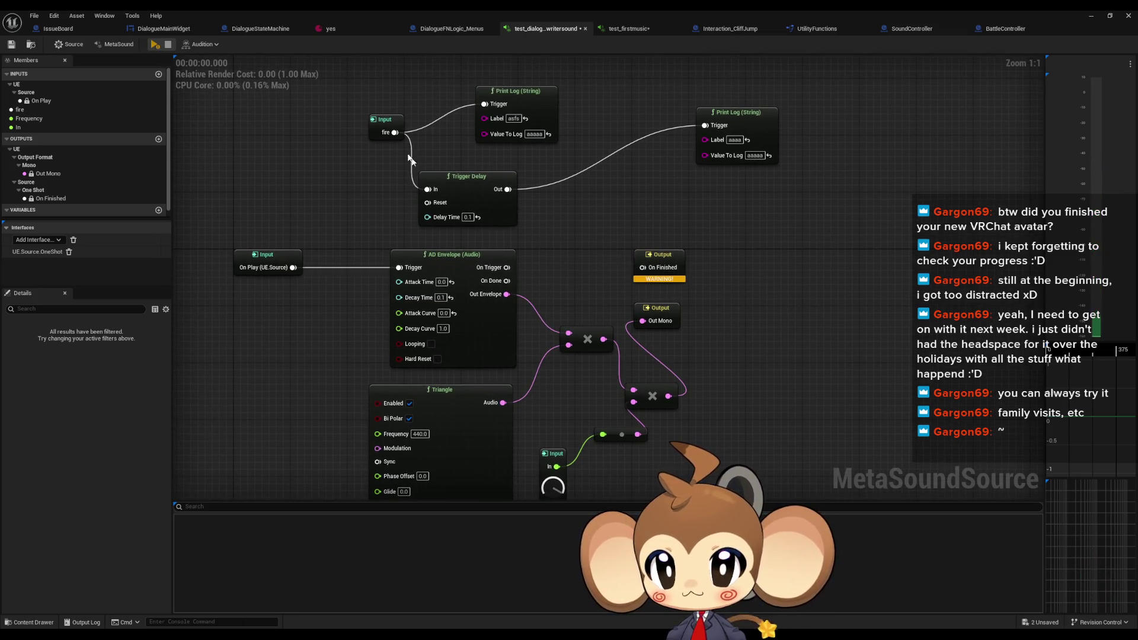
drag(395, 132, 399, 267)
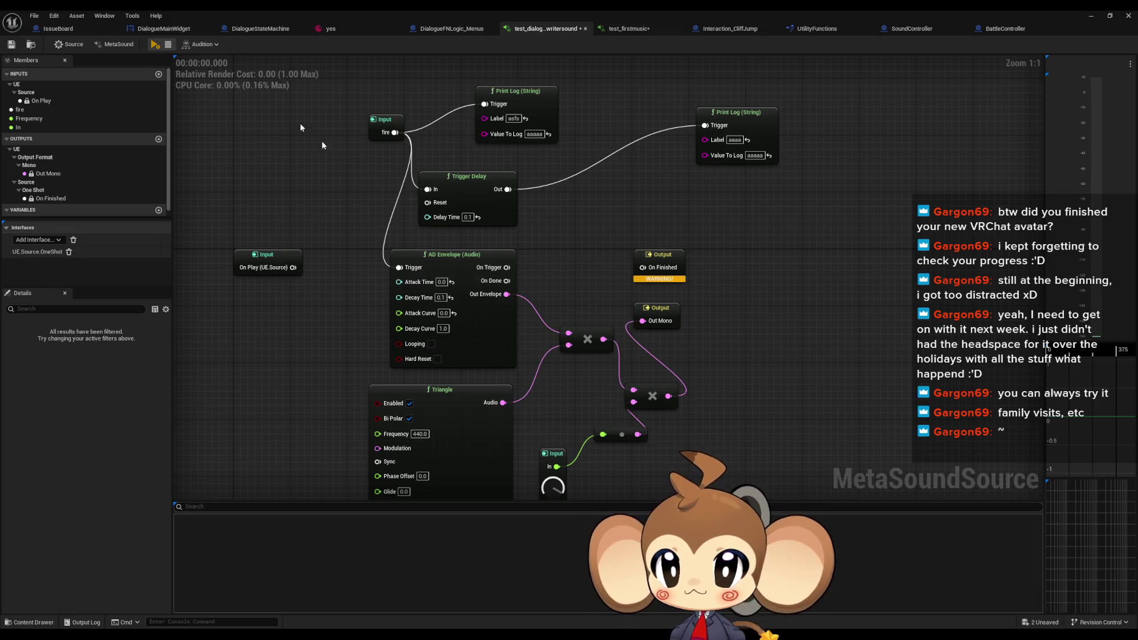
click(156, 47)
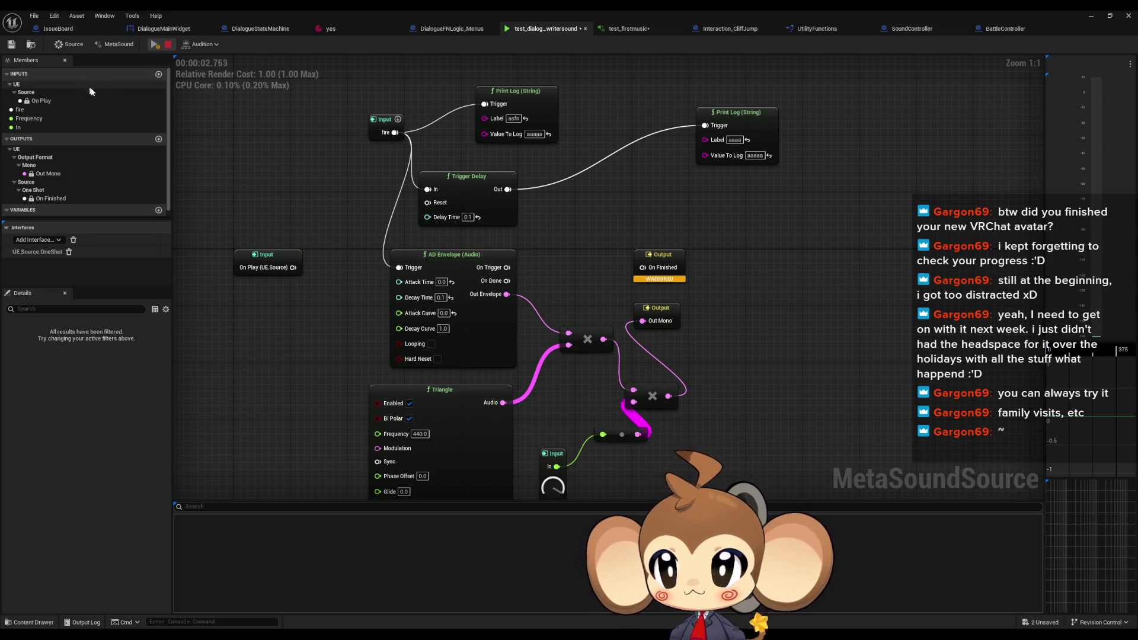
click(397, 119)
click(397, 120)
click(398, 120)
Delete the remaining Print Log nodes, stop the preview, and close the MetaSound editor
click(516, 90)
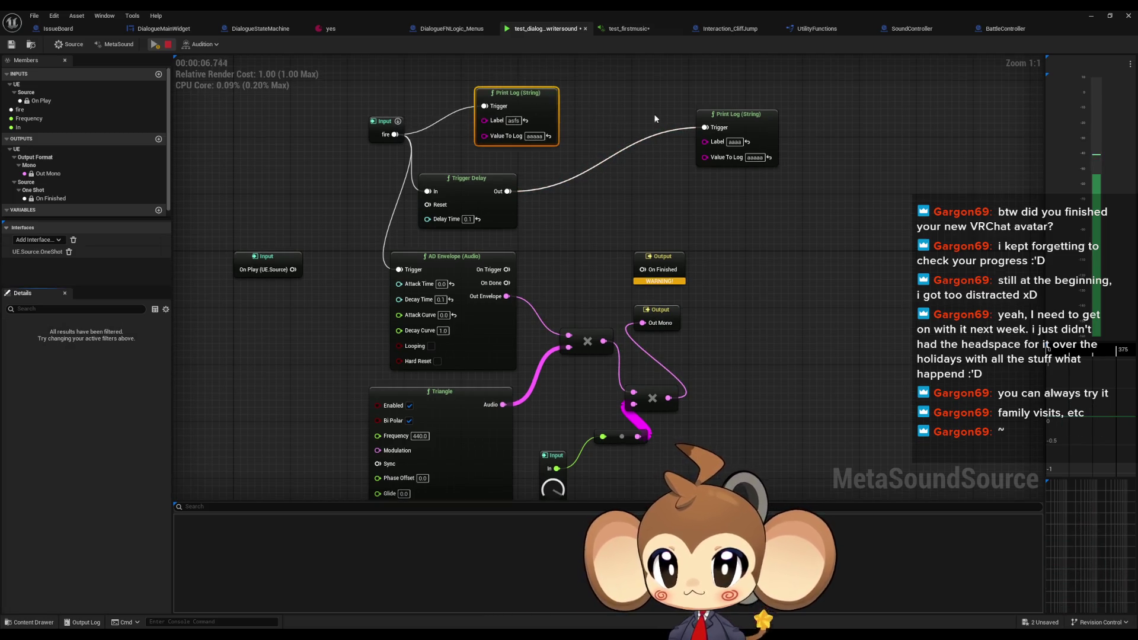
key(Delete)
click(731, 151)
key(Delete)
click(168, 44)
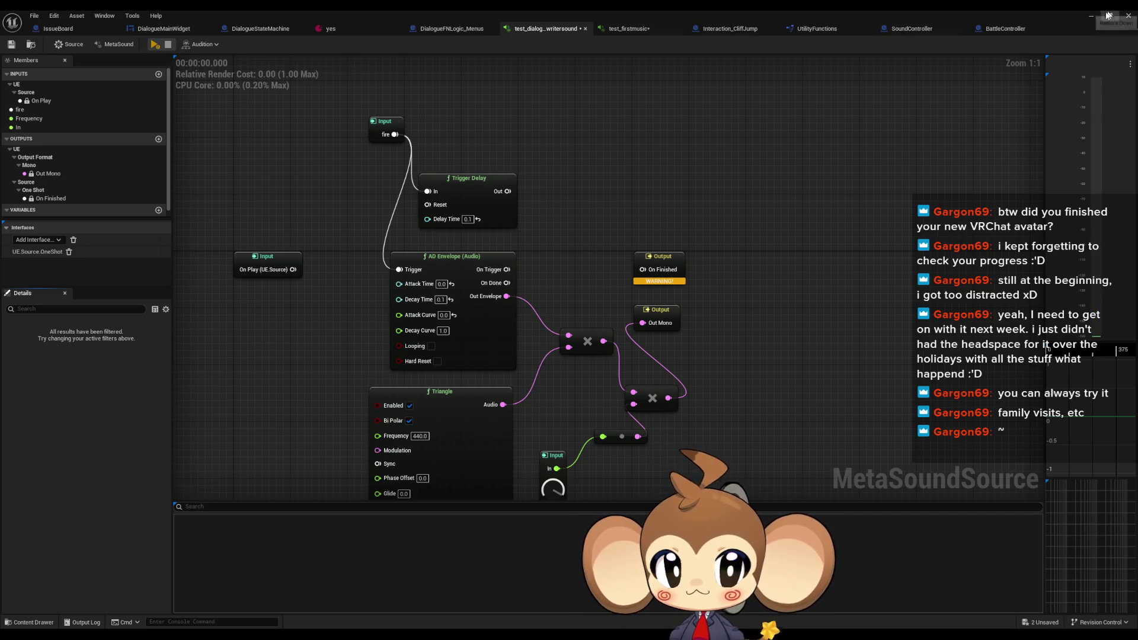
click(1129, 16)
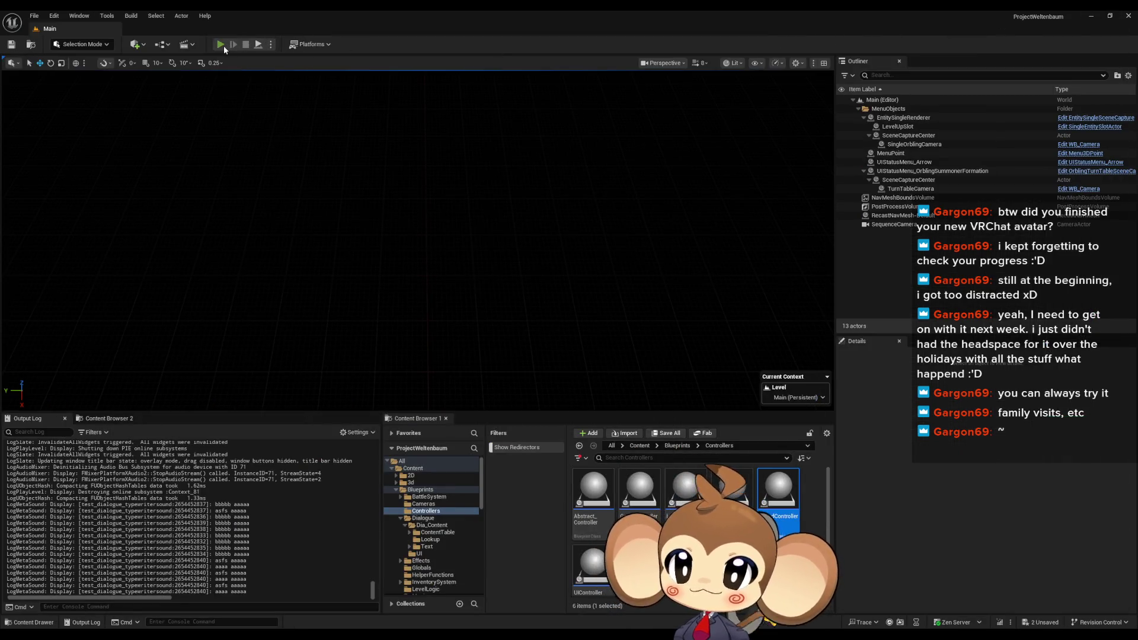
Play the level, load the saved game, and advance the dialogue to the Option 1 or Option 2 choice
click(223, 45)
click(122, 350)
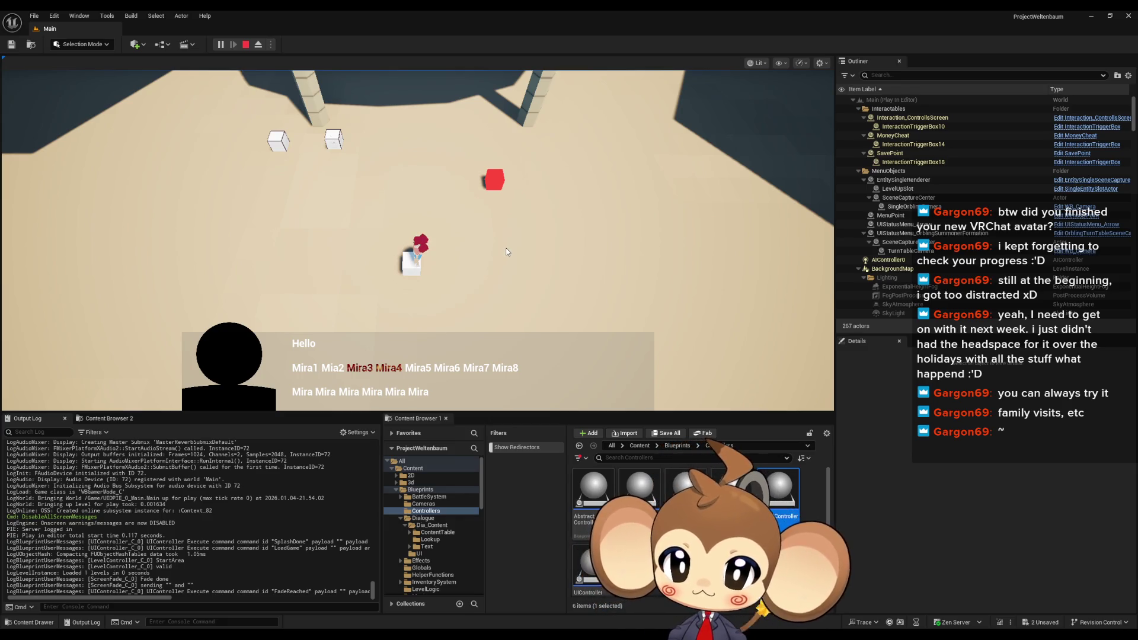
click(506, 251)
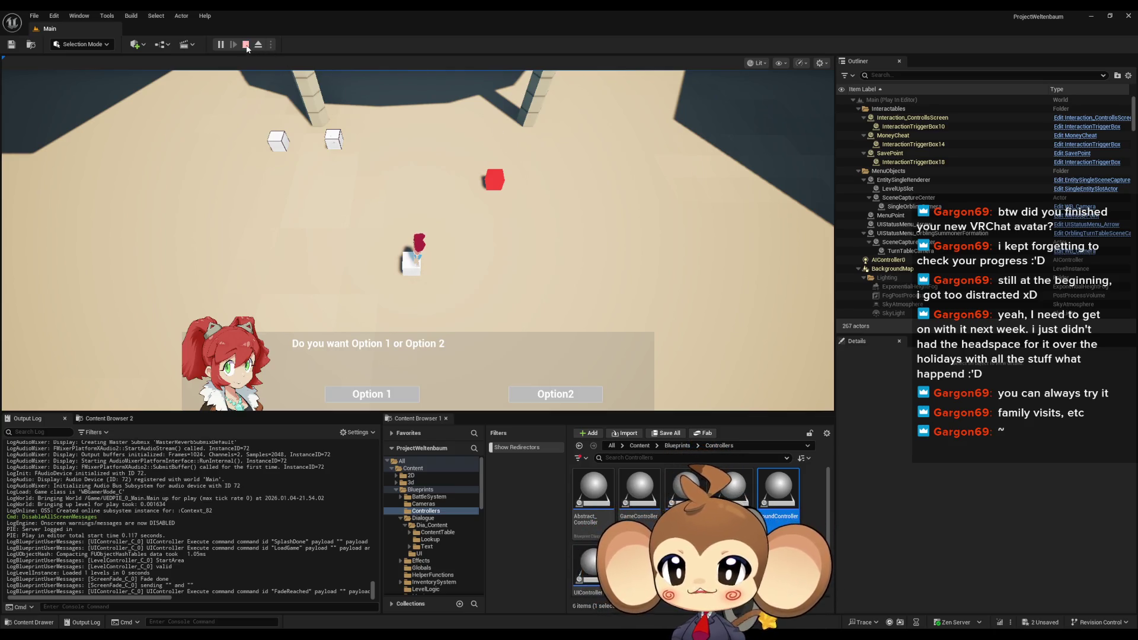
key(Escape)
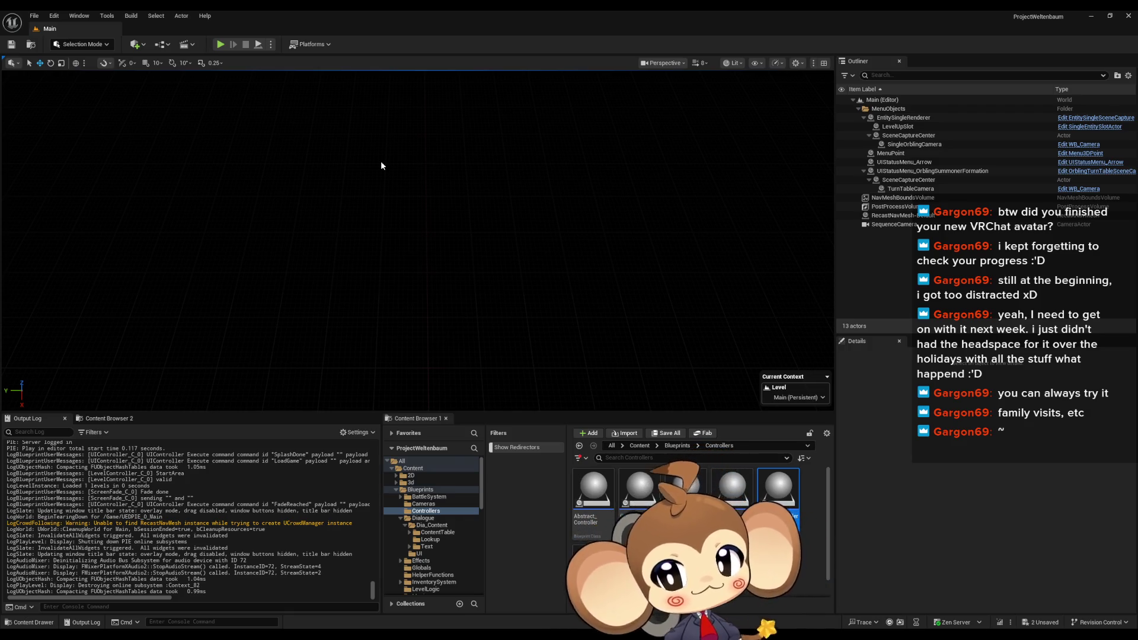
Replay the game via Load Game, watch the repeated 'Mira' dialogue lines type out, then stop
click(220, 44)
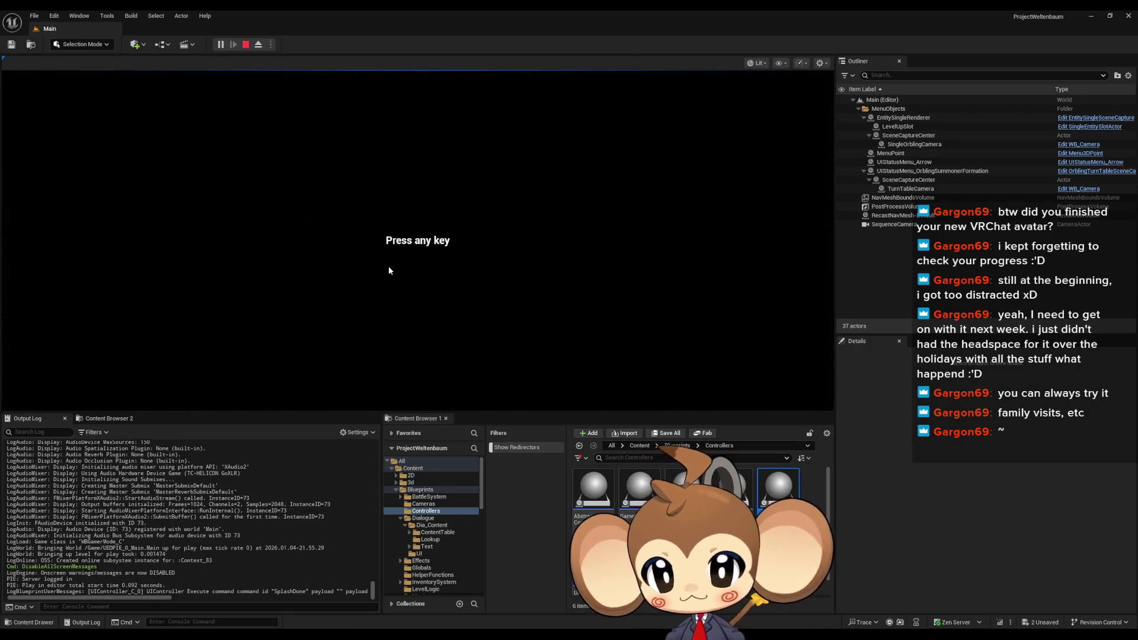
click(372, 286)
click(126, 351)
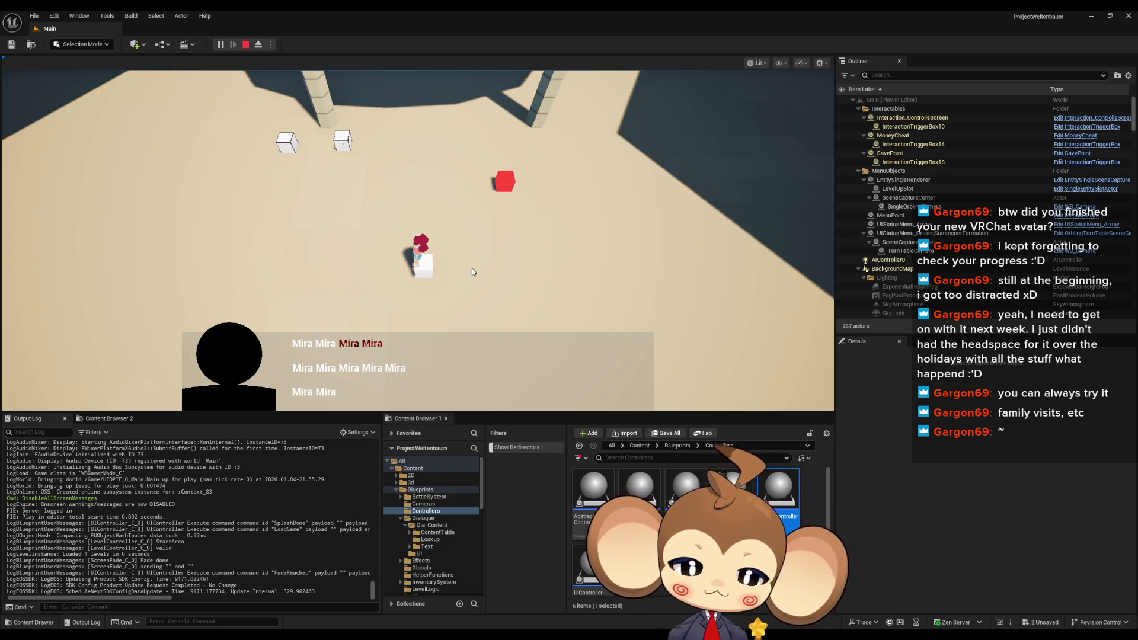
click(247, 45)
Reconnect On Play to the AD Envelope trigger and feed On Finished from On Done instead of On Trigger
mouse_move(449, 635)
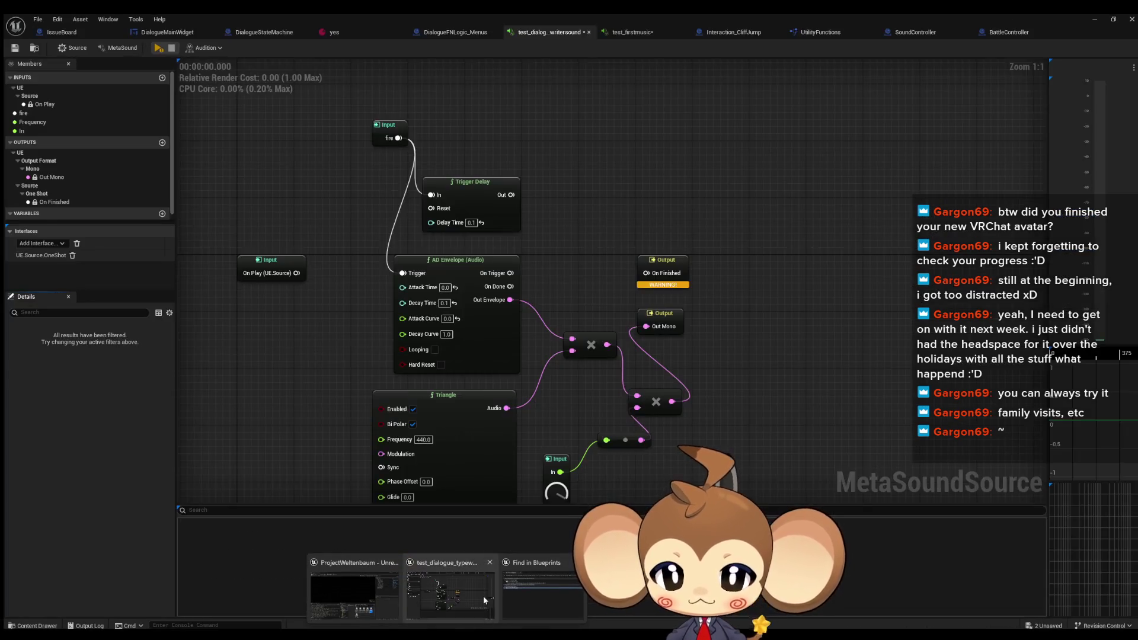
click(483, 596)
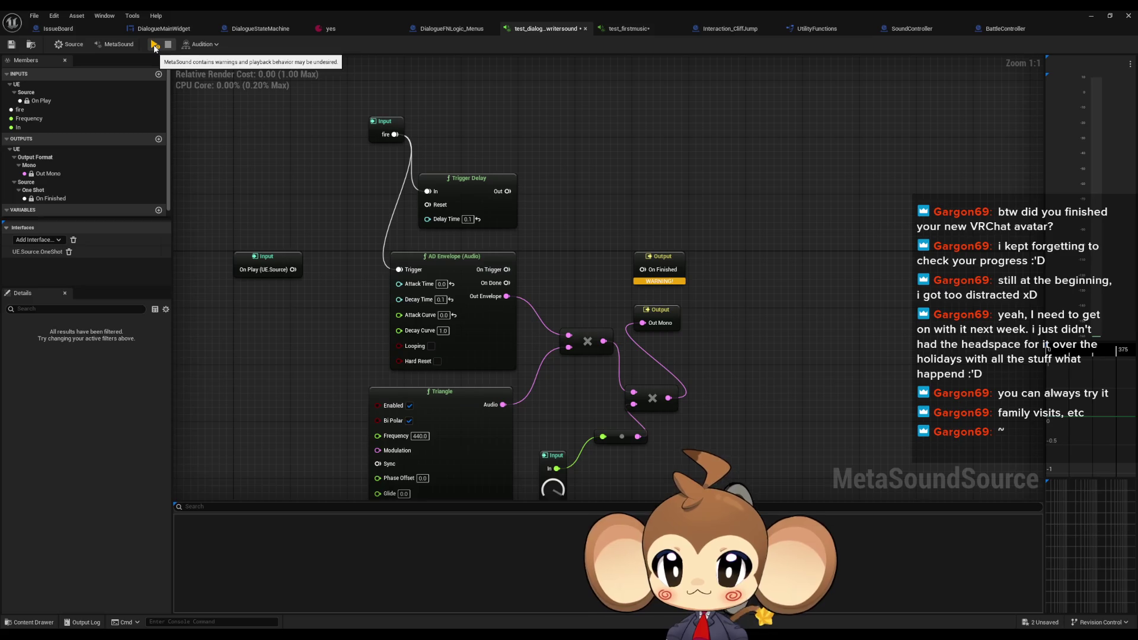
click(154, 46)
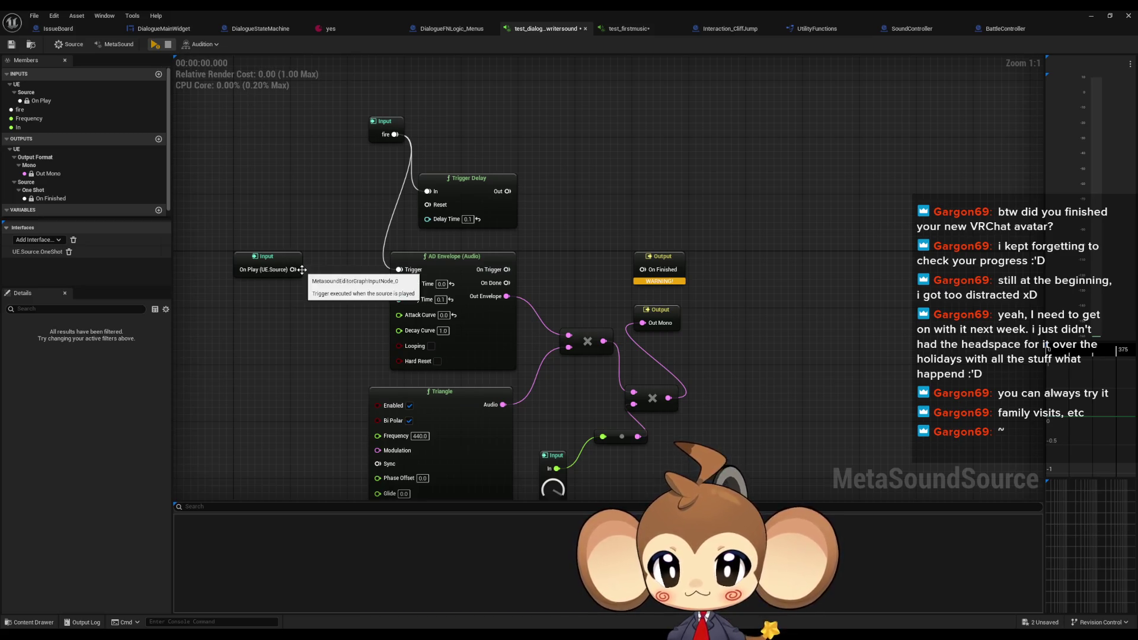
drag(293, 270, 399, 270)
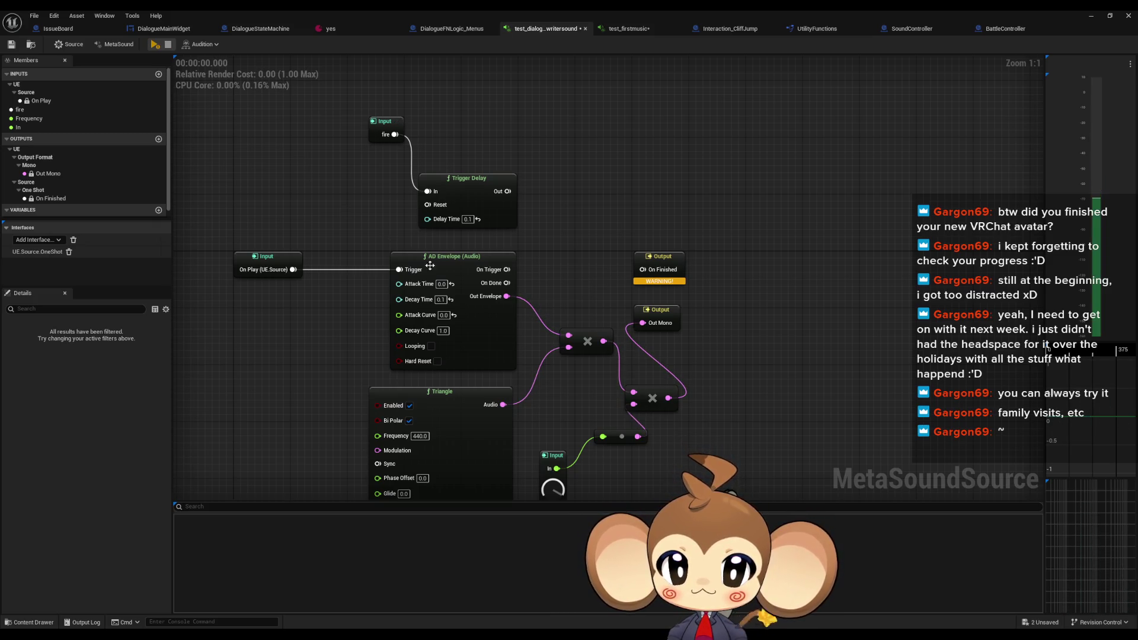
drag(501, 270, 642, 270)
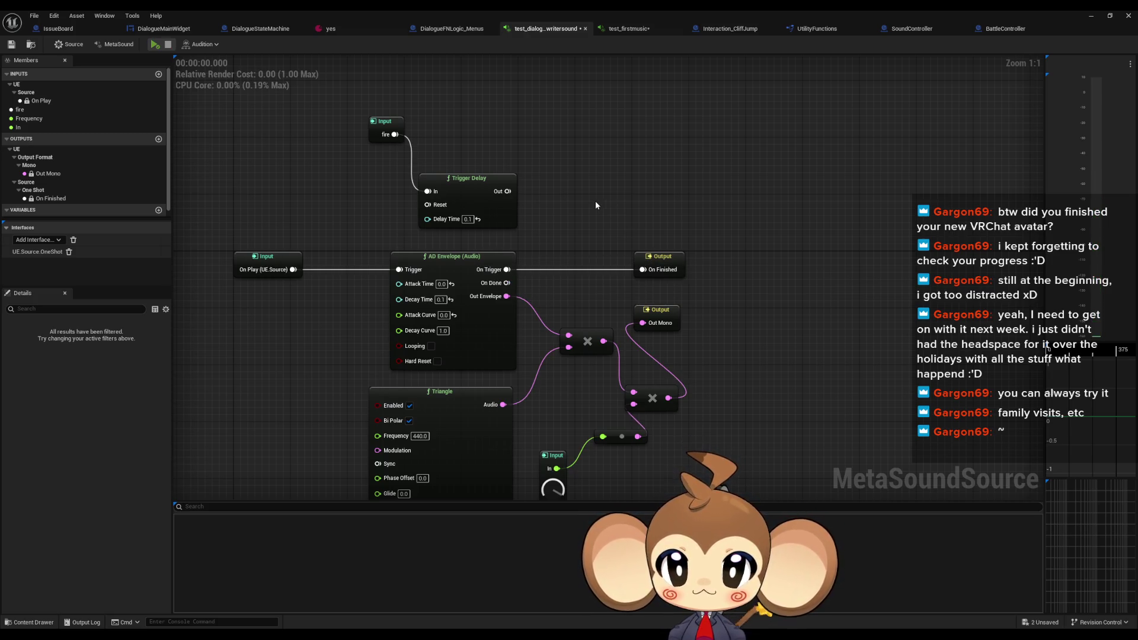
drag(507, 283, 642, 271)
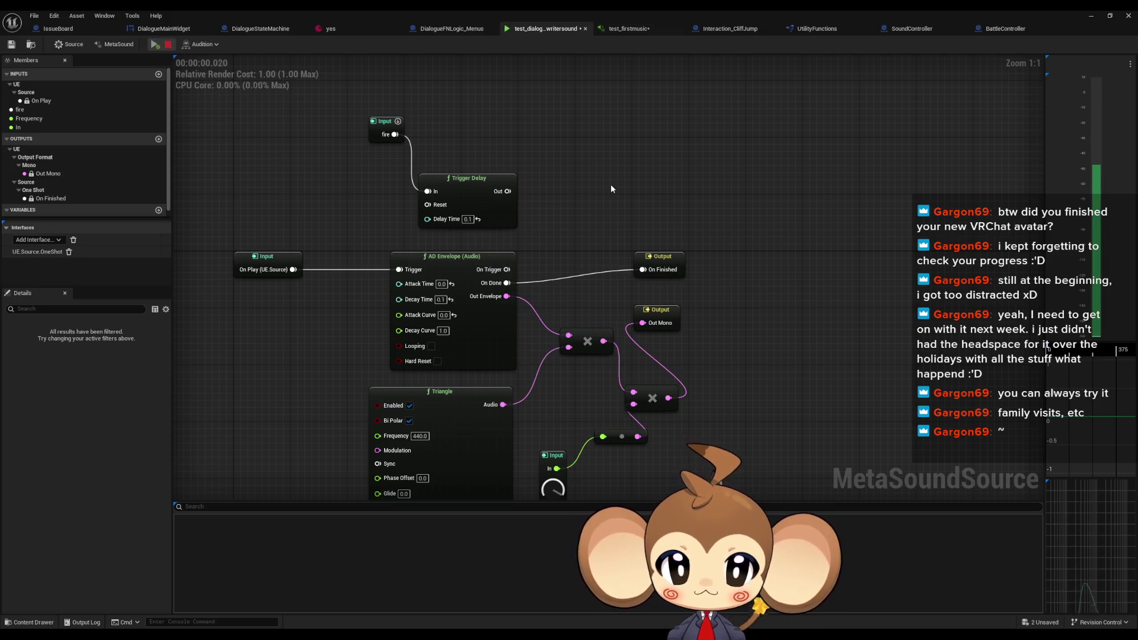
Preview the sound, inspect the fire input and Triangle nodes, then minimize the MetaSound editor
key(space)
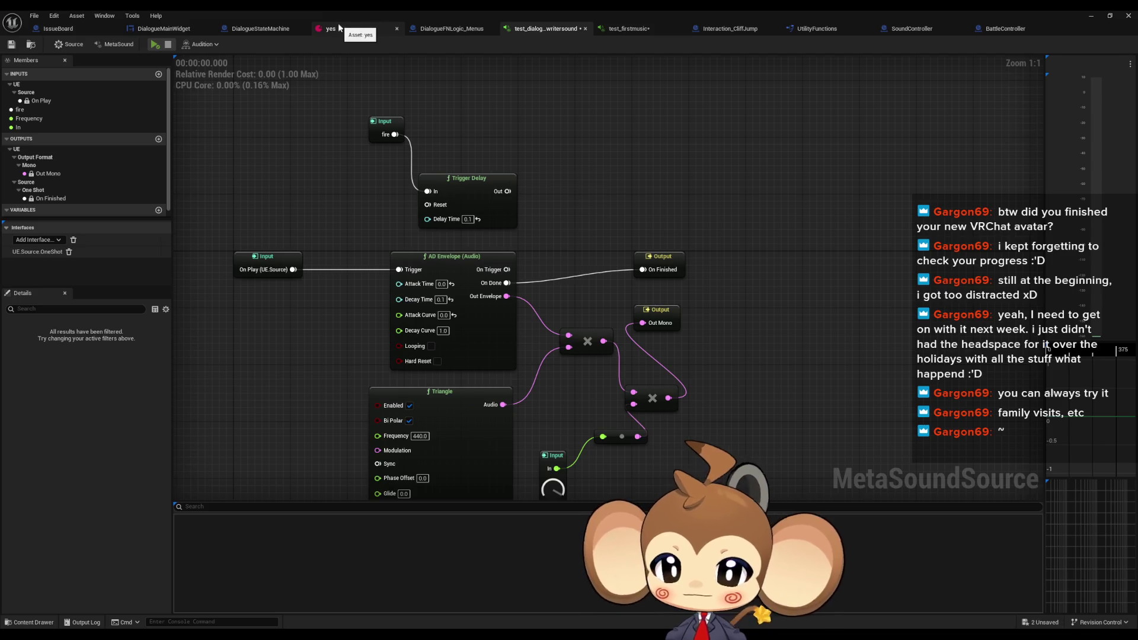
drag(665, 219, 663, 137)
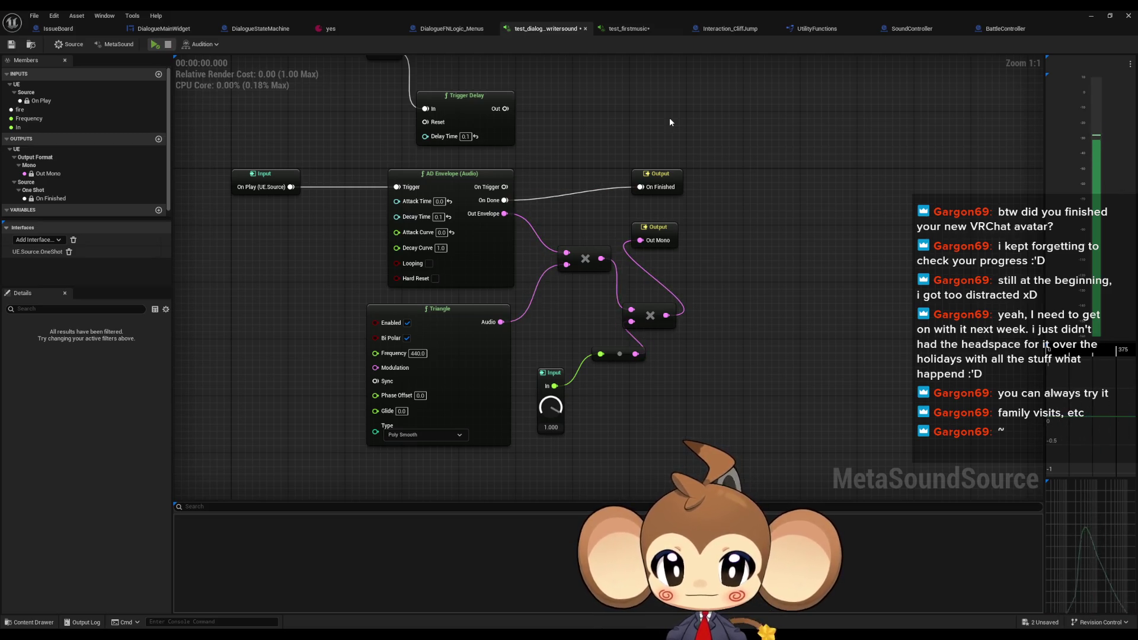
mouse_move(246, 99)
mouse_down()
mouse_move(306, 194)
mouse_move(370, 194)
mouse_up()
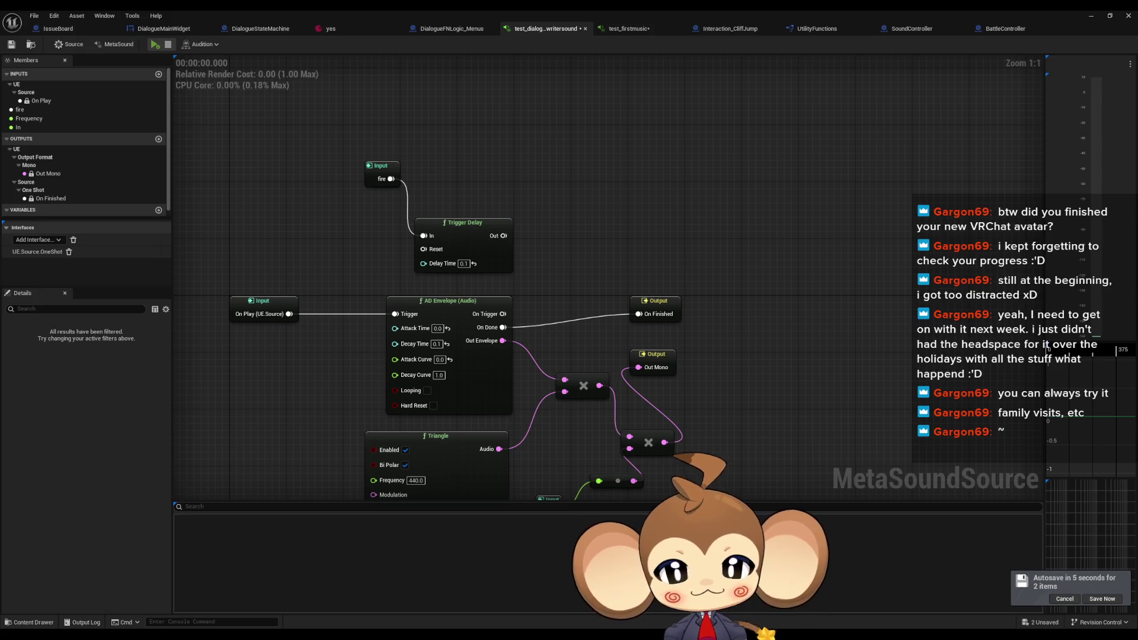
mouse_move(350, 211)
mouse_down()
mouse_move(394, 198)
mouse_move(462, 142)
mouse_move(445, 114)
mouse_up()
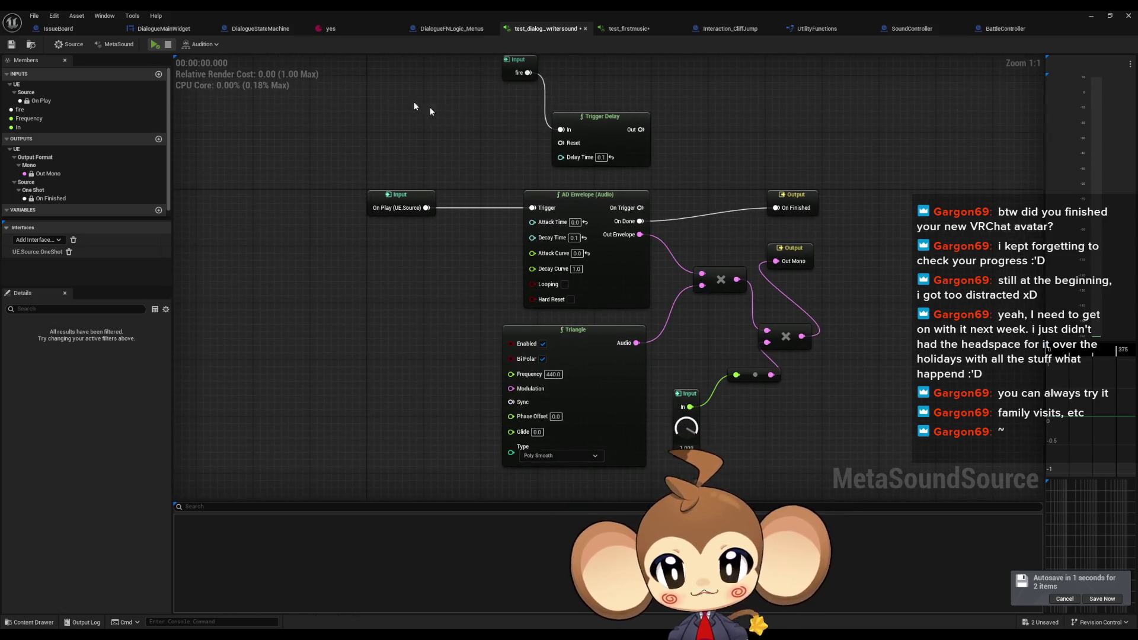
click(1091, 17)
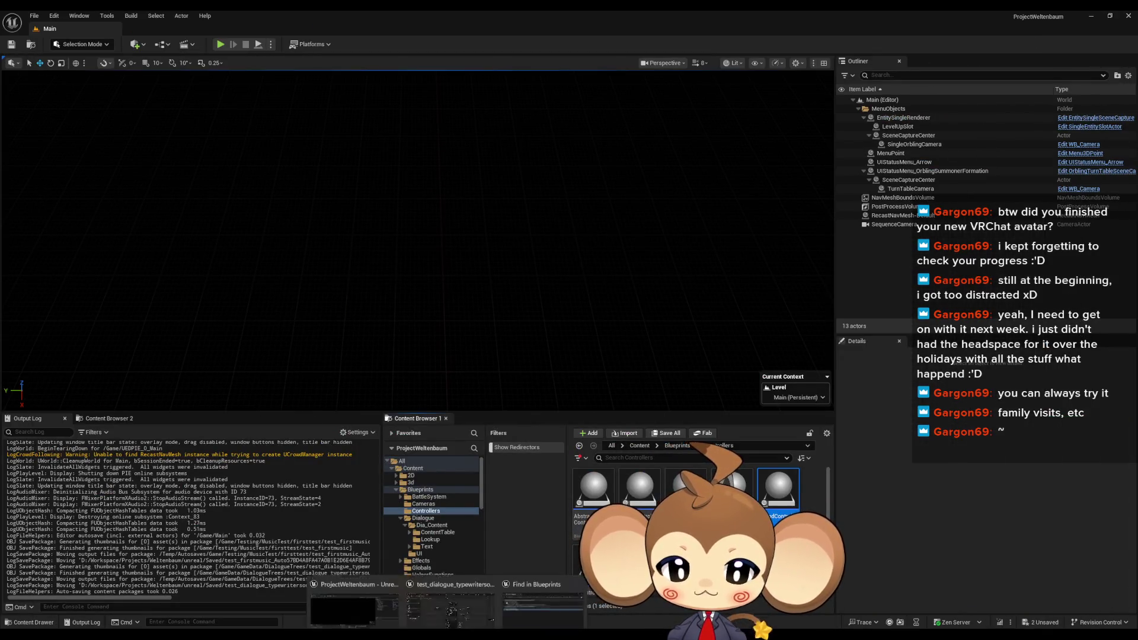
Restore the editors and move through test_firstmusic and BattleController to DialogueMainWidget's AddNextCharacterToText graph
click(482, 606)
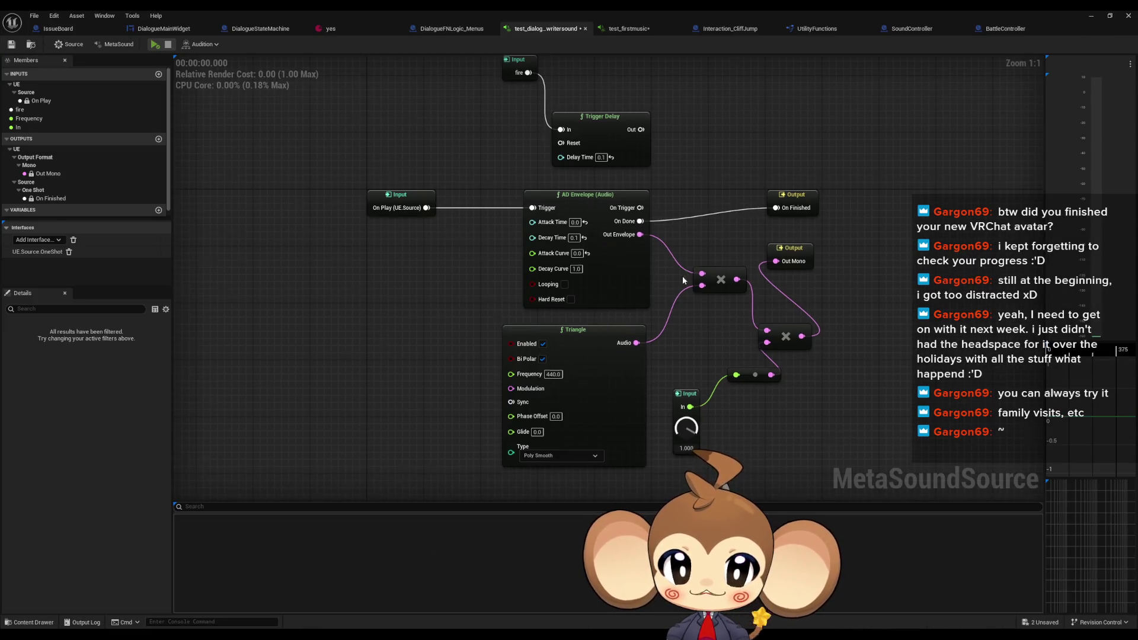
drag(683, 279, 675, 330)
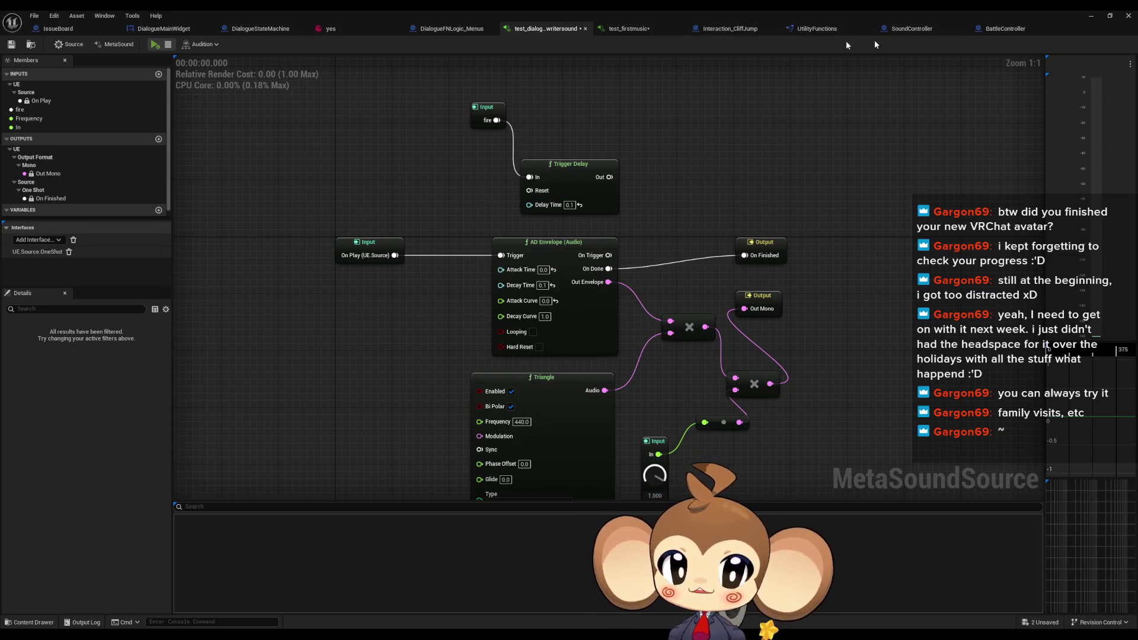
click(652, 27)
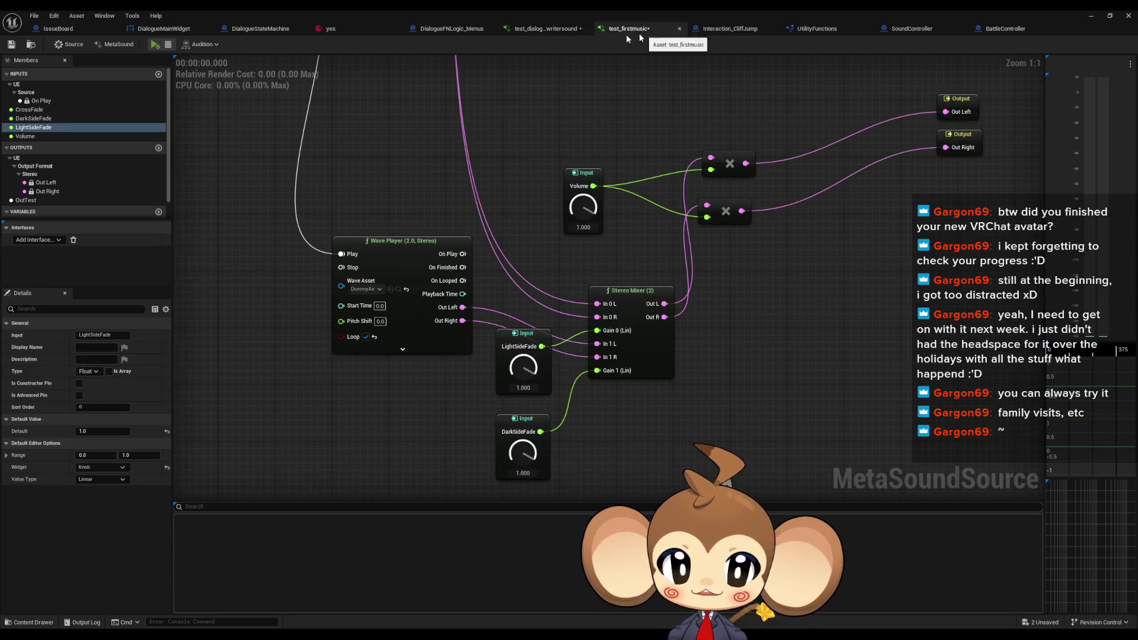
click(1006, 29)
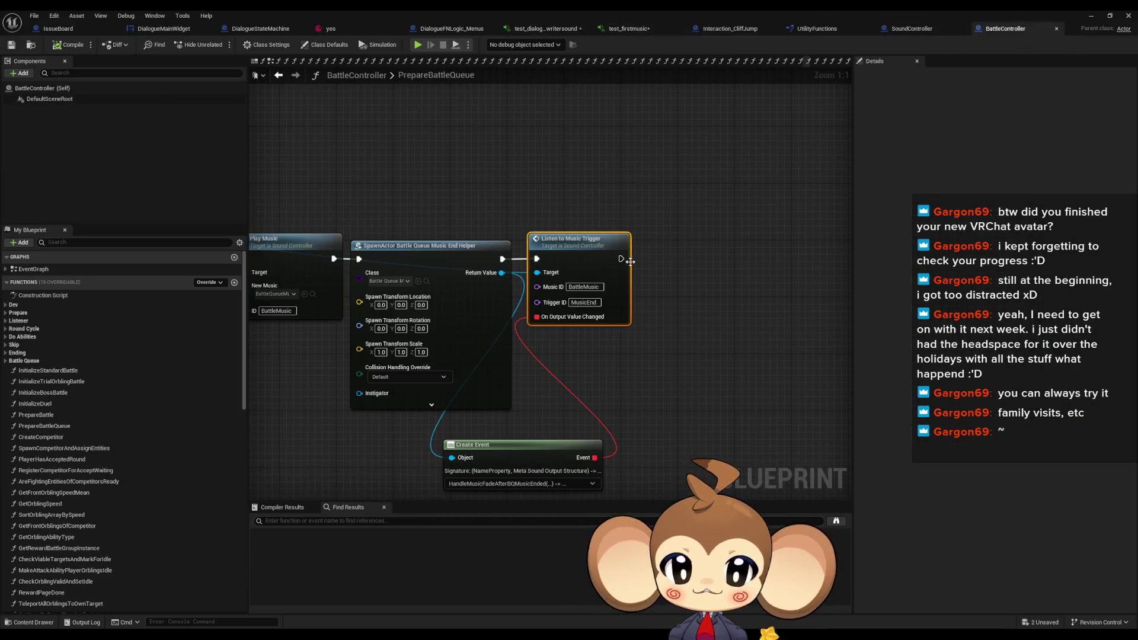
scroll(629, 261, down, 2)
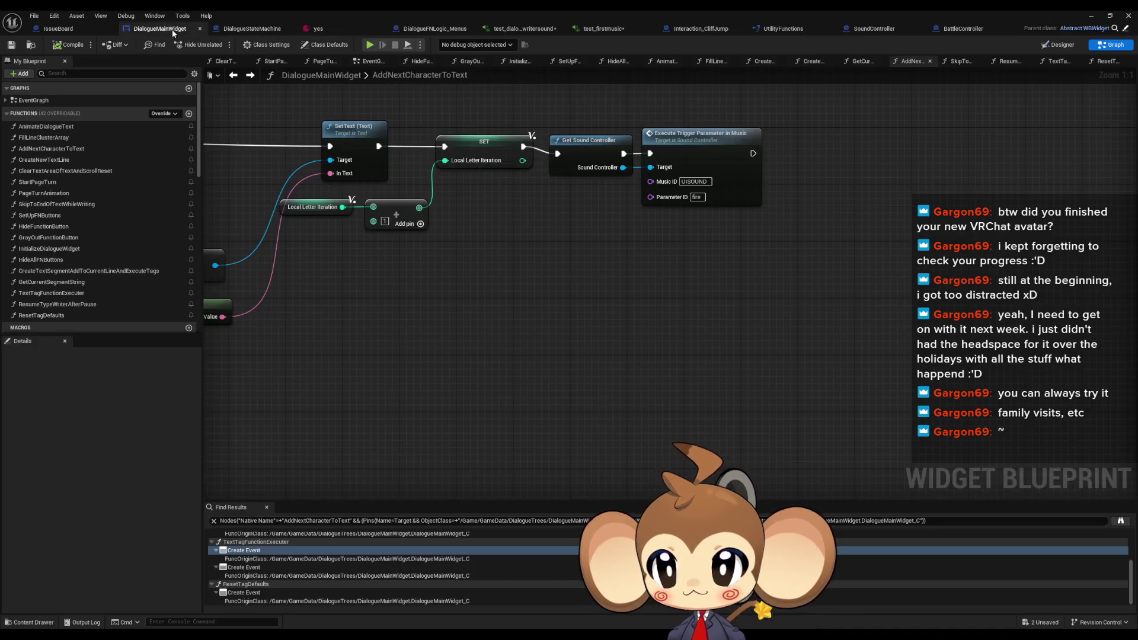
click(172, 30)
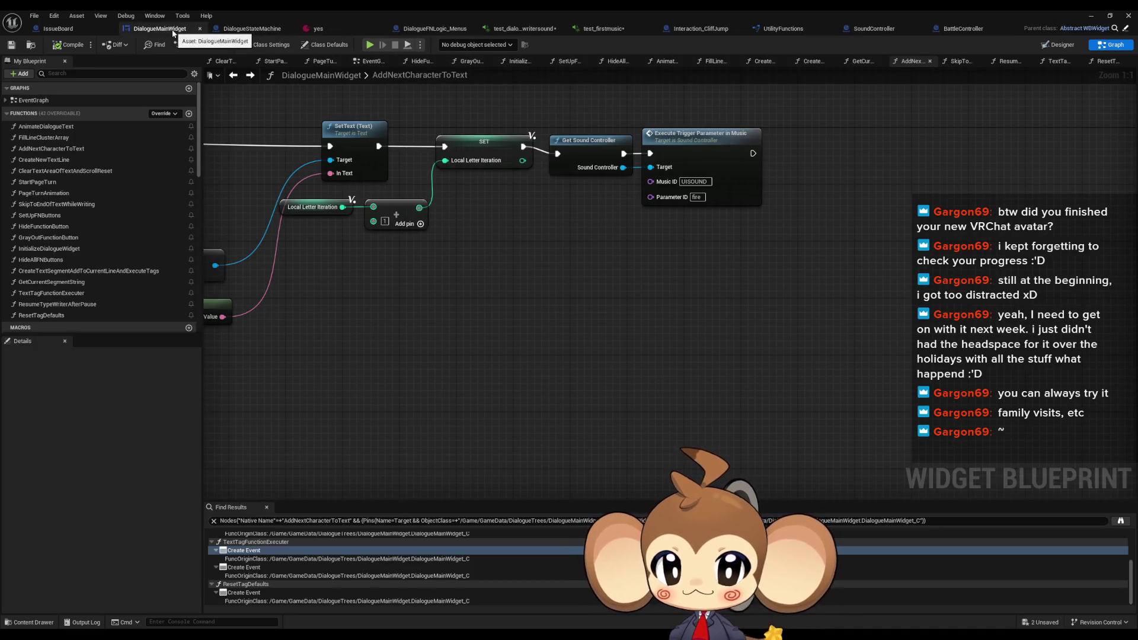
Add a Metasoundtest getter feeding a Play Sound 2D node wired after the SET node
drag(593, 155, 575, 258)
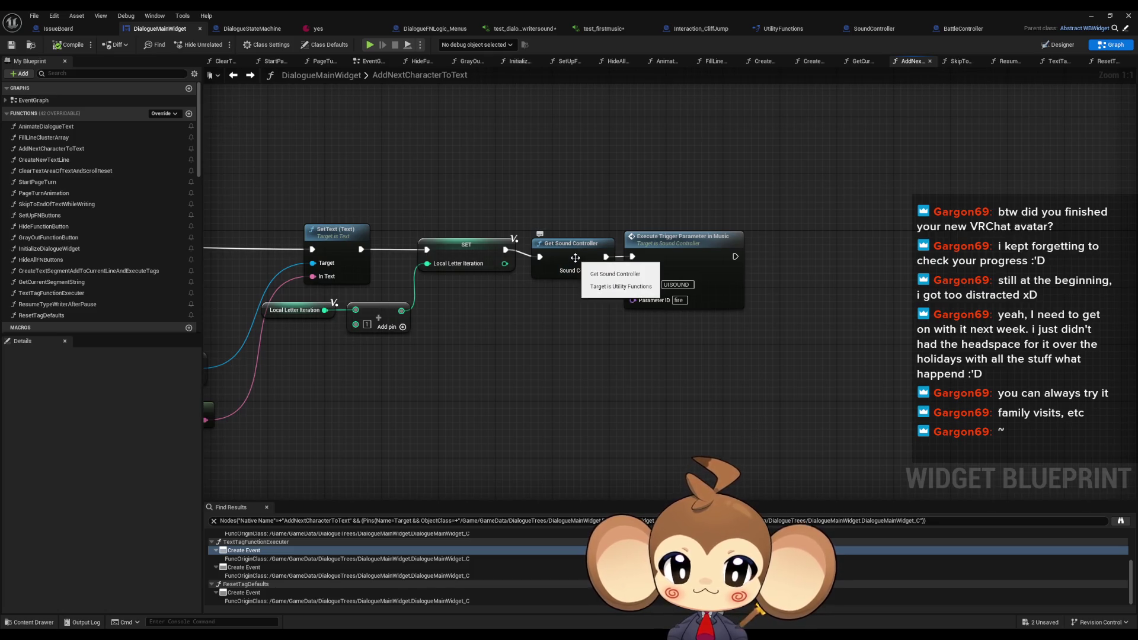
scroll(154, 294, down, 10)
scroll(158, 290, down, 3)
click(155, 277)
drag(149, 298, 601, 358)
click(525, 359)
text(play)
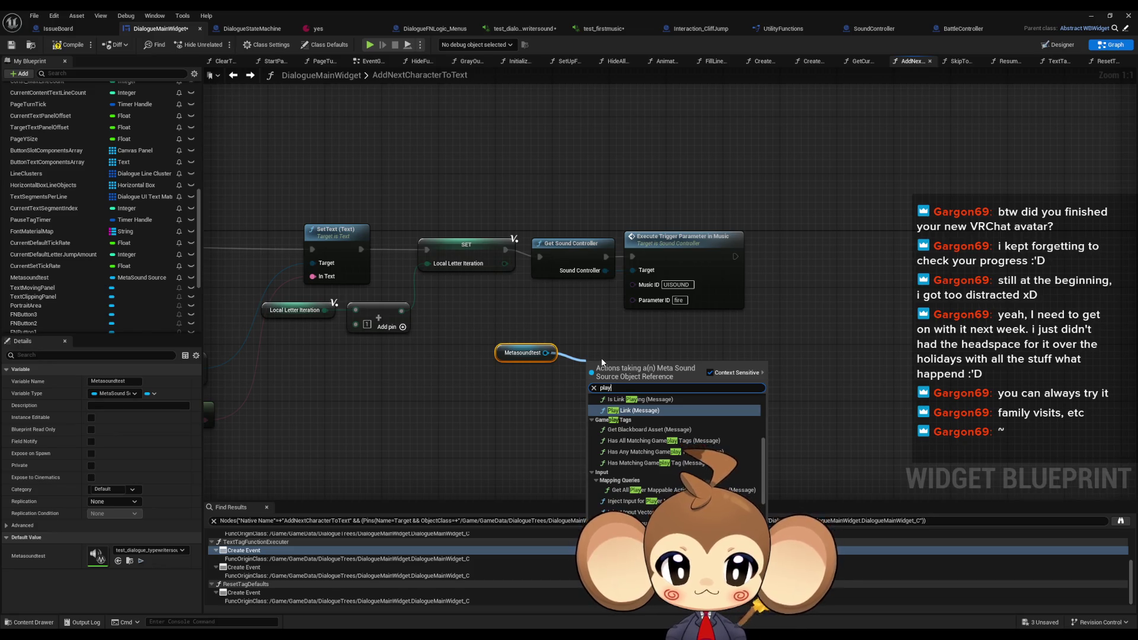
scroll(634, 451, up, 5)
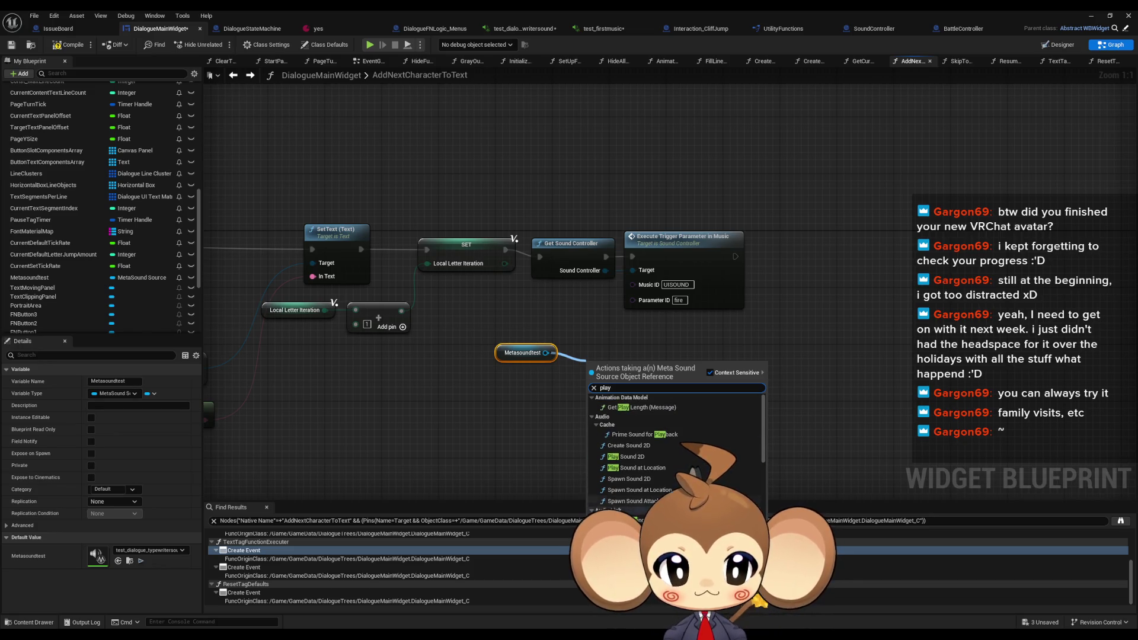
click(628, 456)
mouse_move(590, 378)
mouse_down()
mouse_move(563, 319)
mouse_move(506, 250)
mouse_up()
Delete the old Get Sound Controller nodes and tuck Play Sound 2D and Metasoundtest beside SET
drag(589, 217, 735, 286)
key(Delete)
mouse_move(622, 369)
mouse_down()
mouse_move(610, 301)
mouse_move(579, 240)
mouse_up()
drag(522, 352, 479, 289)
click(485, 386)
scroll(152, 299, up, 15)
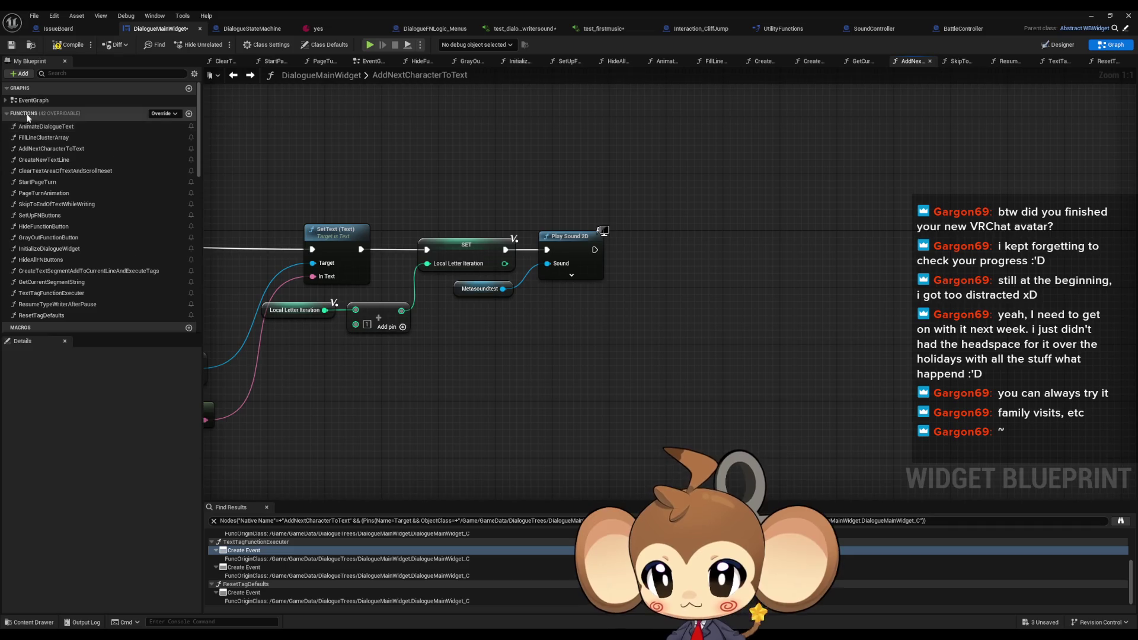
In AnimateDialogueText, wire straight into Is Valid and delete Get Sound Controller and Play Music
double_click(67, 128)
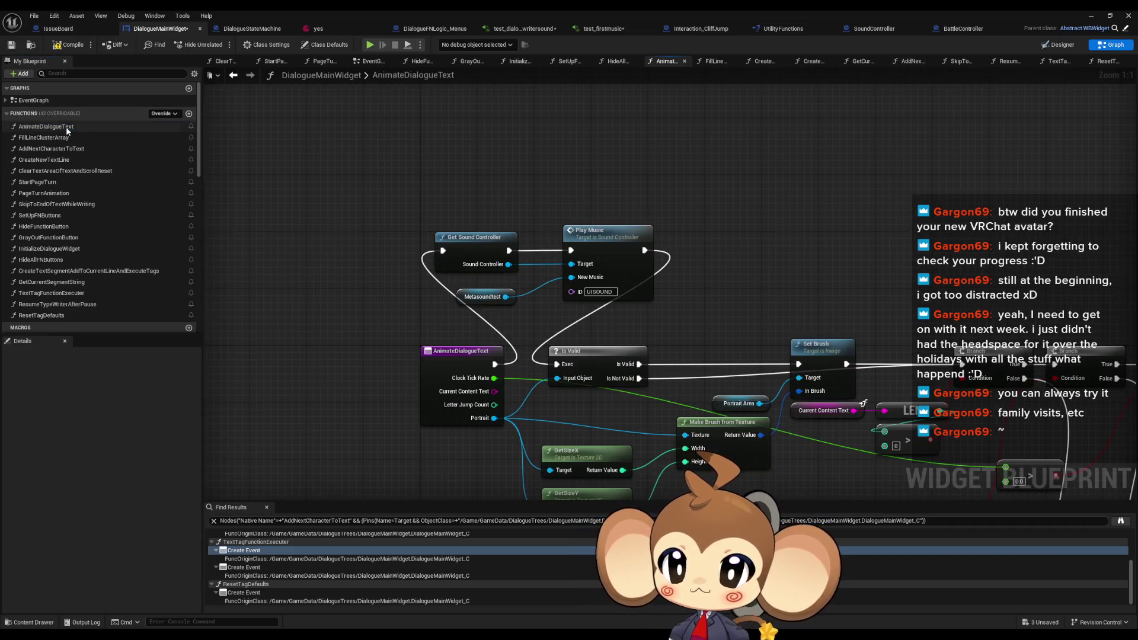
drag(495, 364, 557, 364)
drag(410, 184, 664, 325)
key(Delete)
click(586, 26)
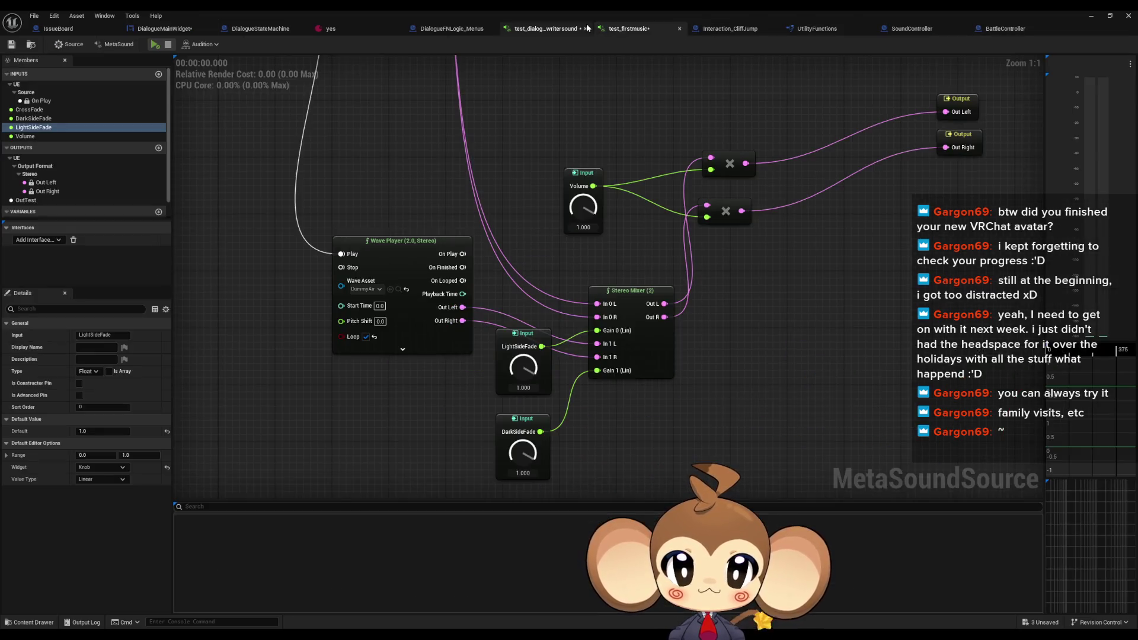
Delete the fire input and Trigger Delay nodes from the typewriter MetaSound
click(549, 29)
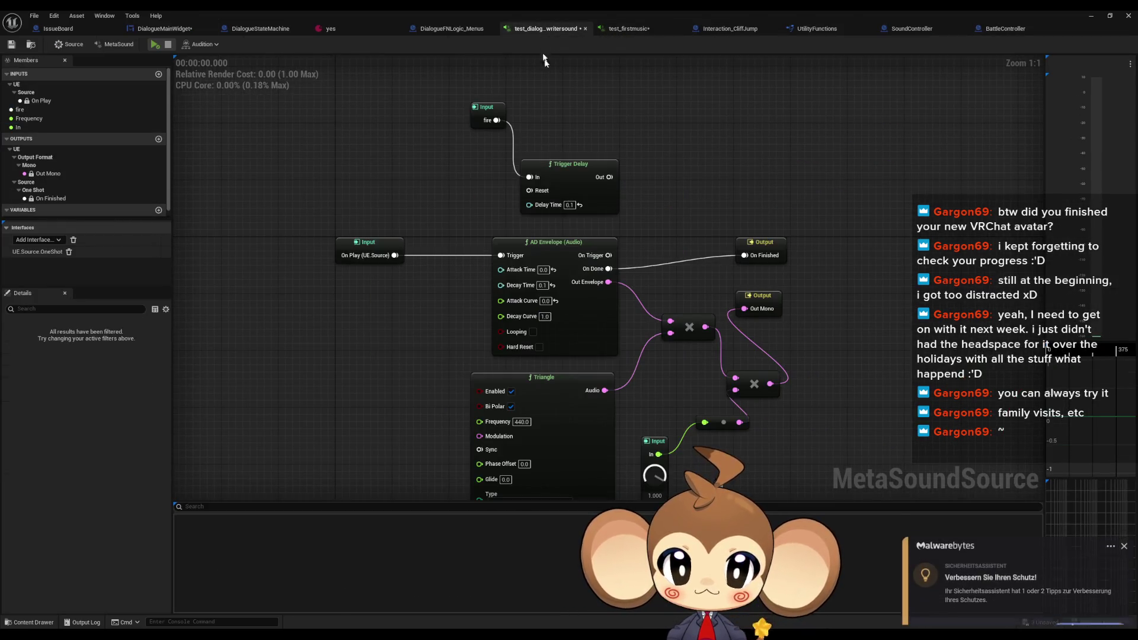
click(1125, 526)
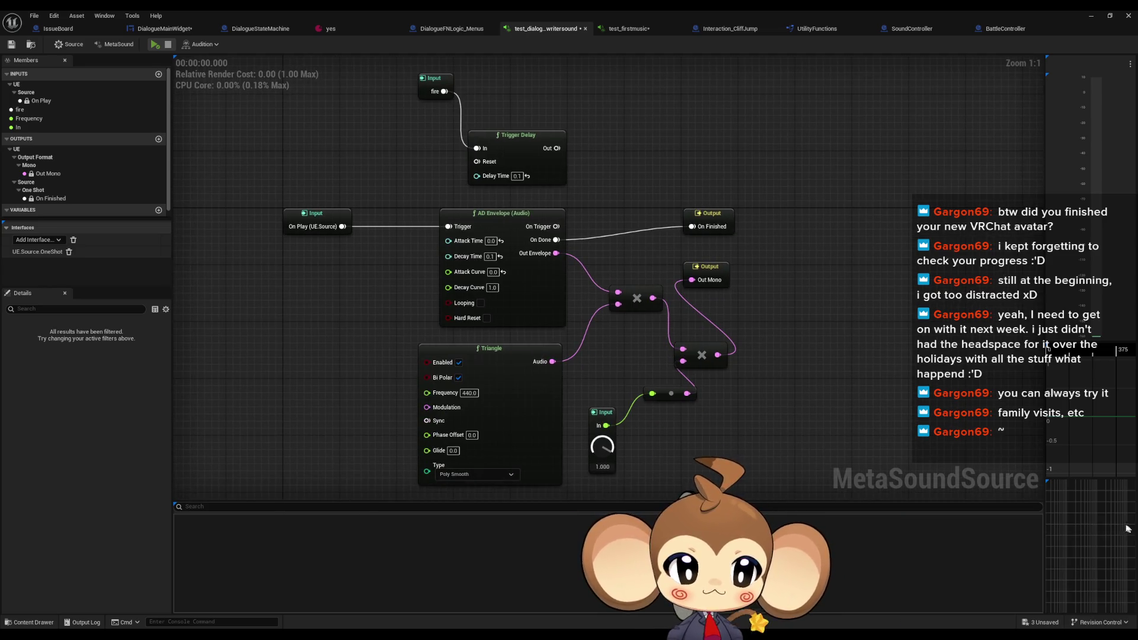
drag(712, 217, 718, 231)
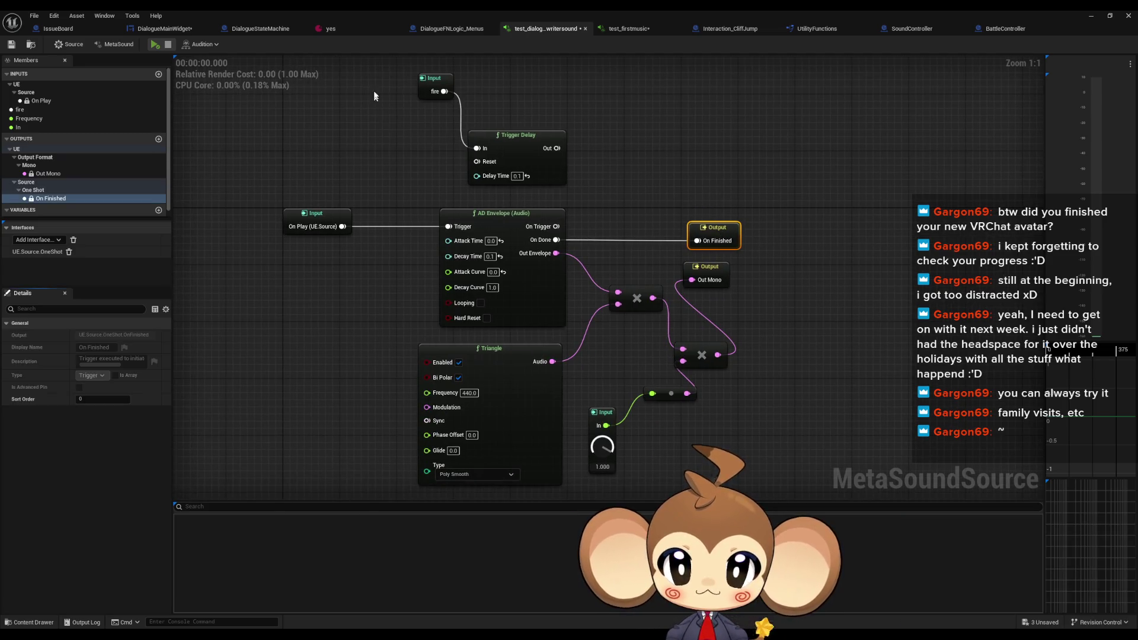
drag(374, 99, 584, 162)
key(Delete)
Audition the MetaSound, trying Triangle type Trivial before restoring Poly Smooth
click(155, 45)
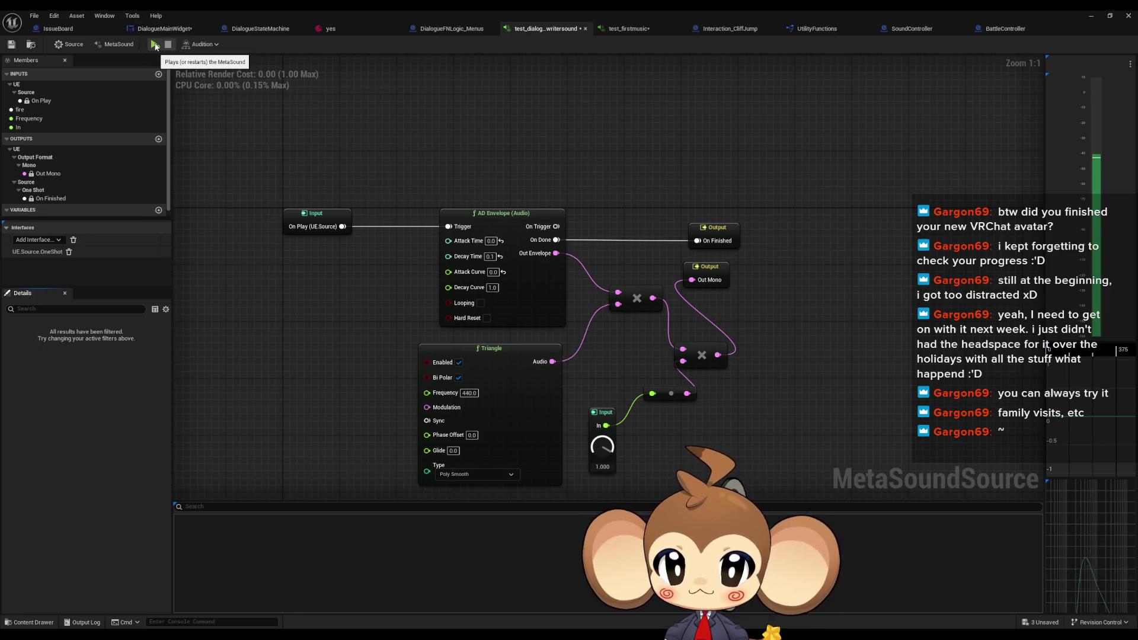
click(155, 45)
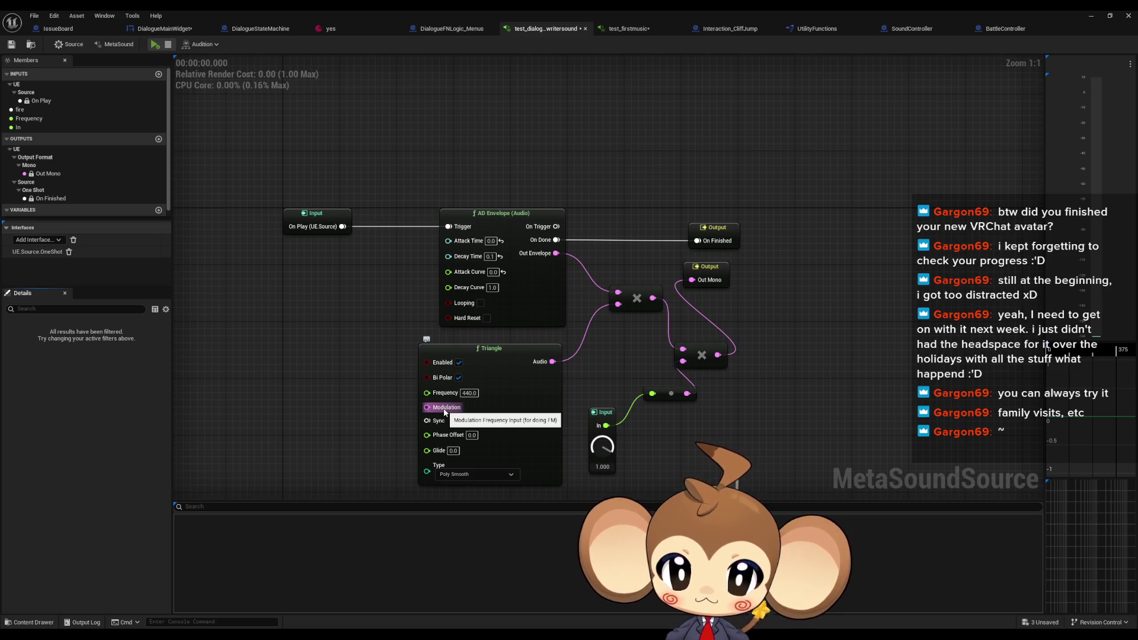
click(488, 476)
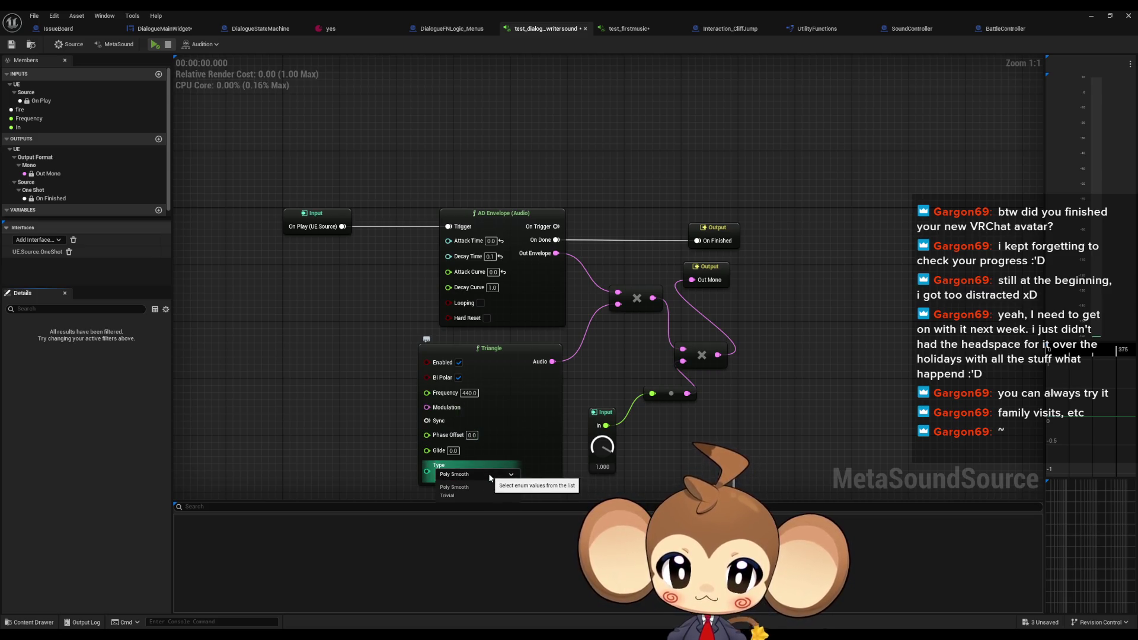
click(457, 496)
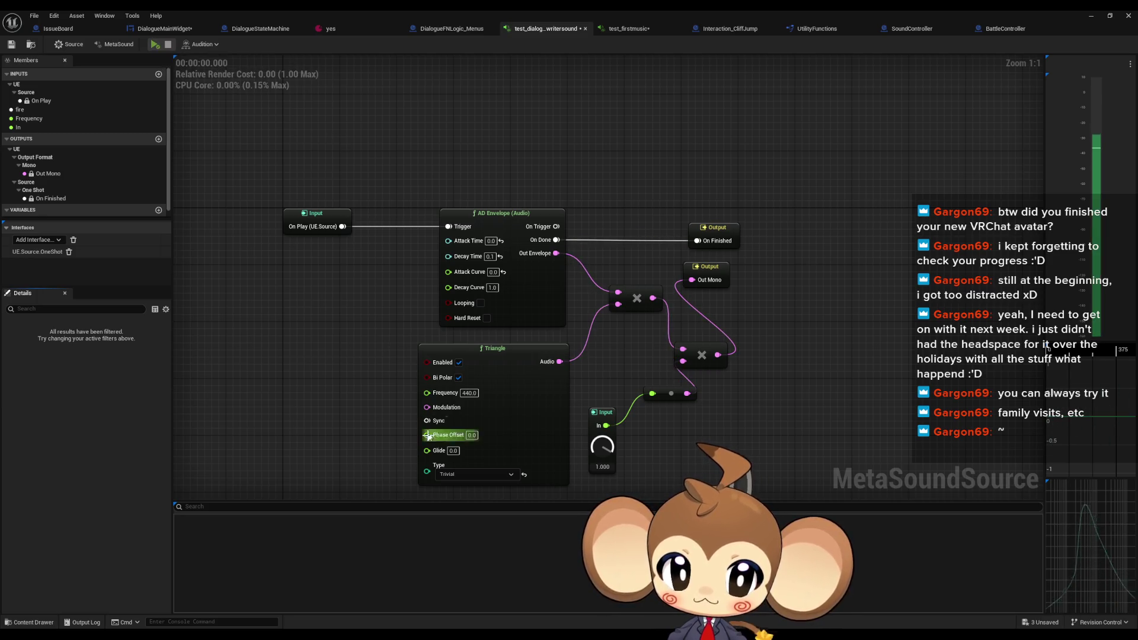
click(446, 478)
click(454, 486)
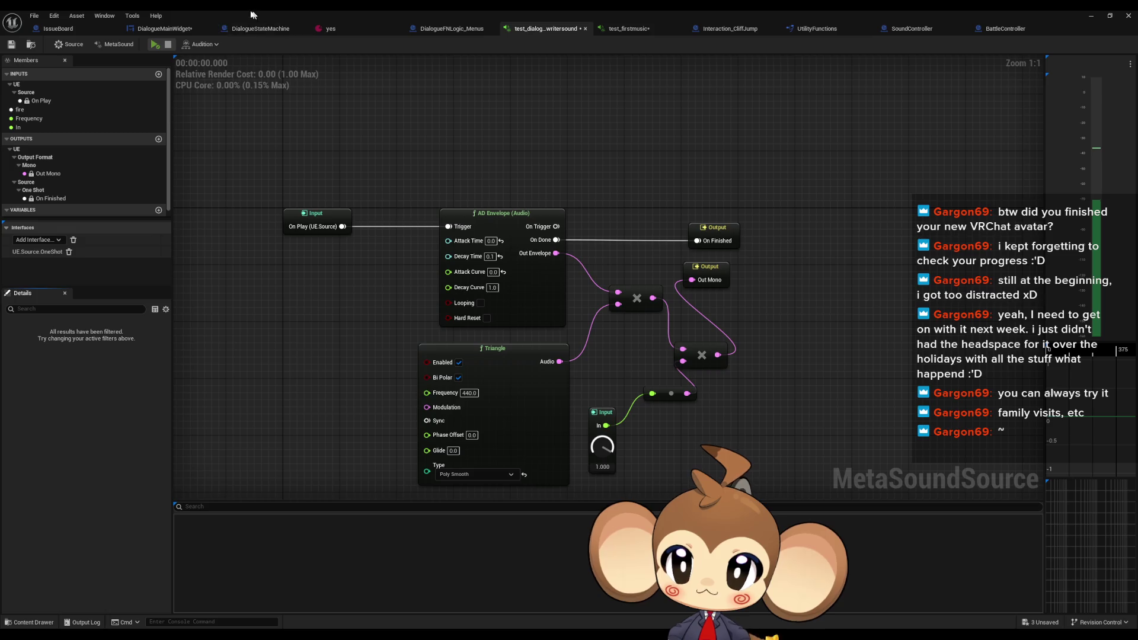
click(155, 45)
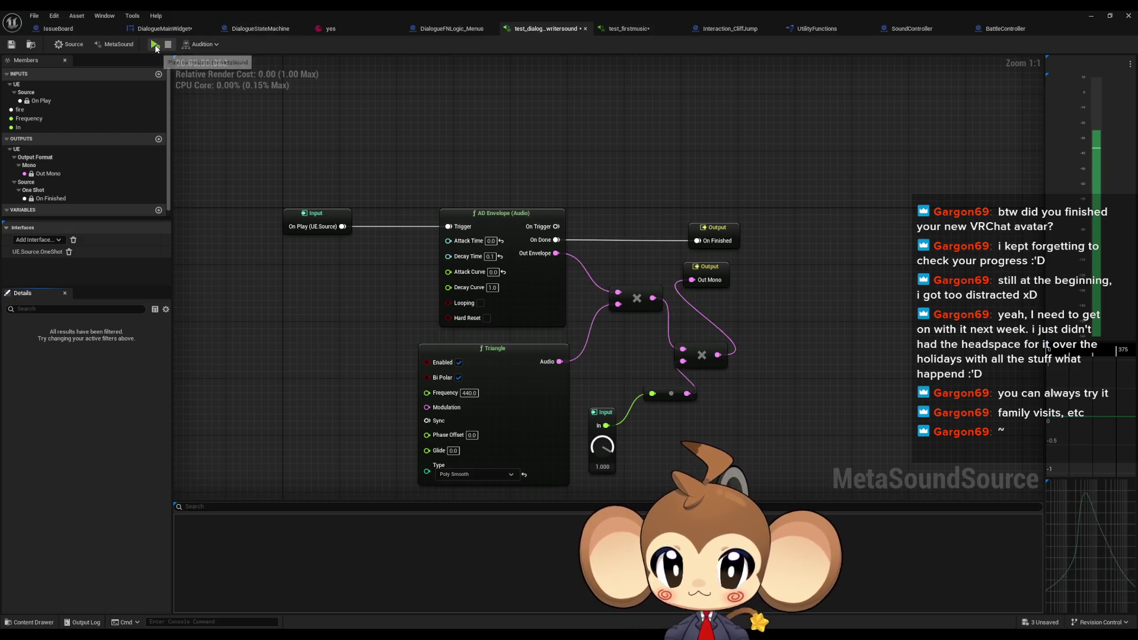
click(1093, 16)
click(222, 45)
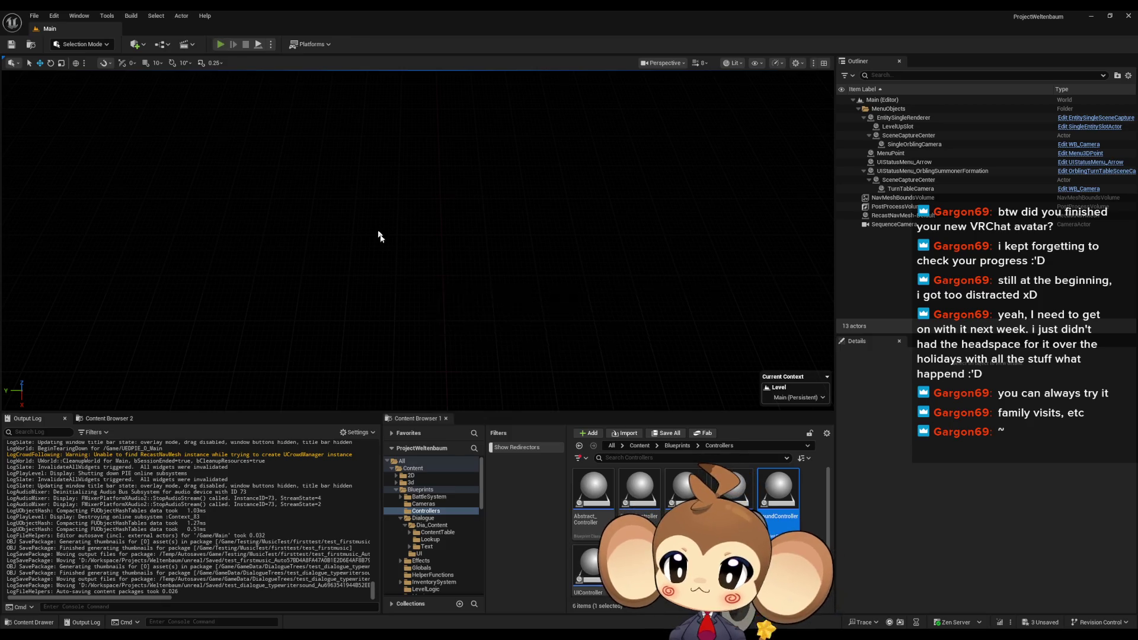
Load the saved game, watch the dialogue type out 'Mira' lines, then stop play
click(148, 351)
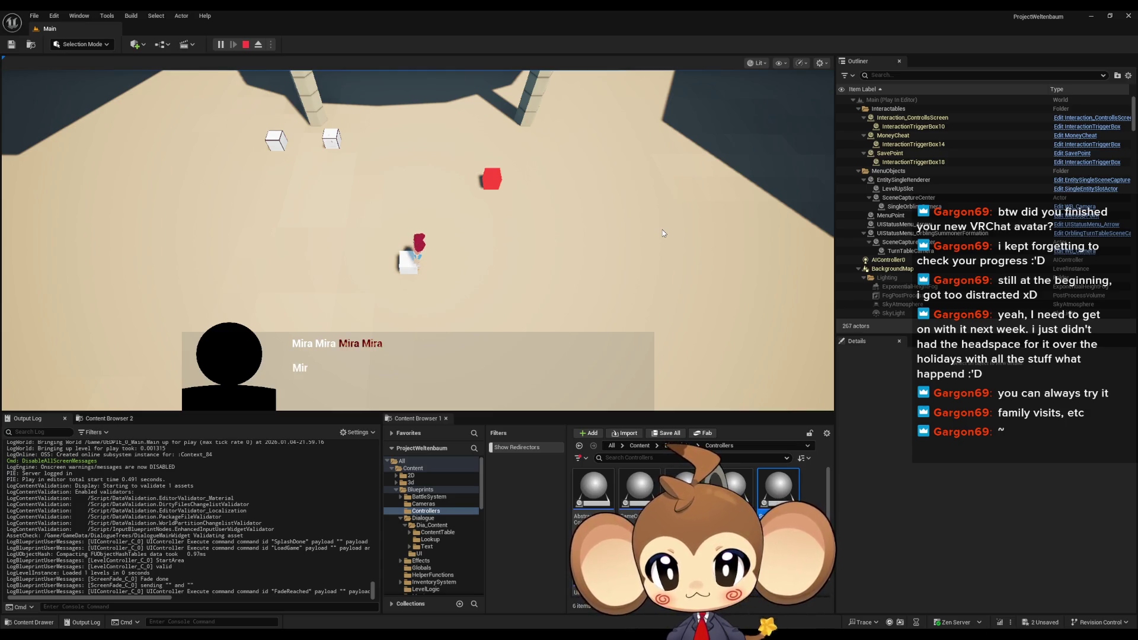
click(245, 45)
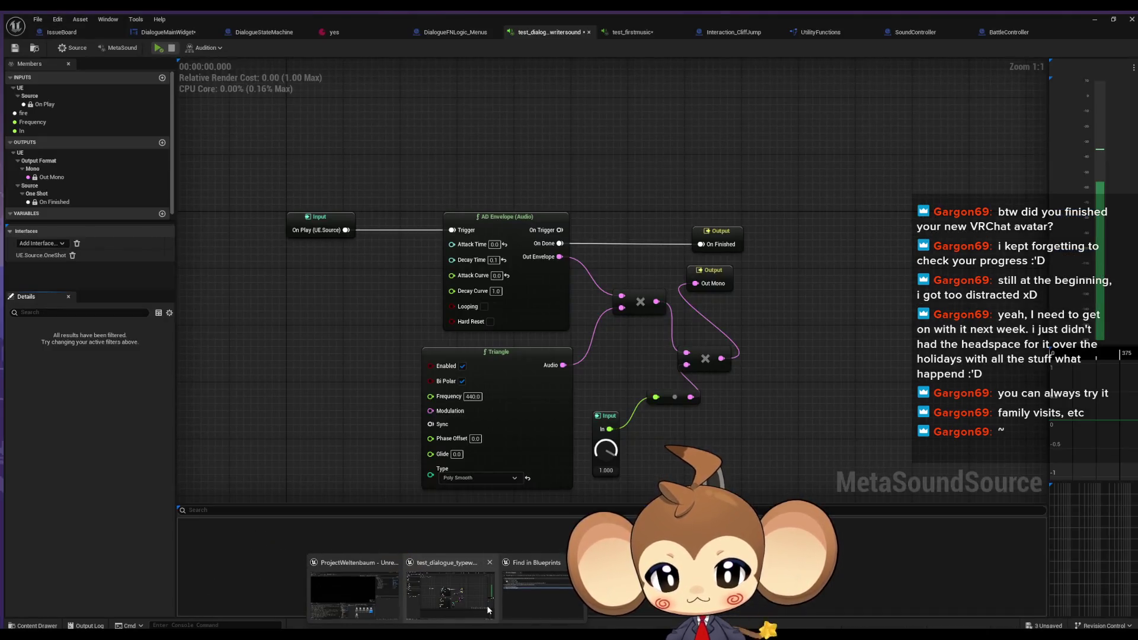
Add a Random (Float) node with Min 200 and Max 500 driving the Triangle Frequency
click(486, 606)
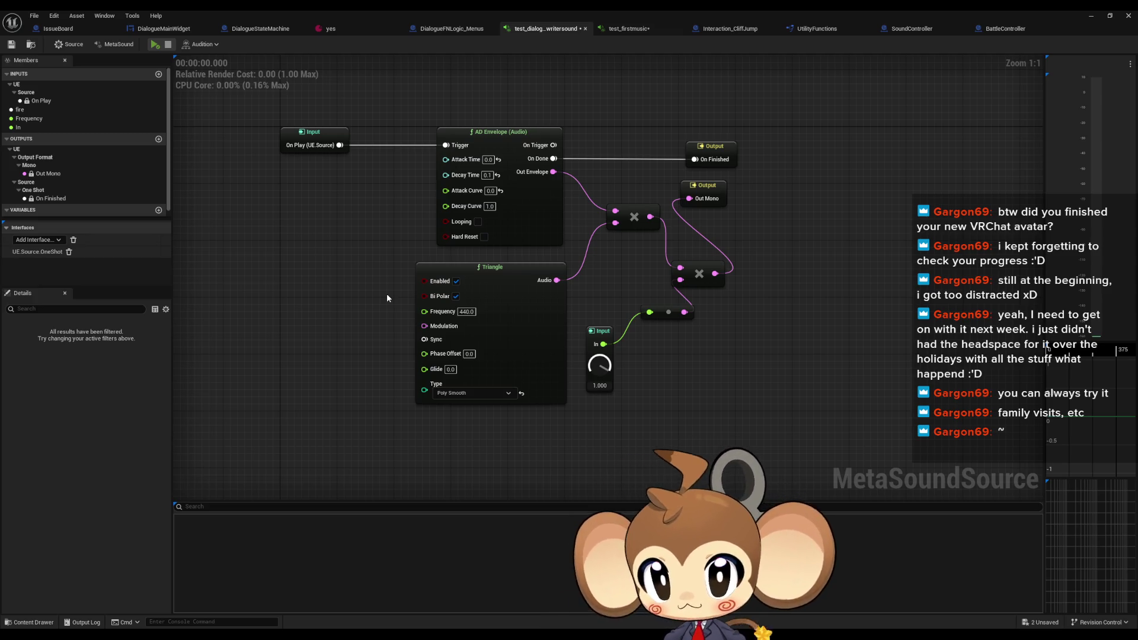
drag(354, 322, 426, 300)
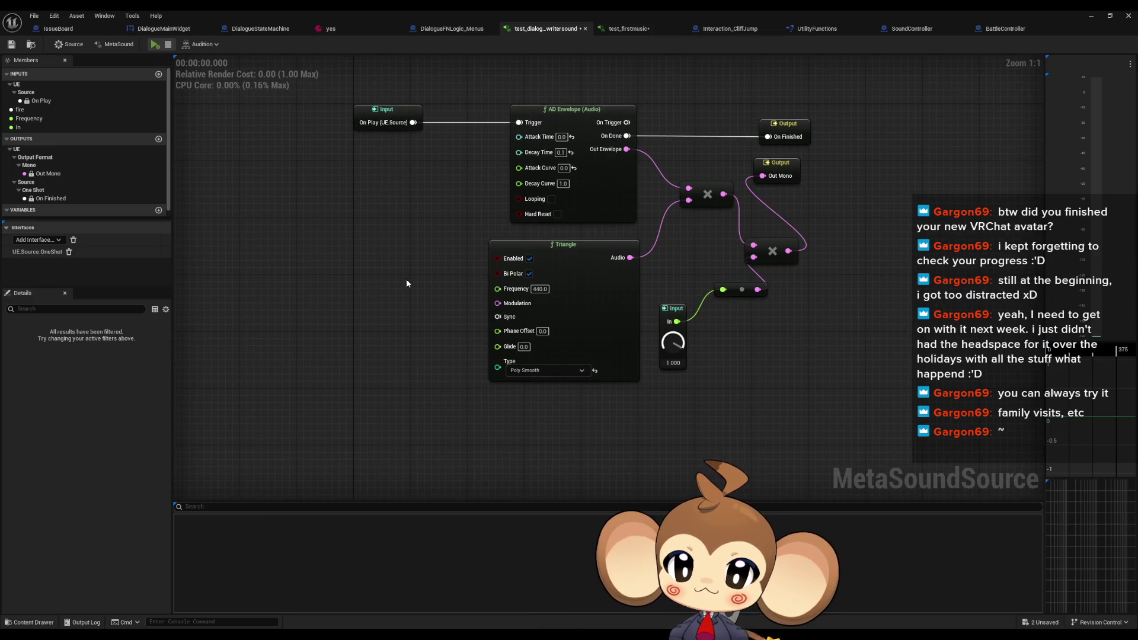
right_click(349, 303)
text(rando)
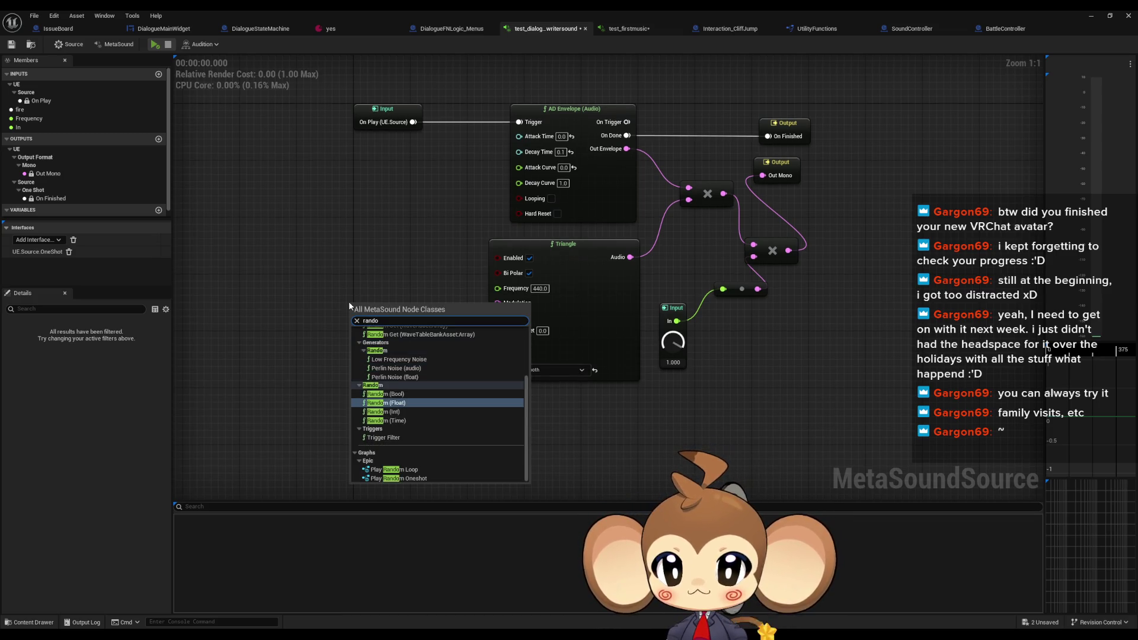
text( fl)
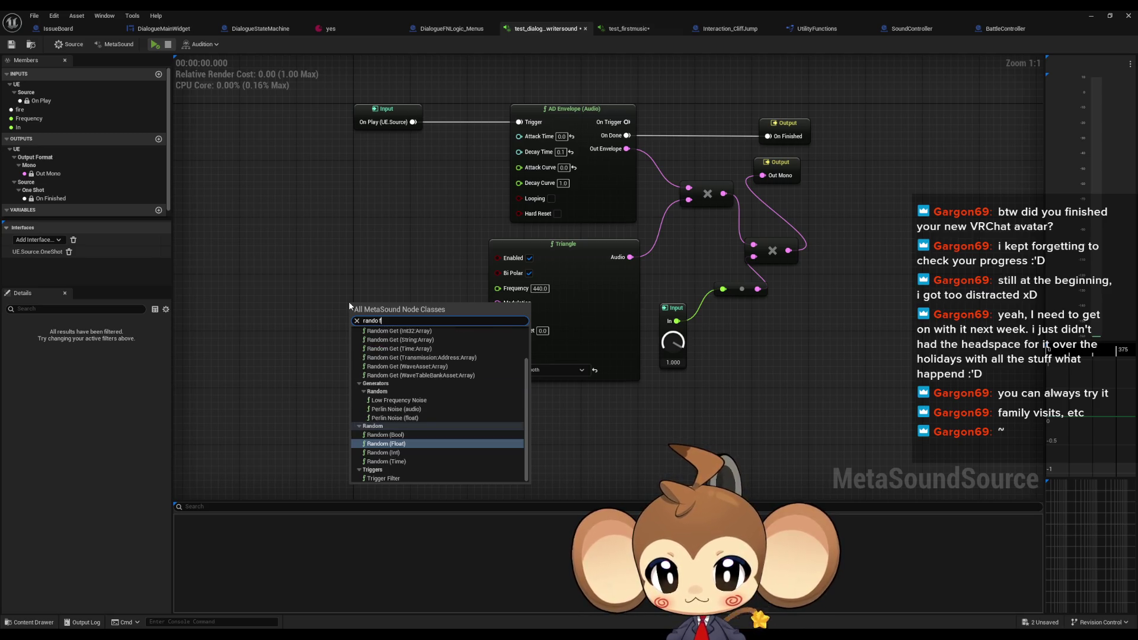
key(Return)
click(381, 364)
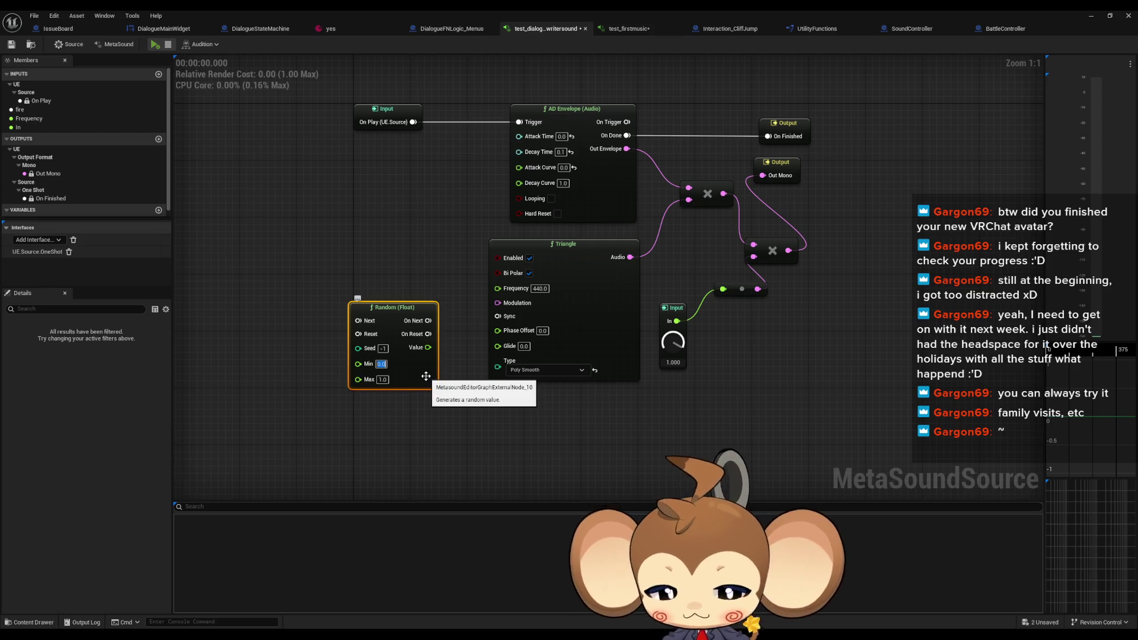
text(200)
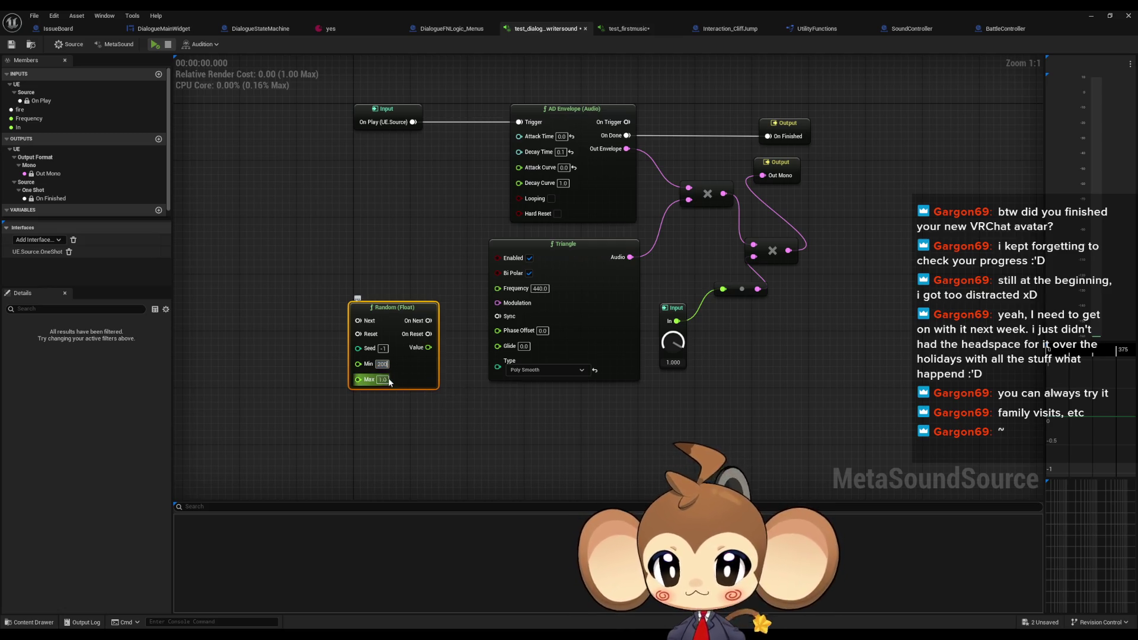
key(Tab)
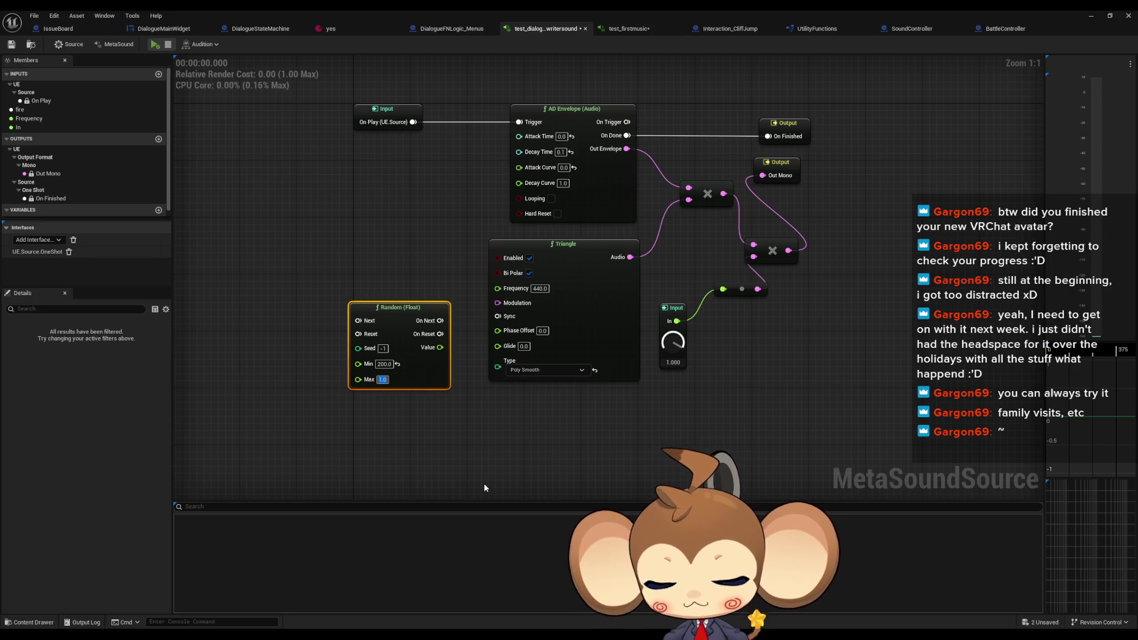
text(500)
key(Return)
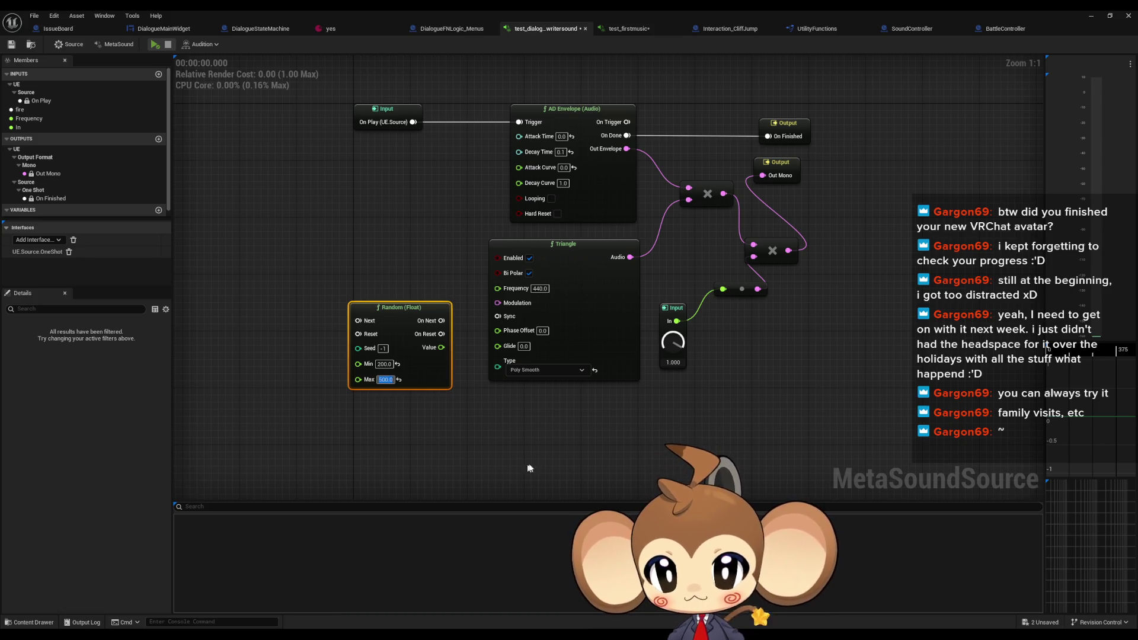
mouse_move(440, 347)
mouse_down()
mouse_move(522, 353)
mouse_move(497, 350)
mouse_move(500, 289)
mouse_up()
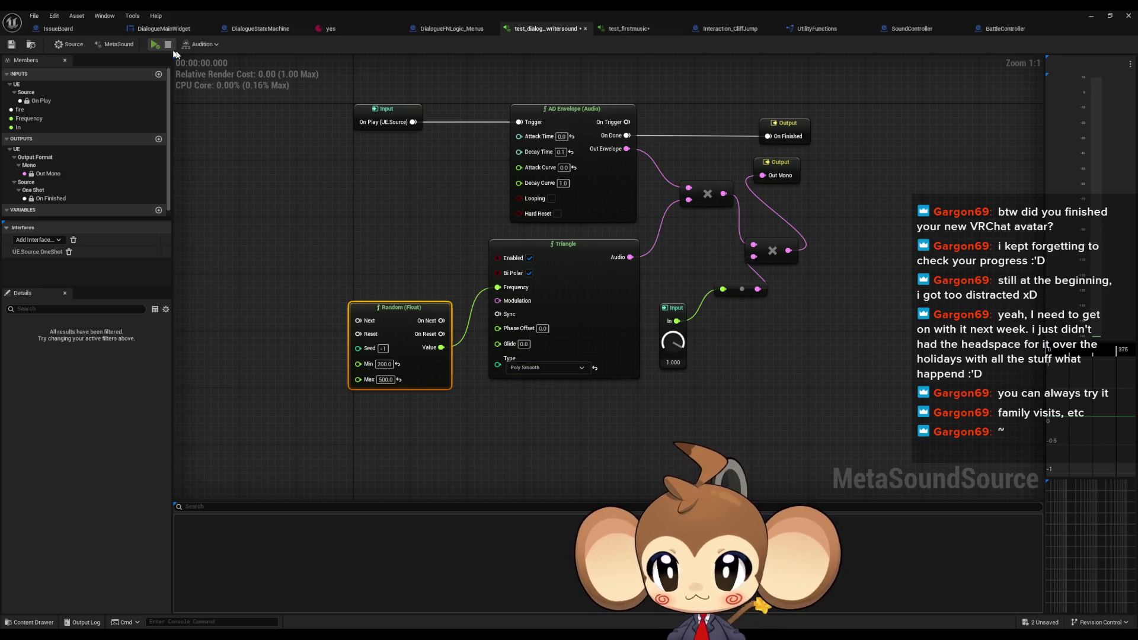
Preview the random pitch, reposition the Random node and lower the In default to about 0.67
click(155, 46)
click(155, 45)
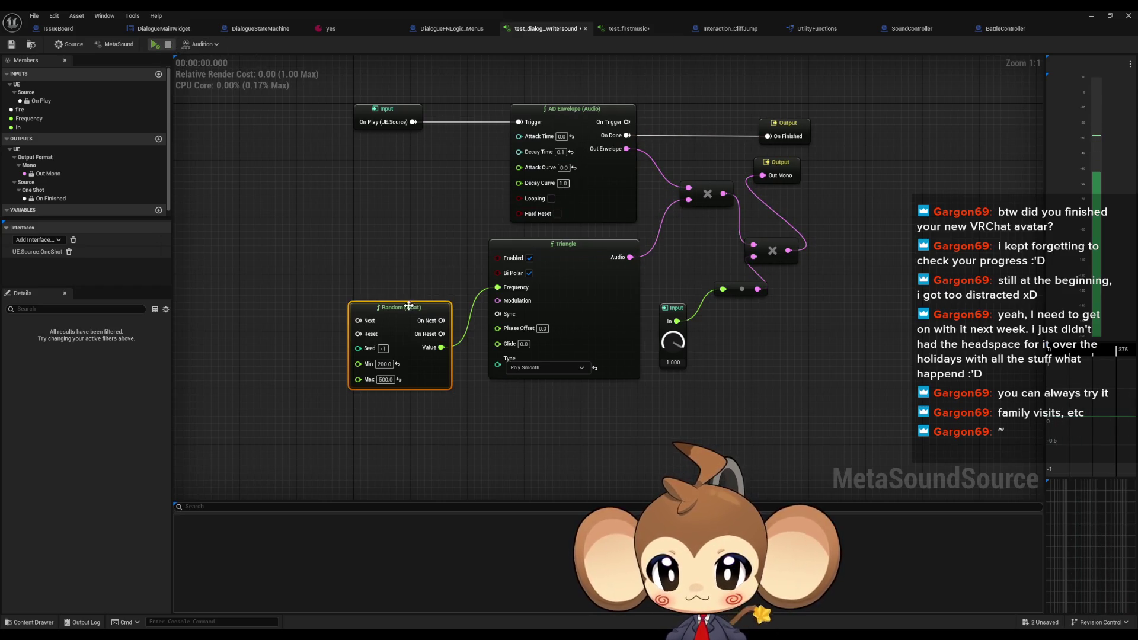
drag(403, 308, 386, 252)
drag(665, 375, 665, 383)
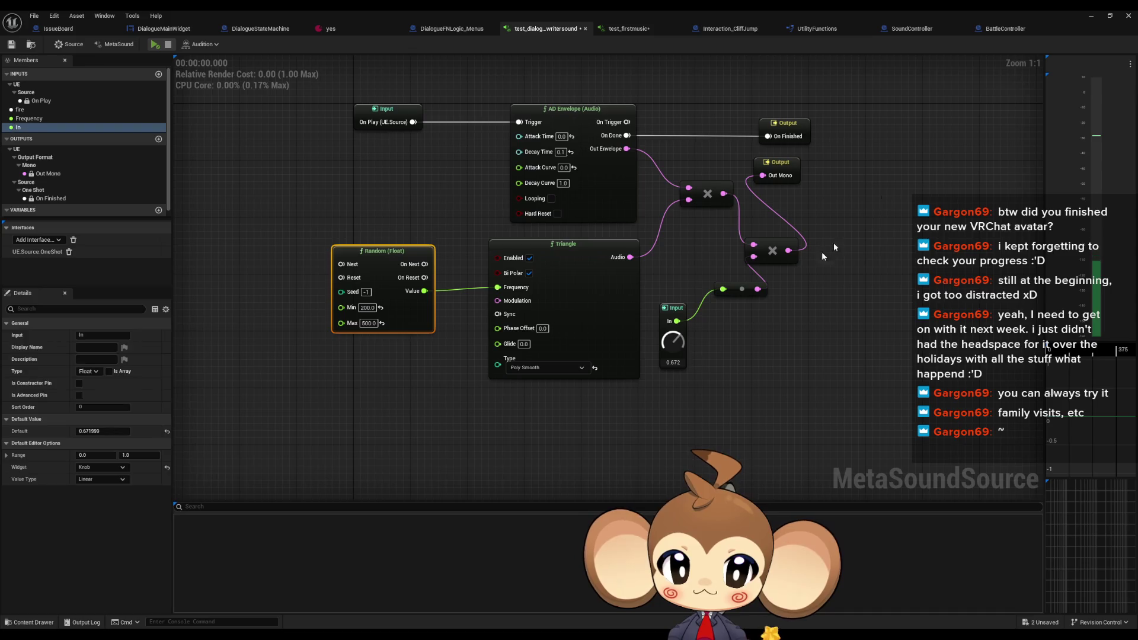
click(1087, 17)
click(220, 45)
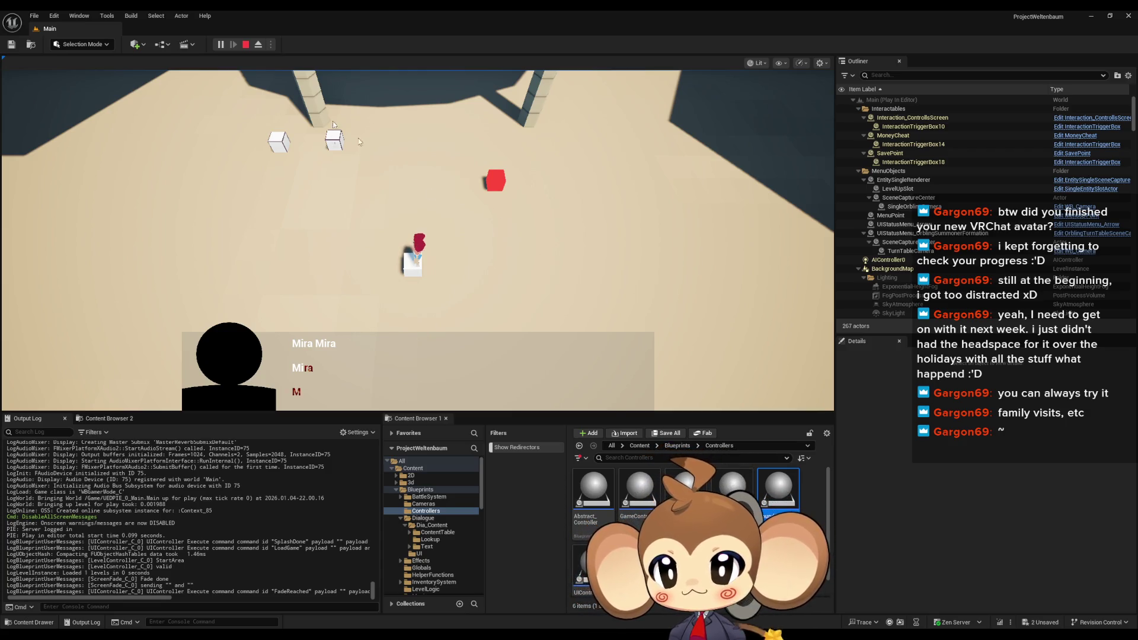
End the playtest with Esc and switch back to the typewriter MetaSound editor
key(Escape)
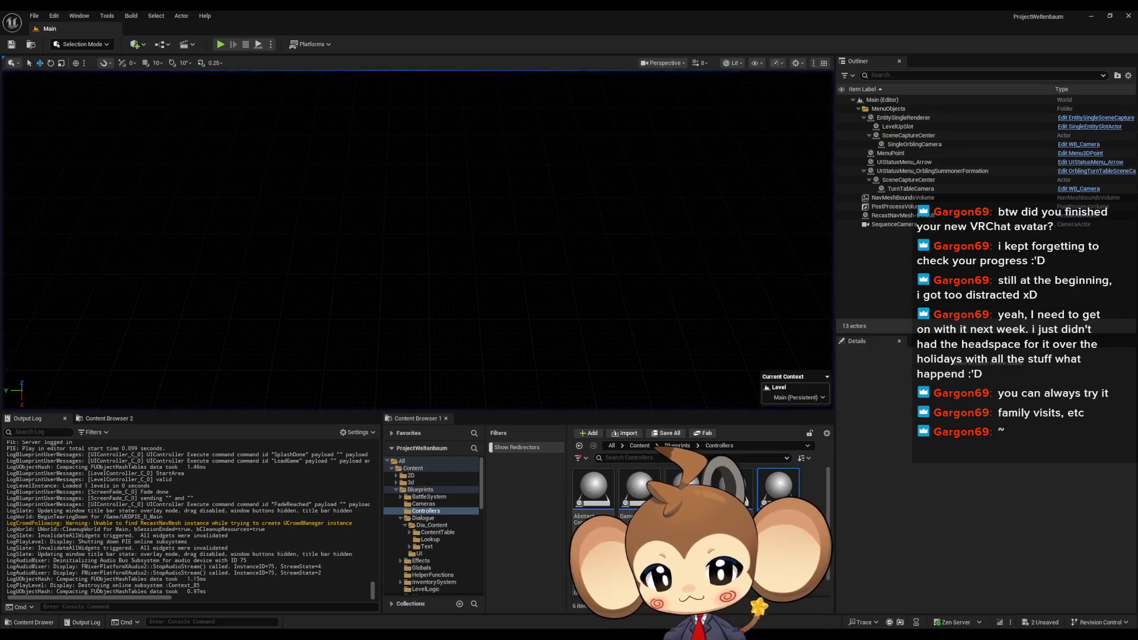
key(alt+Tab)
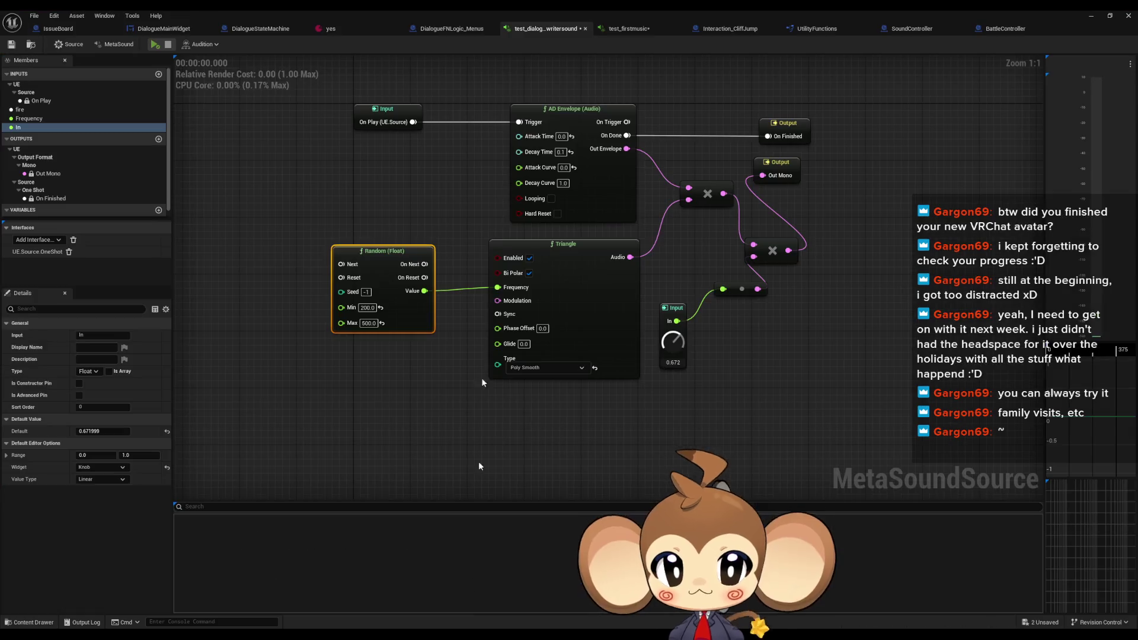
Open AddNextCharacterToText in DialogueMainWidget and detach the Play Sound 2D and Metasoundtest nodes for rewiring
click(163, 28)
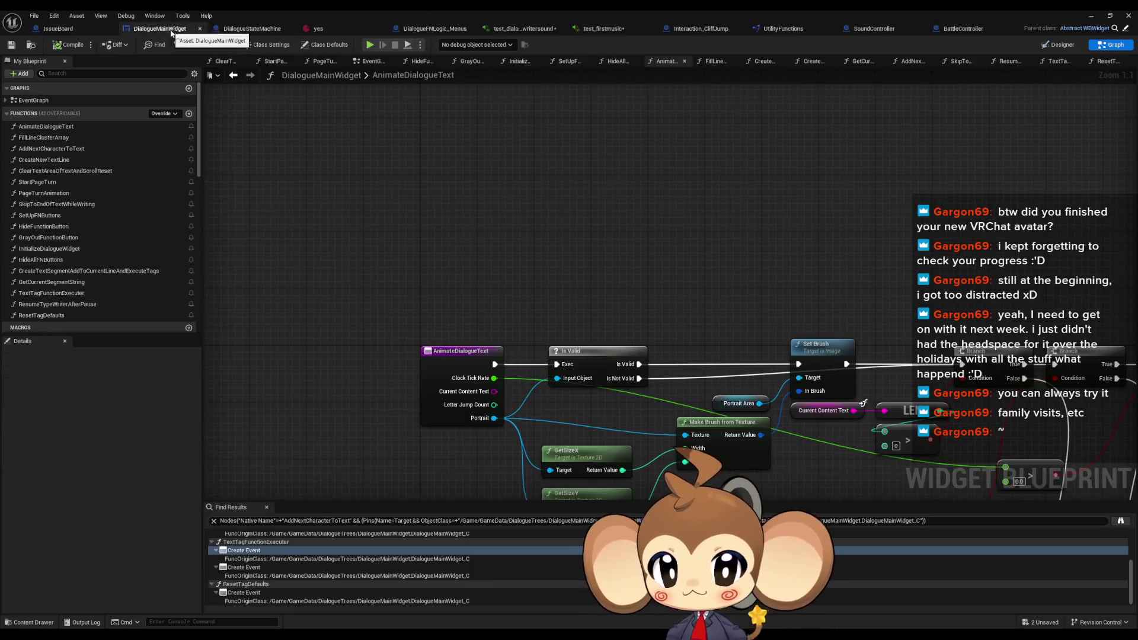
scroll(583, 312, down, 2)
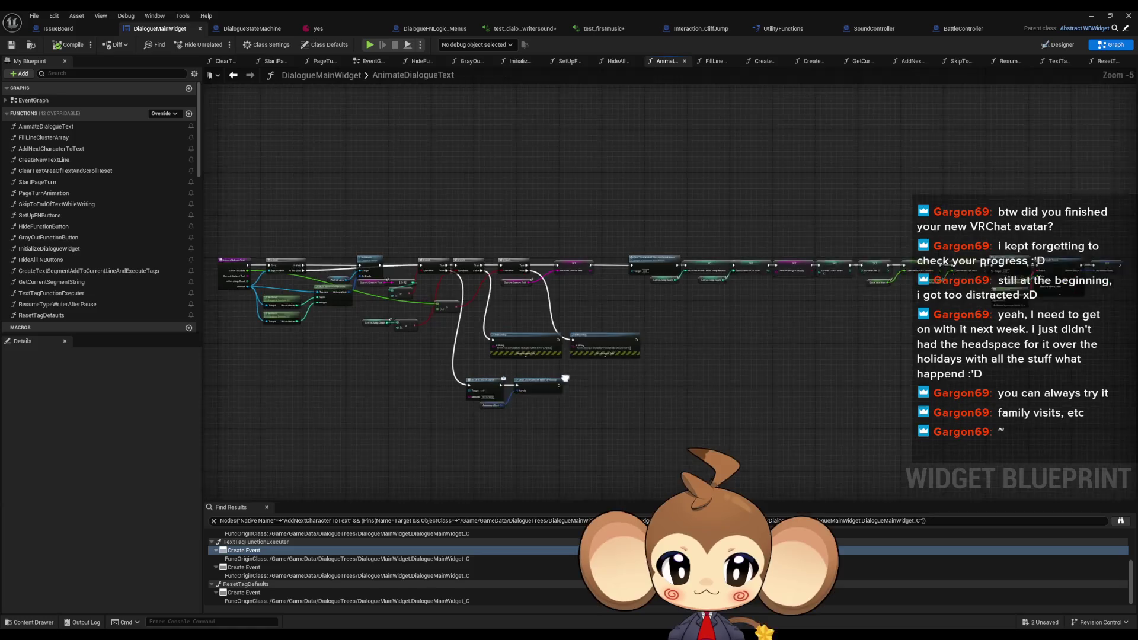
double_click(56, 162)
double_click(57, 171)
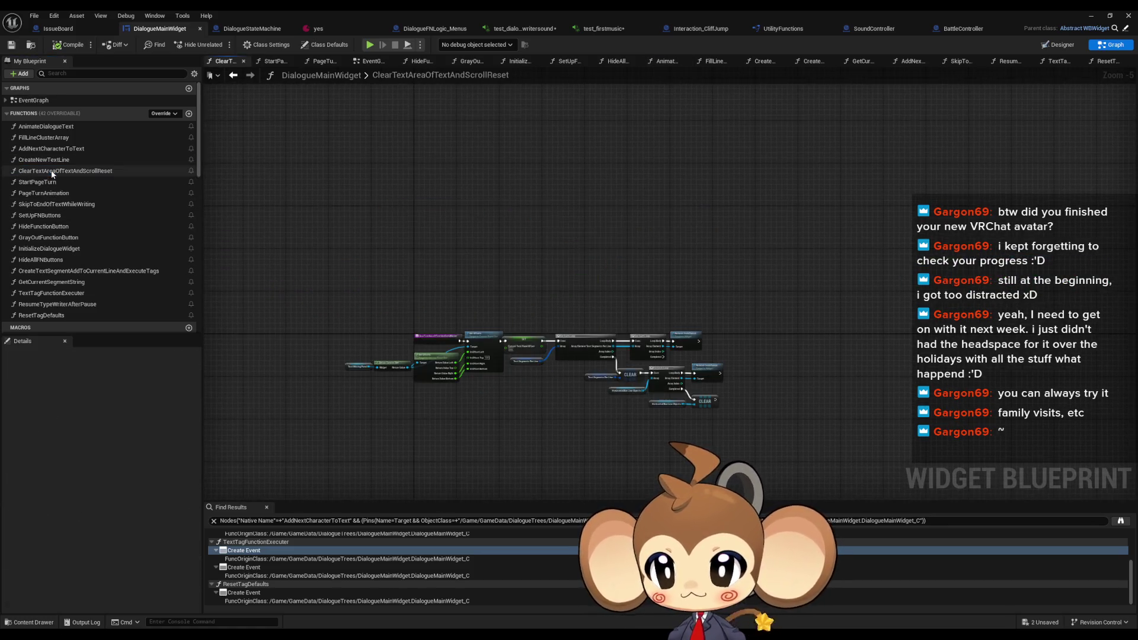
double_click(46, 148)
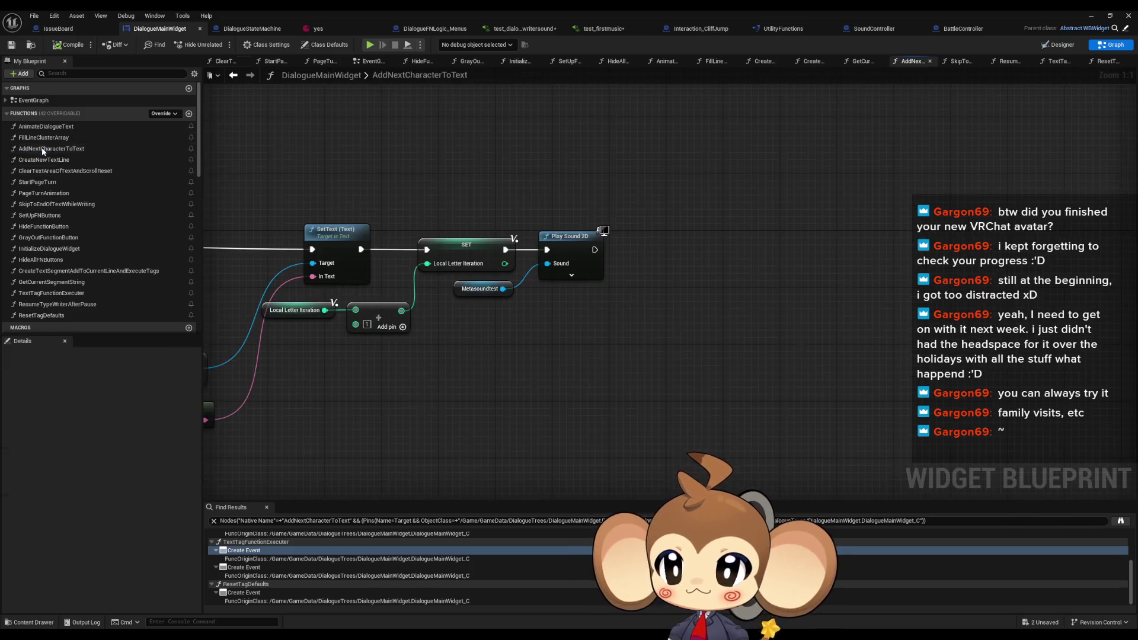
scroll(707, 341, down, 2)
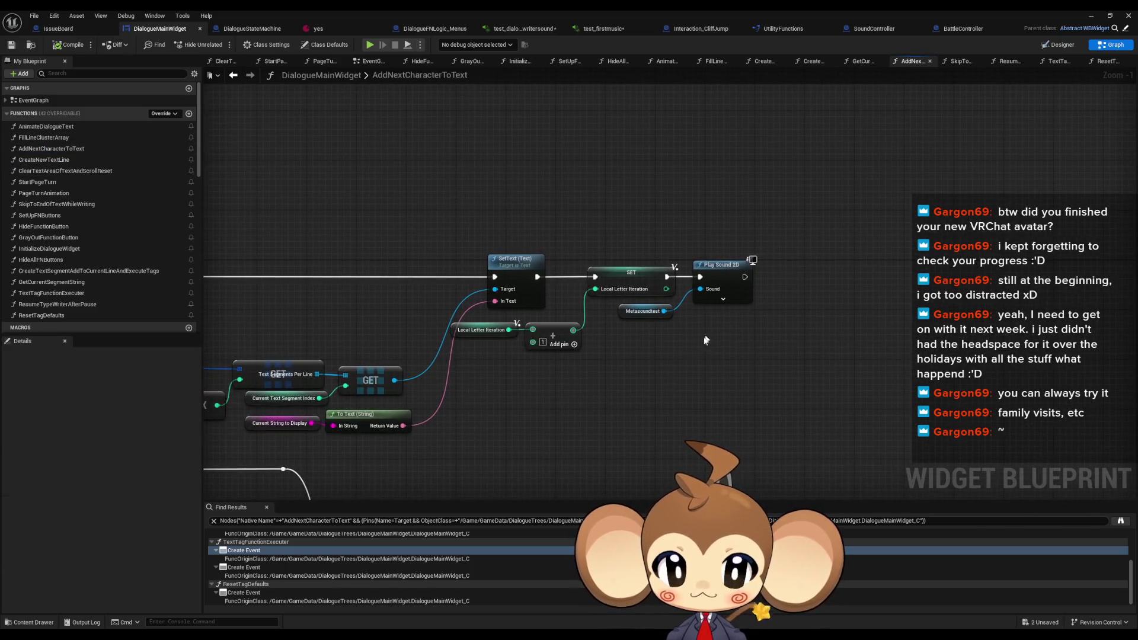
drag(658, 267, 707, 350)
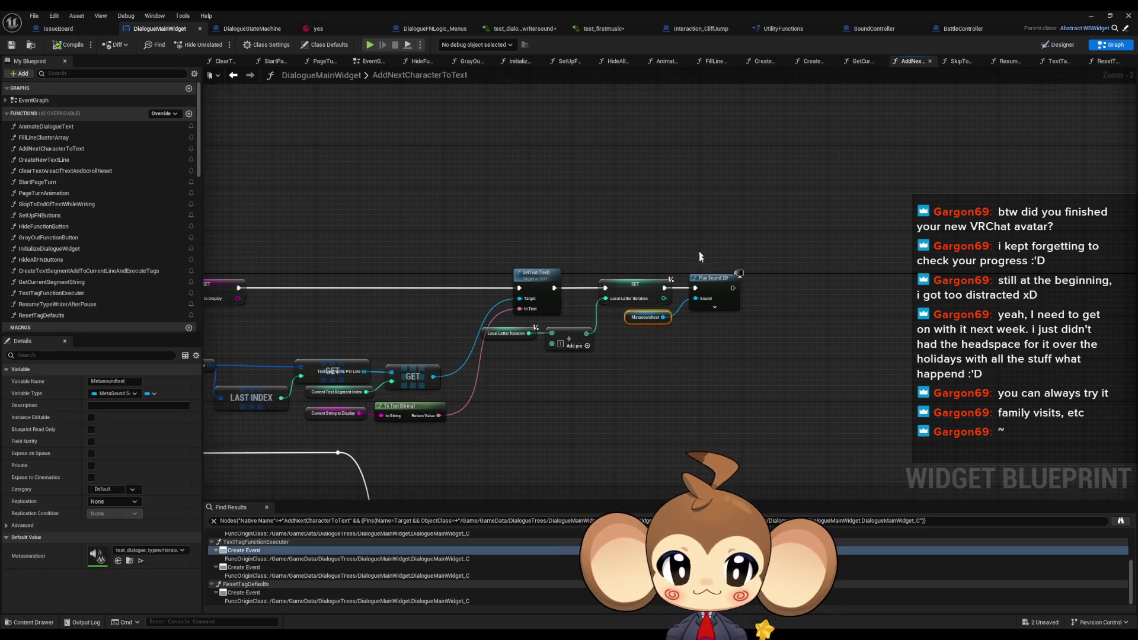
key(Delete)
scroll(707, 350, down, 3)
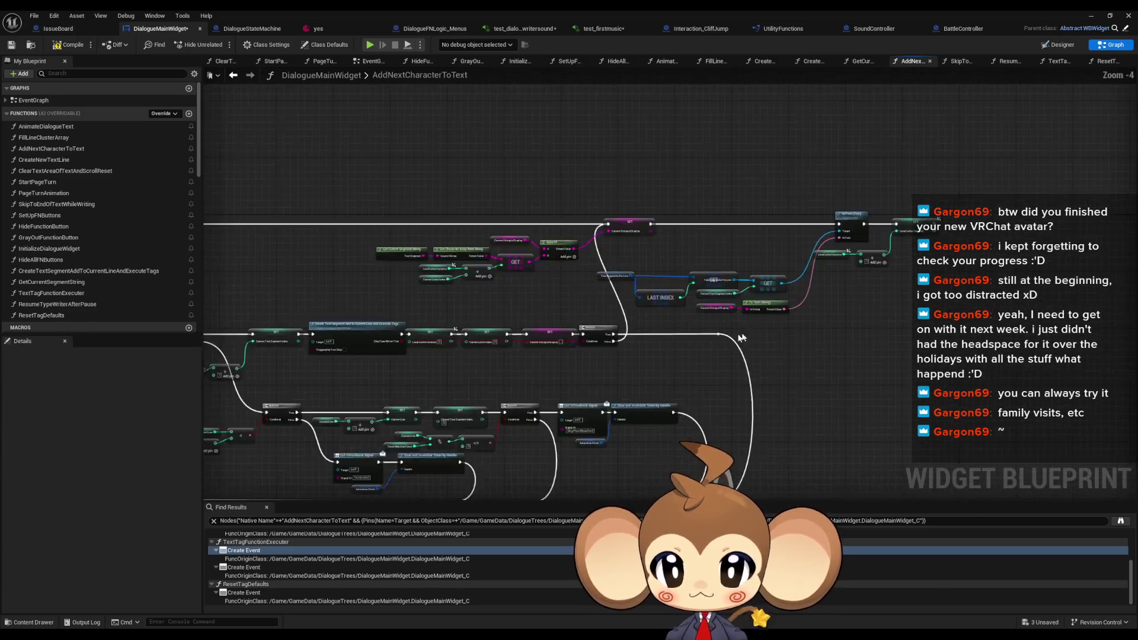
drag(716, 329, 949, 314)
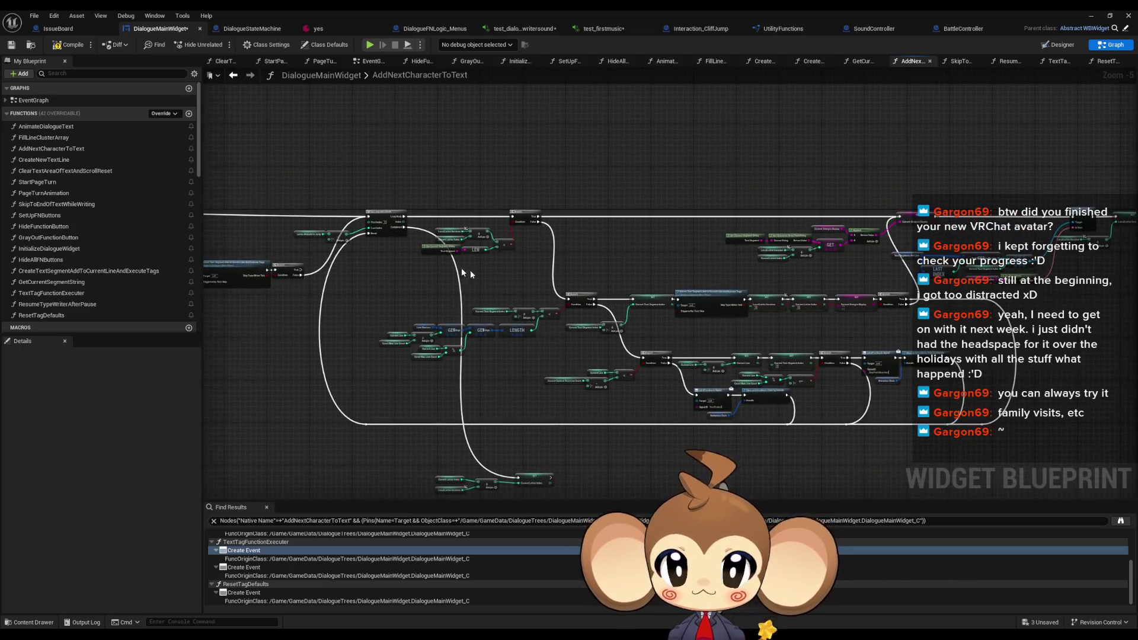
scroll(449, 296, up, 3)
key(ctrl+z)
scroll(449, 296, up, 2)
Wire Play Sound 2D into SET Current Letter Index and move the sound nodes beside the chain
mouse_move(484, 286)
mouse_down()
mouse_move(451, 191)
mouse_move(399, 255)
mouse_up()
key(Escape)
scroll(470, 217, down, 4)
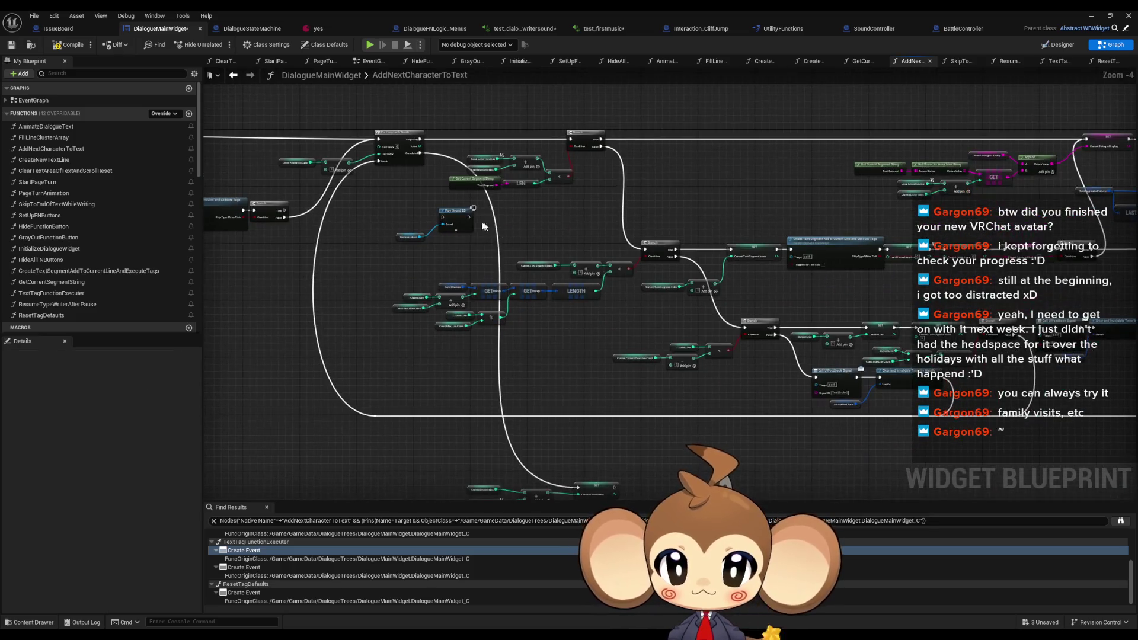
mouse_move(470, 217)
mouse_down()
mouse_move(522, 469)
mouse_move(541, 496)
mouse_move(578, 473)
mouse_up()
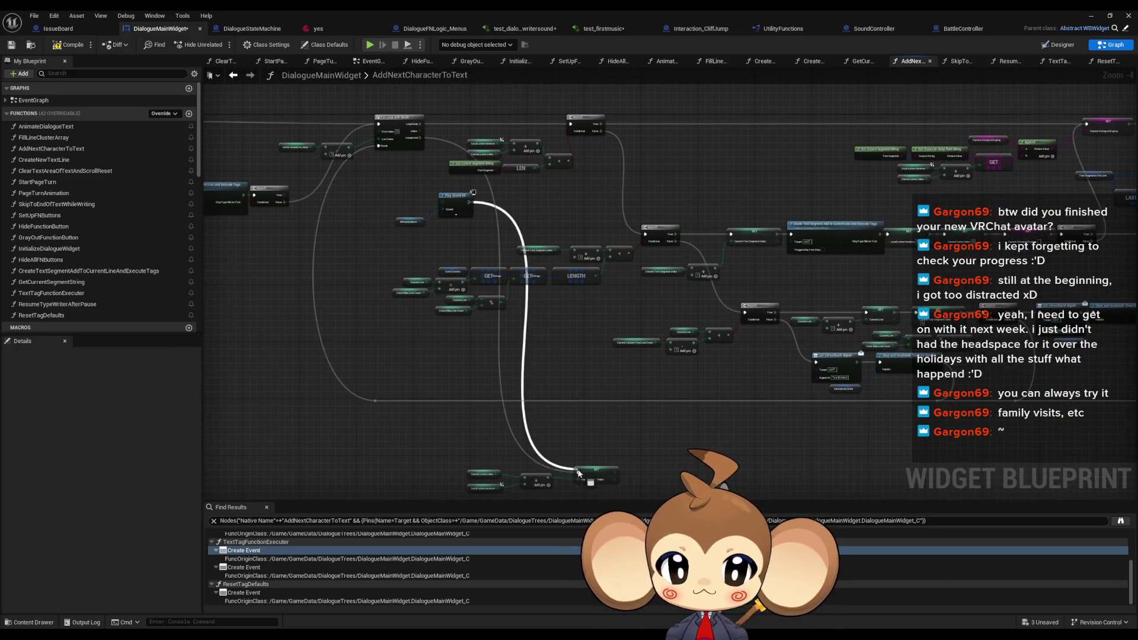
scroll(435, 165, up, 3)
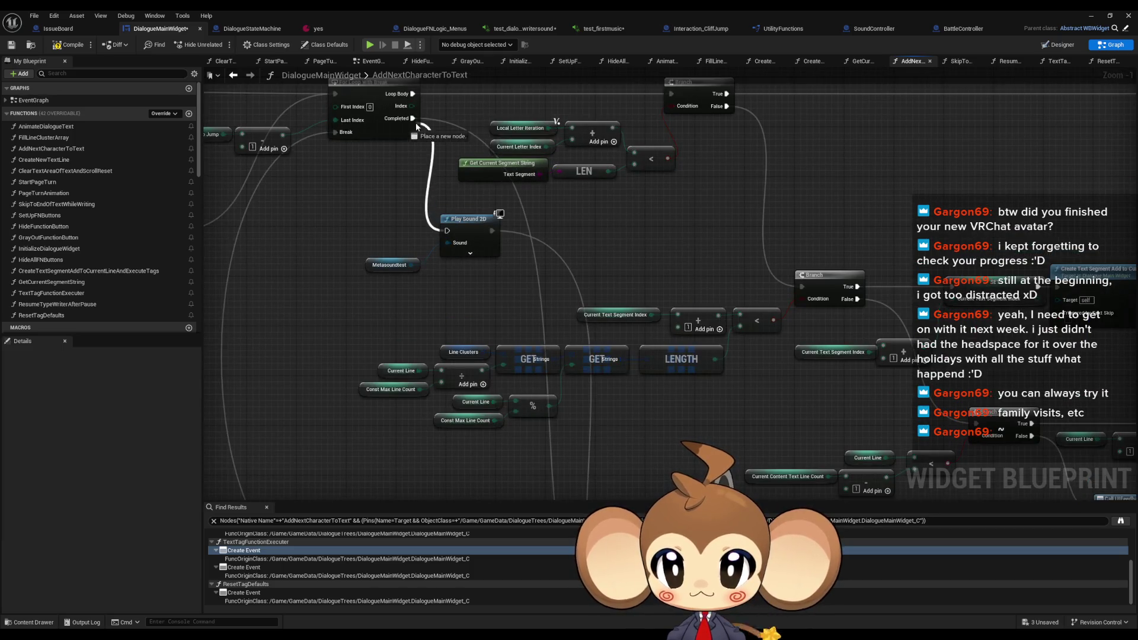
mouse_move(378, 195)
mouse_down()
mouse_move(454, 263)
mouse_move(444, 452)
mouse_up()
Tidy the letter index, add, Play Sound 2D and Metasoundtest nodes into alignment
scroll(454, 263, down, 4)
scroll(445, 452, up, 5)
drag(462, 332, 658, 403)
mouse_move(602, 361)
mouse_down()
mouse_move(557, 423)
mouse_move(521, 423)
mouse_up()
drag(324, 323, 474, 404)
drag(440, 352, 639, 353)
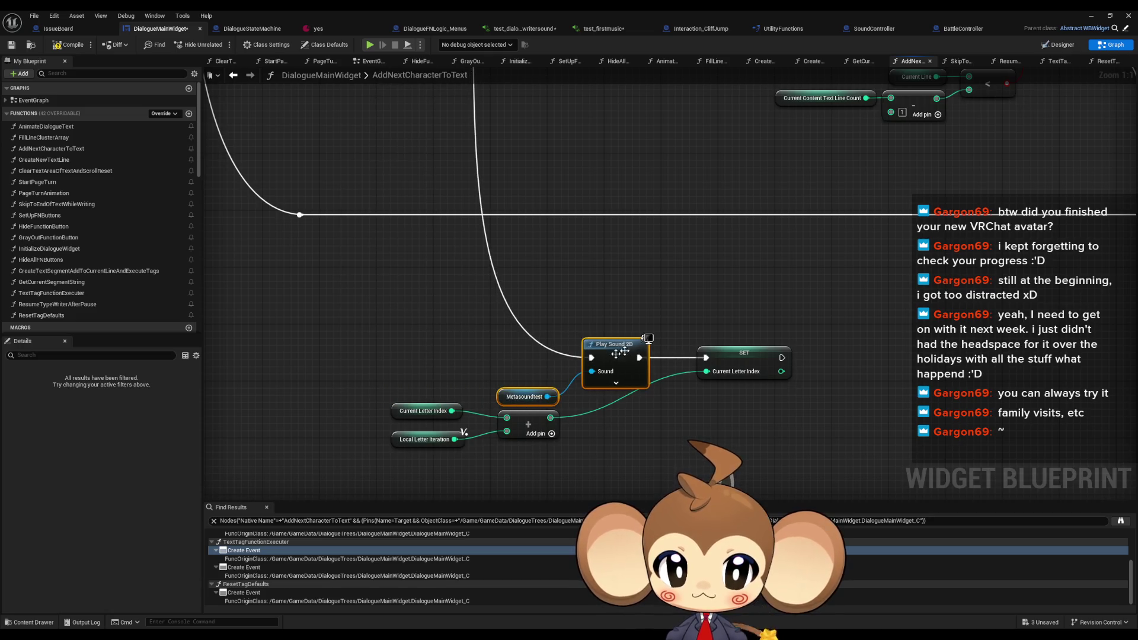
mouse_move(377, 416)
mouse_down()
mouse_move(526, 459)
mouse_move(588, 441)
mouse_up()
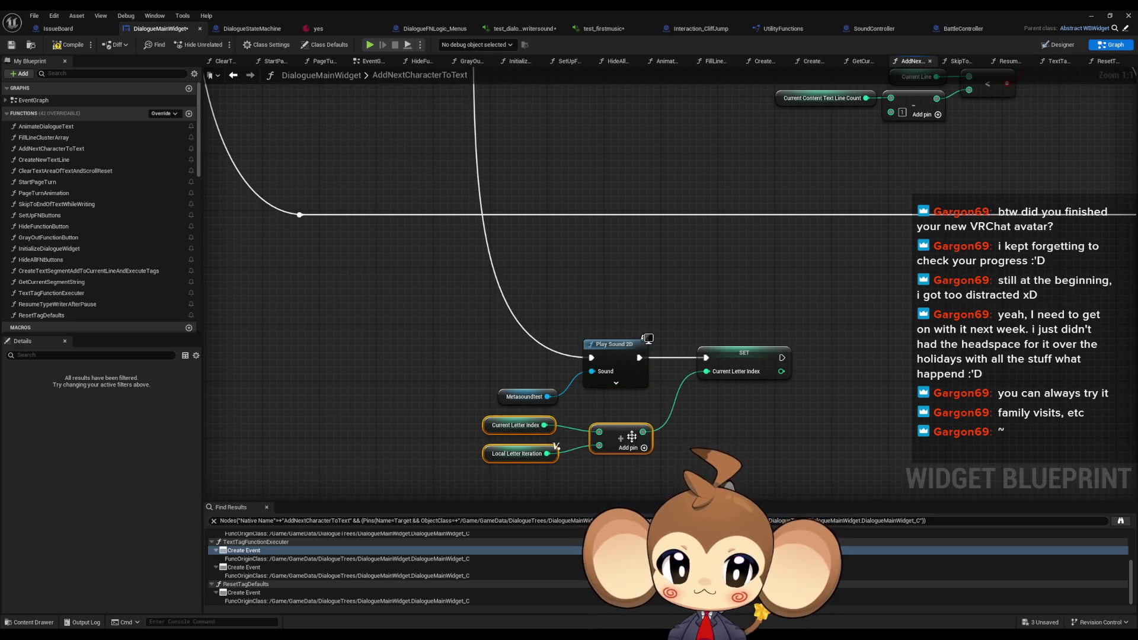
click(1092, 15)
click(220, 44)
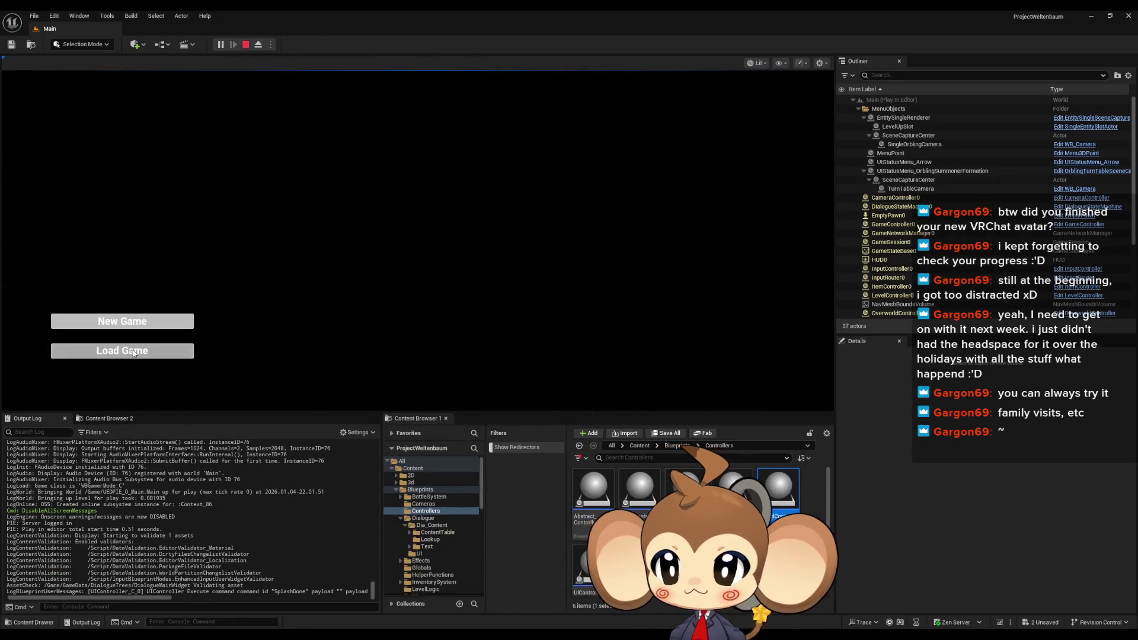
Load the saved game to reach the dialogue and hear the typewriter sound
click(122, 351)
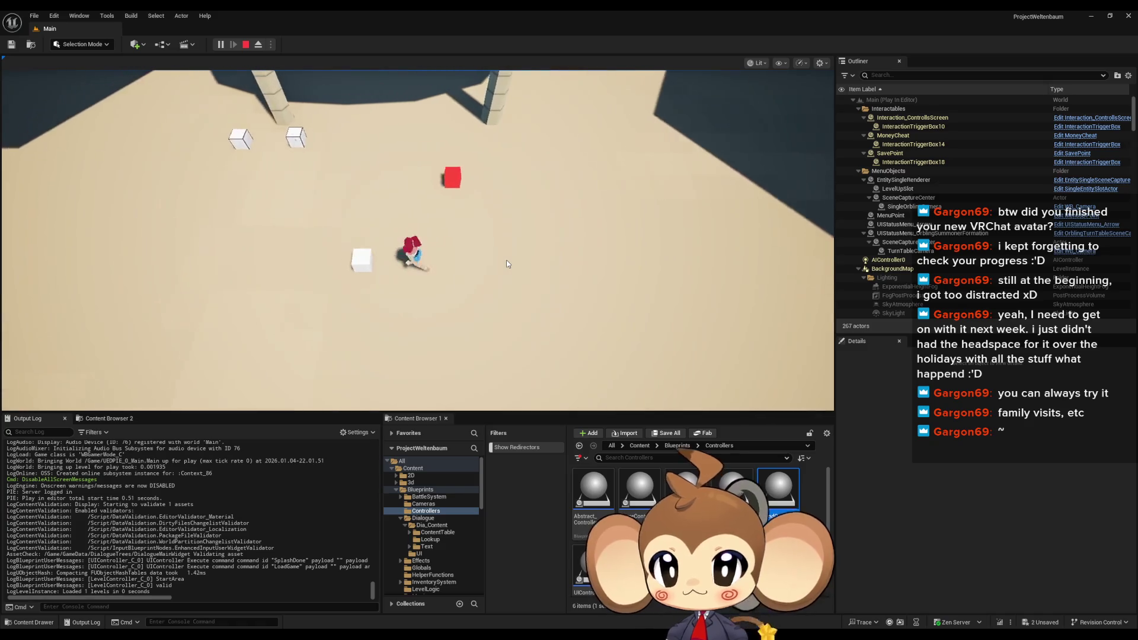